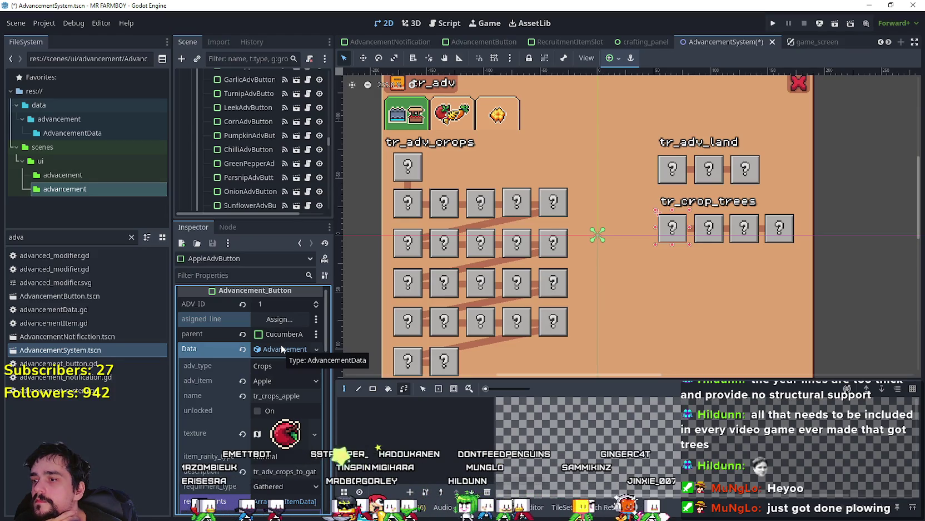
- Select the middle land slot farm2AdvButton2 and choose Delete Node(s) on it
click(713, 181)
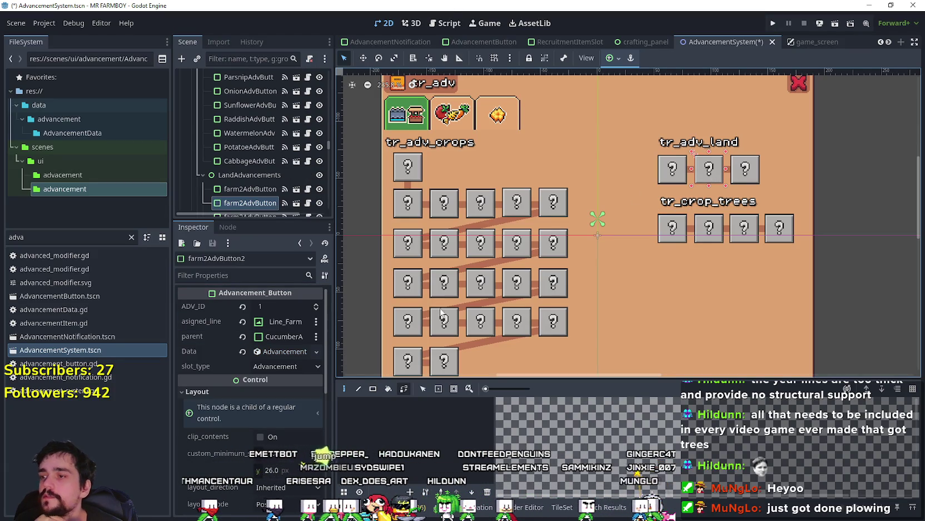
click(285, 352)
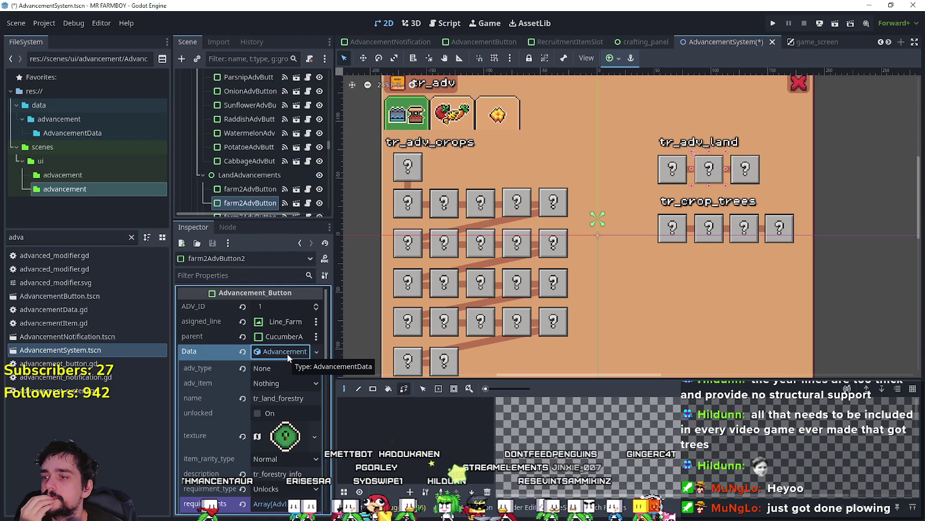
click(288, 356)
scroll(249, 161, down, 2)
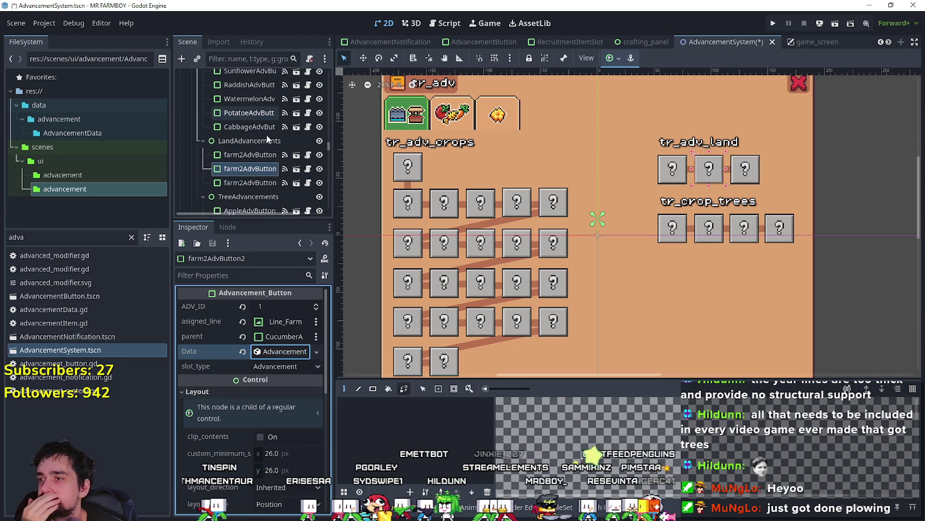
right_click(248, 169)
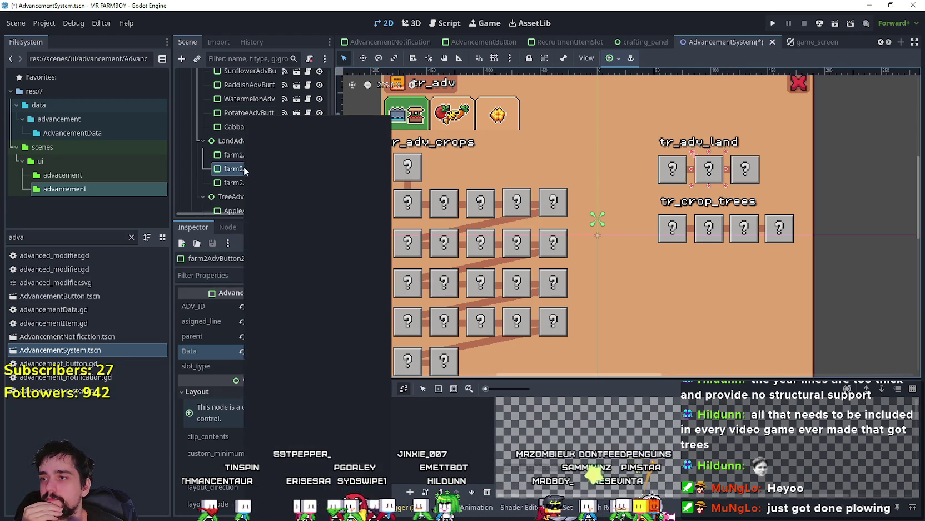
click(278, 429)
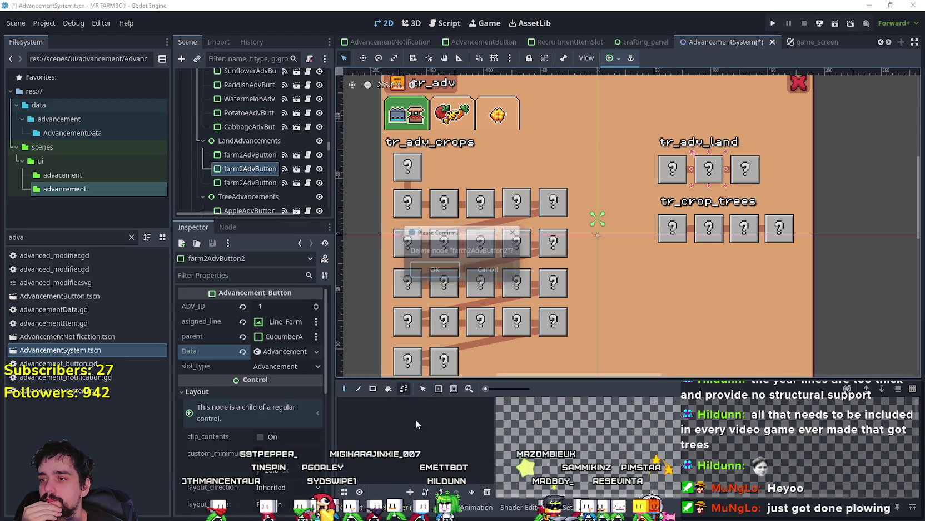
- Confirm deleting farm2AdvButton2 and check the Line_Farm and Line_Farm2 connectors
click(434, 270)
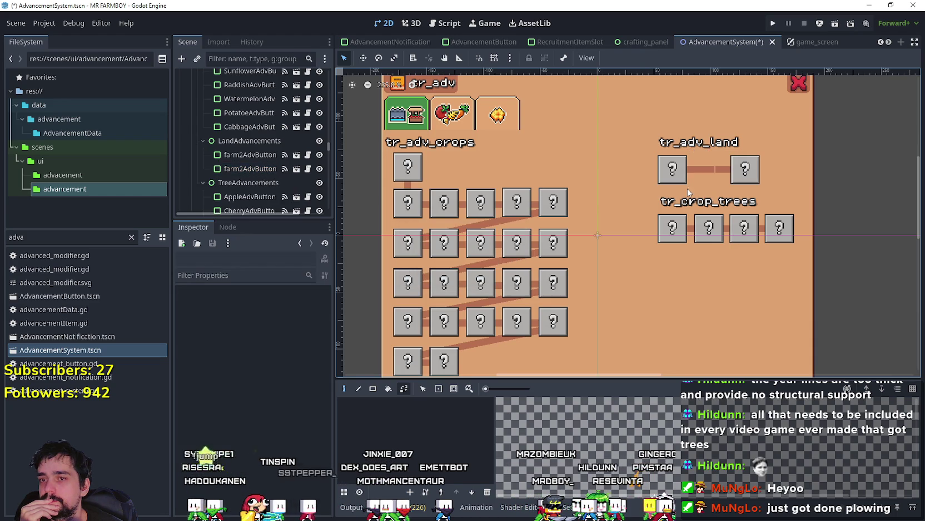
click(711, 174)
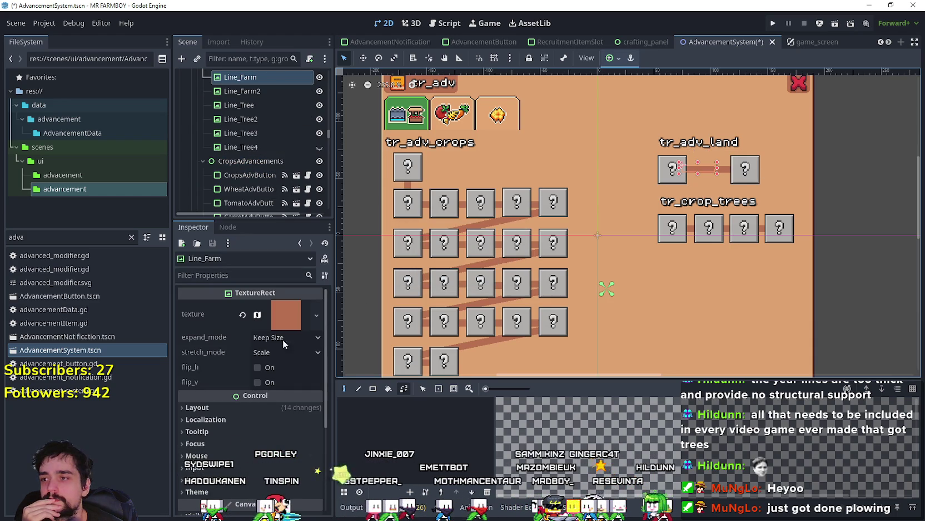
scroll(322, 120, up, 2)
click(296, 128)
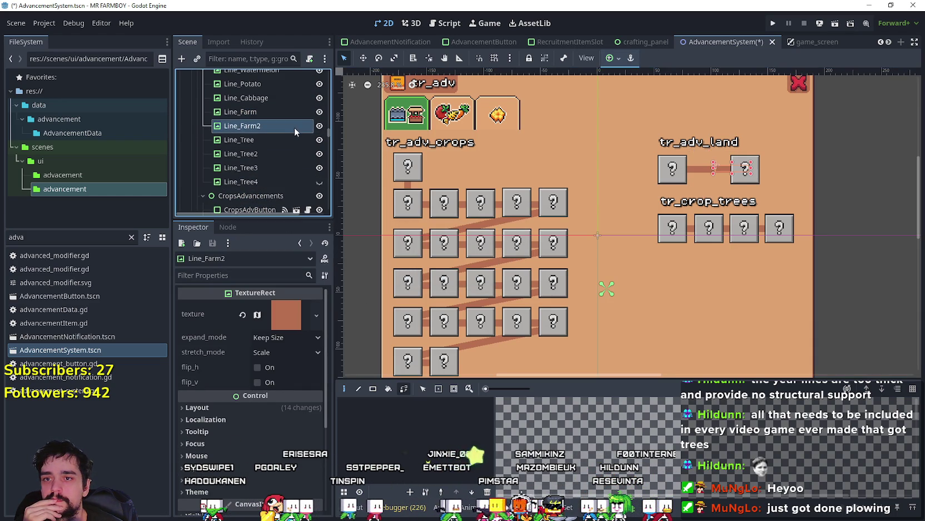
click(309, 113)
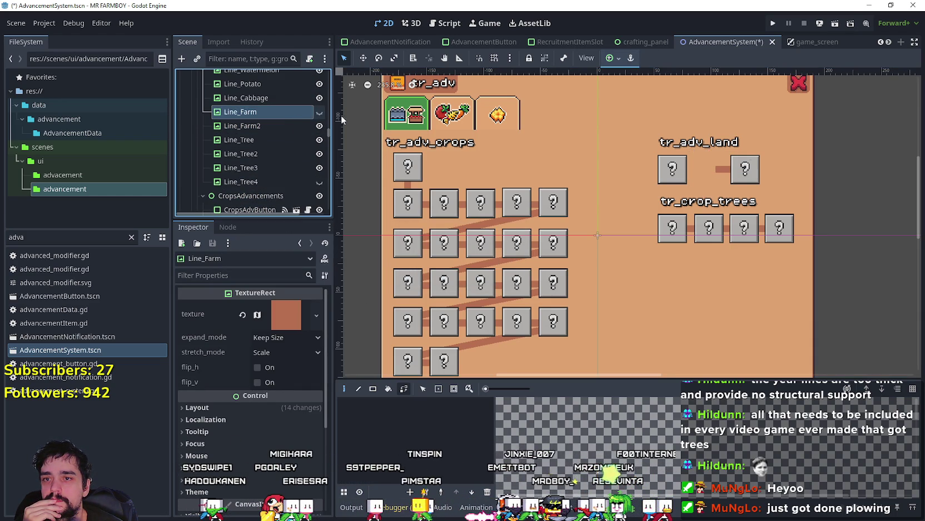
- Assign farm2AdvButton as the parent of the right land slot
click(740, 175)
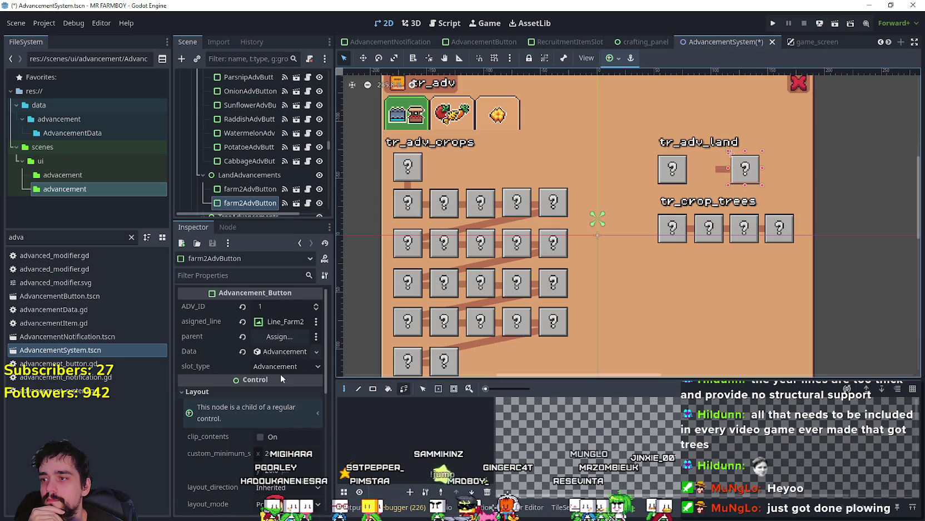
click(280, 336)
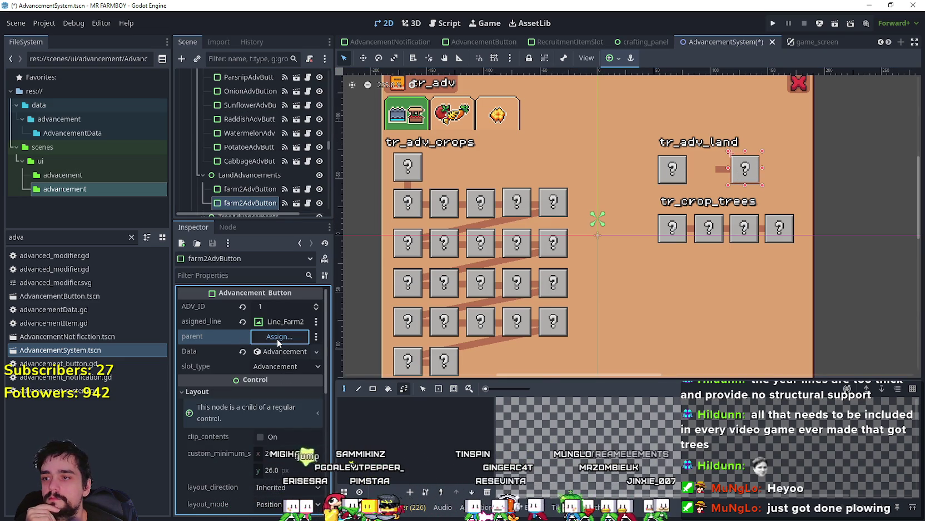
drag(541, 150, 539, 222)
scroll(531, 235, down, 2)
click(461, 262)
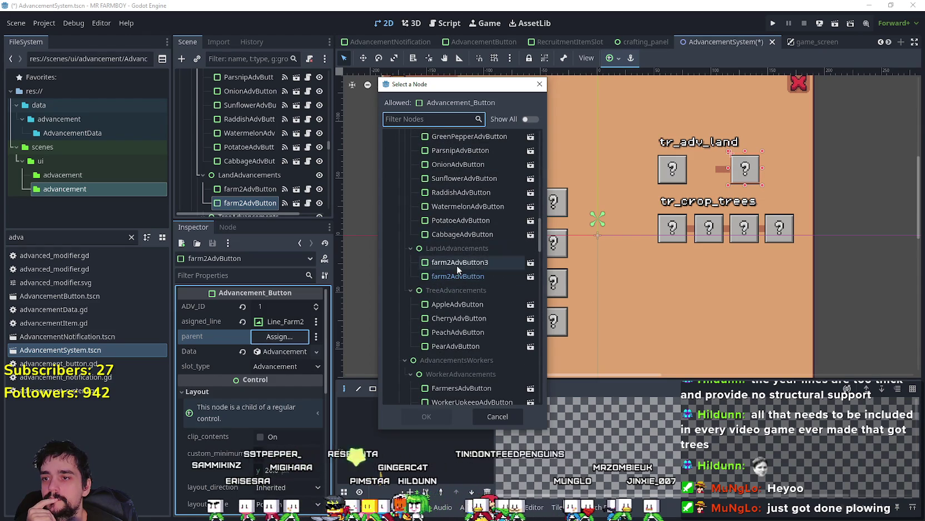
click(427, 416)
- Nudge the right slot and Line_Farm2 left beside the first slot, then save the scene
scroll(657, 156, up, 2)
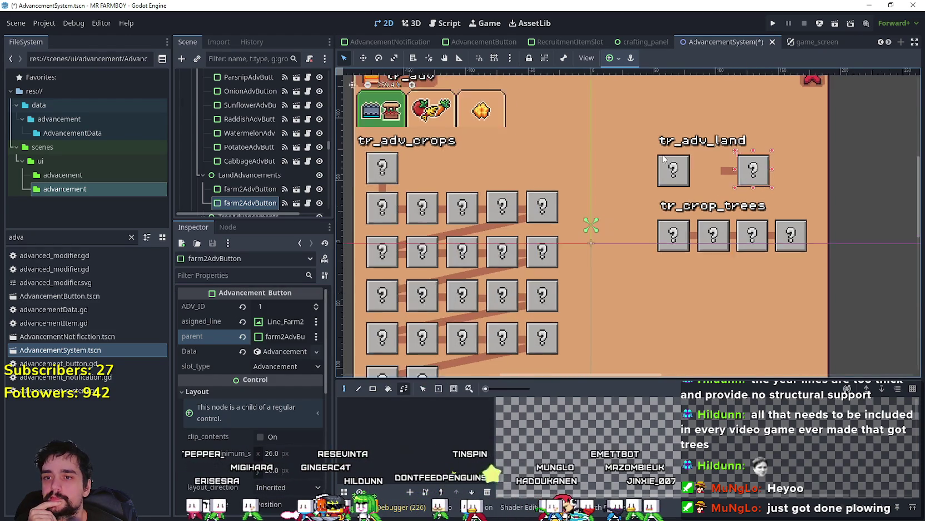
click(364, 58)
scroll(718, 147, up, 1)
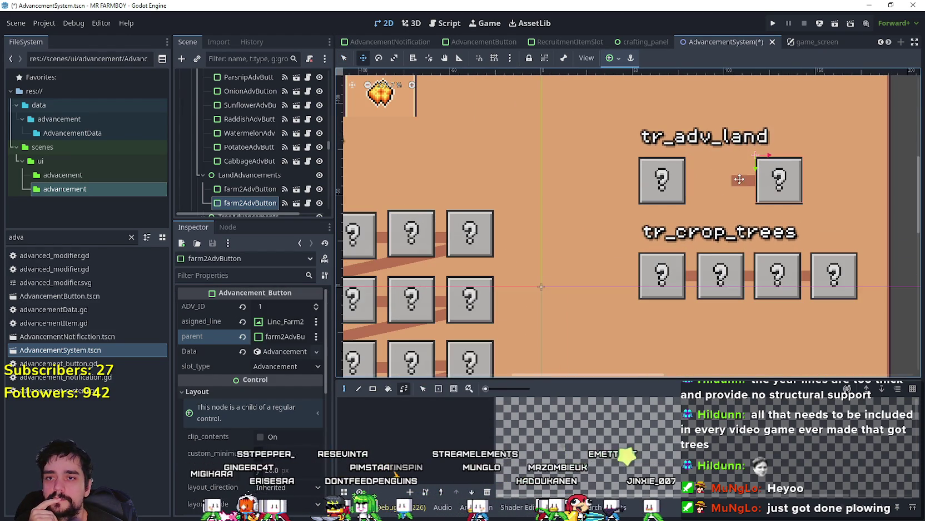
key(q)
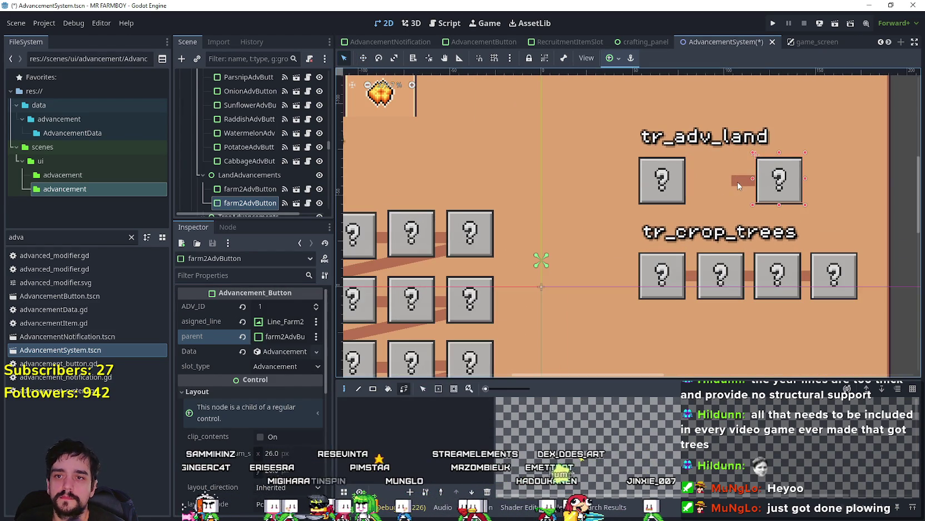
shift+click(739, 186)
scroll(753, 161, up, 1)
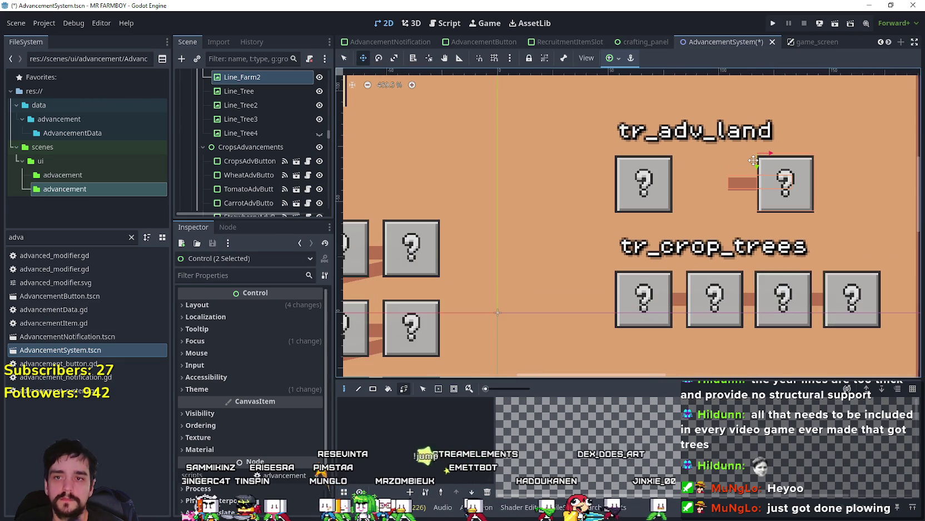
key(Left)
key(Left)
key(Left)
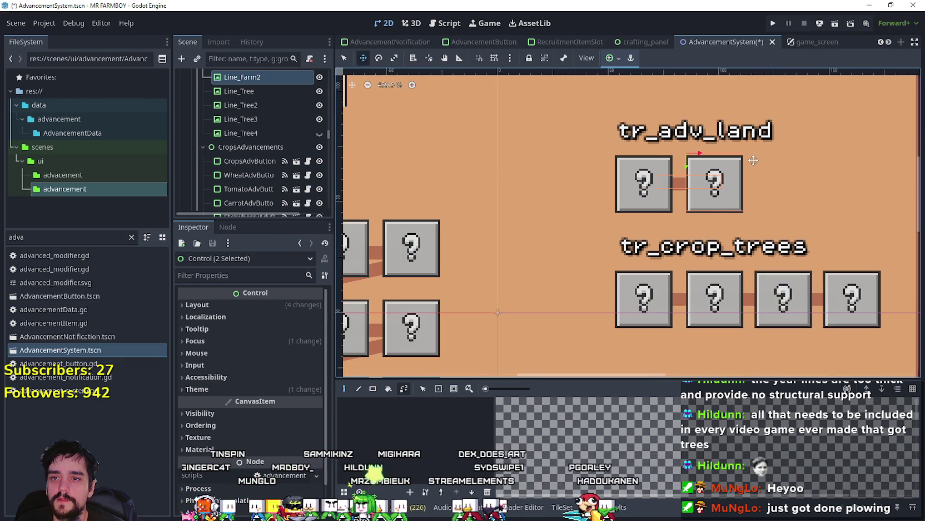
key(ctrl+s)
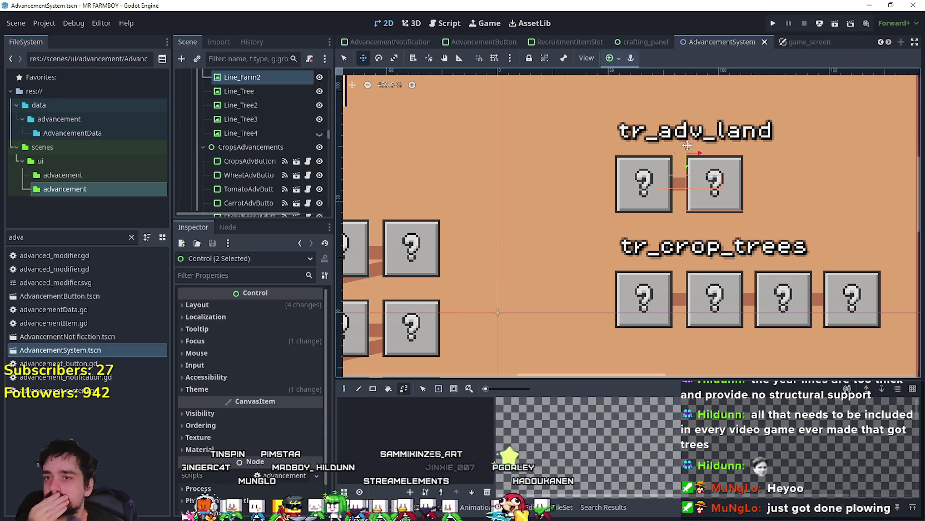
- Filter the FileSystem for 'craft' and open crafting_panel.tscn
scroll(532, 210, down, 1)
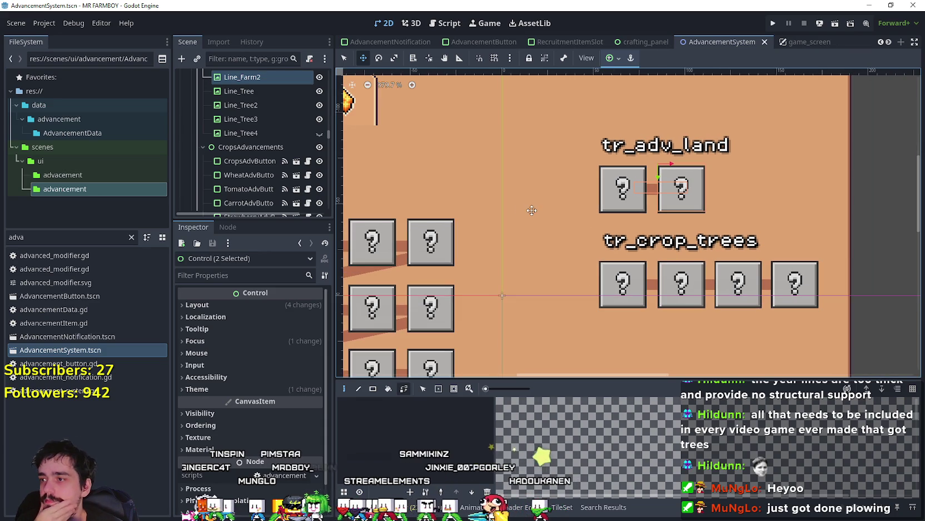
click(131, 238)
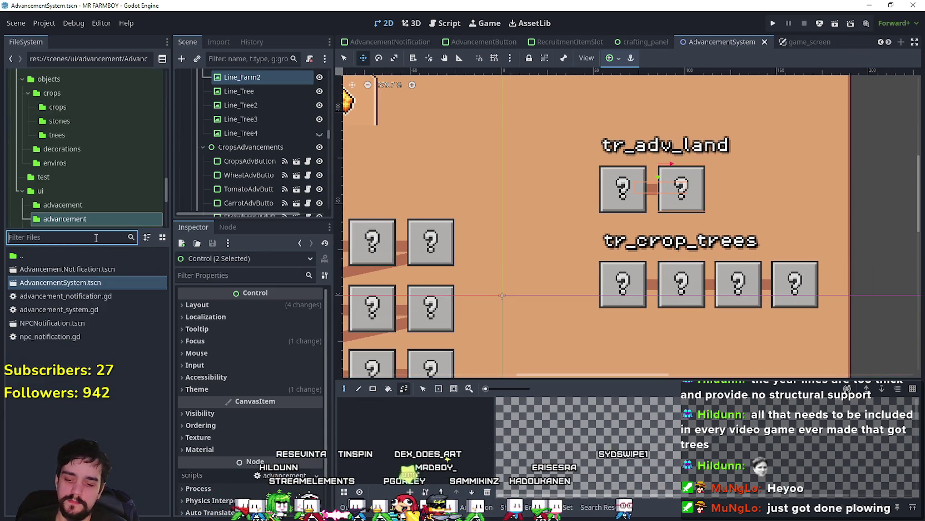
text(craft)
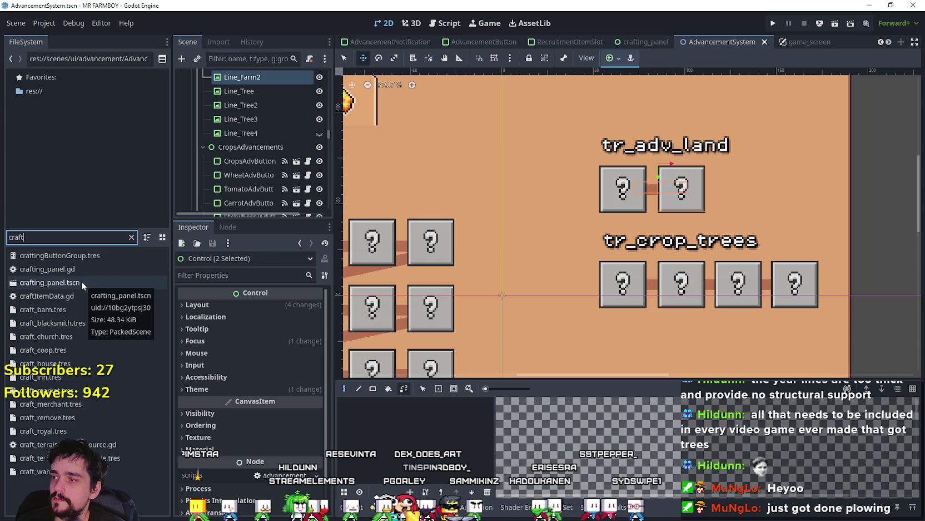
double_click(80, 279)
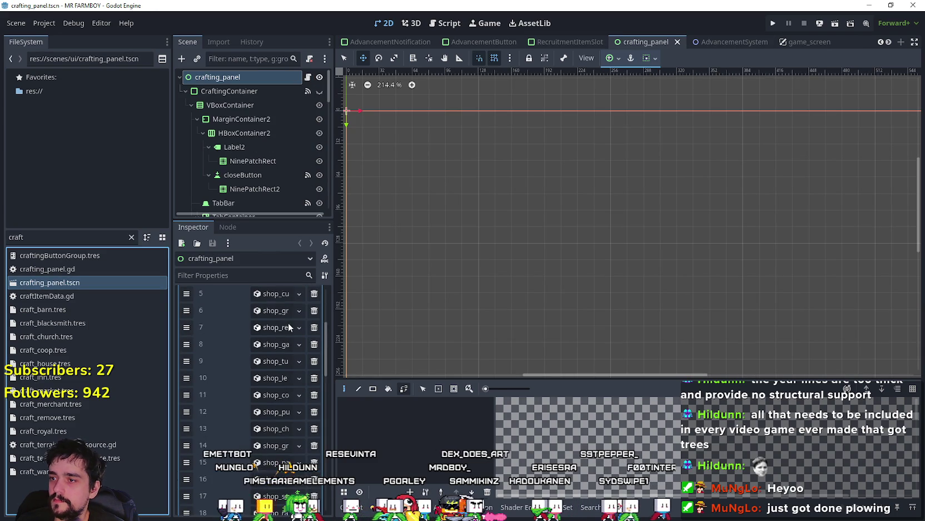
- Delete shop_forestry.tres from the LandData array, leaving 8 entries, and save crafting_panel
scroll(289, 326, up, 5)
click(282, 312)
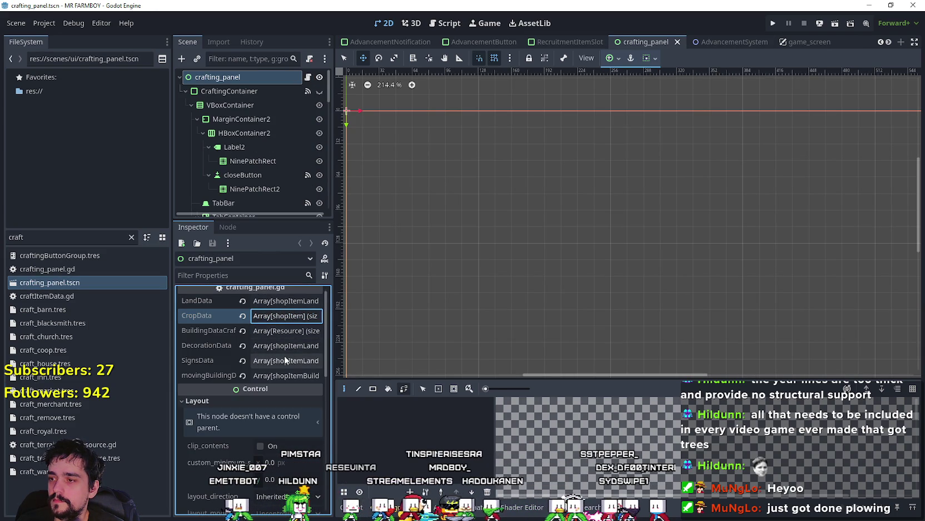
click(284, 300)
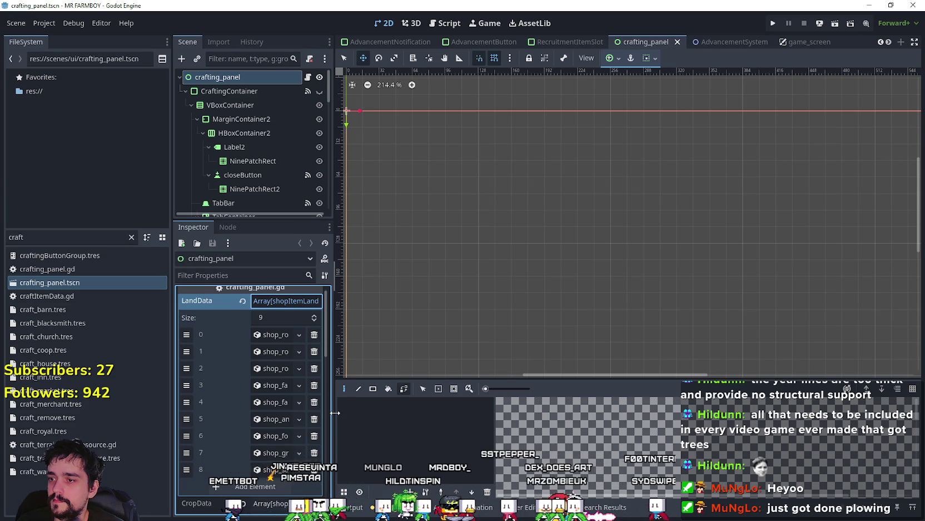
drag(333, 413, 422, 413)
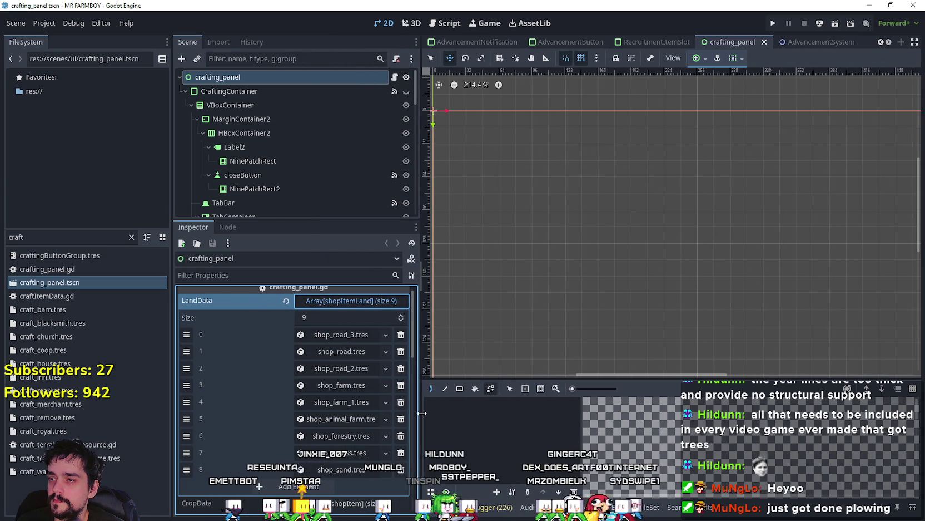
click(347, 436)
click(401, 435)
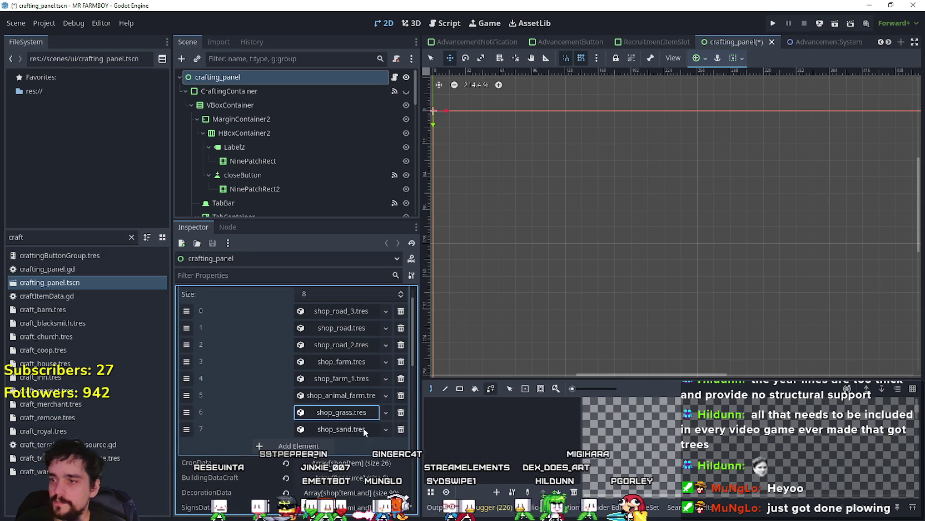
scroll(365, 442, up, 2)
key(ctrl+s)
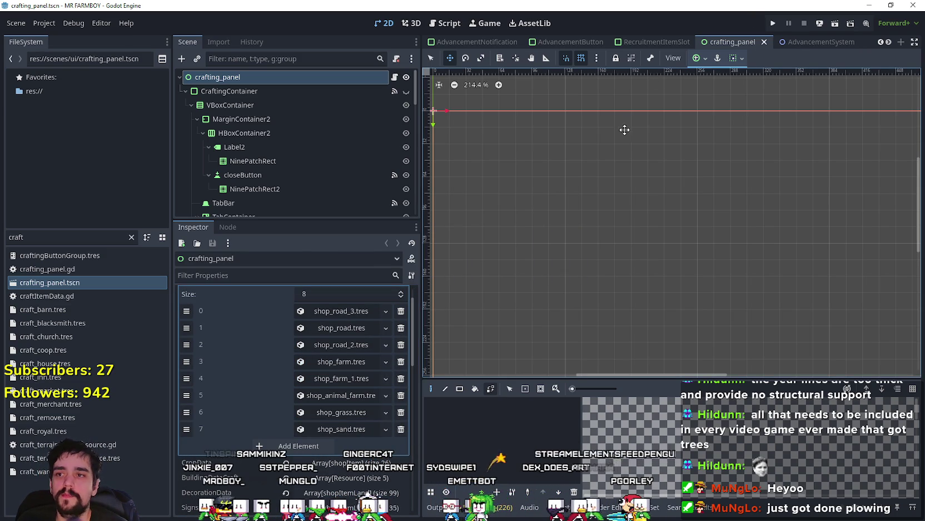
scroll(598, 147, down, 4)
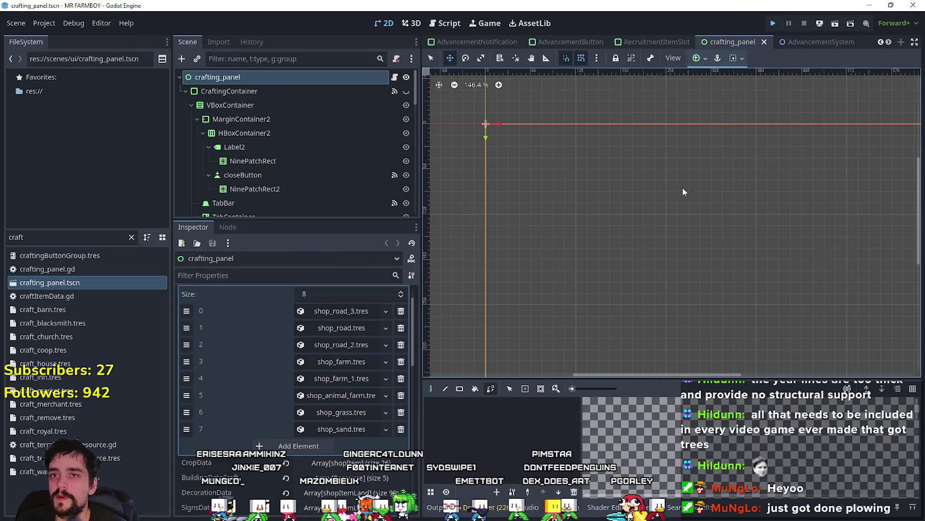
- Run the game, load Save 1 through Continue, and maximize the MR FARMBOY window
click(773, 23)
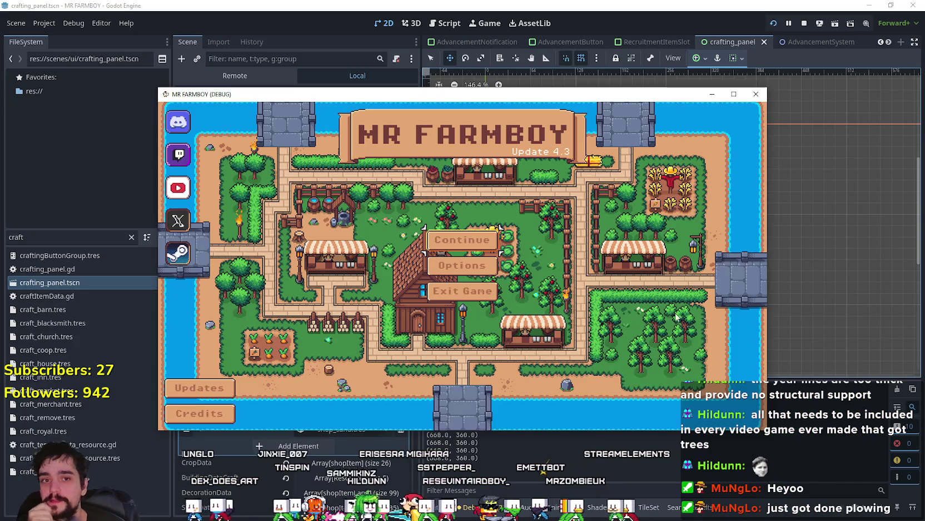
click(462, 239)
click(430, 219)
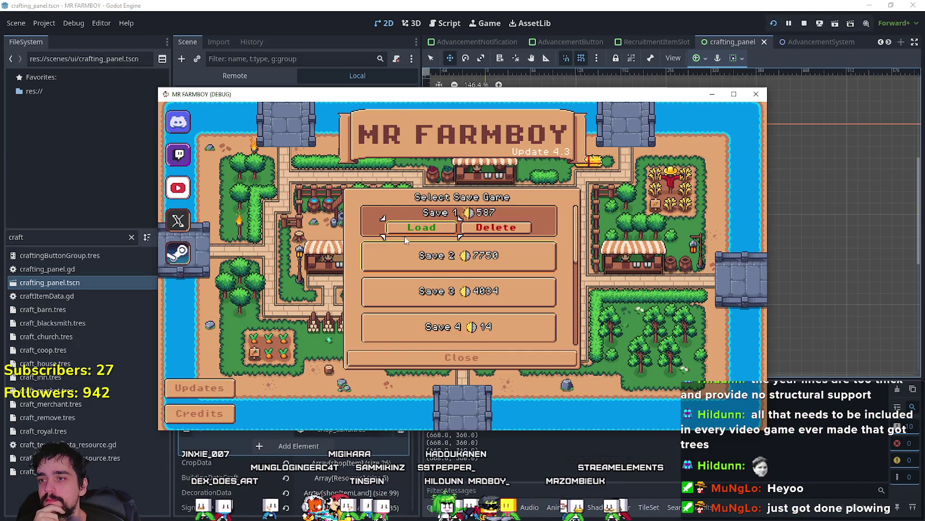
click(403, 227)
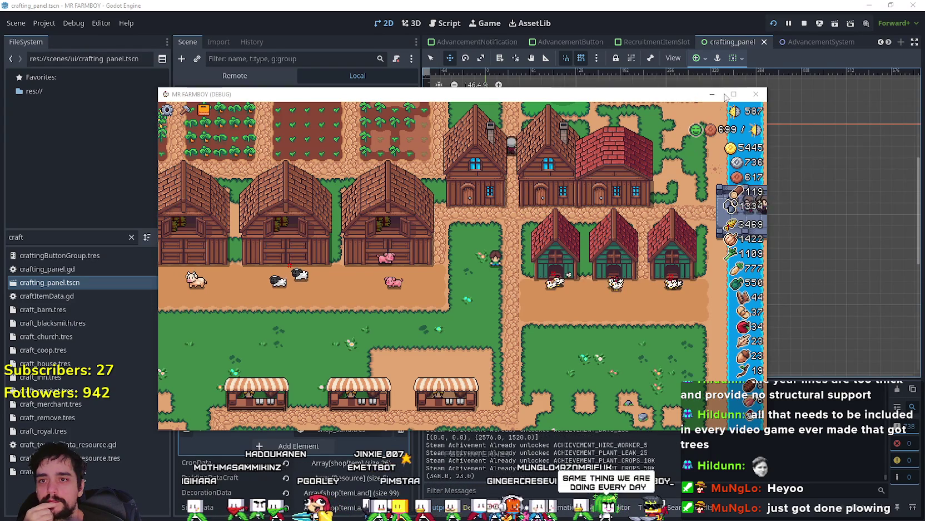
key(super+Up)
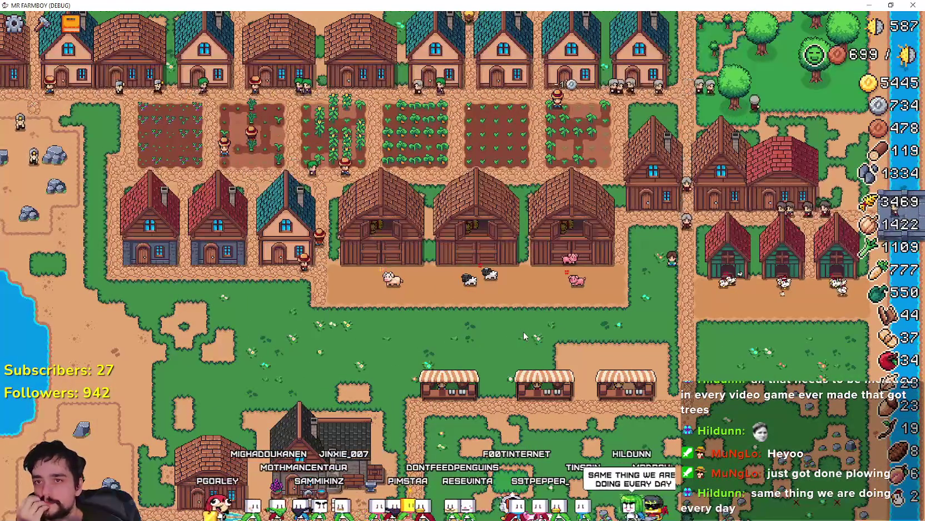
scroll(524, 331, down, 3)
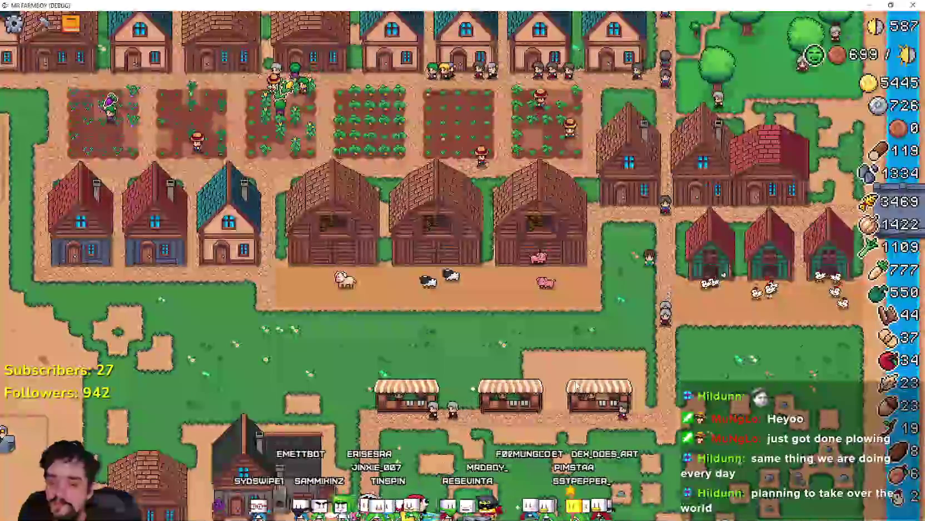
click(71, 23)
click(285, 121)
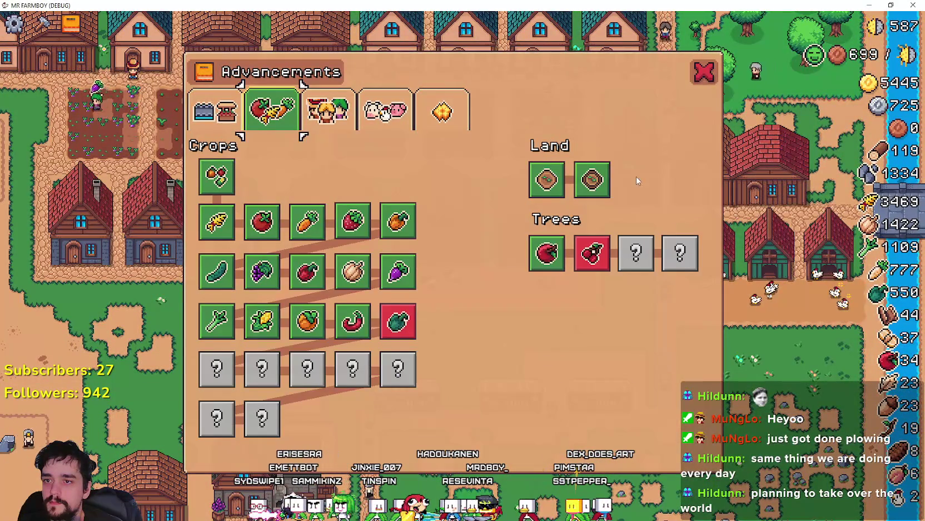
mouse_move(594, 185)
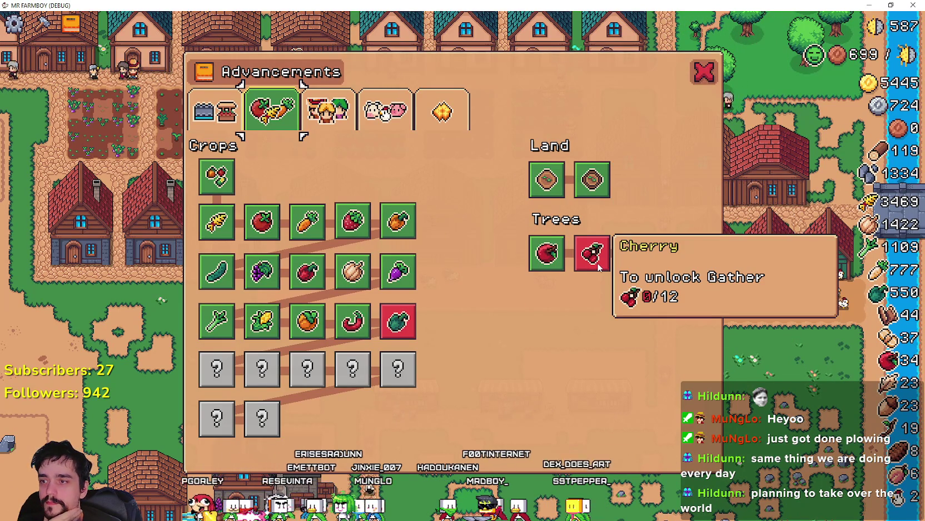
mouse_move(412, 328)
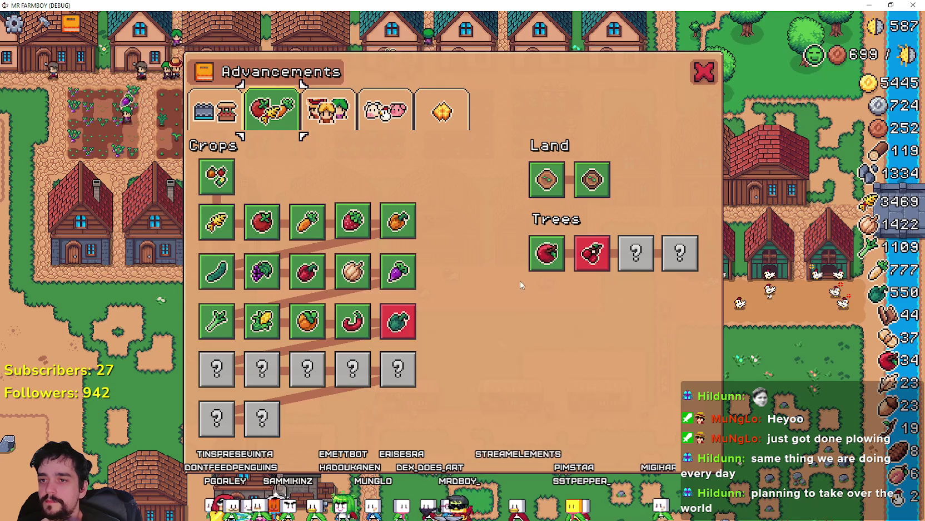
mouse_move(533, 269)
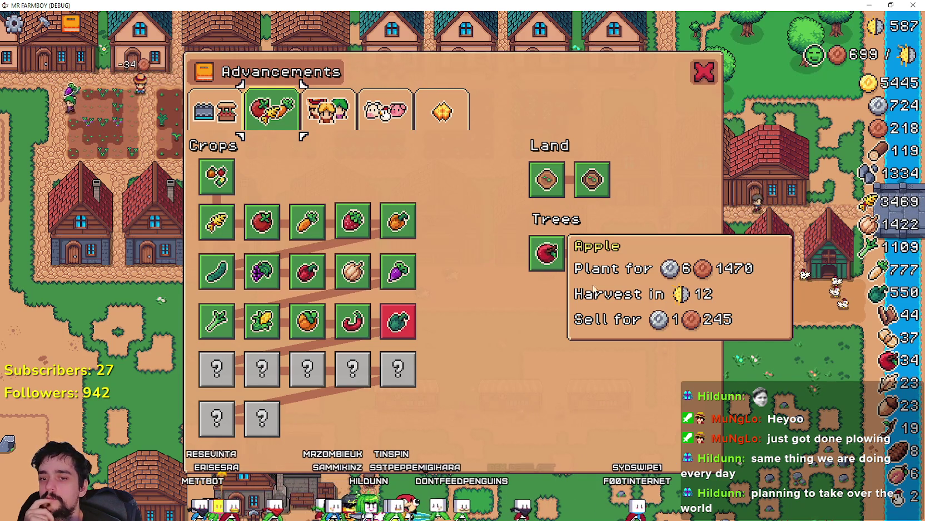
mouse_move(591, 265)
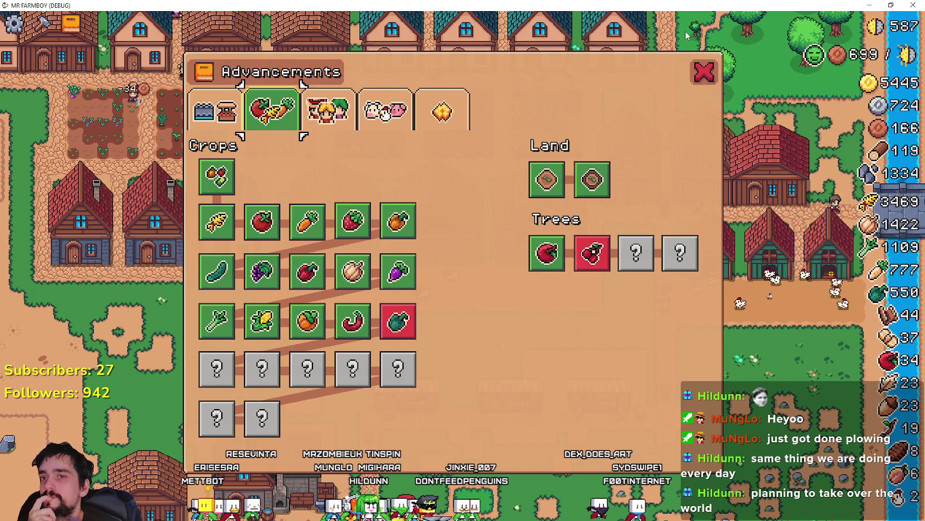
click(705, 74)
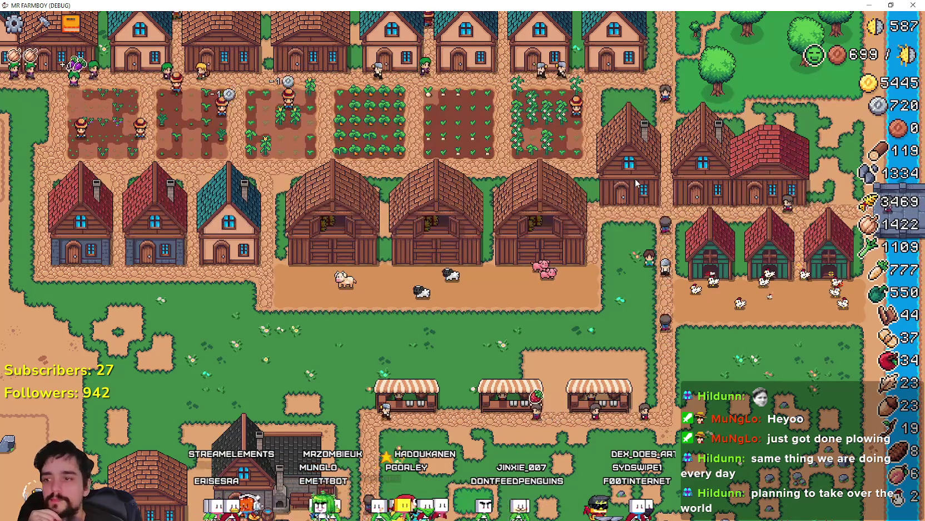
- Review the Workers advancements in the Advancements overview, then close it
scroll(637, 184, down, 5)
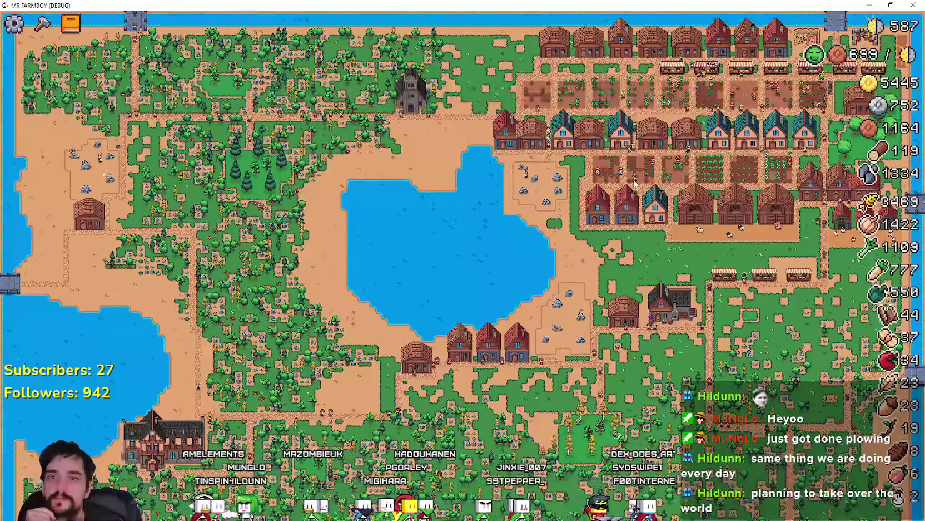
scroll(637, 181, up, 5)
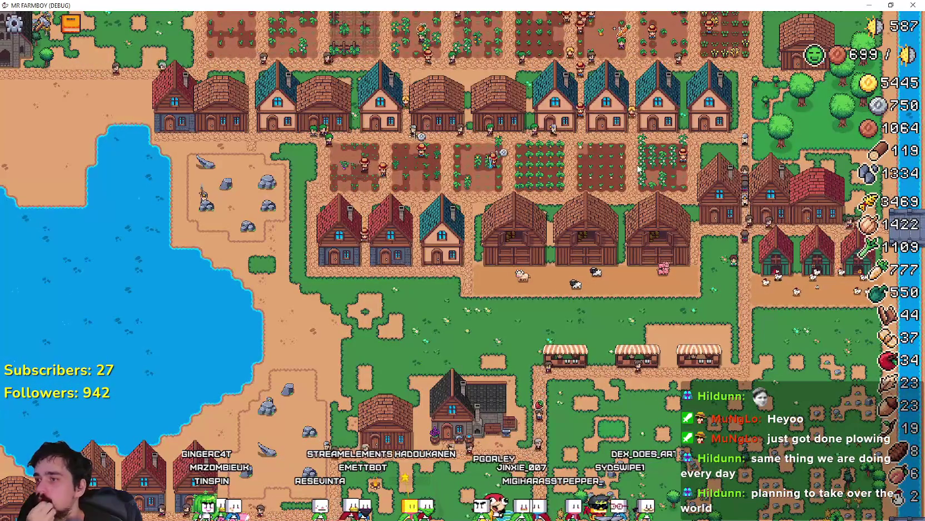
scroll(529, 217, up, 3)
key(a)
click(328, 109)
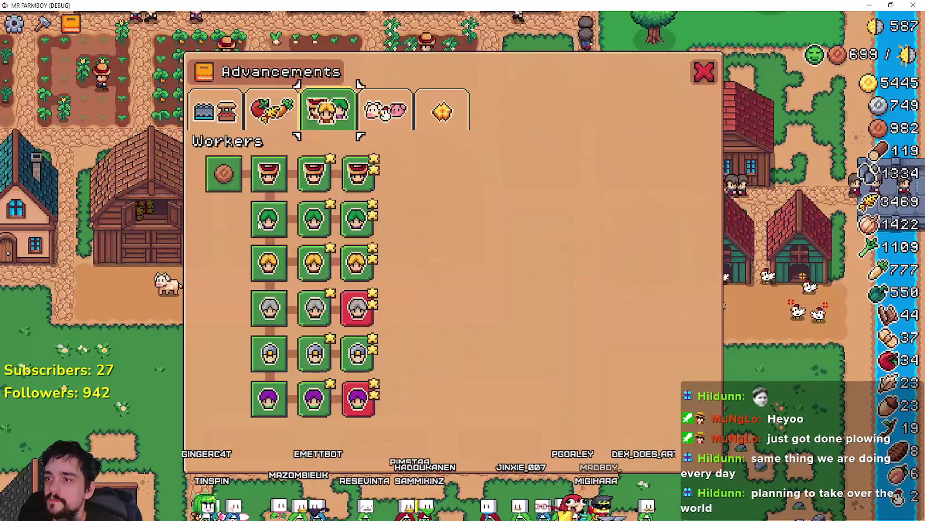
mouse_move(273, 309)
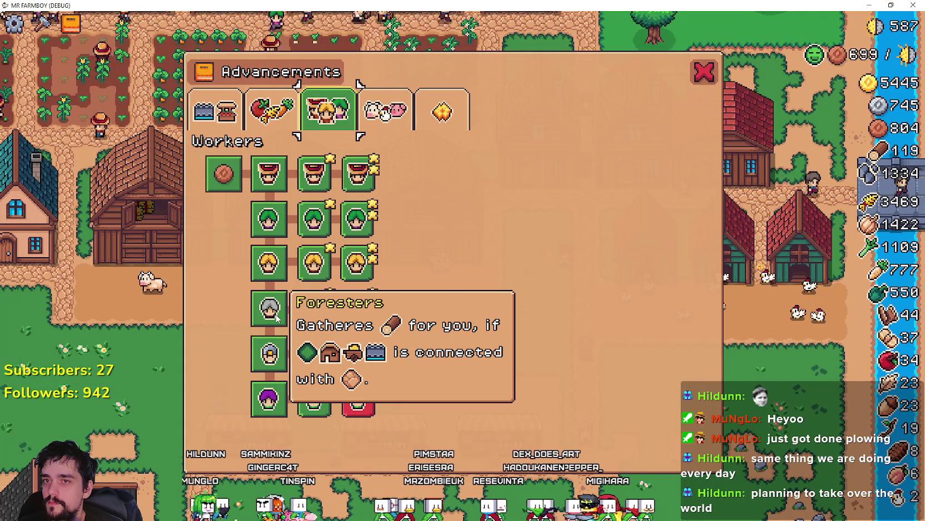
mouse_move(269, 346)
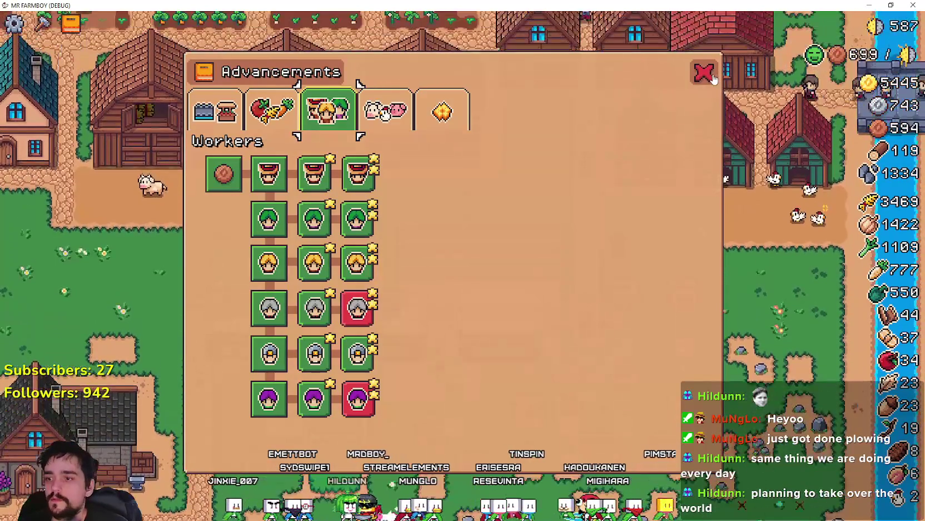
click(704, 72)
- Dismiss the extra panel and zoom in on the village
click(572, 138)
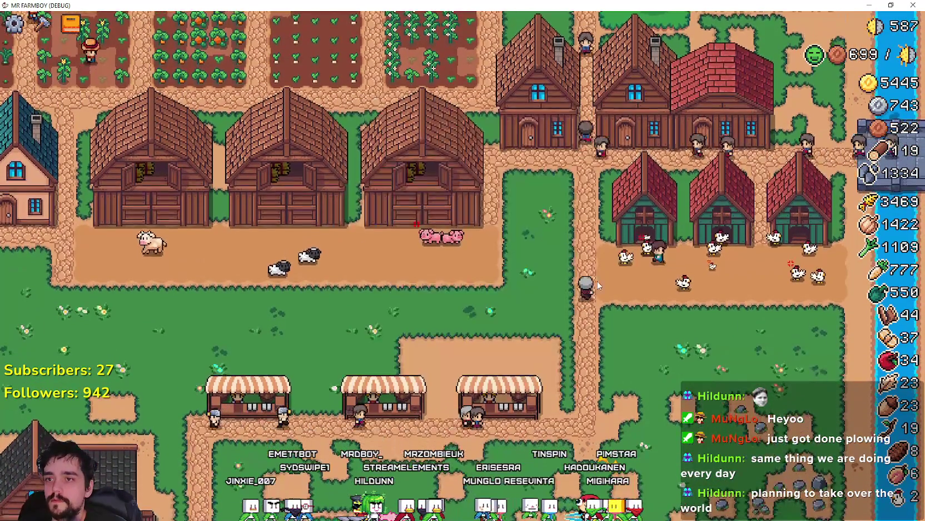
scroll(597, 279, down, 5)
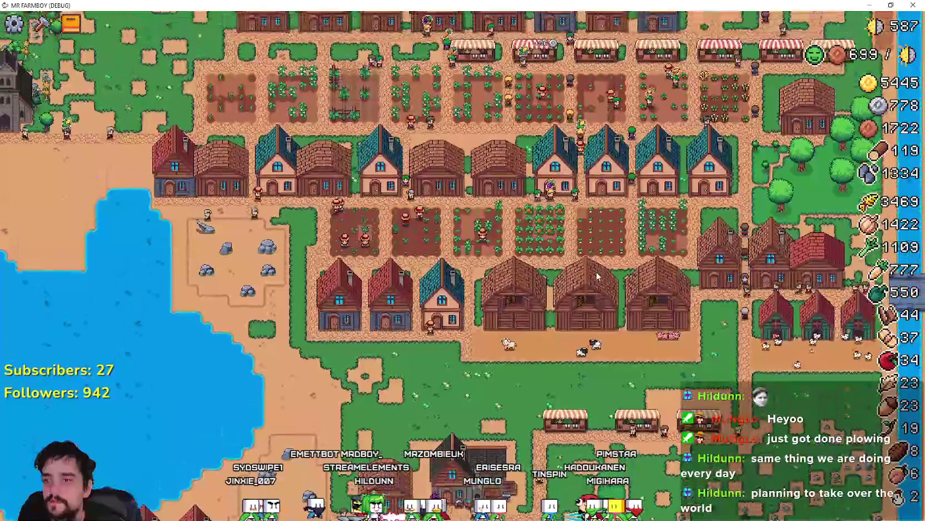
scroll(596, 271, down, 4)
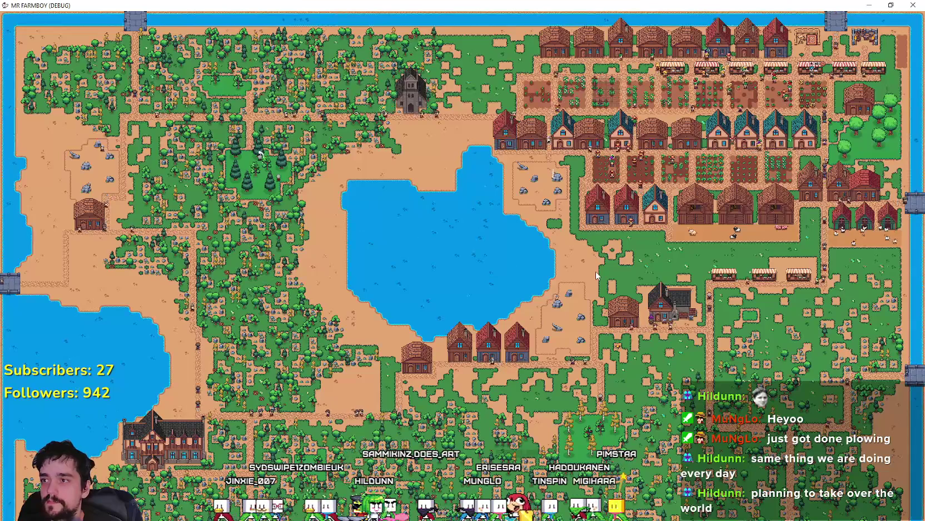
scroll(595, 275, up, 8)
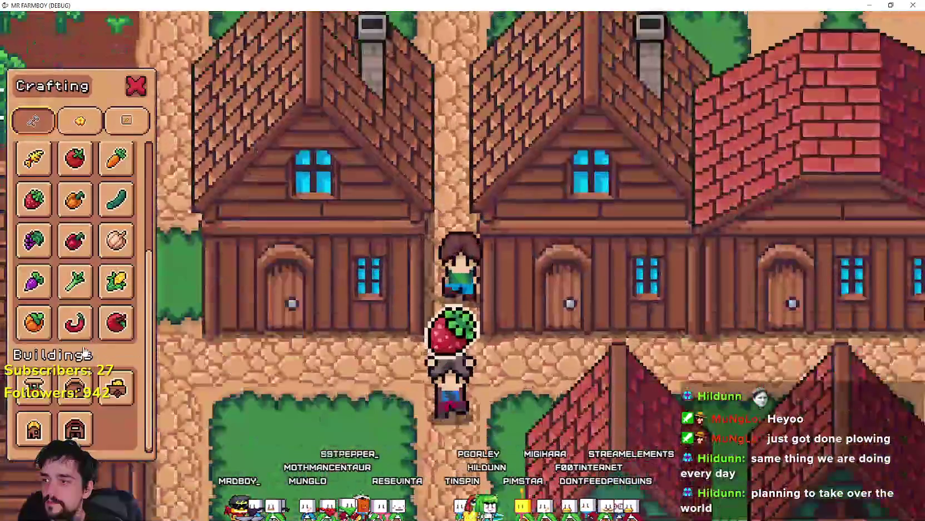
- Pick the Apple tree in the Crafting panel to get the Plant Apple prompt, then return to Godot
scroll(93, 355, up, 3)
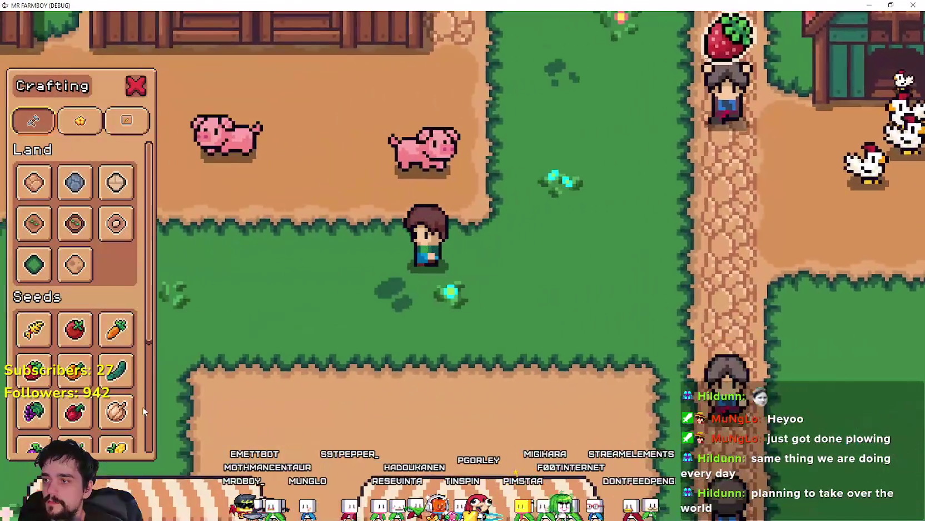
scroll(129, 322, down, 3)
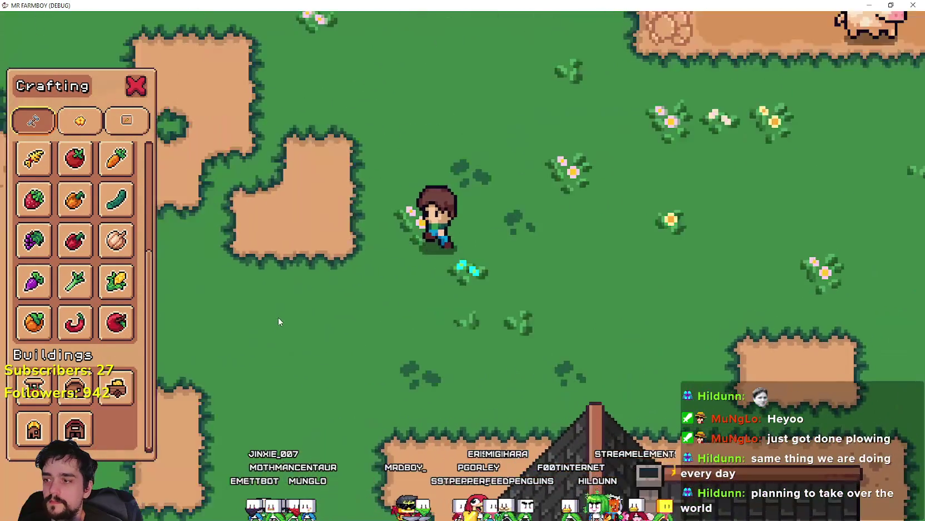
mouse_move(43, 431)
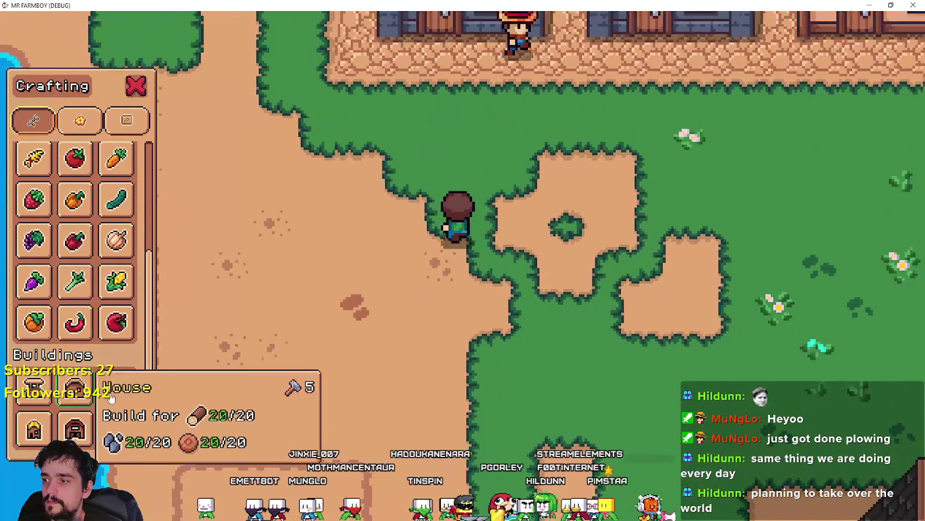
mouse_move(116, 388)
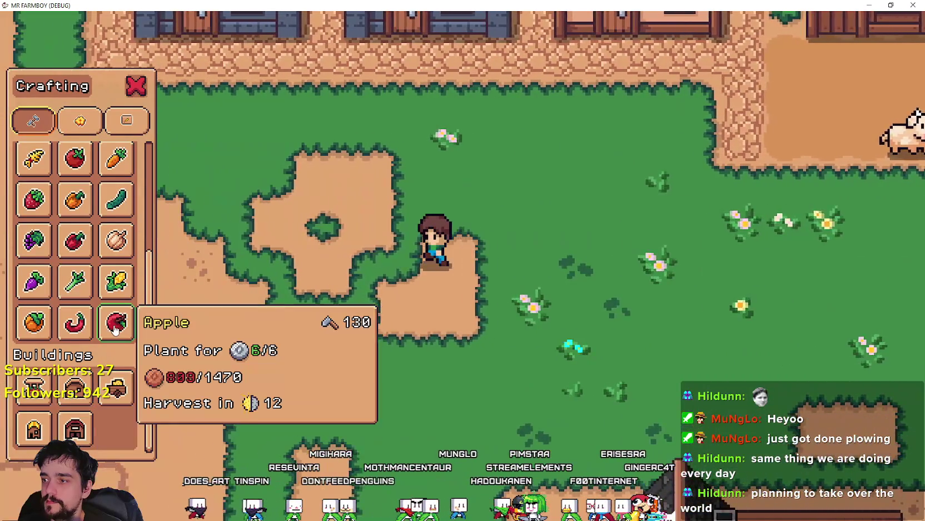
click(116, 322)
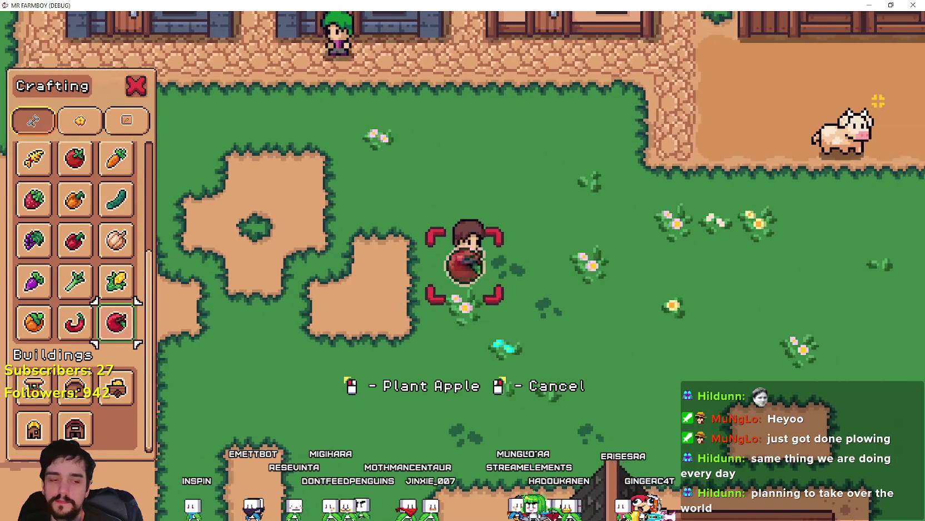
key(alt+Tab)
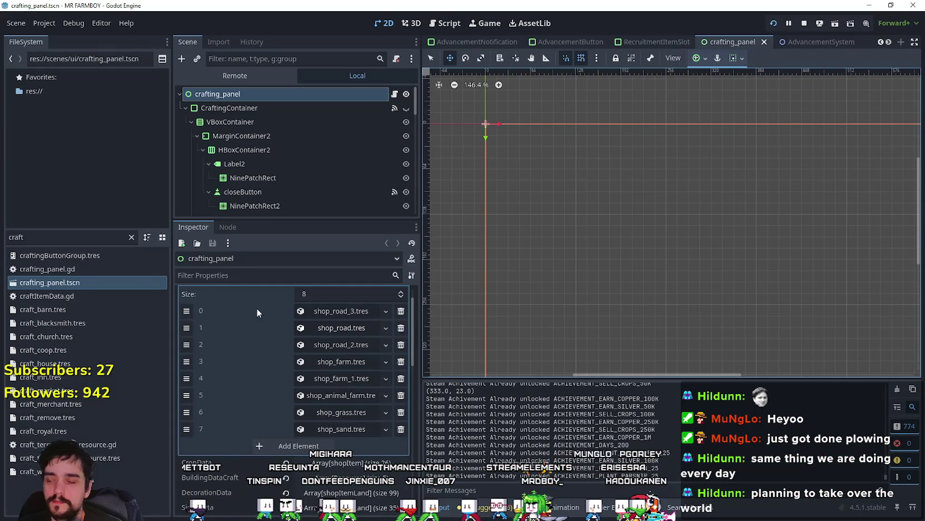
- Filter the files for 'test' and open the test_scene_everything scene
double_click(23, 236)
text(t)
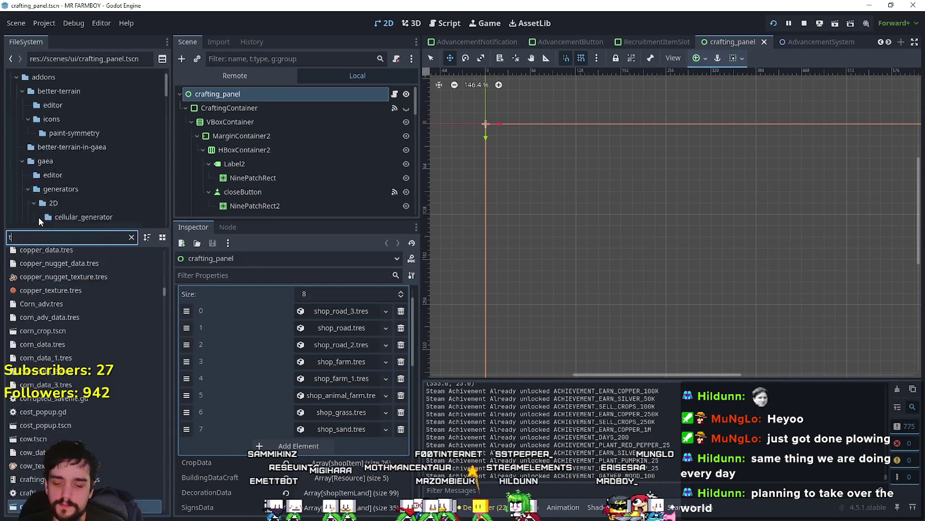
text(est)
click(61, 267)
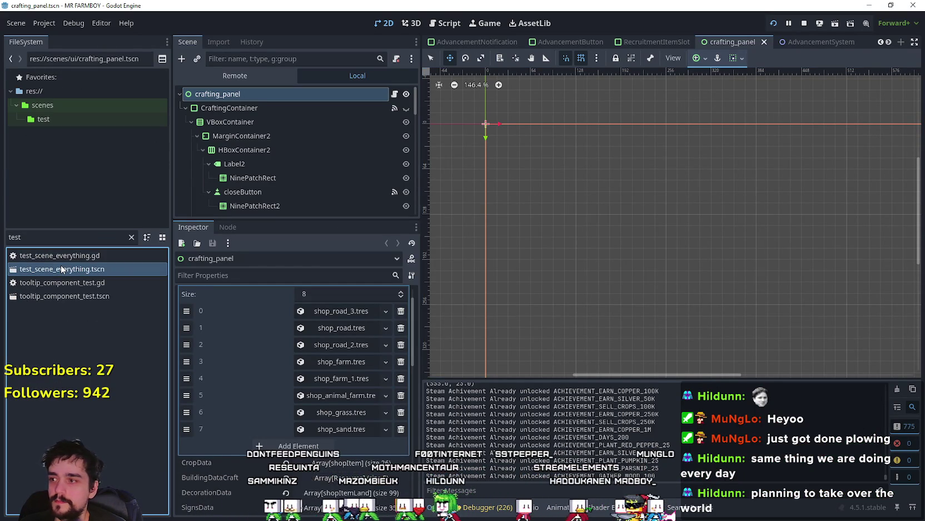
double_click(60, 268)
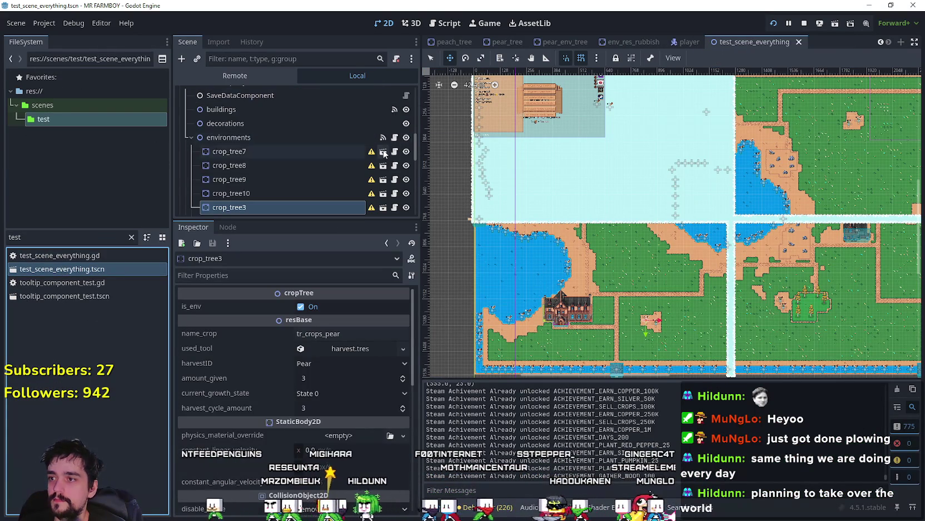
- Collapse the environments group in the scene tree
scroll(384, 154, down, 3)
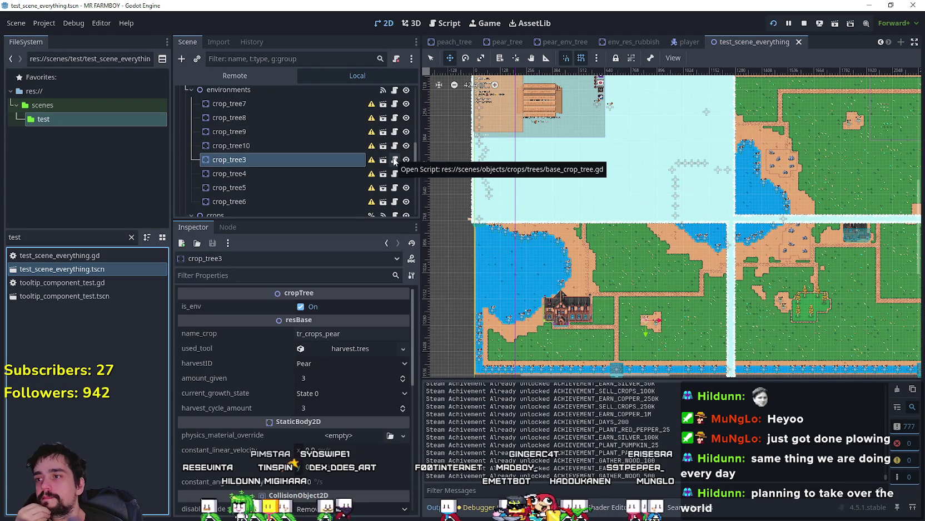
scroll(392, 159, up, 3)
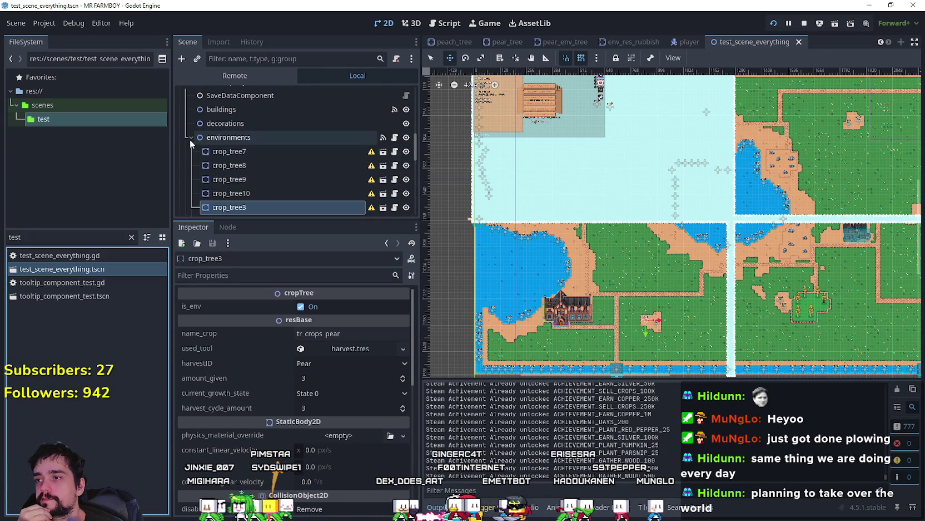
click(191, 137)
scroll(426, 155, up, 2)
scroll(417, 159, up, 5)
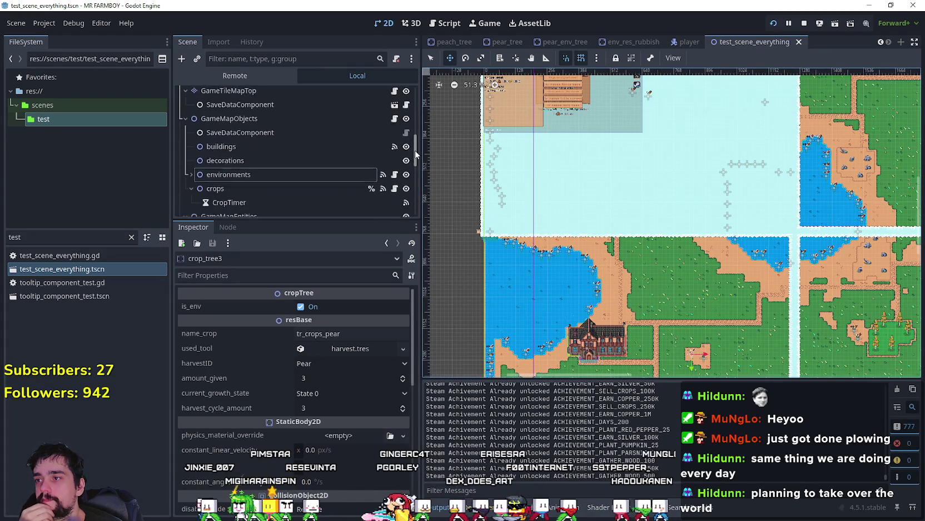
scroll(416, 139, down, 5)
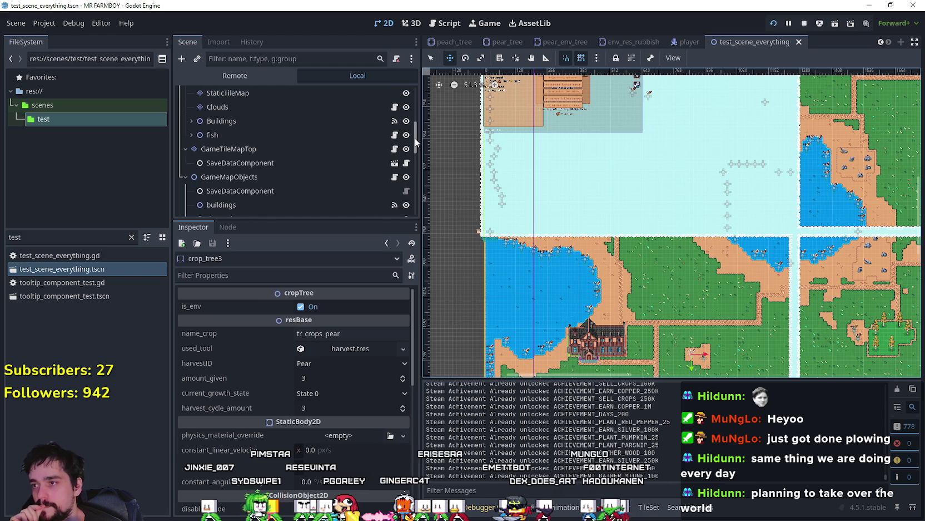
scroll(409, 183, down, 3)
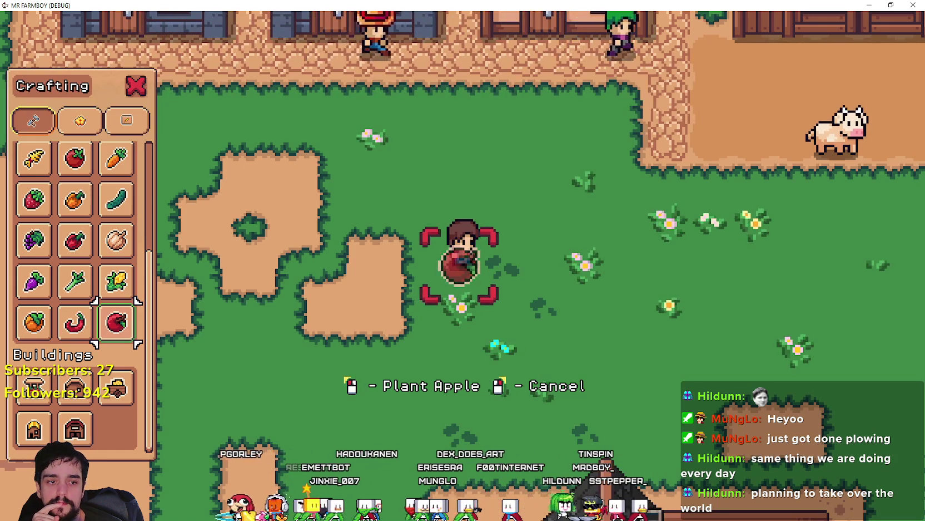
- Return from the discussion thread to the Mr Farmboy event's Event Description in Steam
key(alt+Tab)
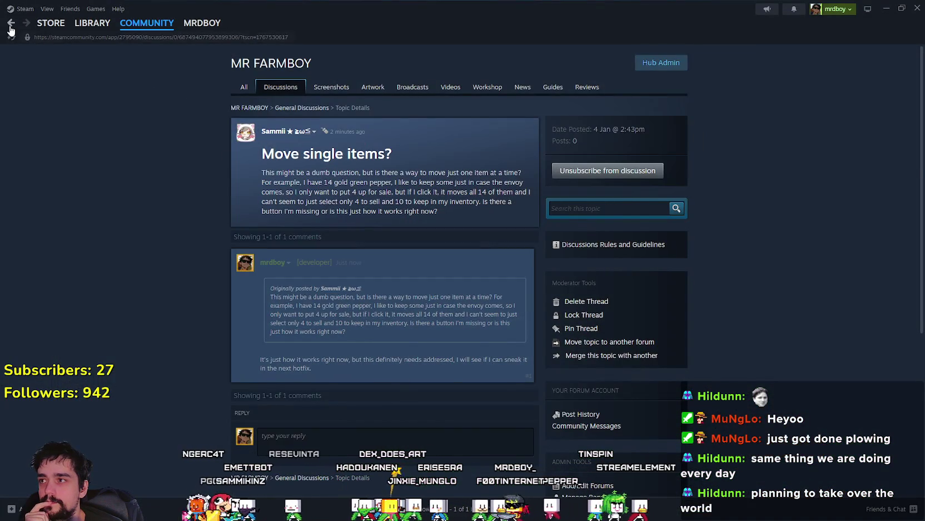
click(10, 25)
scroll(312, 363, down, 1)
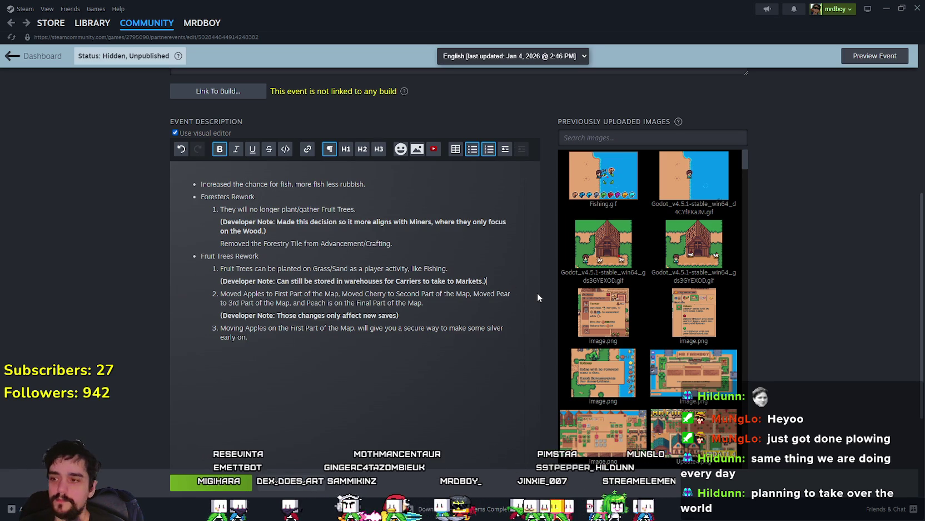
- Add a Fruit Trees note that trees plant on a single tile instead of 4, and save
key(Return)
text(Whi)
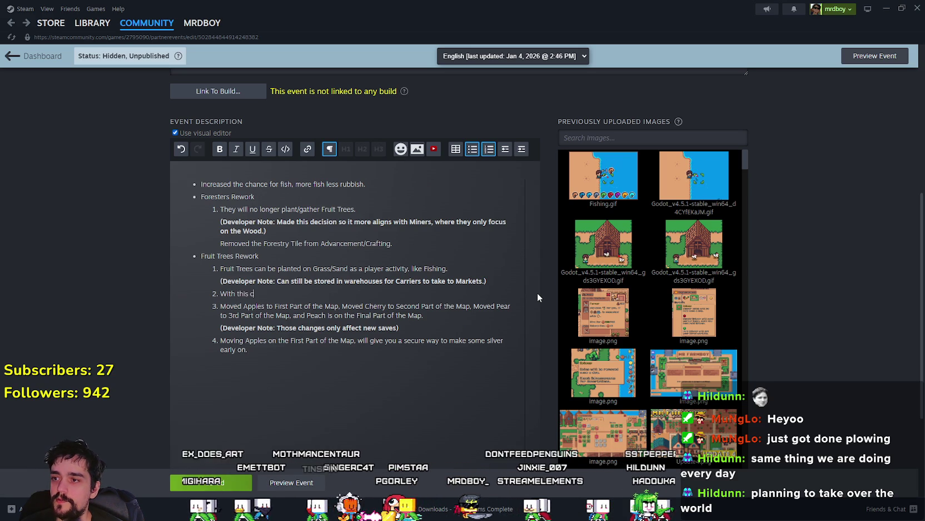
text(t)
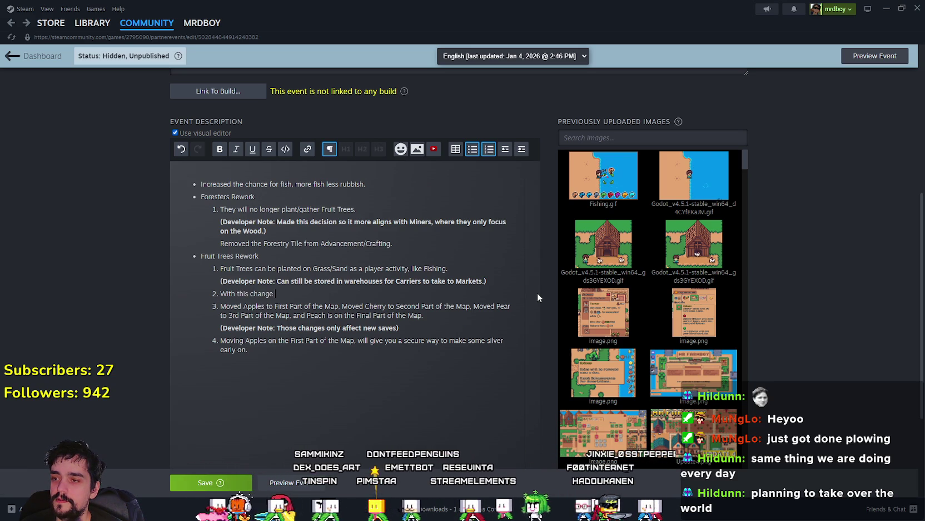
text(comes the ability to also )
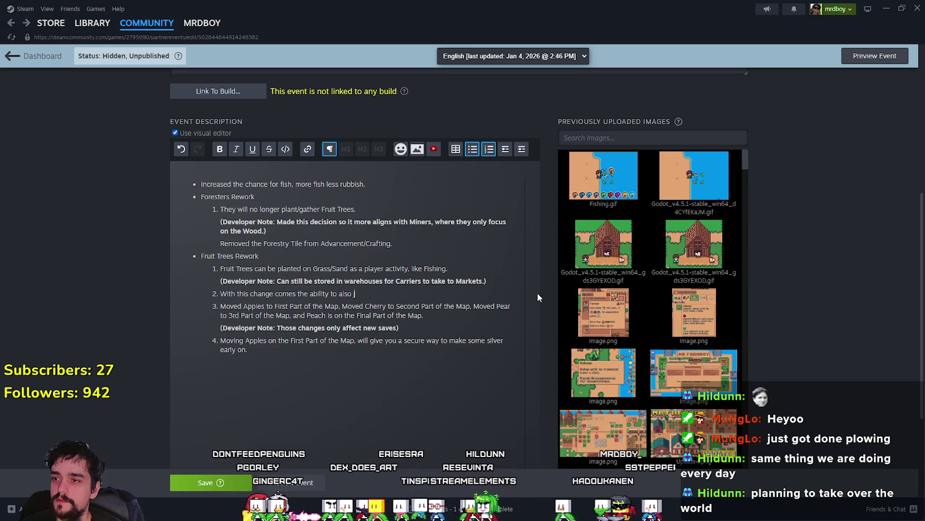
text(just plant it on a si)
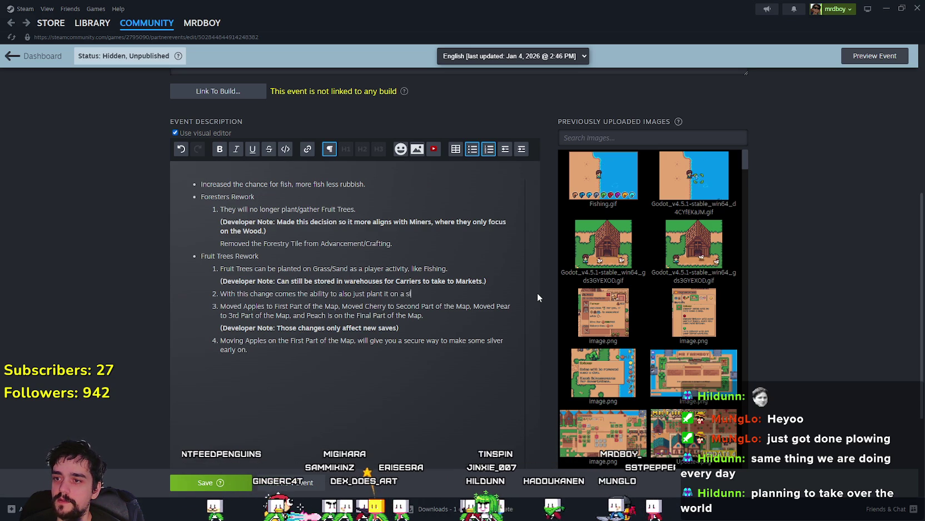
text(ngle tile sa)
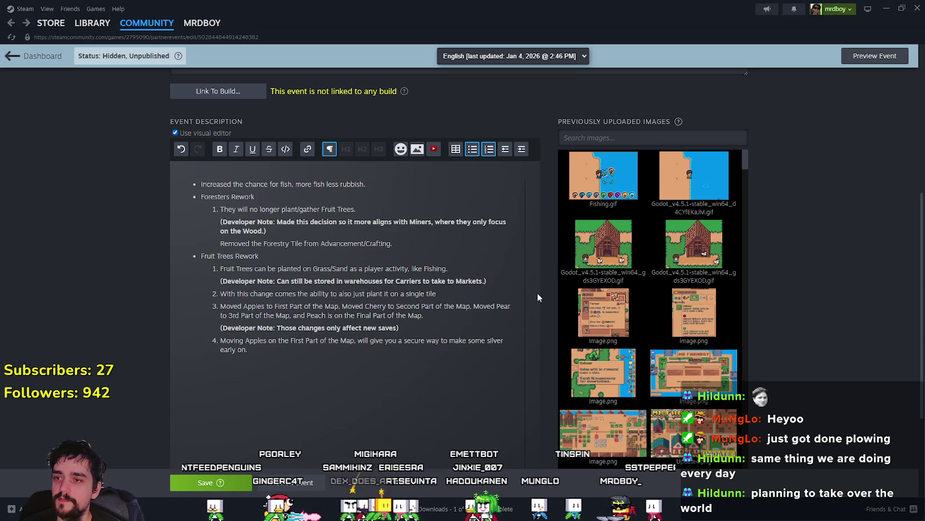
key(BackSpace)
key(BackSpace)
text(as anythin)
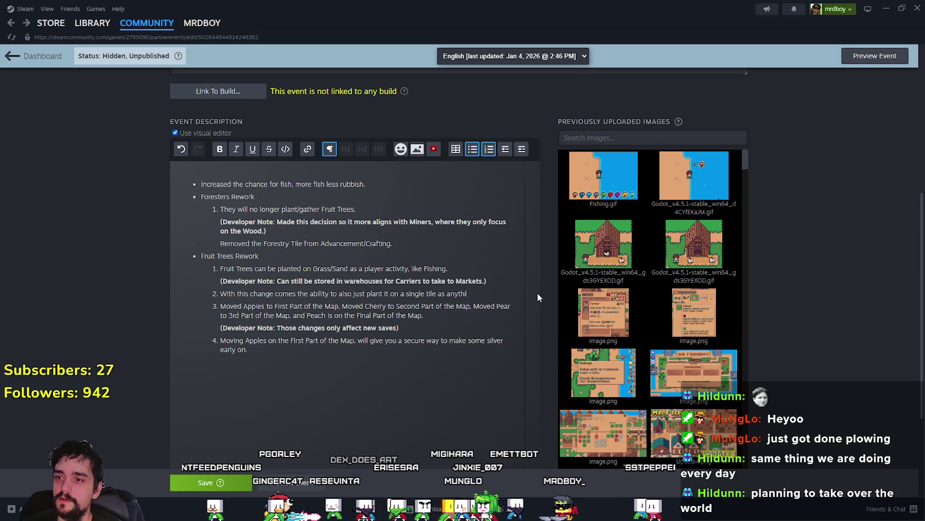
key(BackSpace)
key(BackSpace)
key(BackSpace)
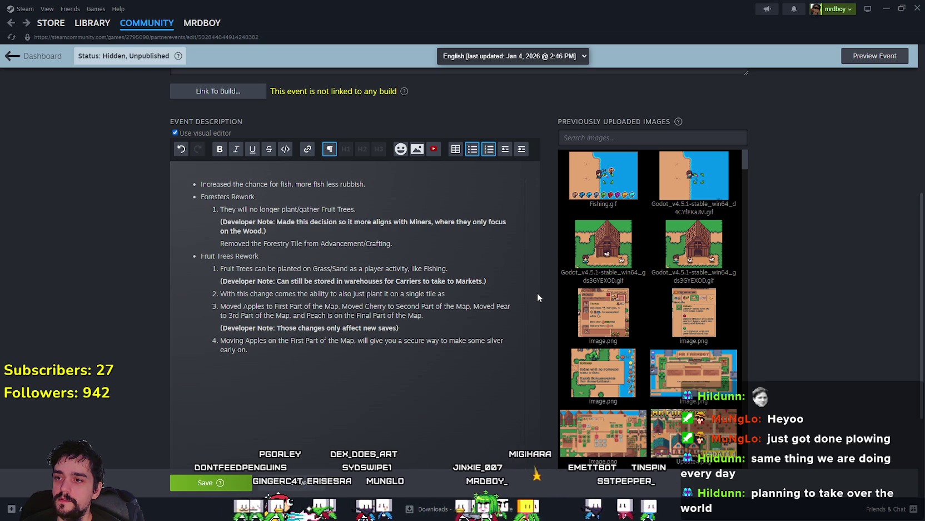
text( any other c)
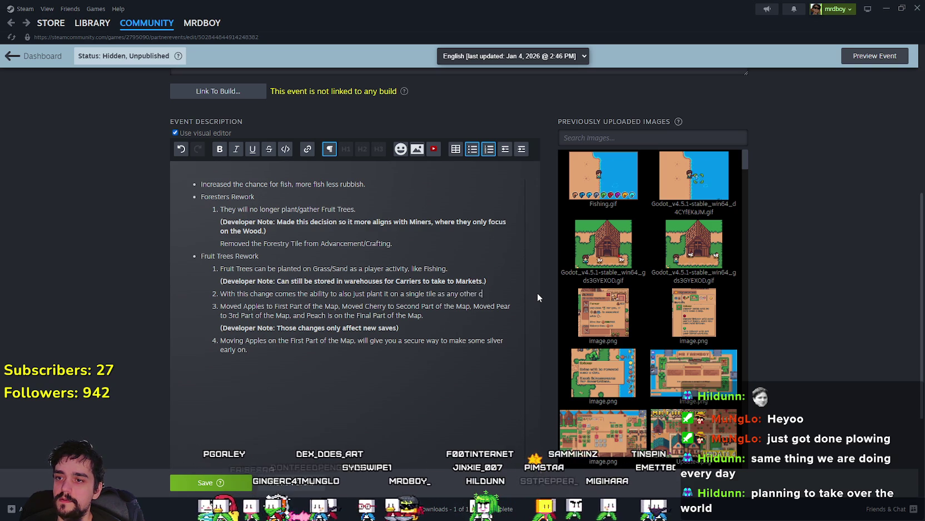
key(BackSpace)
key(BackSpace)
key(BackSpace)
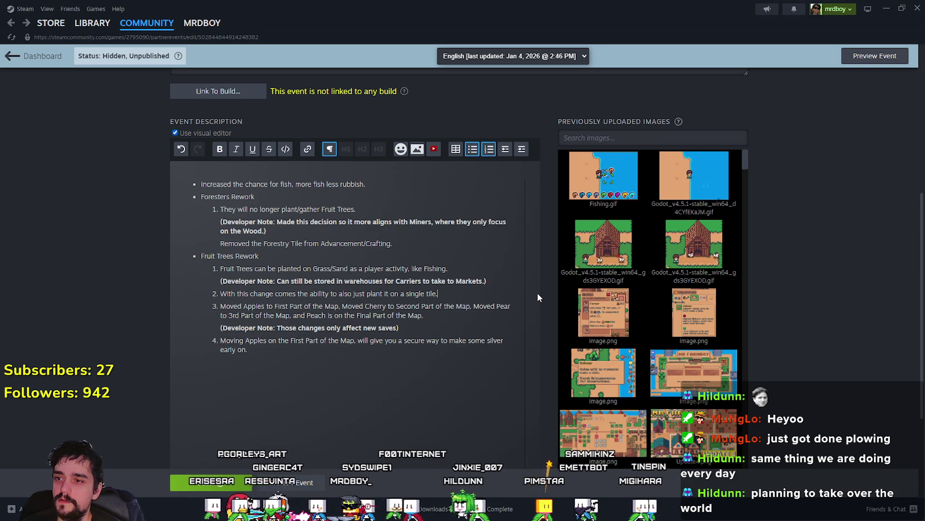
text(, instead)
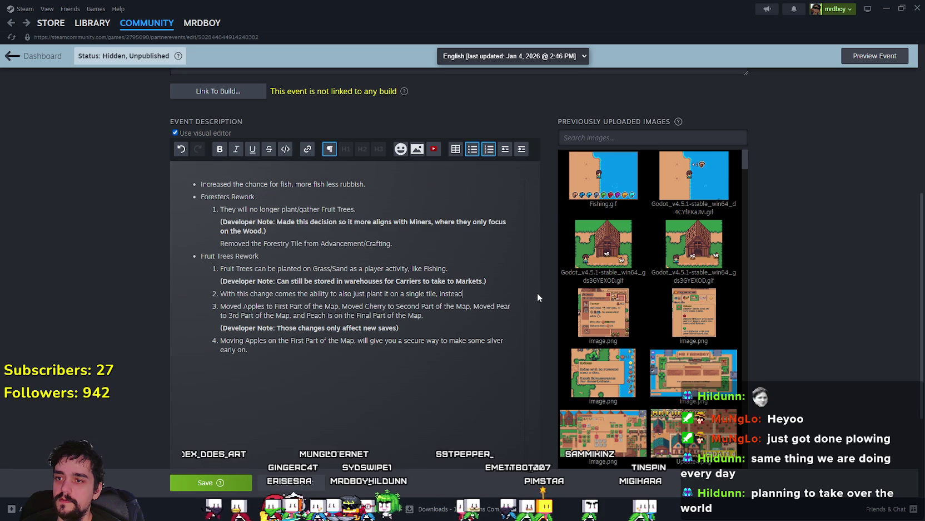
text( of taking 4)
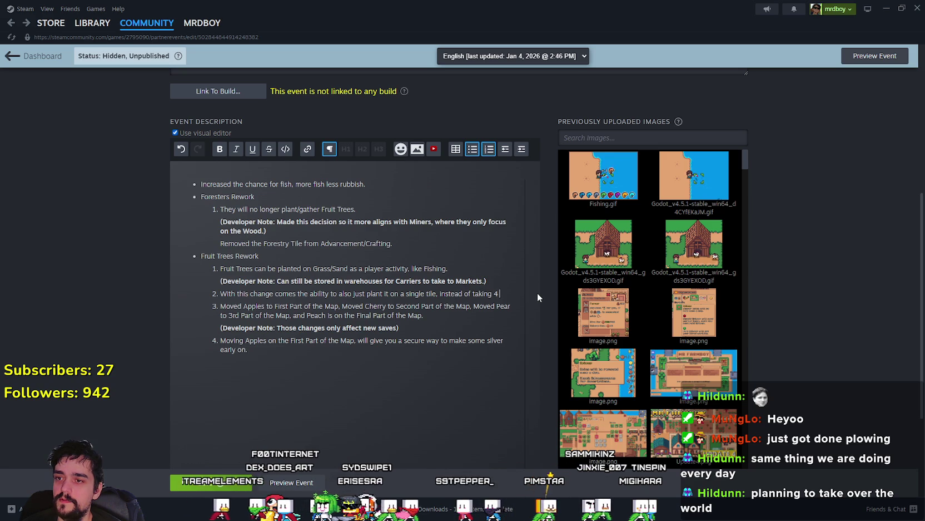
text( tiles.)
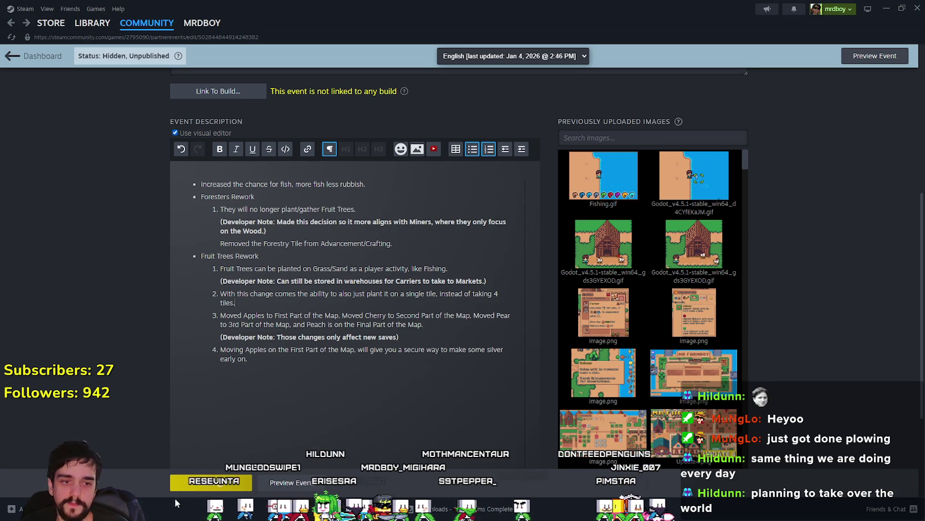
click(172, 480)
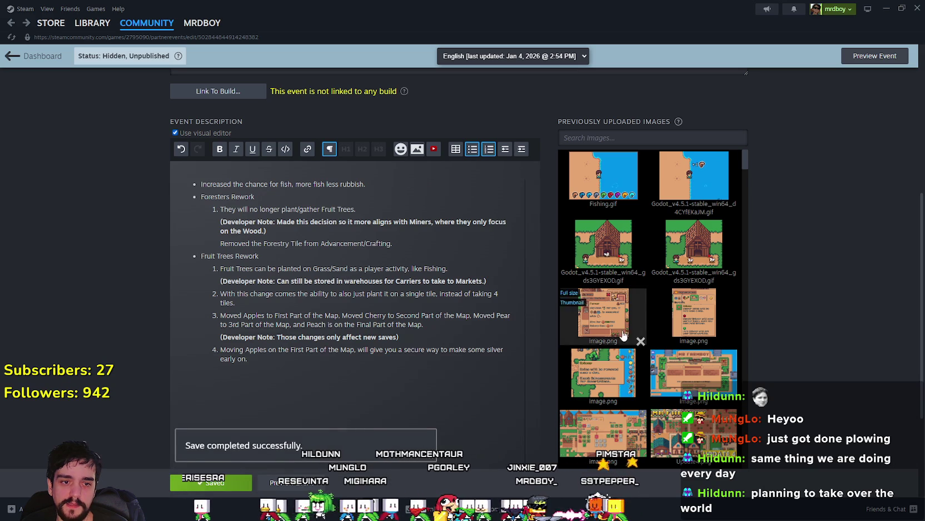
key(alt+Tab)
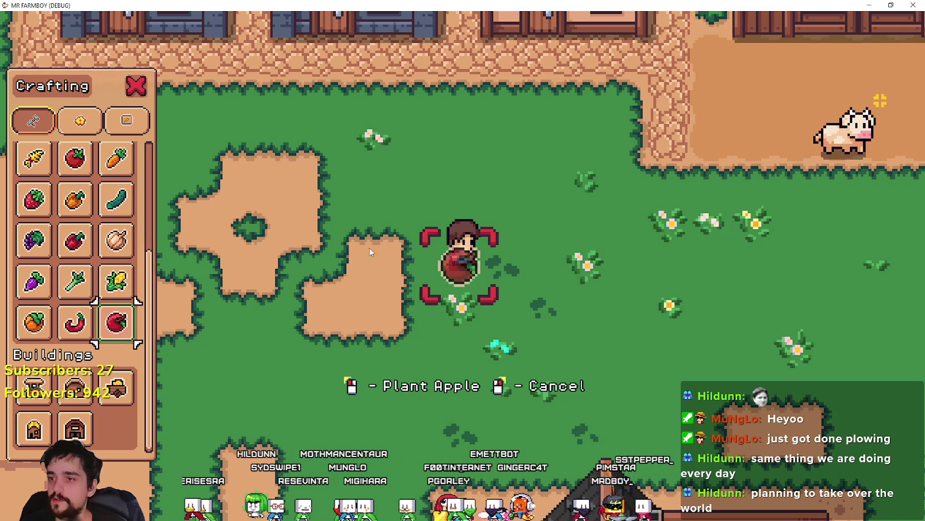
- Bring Godot forward and open field_cursor_component.gd at its add_crop section
key(alt+Tab)
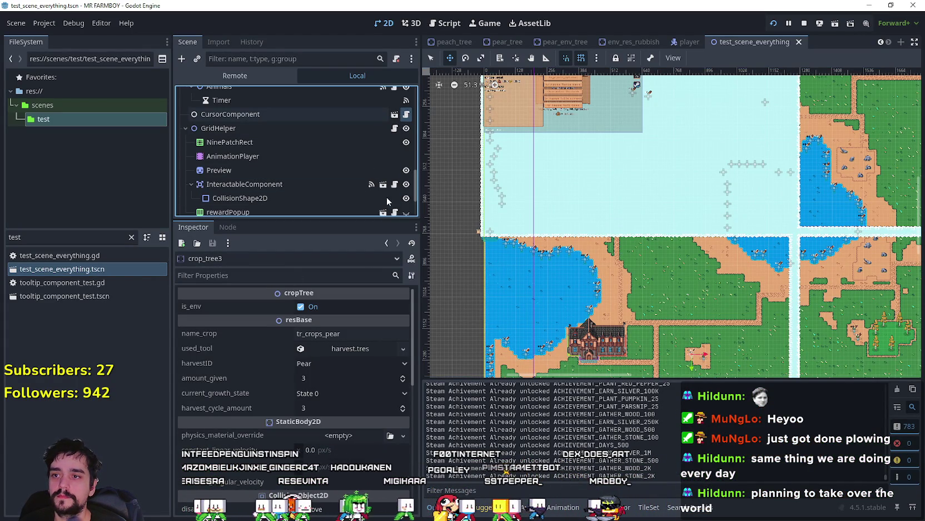
key(ctrl+F3)
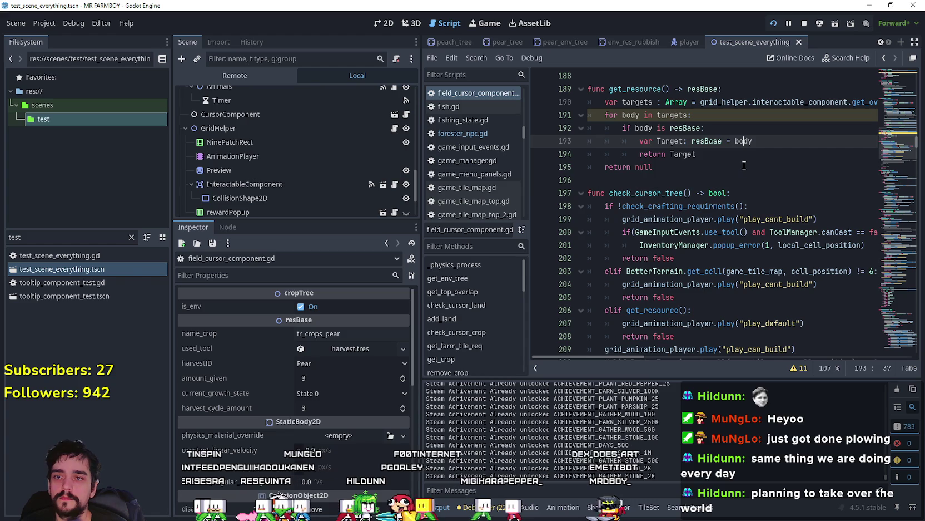
click(745, 179)
scroll(806, 195, down, 2)
click(899, 138)
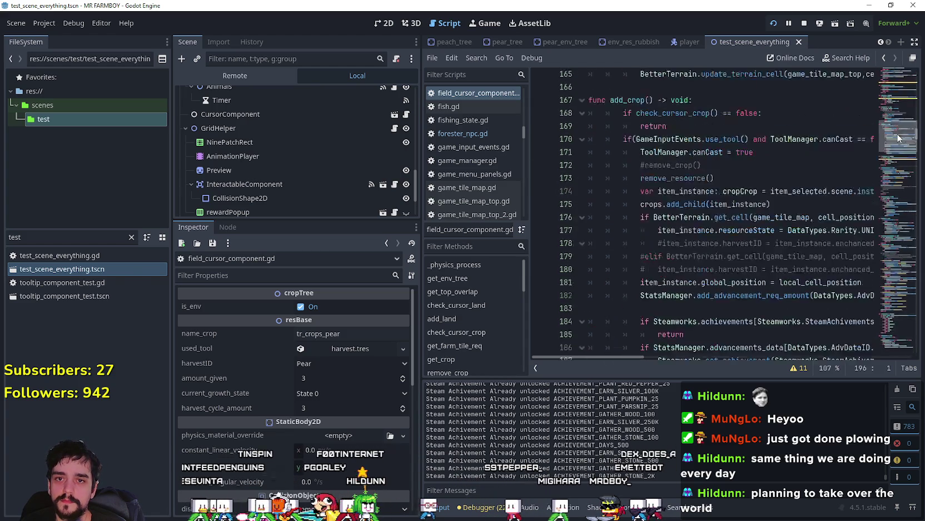
scroll(899, 138, up, 6)
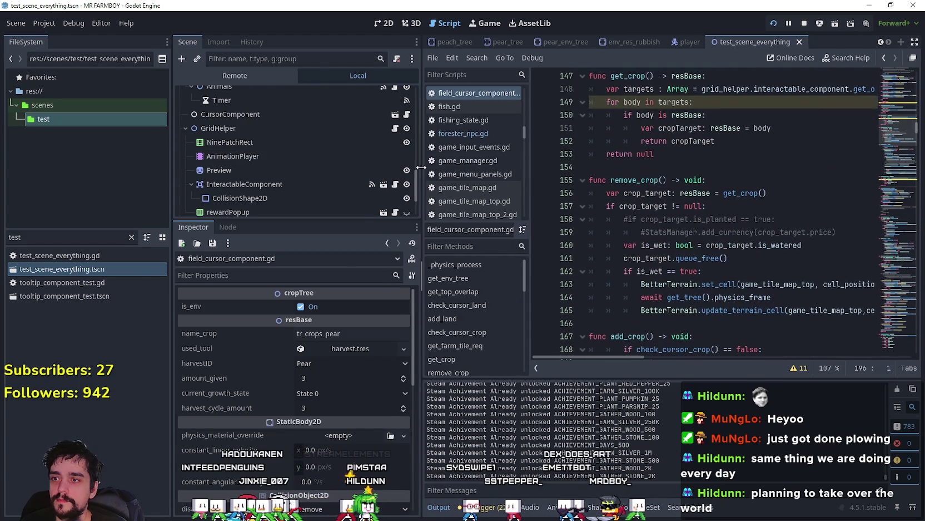
- Narrow the Scene dock and scroll through the cursor crop check functions
drag(421, 167, 300, 167)
scroll(878, 135, up, 6)
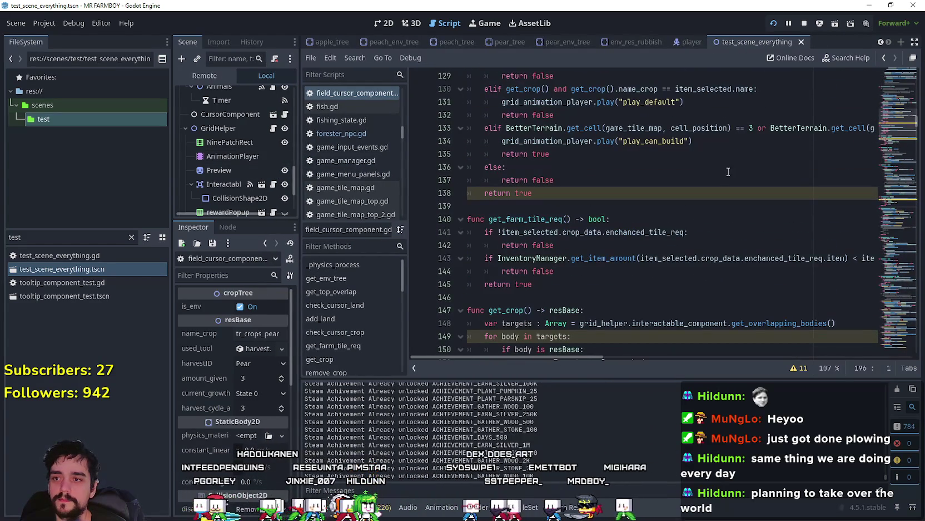
click(728, 167)
scroll(899, 111, up, 20)
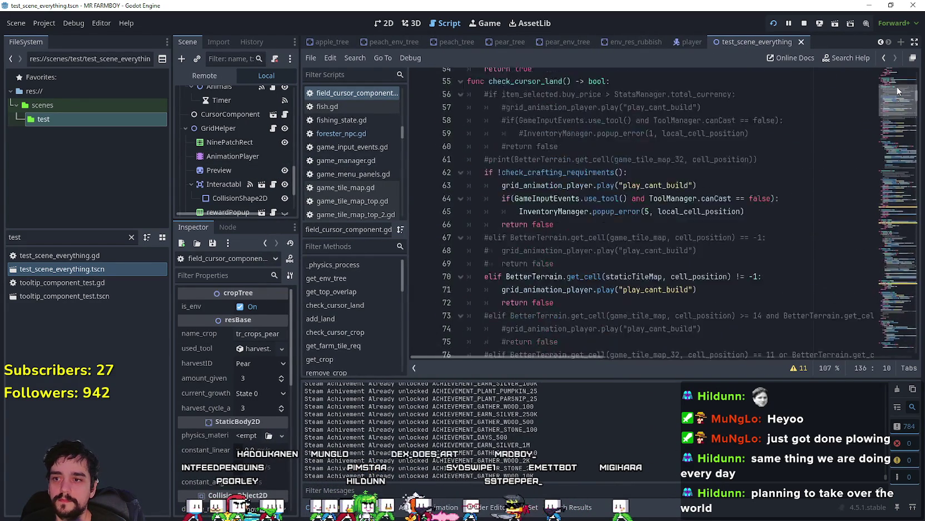
scroll(898, 90, up, 17)
scroll(801, 225, down, 3)
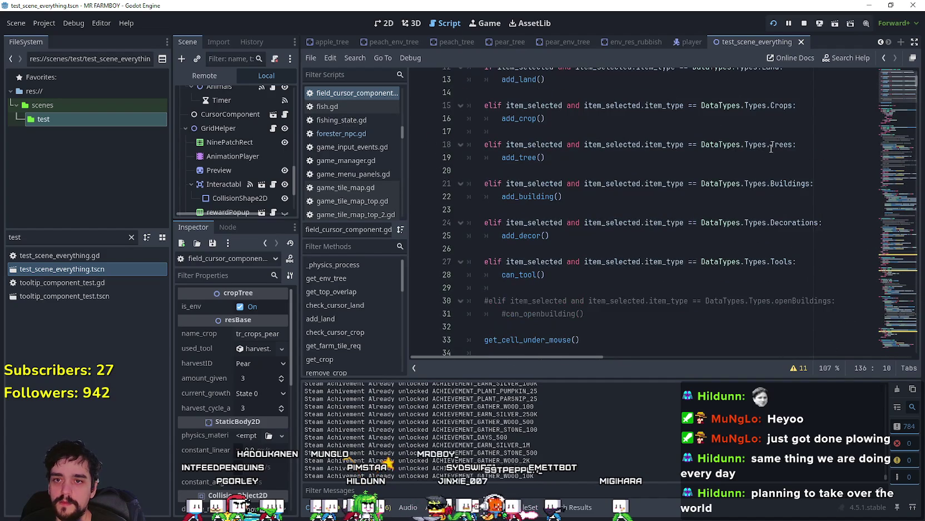
- Follow add_tree through to the check_cursor_tree function definition
right_click(518, 165)
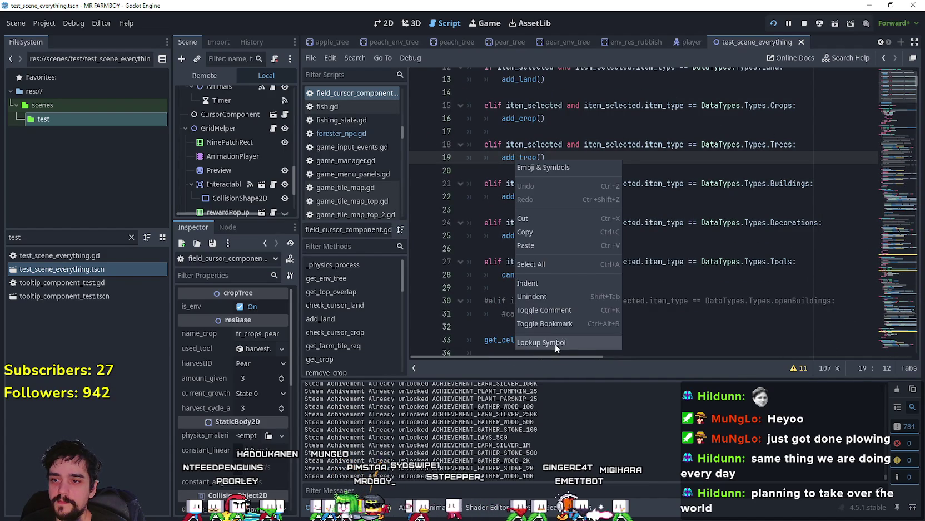
click(555, 344)
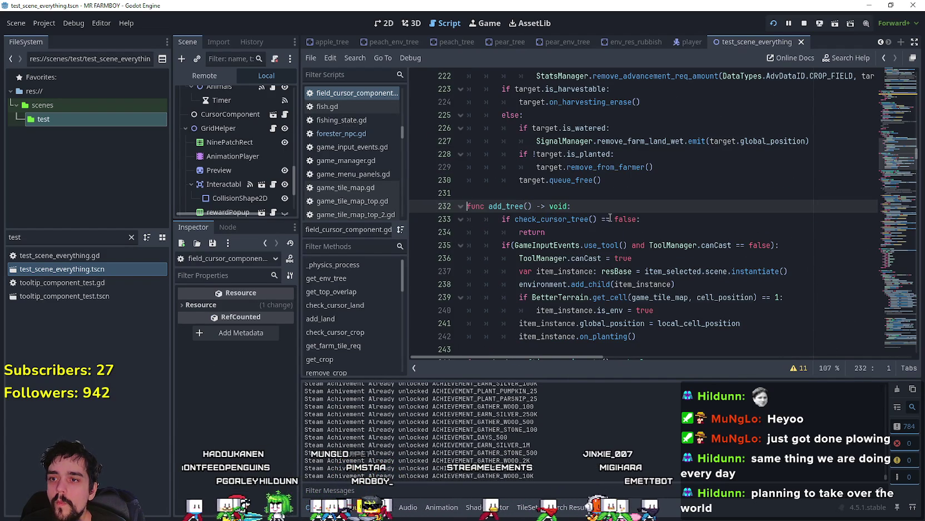
click(567, 219)
click(614, 417)
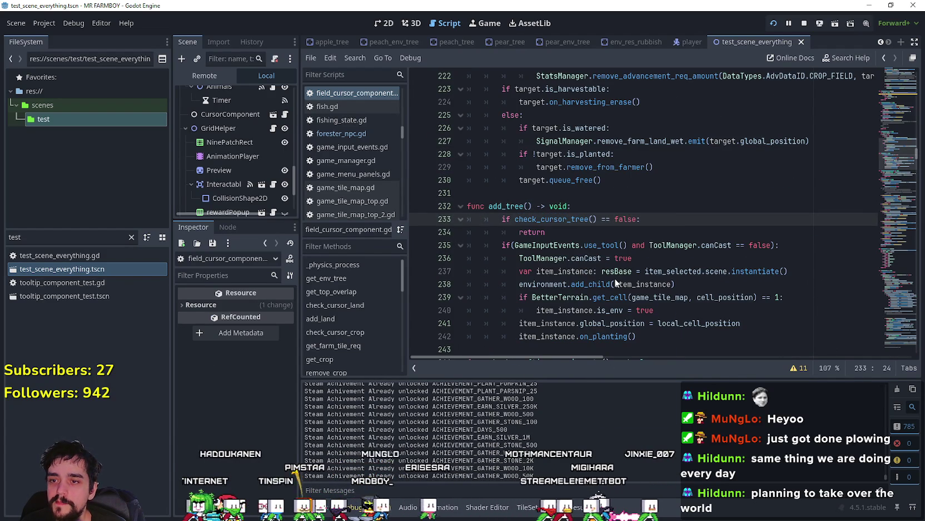
- Review check_cursor_tree's cant_build line and its terrain check against 6 on line 203
scroll(665, 213, down, 1)
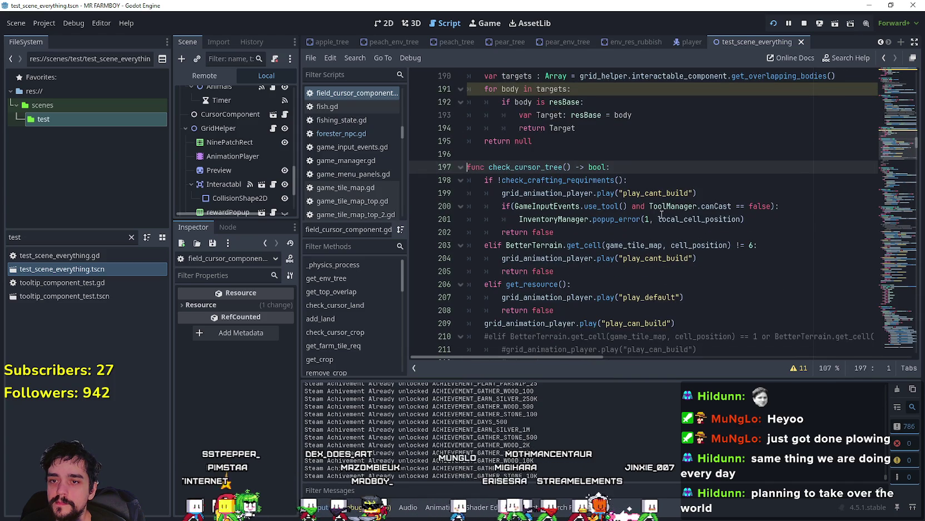
click(660, 250)
click(751, 257)
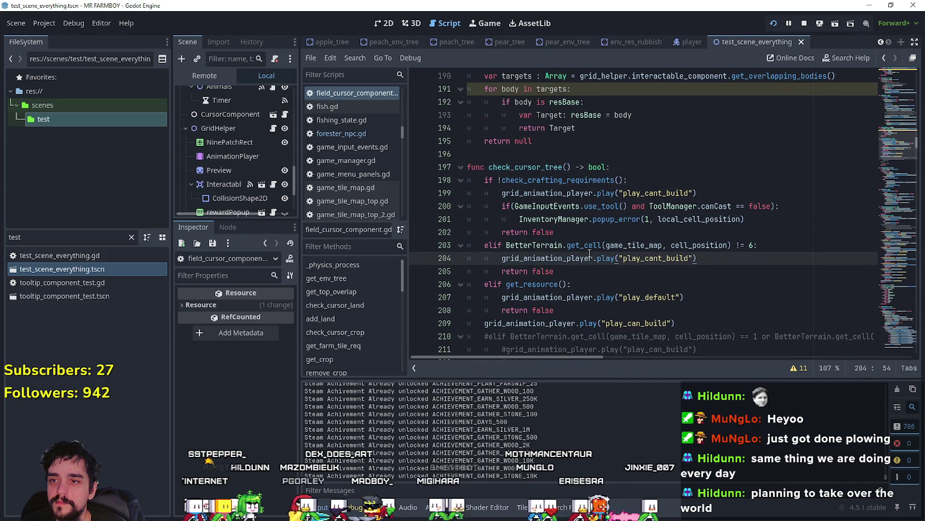
click(753, 245)
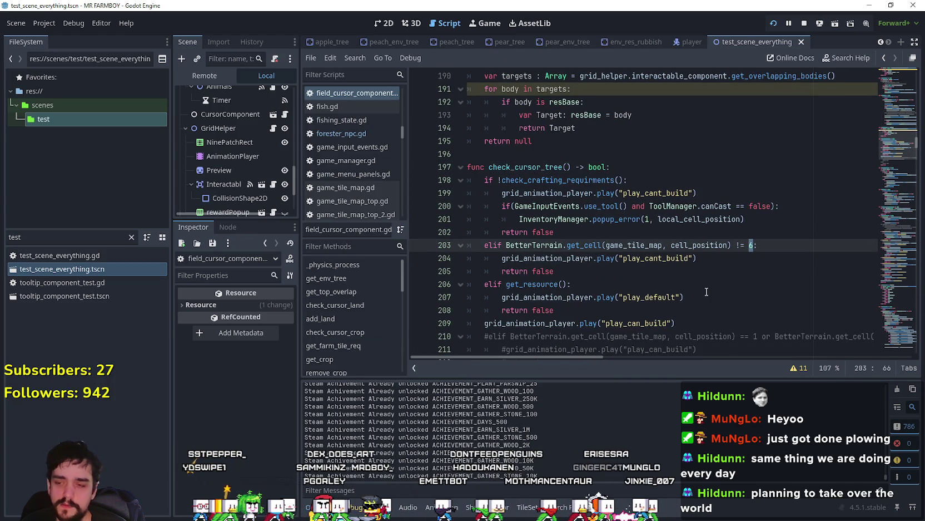
text(0)
scroll(729, 279, down, 2)
scroll(799, 264, up, 1)
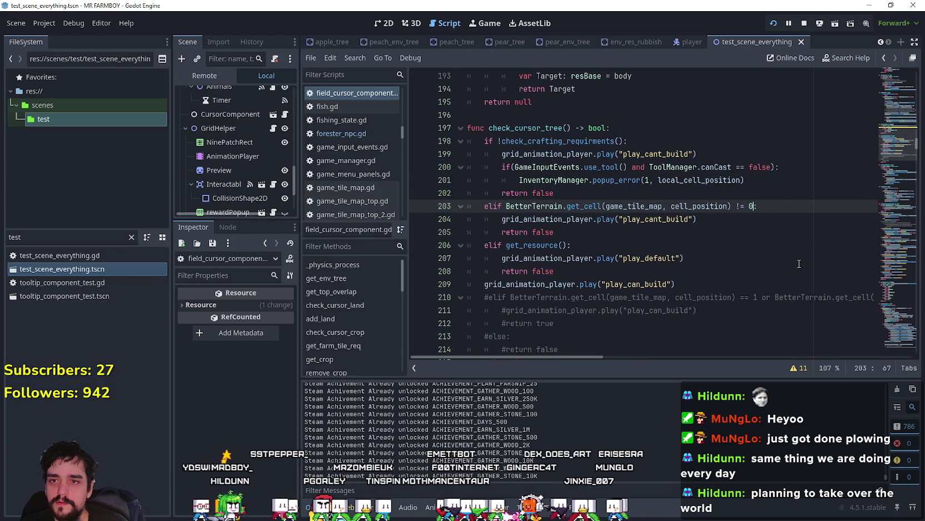
- Select line 203's terrain id 0 and look up the sand, grass and road terrain IDs on GameTileMap
click(665, 237)
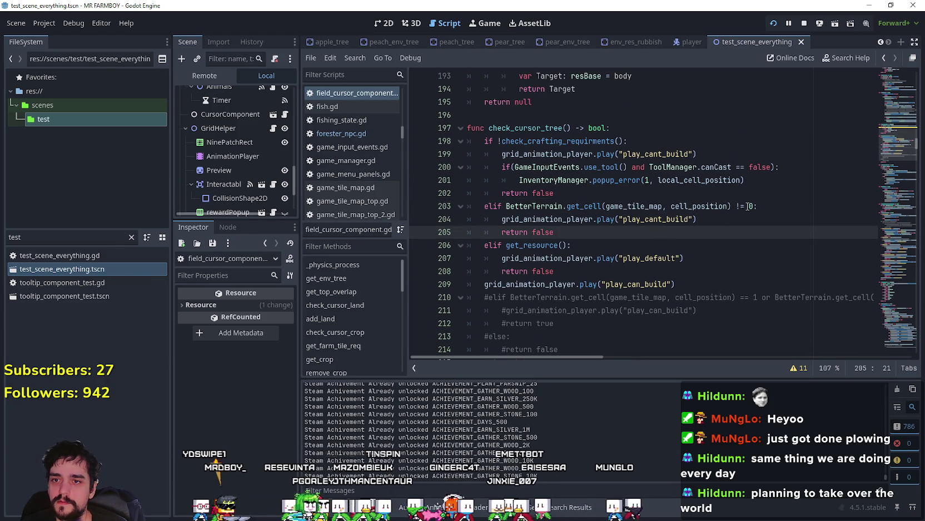
drag(757, 206, 749, 206)
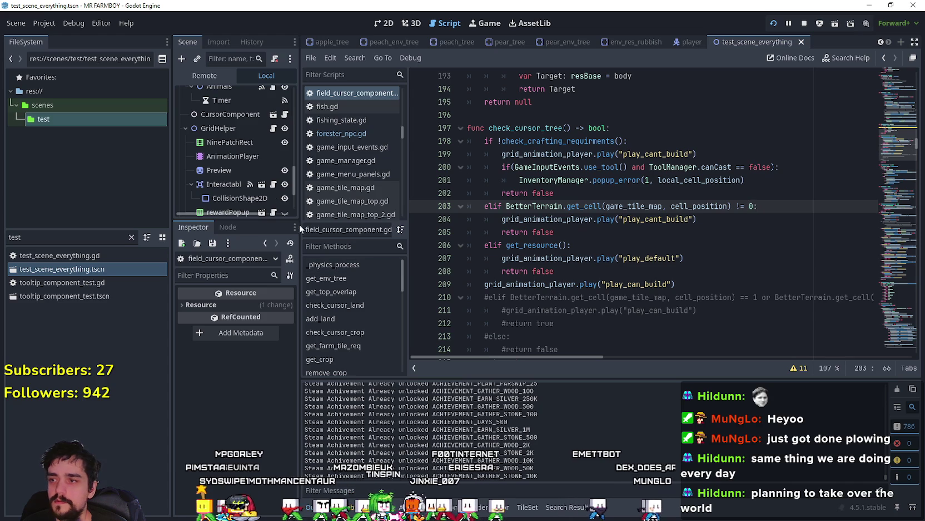
scroll(252, 133, up, 3)
scroll(250, 134, up, 8)
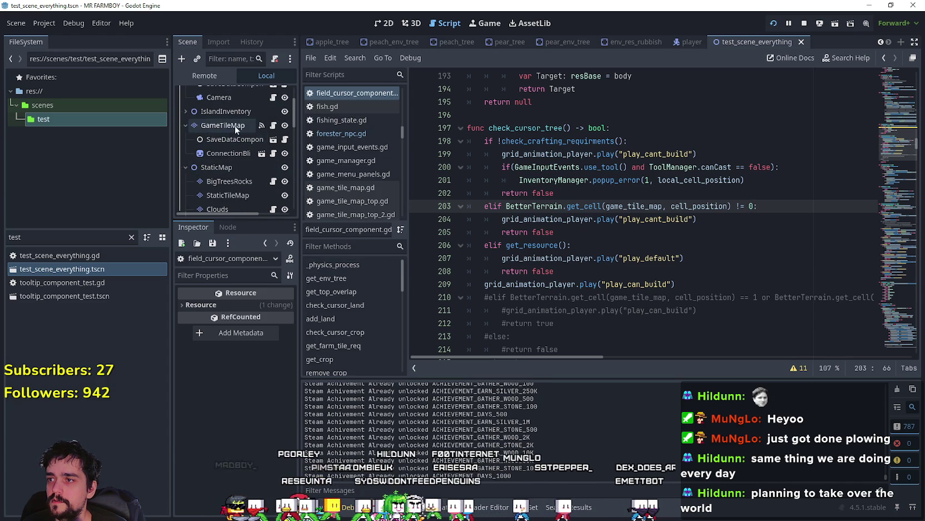
scroll(235, 125, up, 2)
click(222, 155)
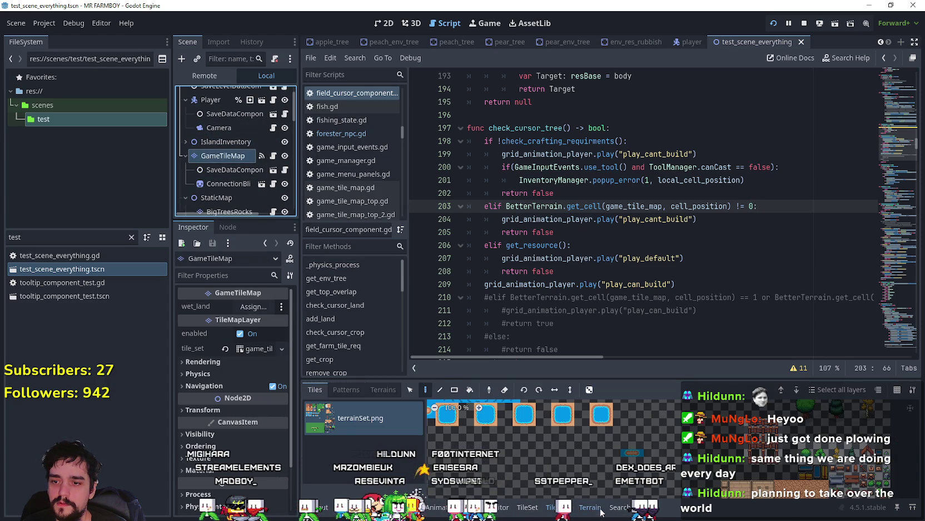
click(383, 389)
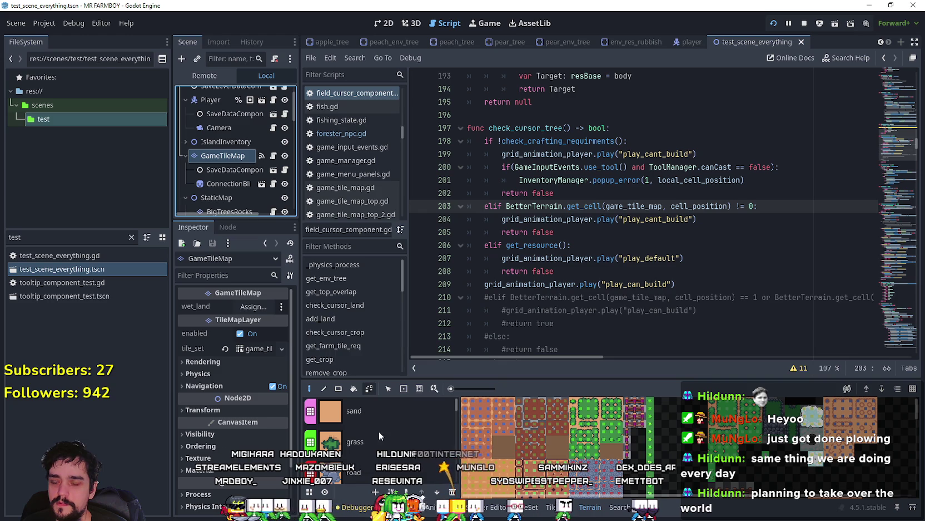
- Append ' or ' plus a copy of the get_cell comparison, testing terrain 1 on line 203
click(746, 206)
drag(753, 206, 506, 206)
key(ctrl+c)
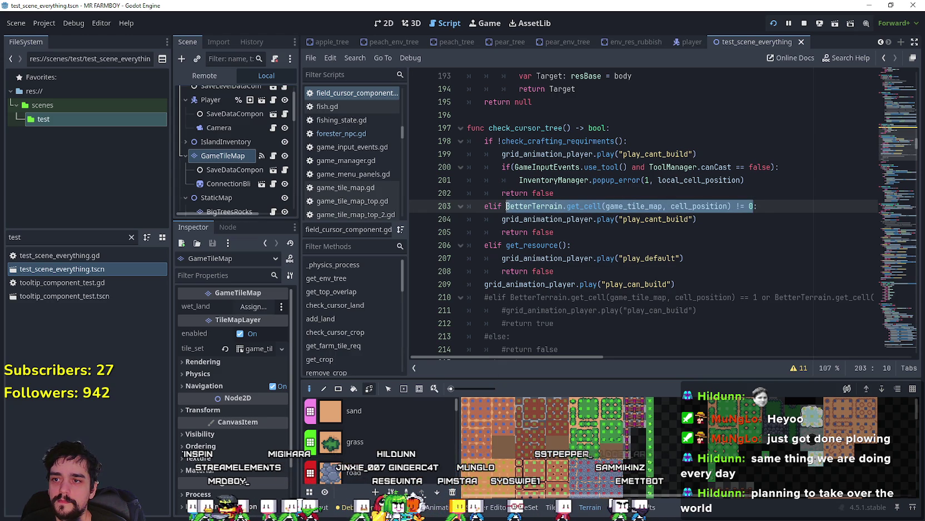
click(757, 206)
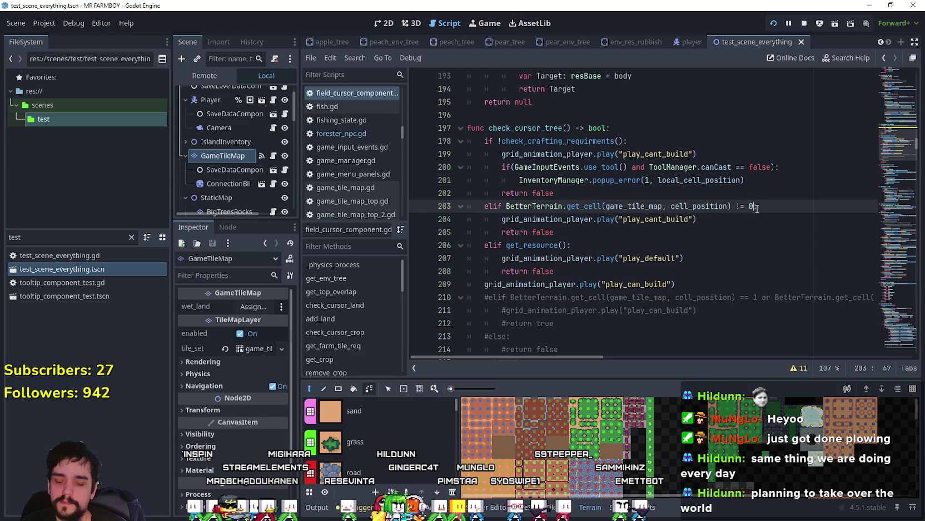
text(or)
key(ctrl+v)
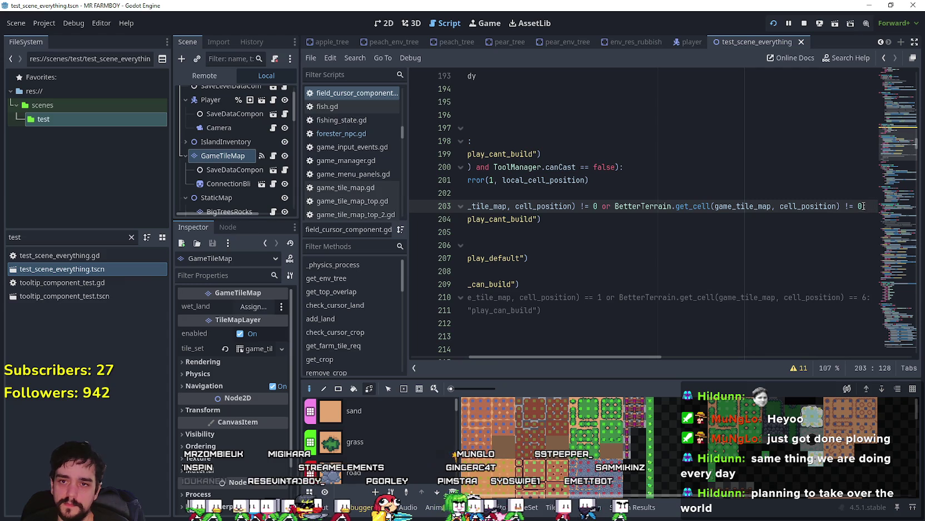
click(855, 206)
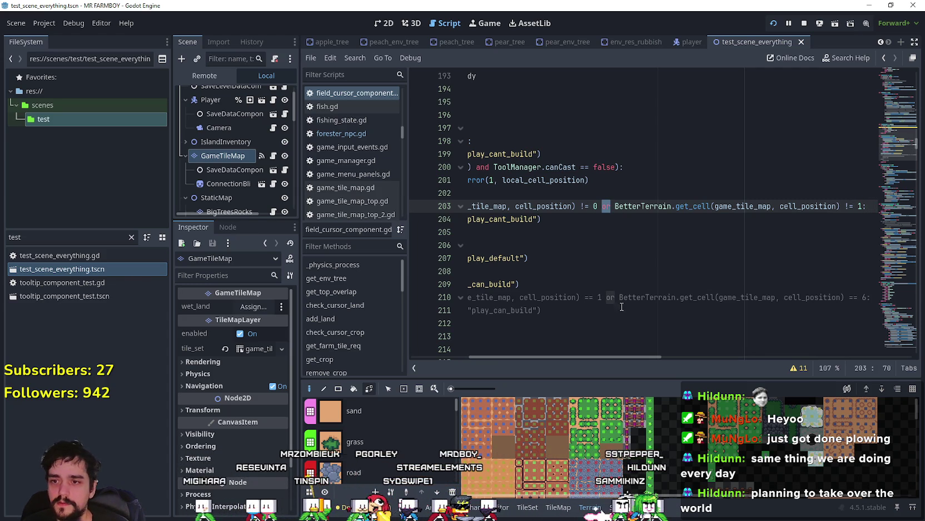
drag(628, 357, 521, 365)
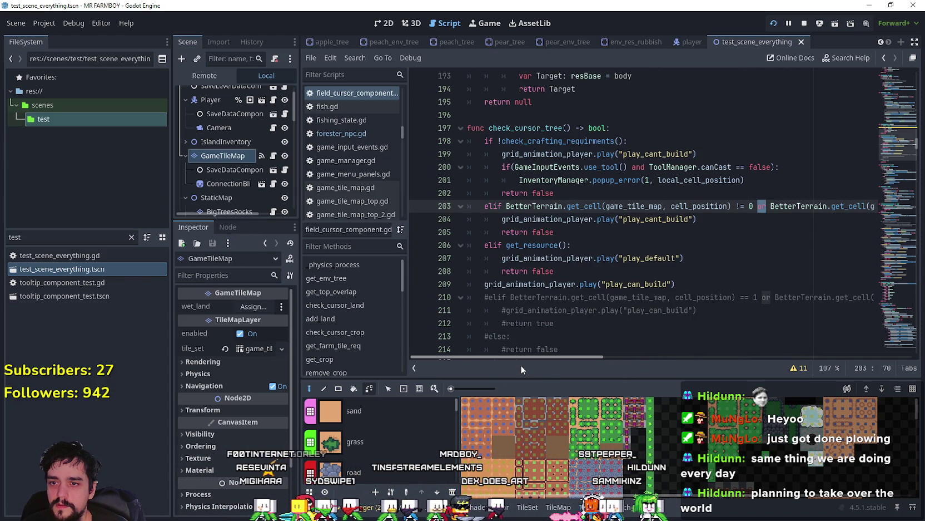
click(627, 243)
- Save the script and walk the farmer over grass and dirt with apple planting active
key(ctrl+s)
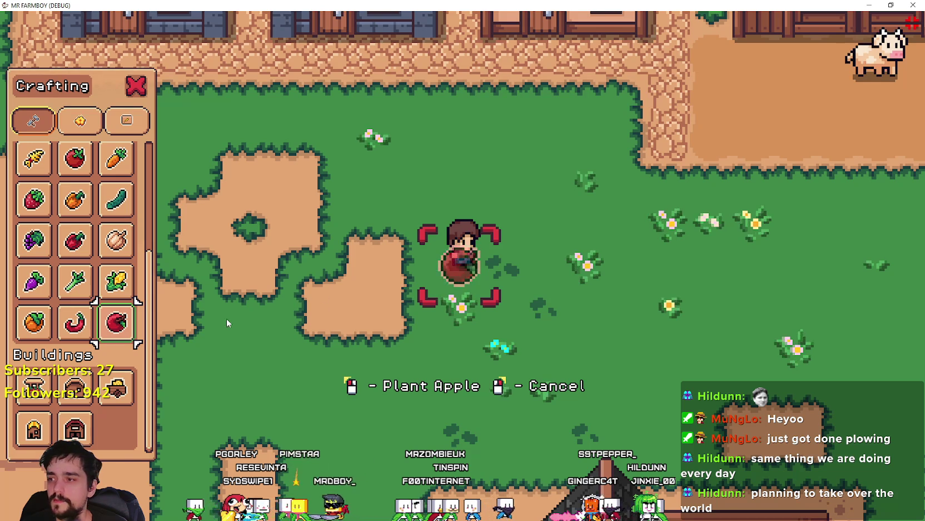
key(a)
key(s)
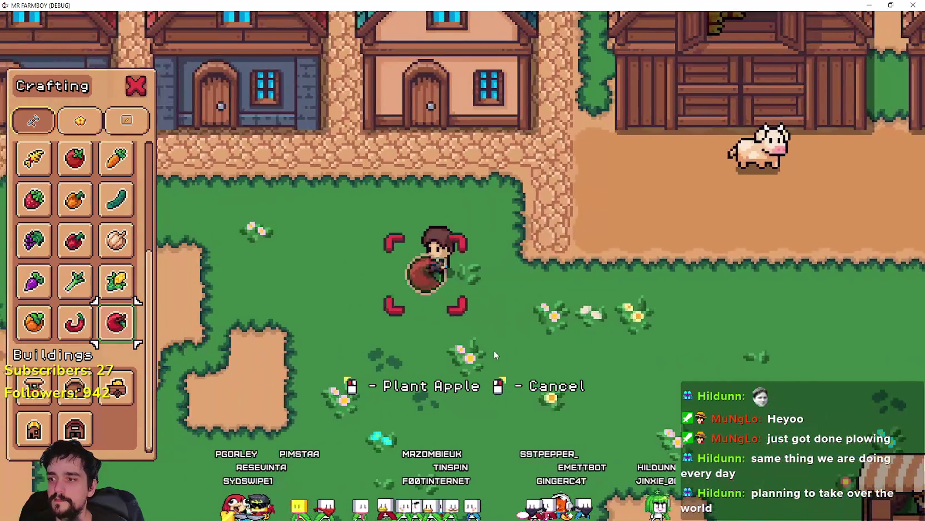
key(a)
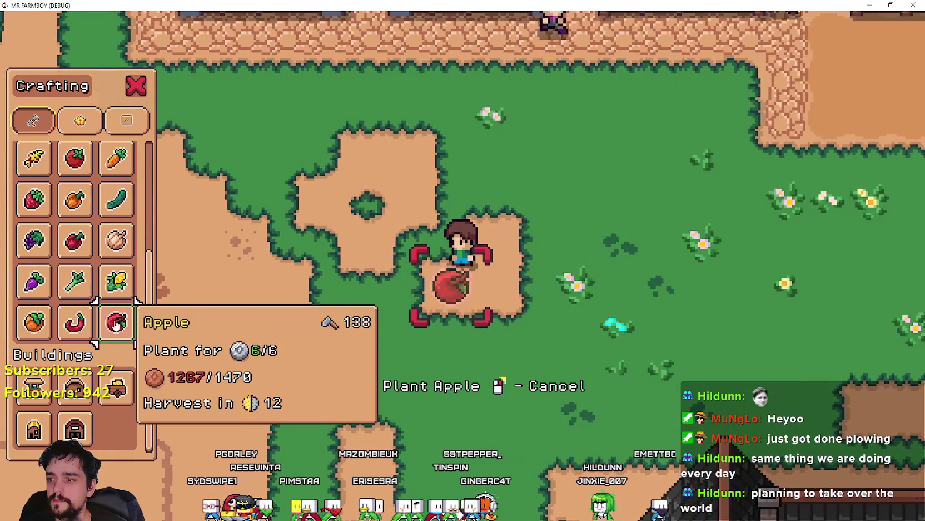
scroll(546, 303, down, 2)
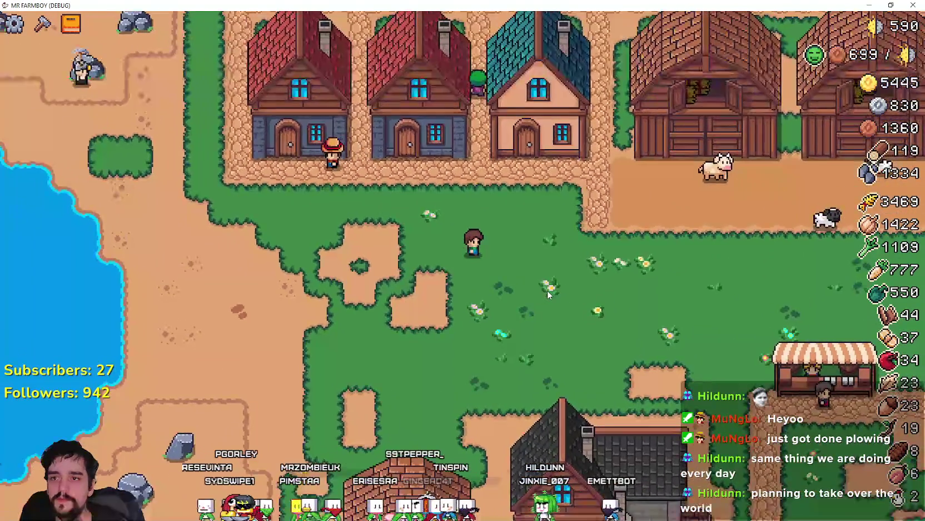
scroll(619, 301, down, 5)
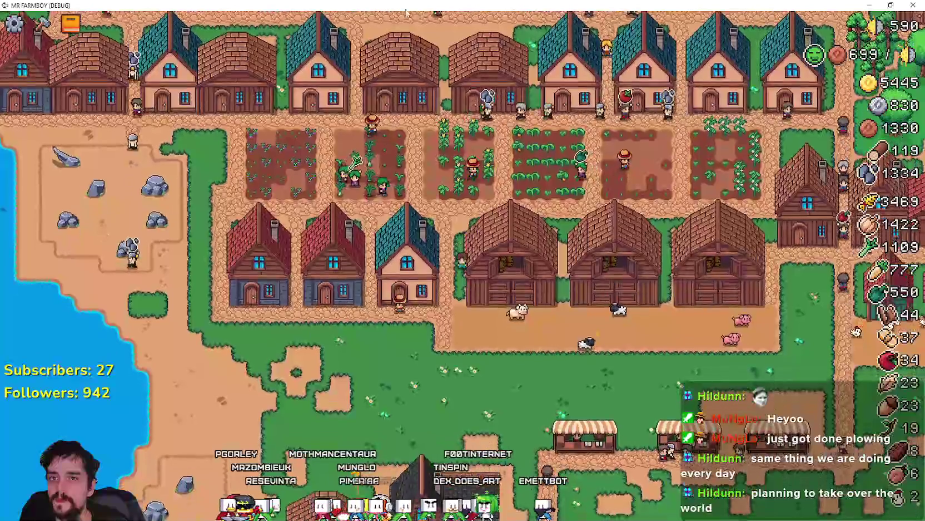
- Exit fullscreen, pause the game and return to the Godot editor
key(F11)
key(Escape)
click(194, 73)
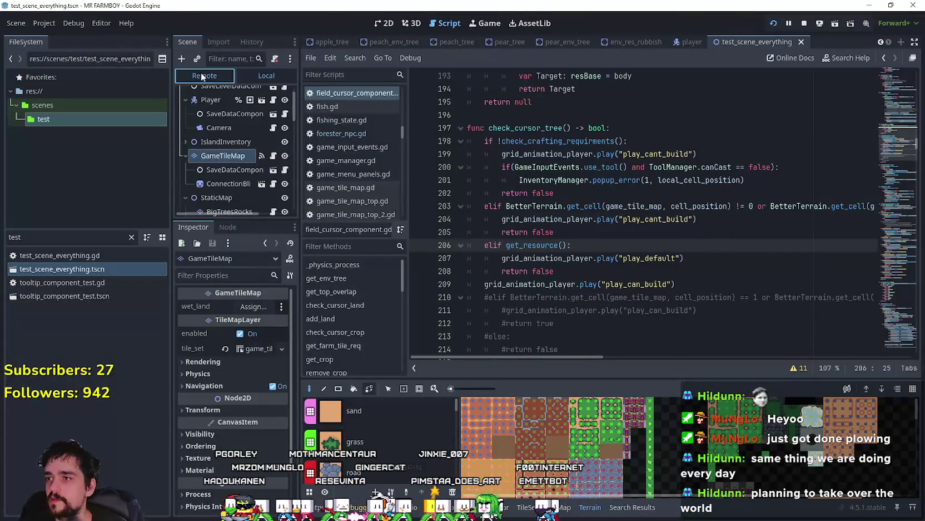
click(202, 76)
scroll(251, 150, down, 2)
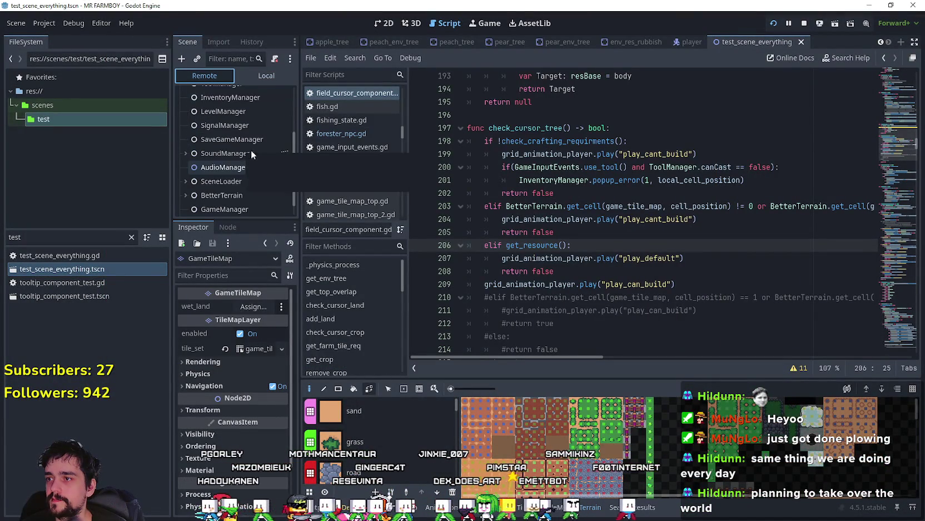
click(246, 98)
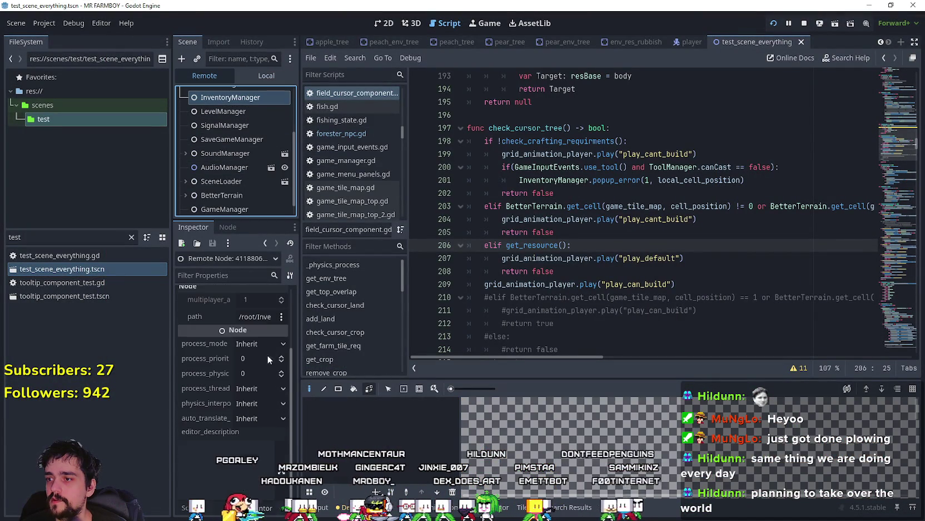
scroll(258, 339, up, 3)
click(264, 307)
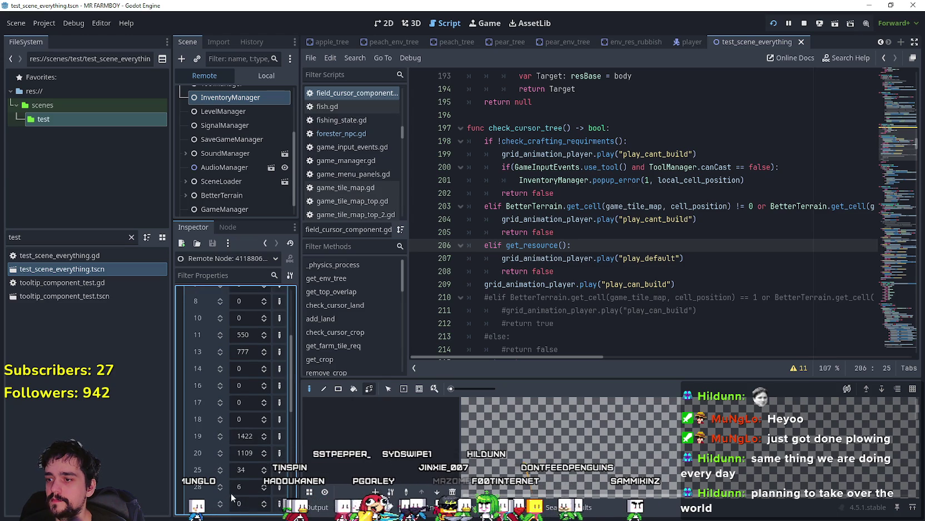
scroll(254, 474, down, 5)
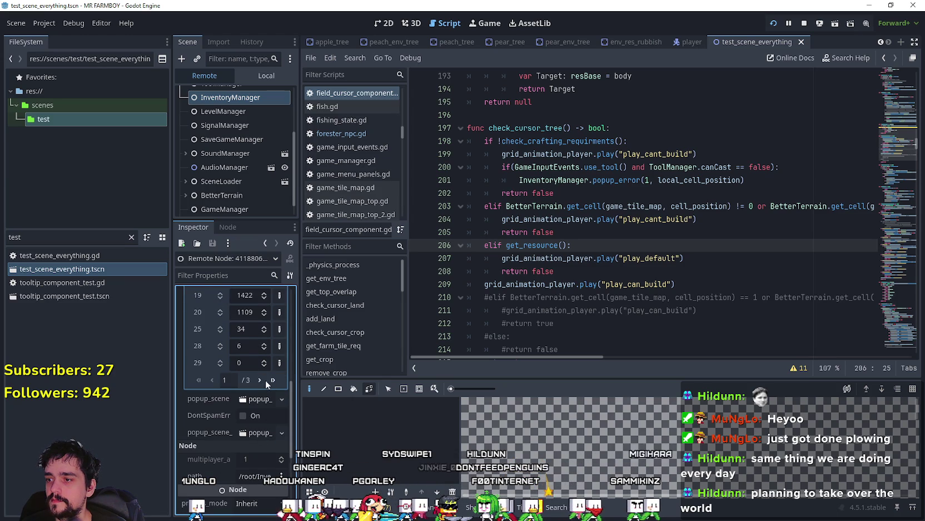
scroll(253, 417, up, 3)
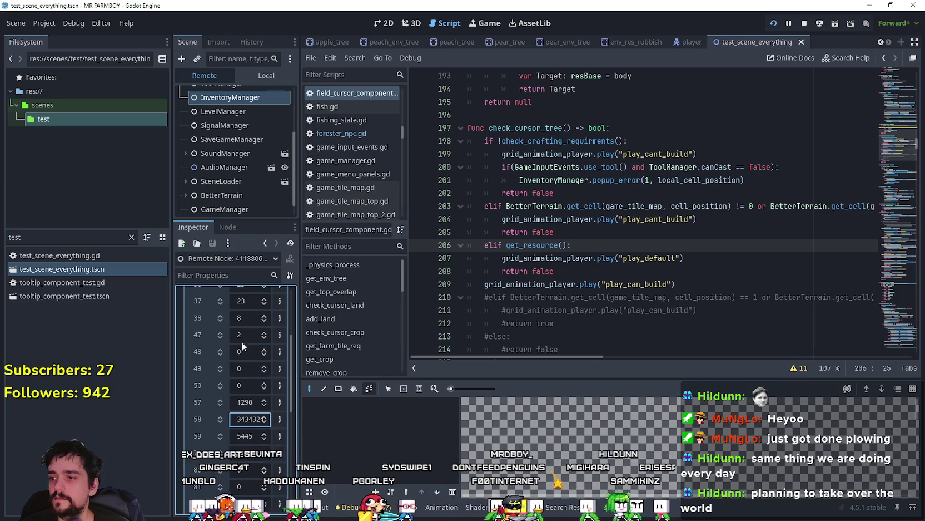
click(253, 75)
- Resume the game, try planting an apple tree on grass, then visit the market
click(236, 161)
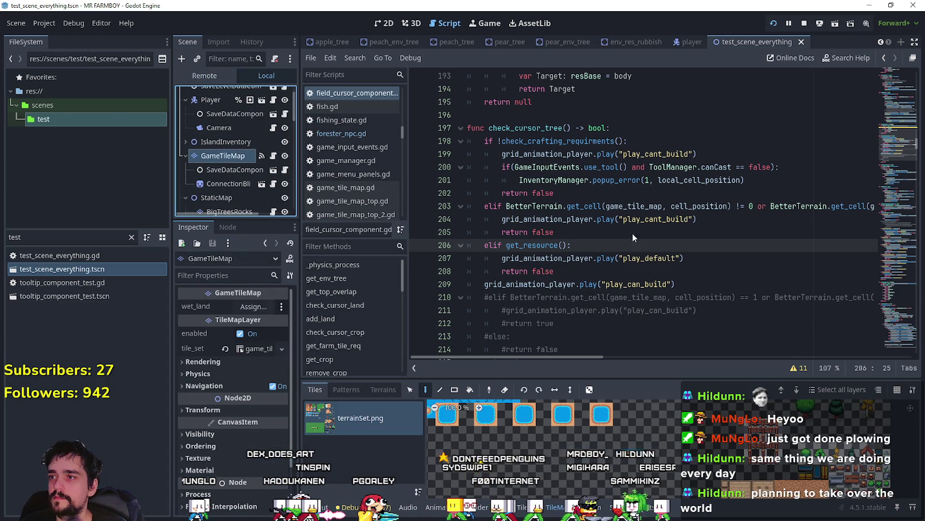
key(alt+Tab)
key(Escape)
scroll(469, 272, up, 3)
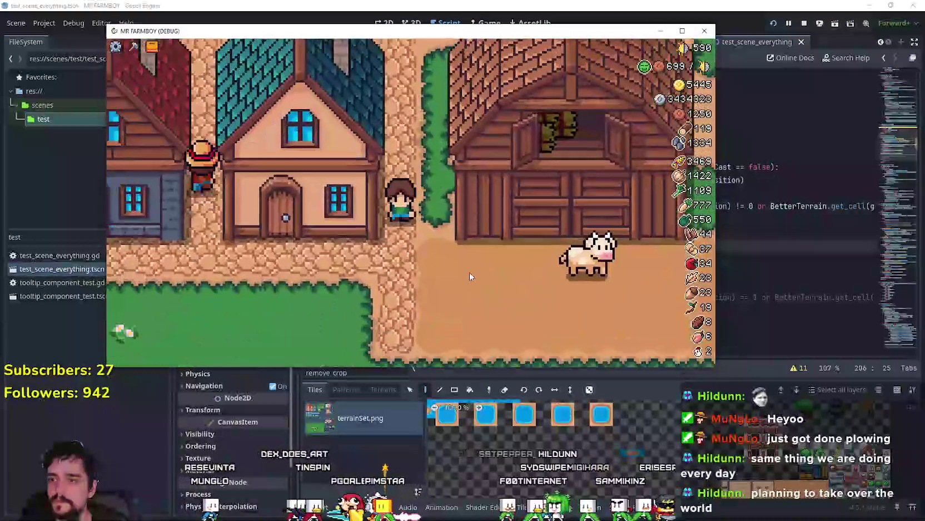
key(s)
key(c)
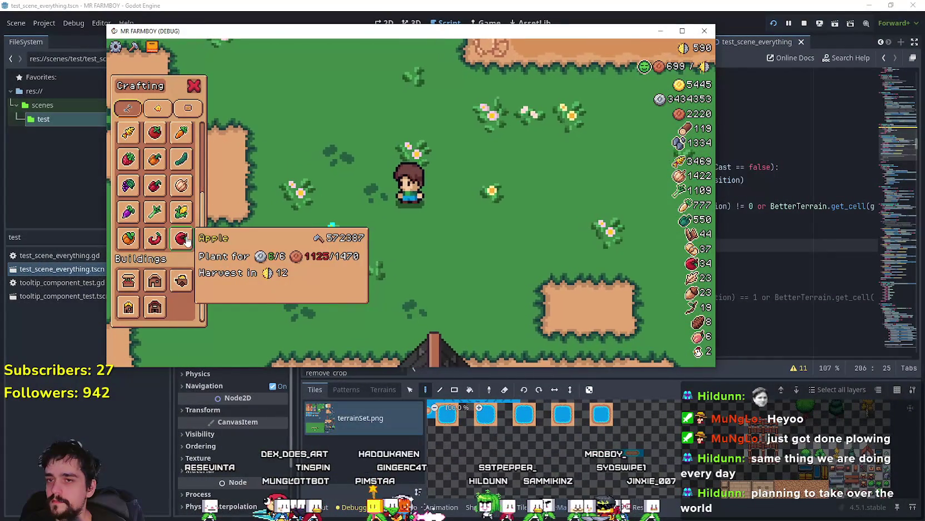
click(187, 240)
key(s)
key(d)
key(c)
key(d)
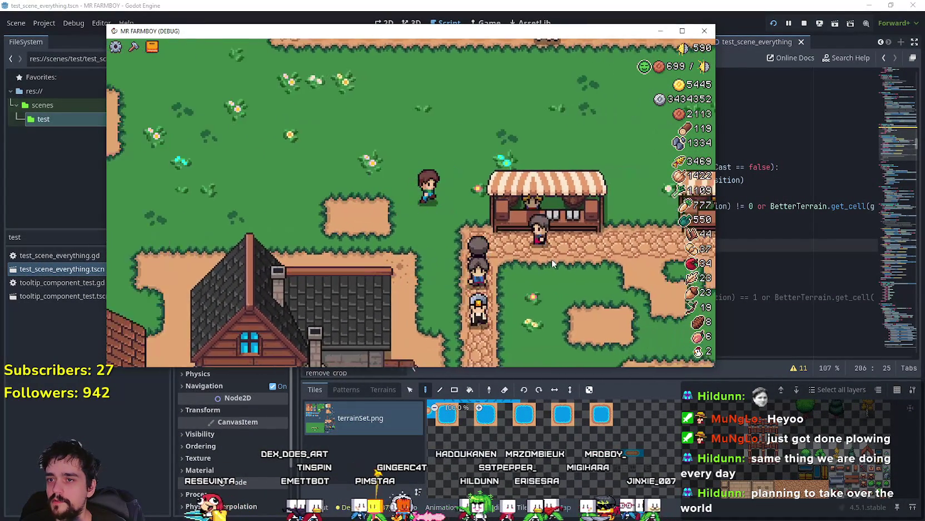
key(e)
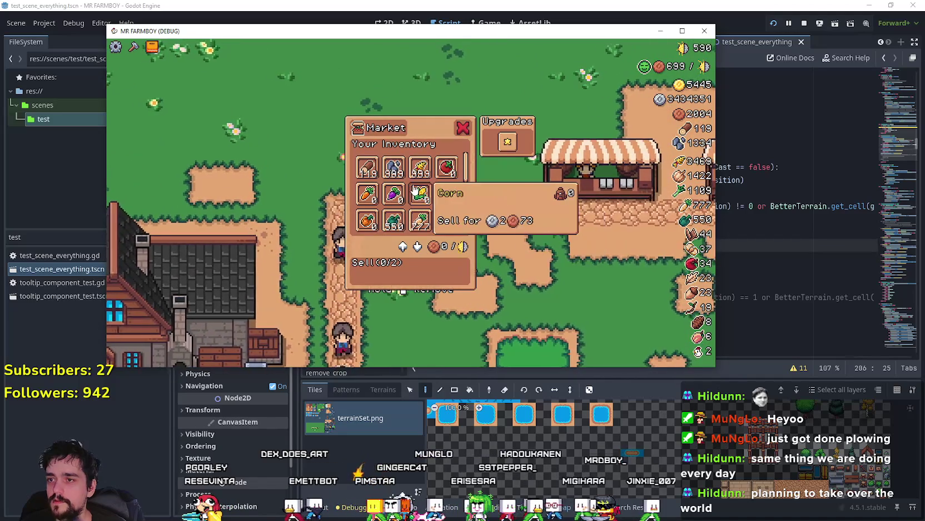
key(w)
- Pause the game and inspect the live Remote node tree, checking row 57's value 3432423
key(Escape)
key(F8)
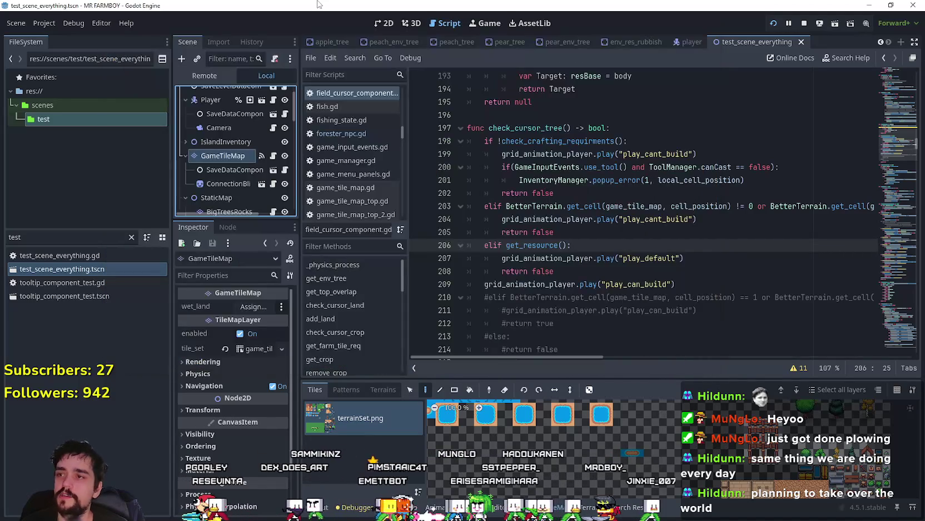
click(221, 76)
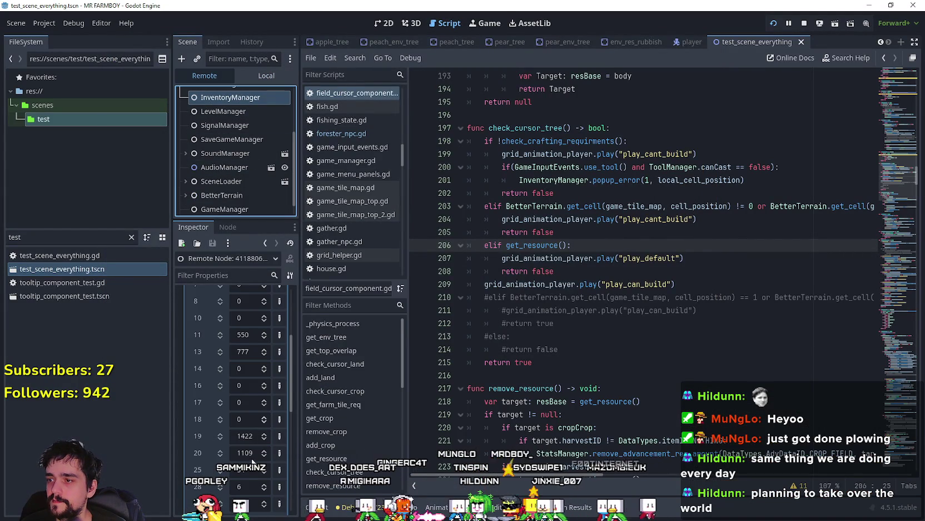
scroll(251, 425, down, 3)
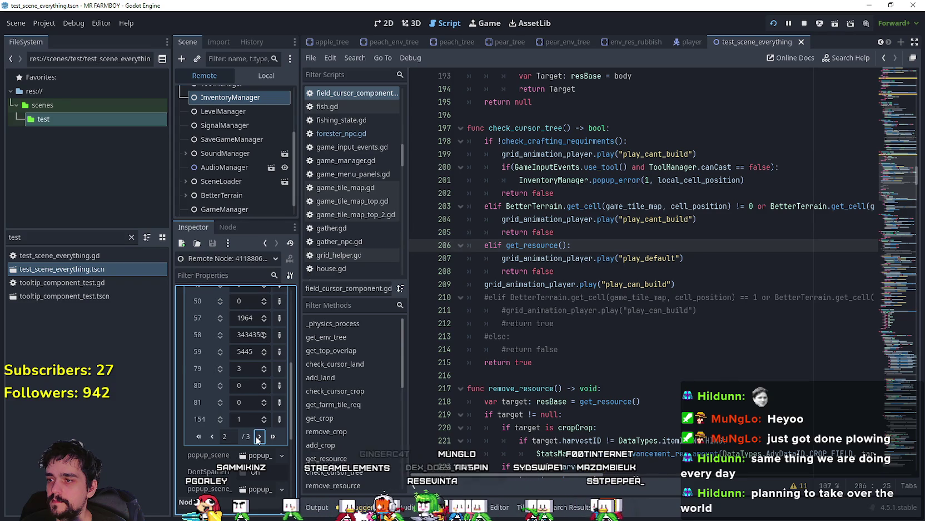
click(246, 317)
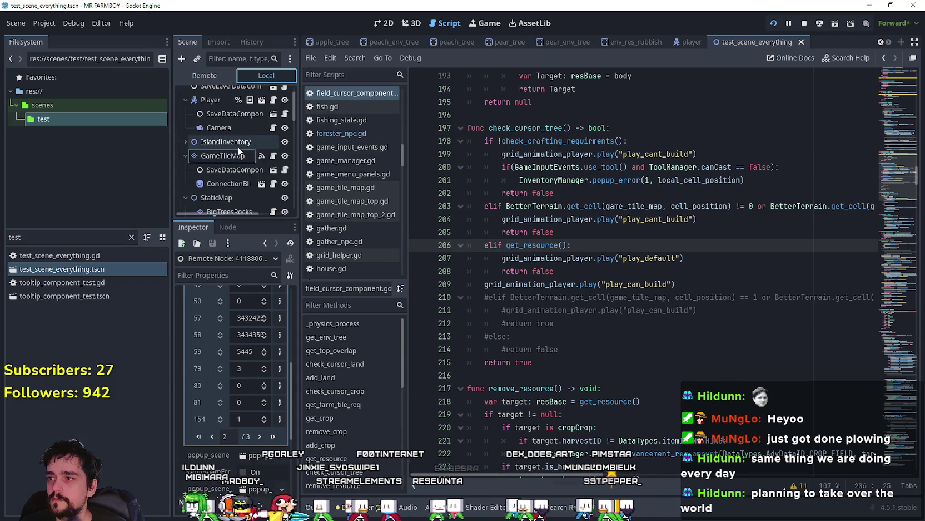
- Try apple planting across the grass again, then return to the 'or' on line 203
key(Escape)
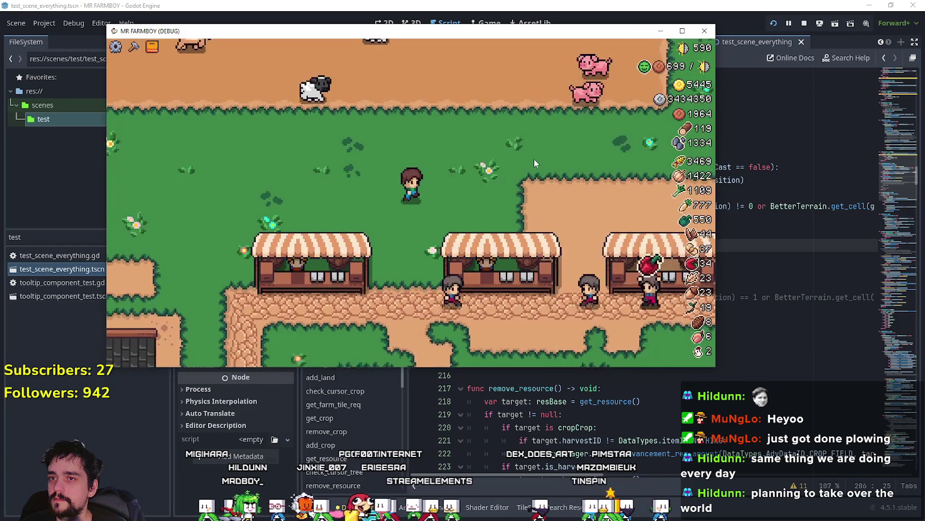
key(a)
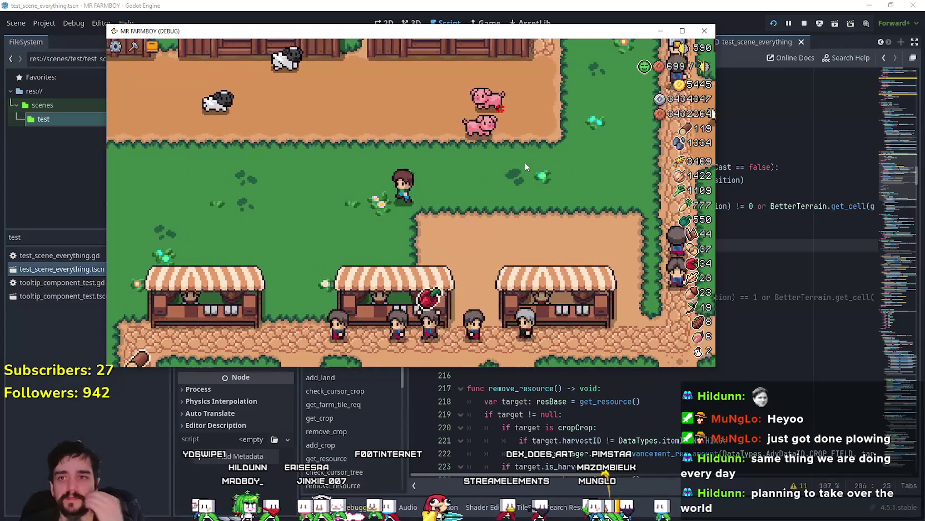
key(c)
click(181, 238)
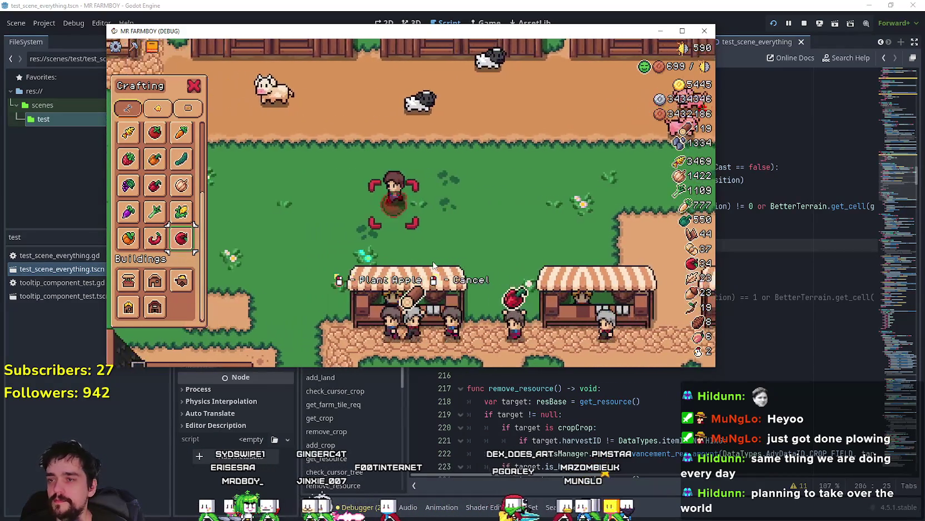
key(s)
key(a)
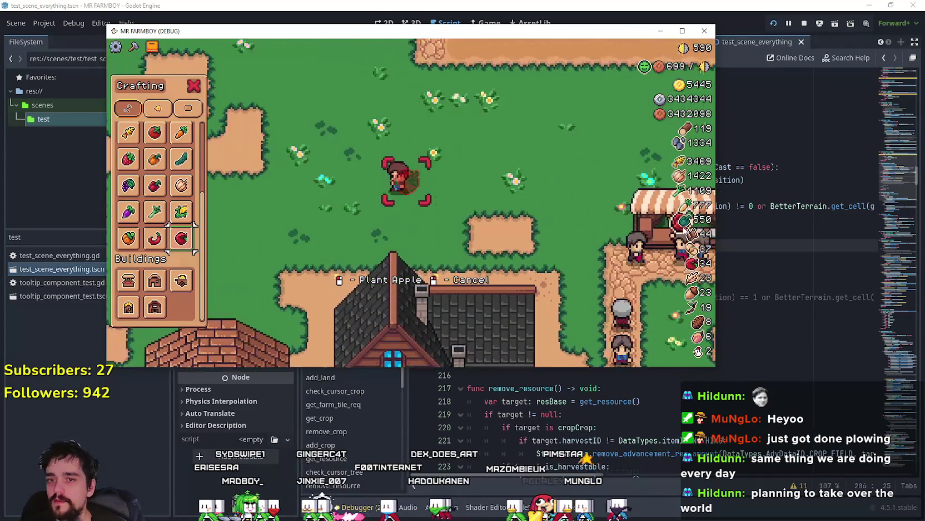
click(751, 217)
click(760, 206)
text(and)
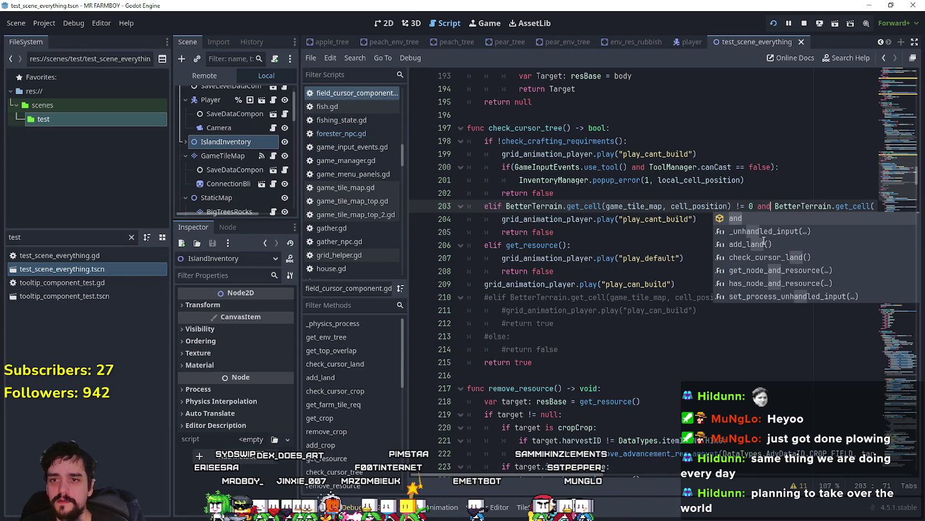
- Save the script and walk the farmer around the farm in the running game
key(ctrl+s)
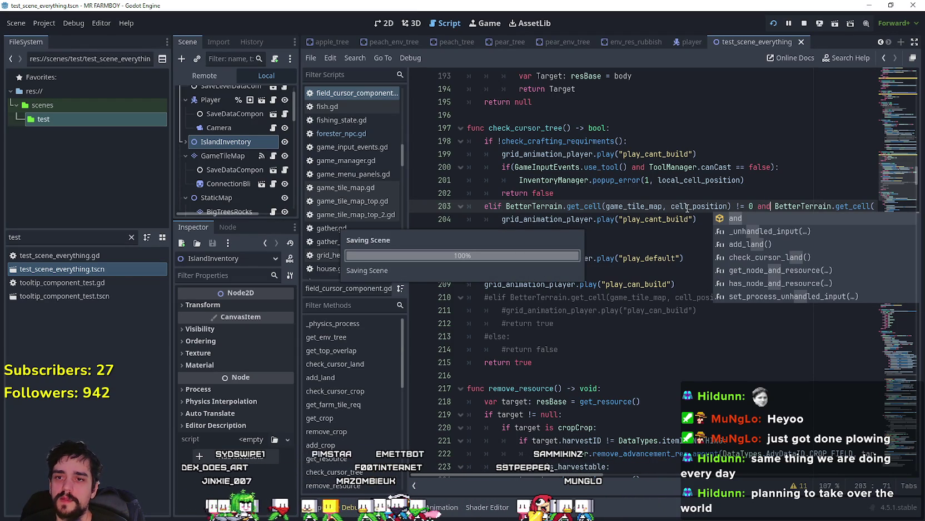
click(667, 219)
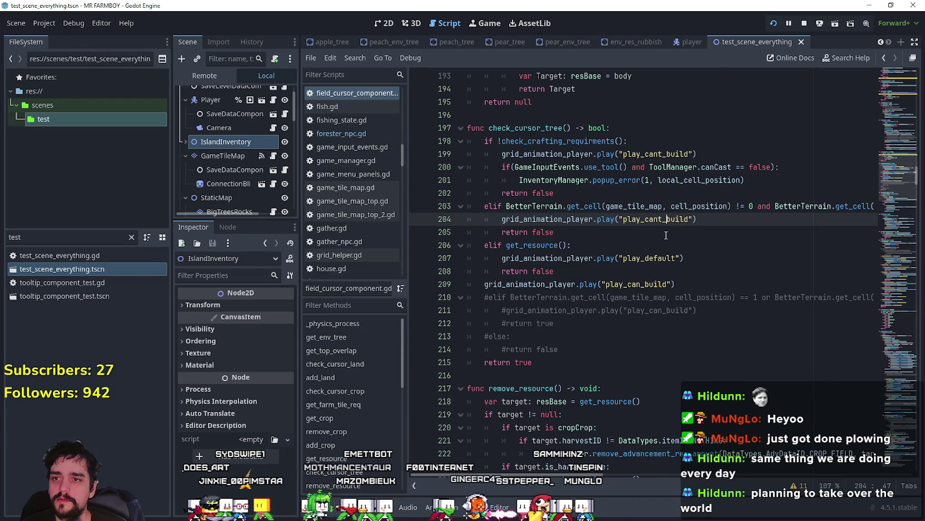
key(alt+Tab)
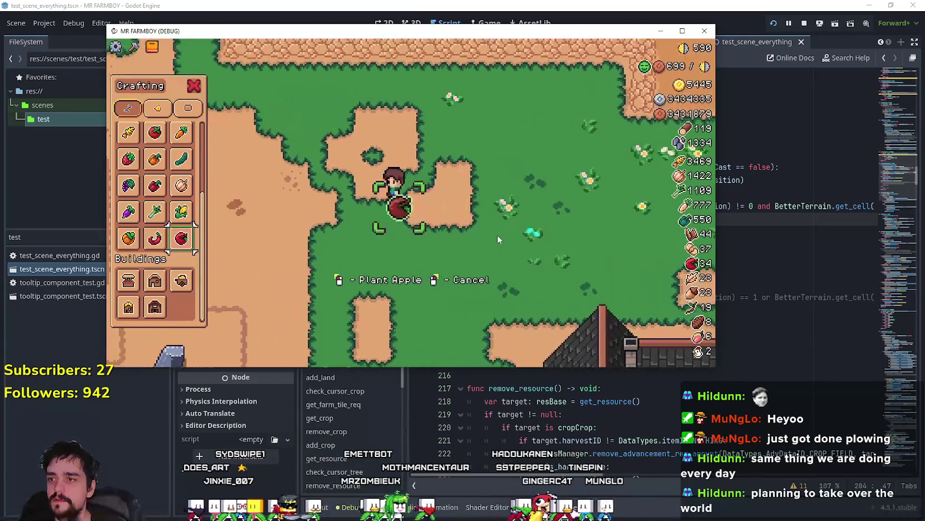
key(w)
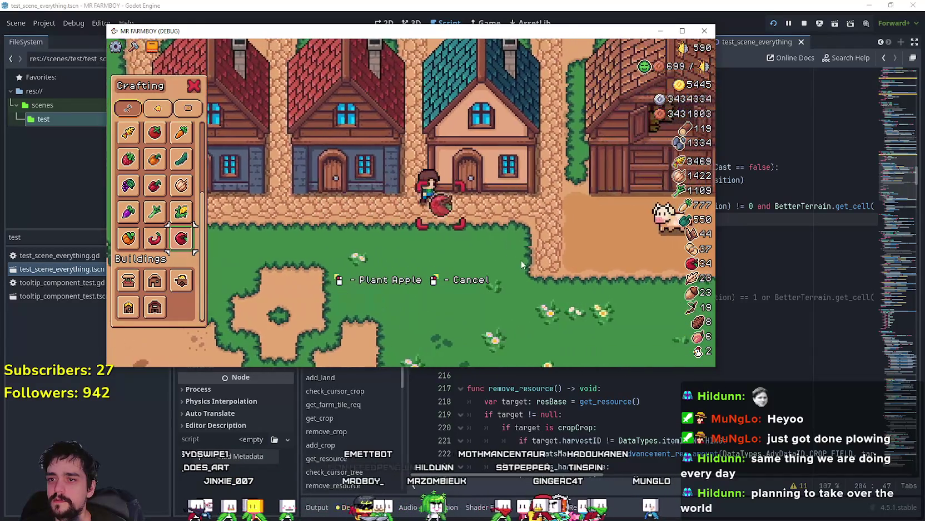
key(s)
key(d)
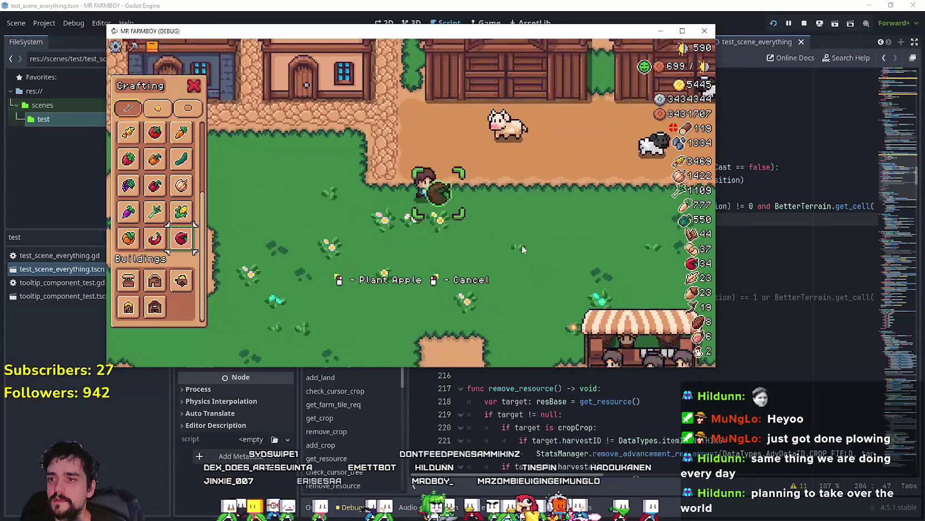
key(w)
key(d)
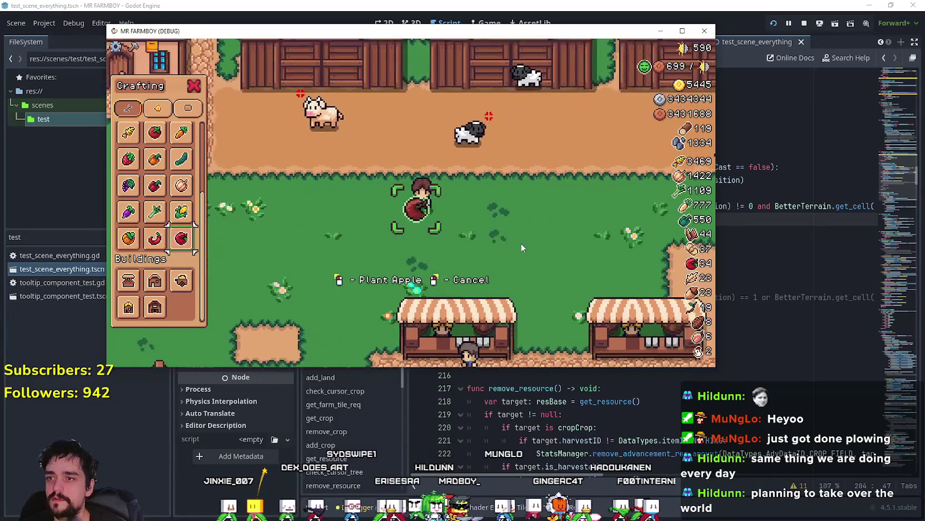
key(s)
key(a)
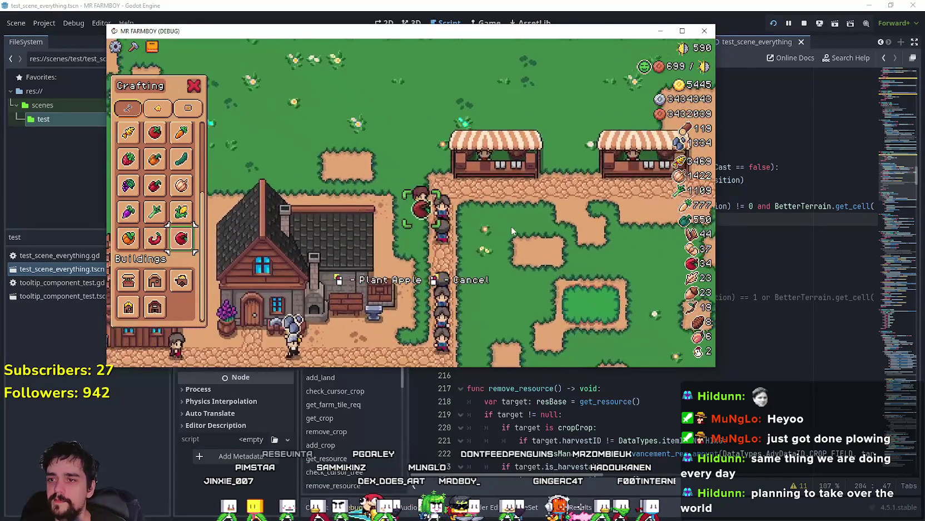
key(d)
key(s)
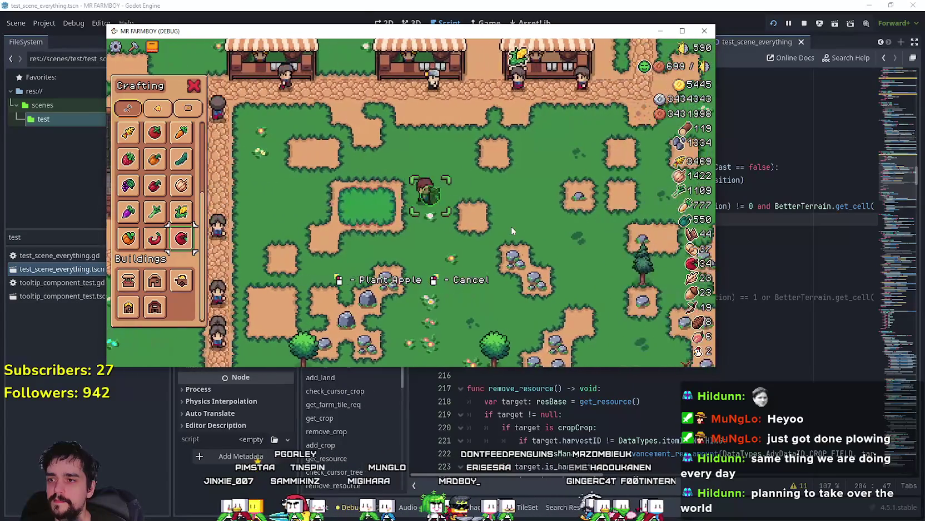
key(d)
key(w)
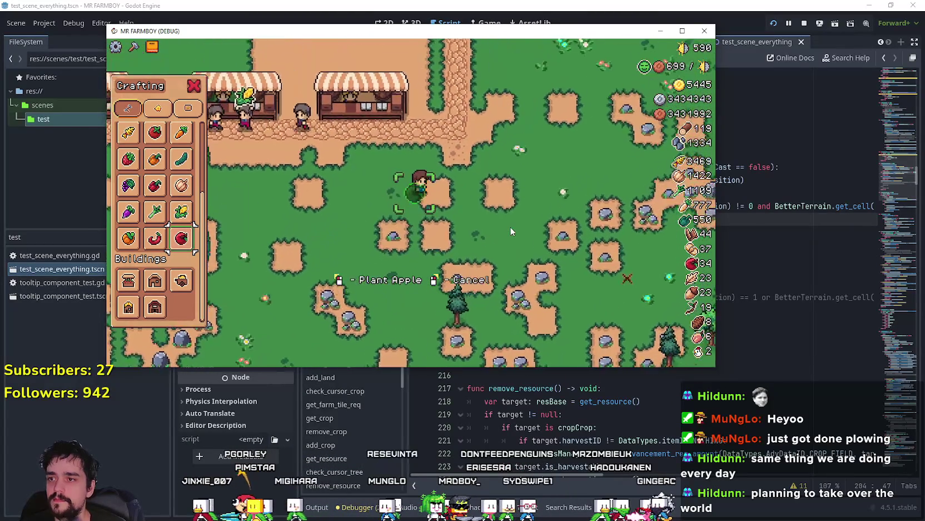
key(d)
key(w)
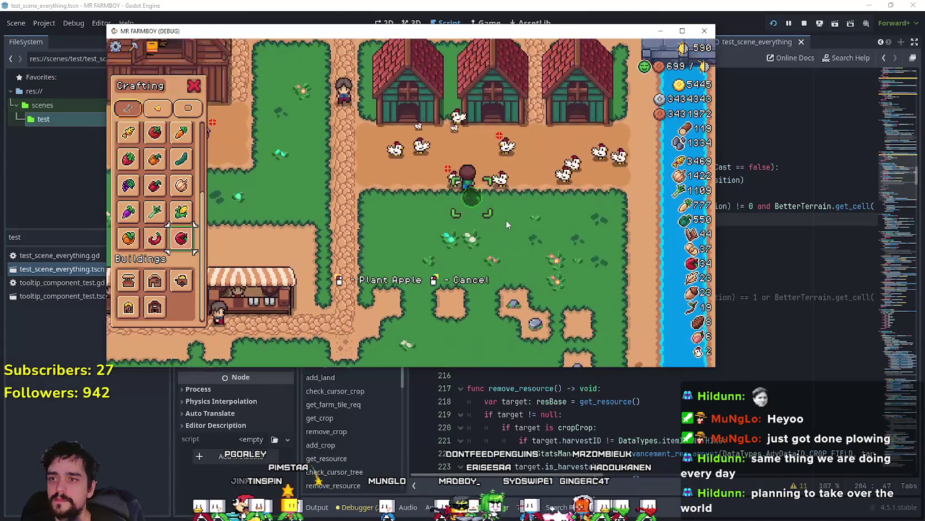
key(s)
- Choose Grass Tile in Crafting and turn two dirt patches into grass
key(a)
scroll(157, 168, up, 3)
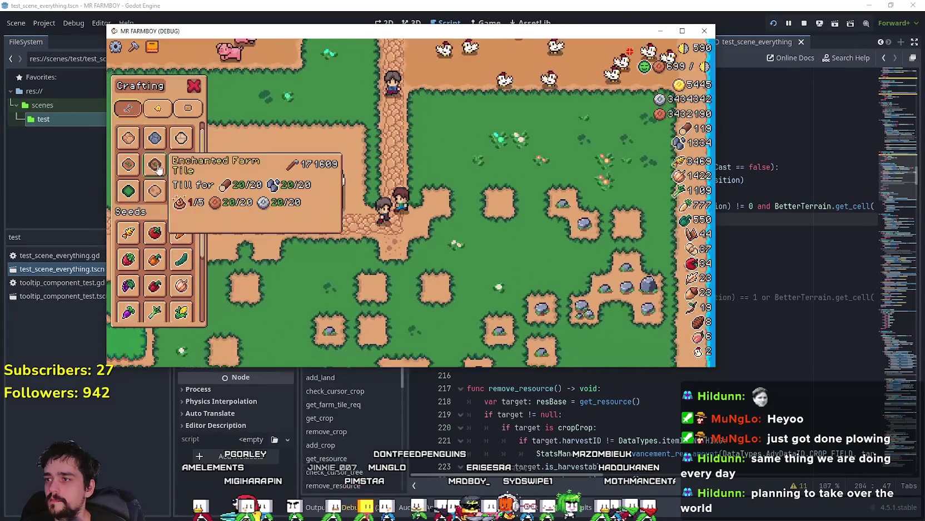
key(w)
click(128, 191)
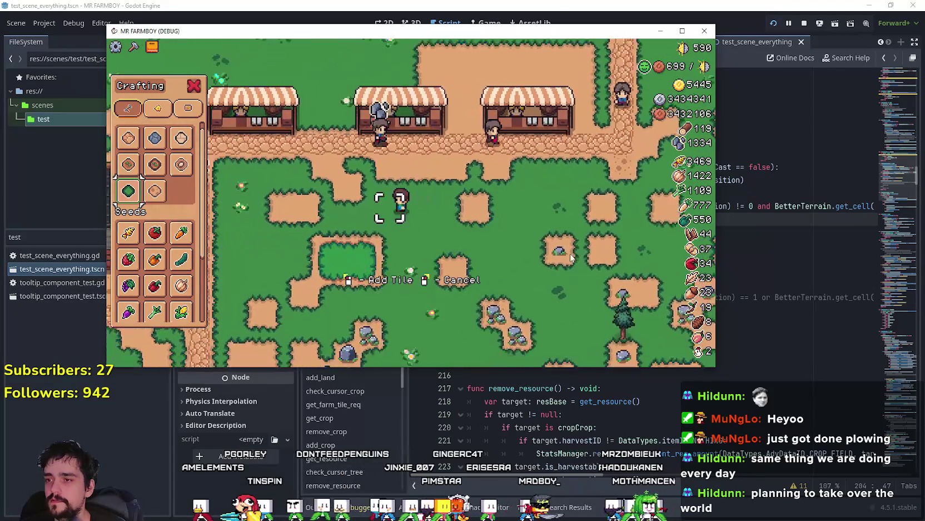
key(s)
key(a)
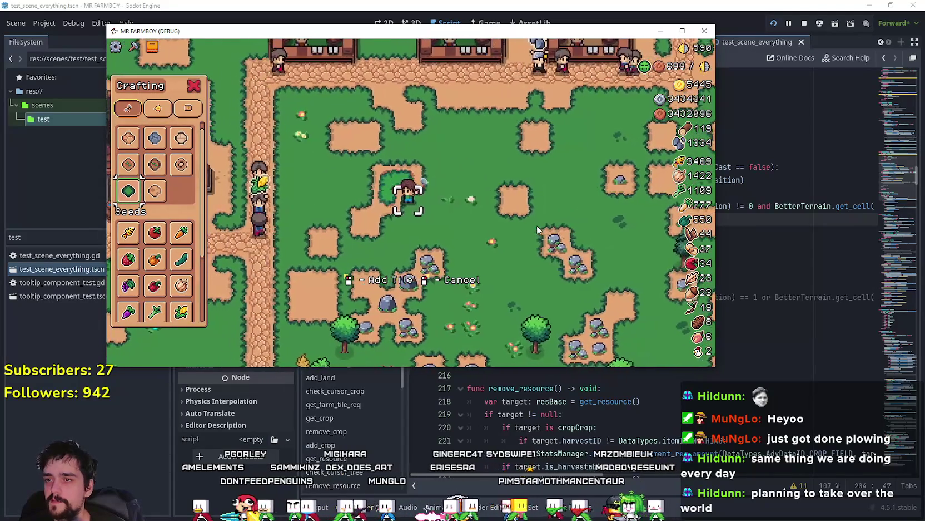
click(537, 224)
key(a)
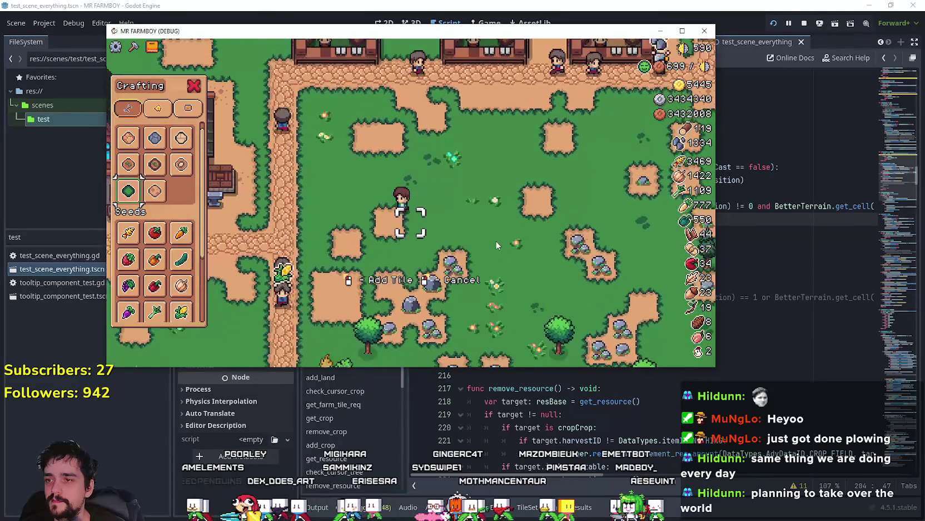
click(497, 245)
- Cancel tile placement, close Crafting and return to the field_cursor_component script
key(s)
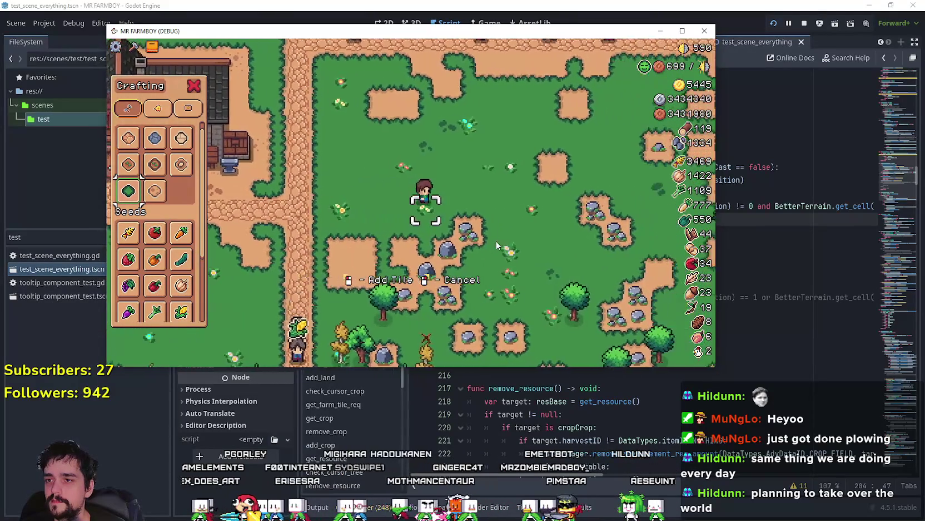
key(d)
key(s)
right_click(495, 238)
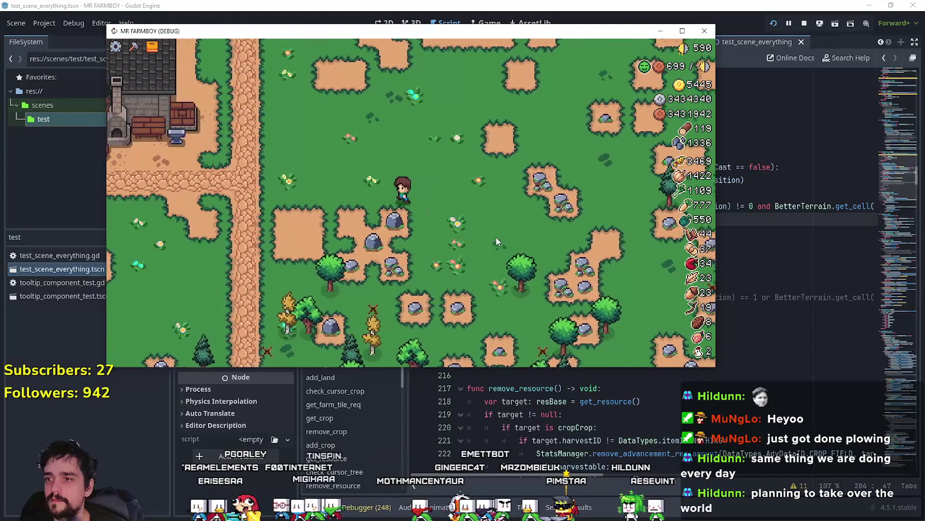
scroll(495, 236, down, 5)
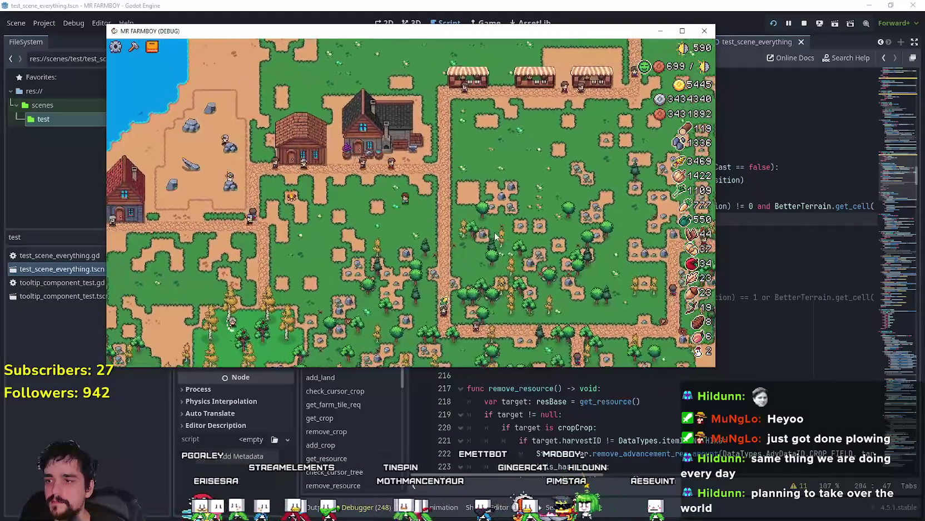
scroll(495, 233, up, 3)
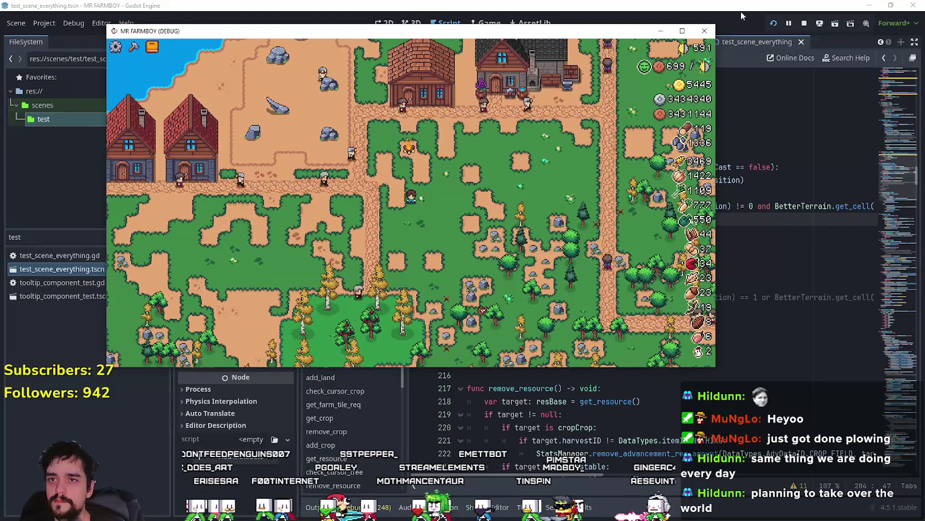
click(764, 215)
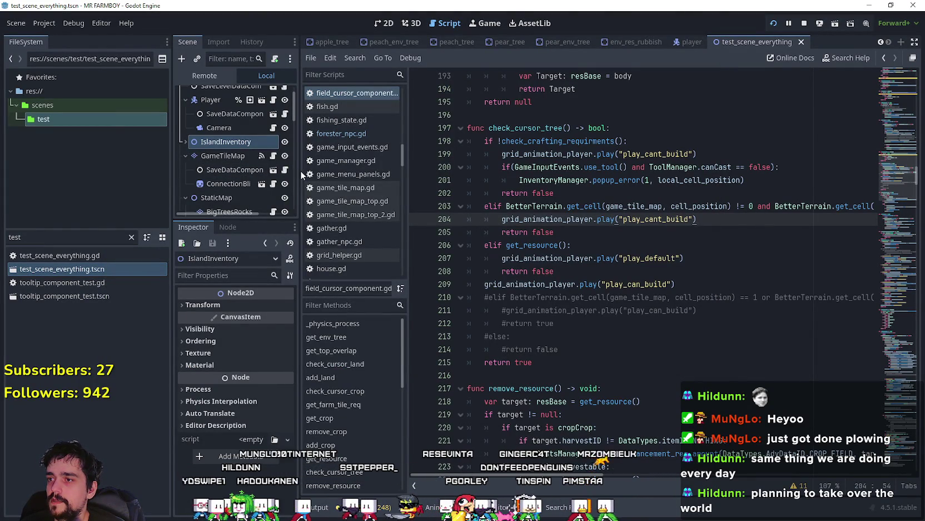
- Widen the Scene dock, open grid_helper.gd from GridHelper, then return to field_cursor_component.gd's top
drag(299, 171, 351, 164)
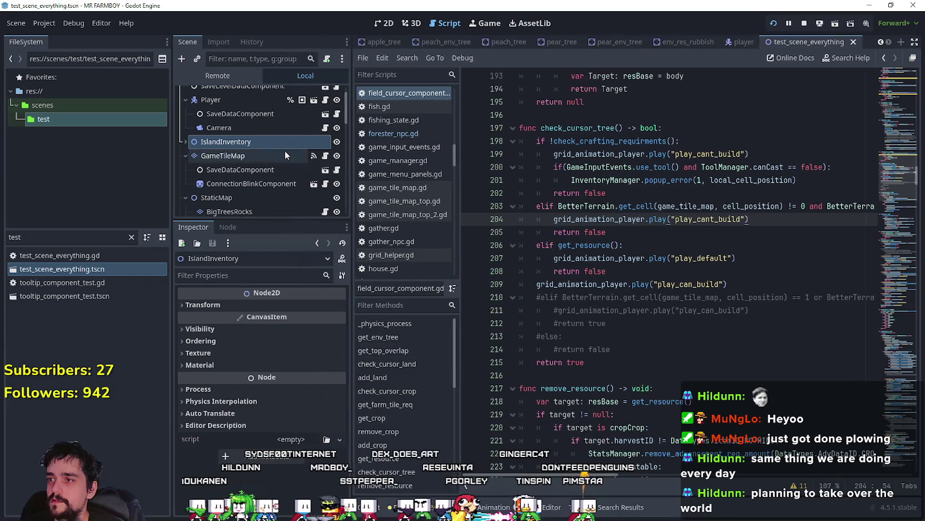
scroll(296, 157, down, 5)
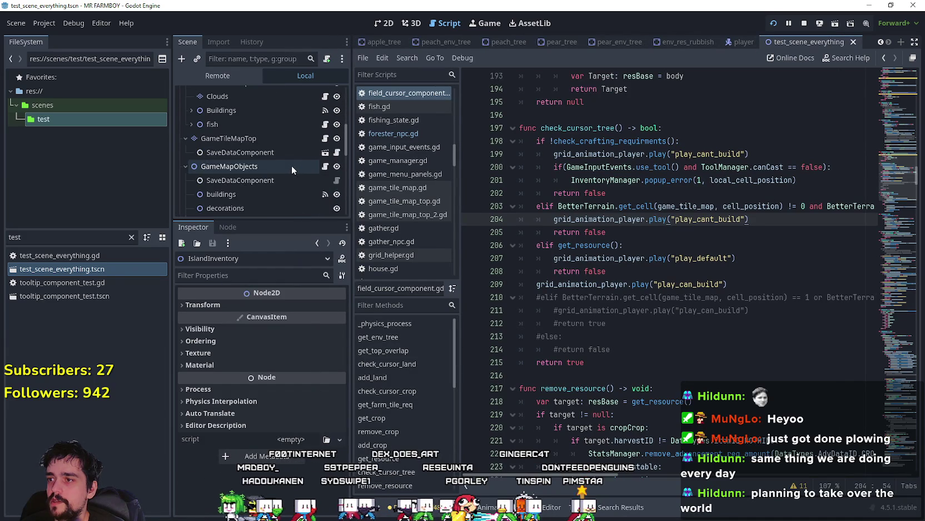
scroll(320, 148, down, 5)
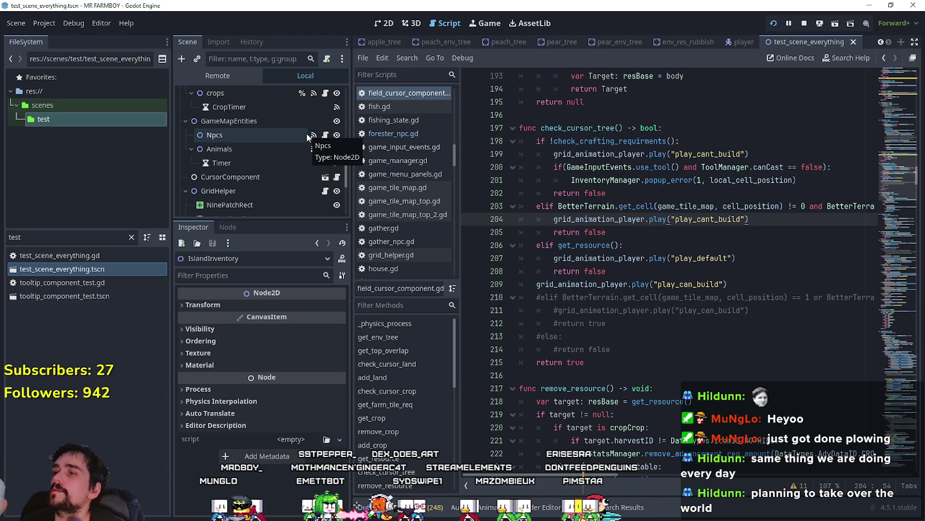
scroll(315, 179, down, 1)
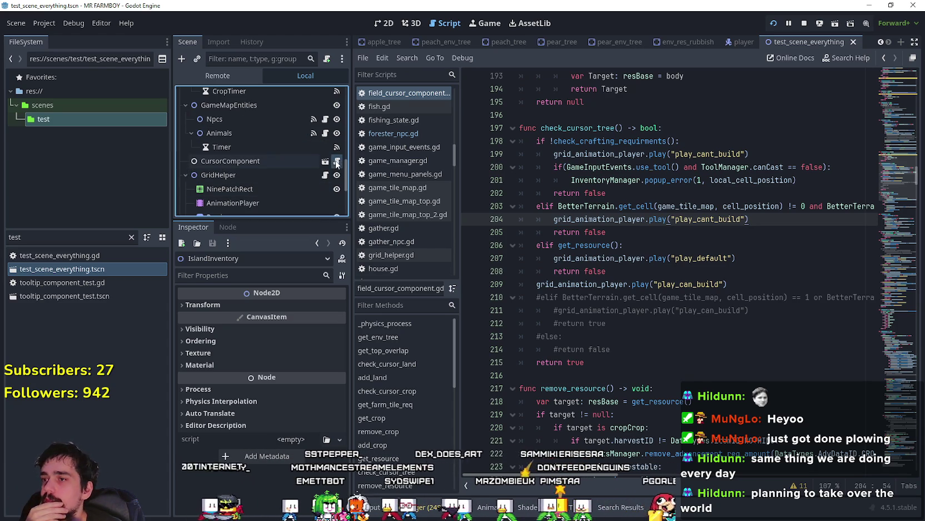
click(621, 246)
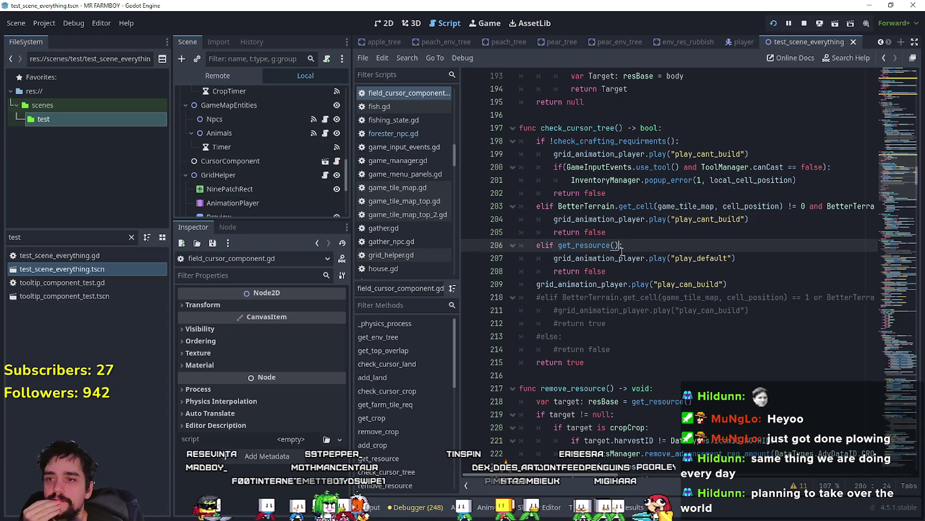
click(331, 177)
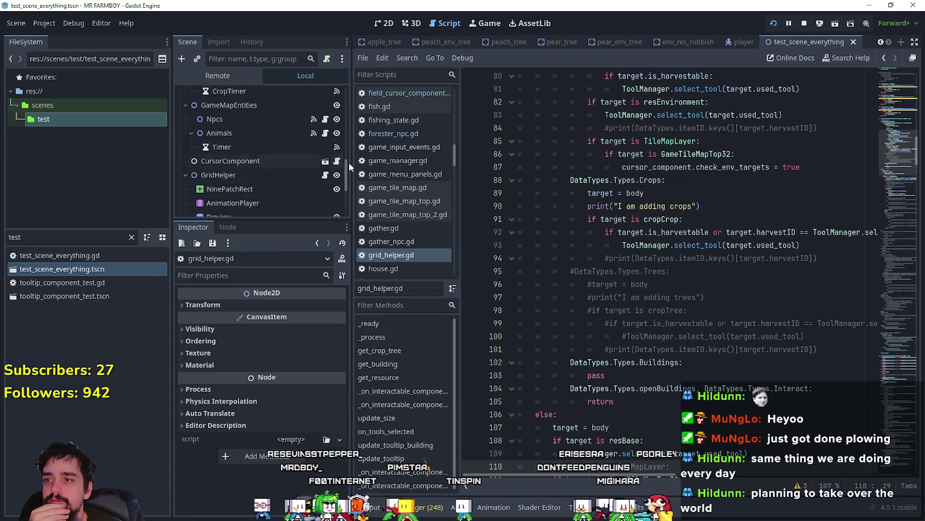
click(337, 161)
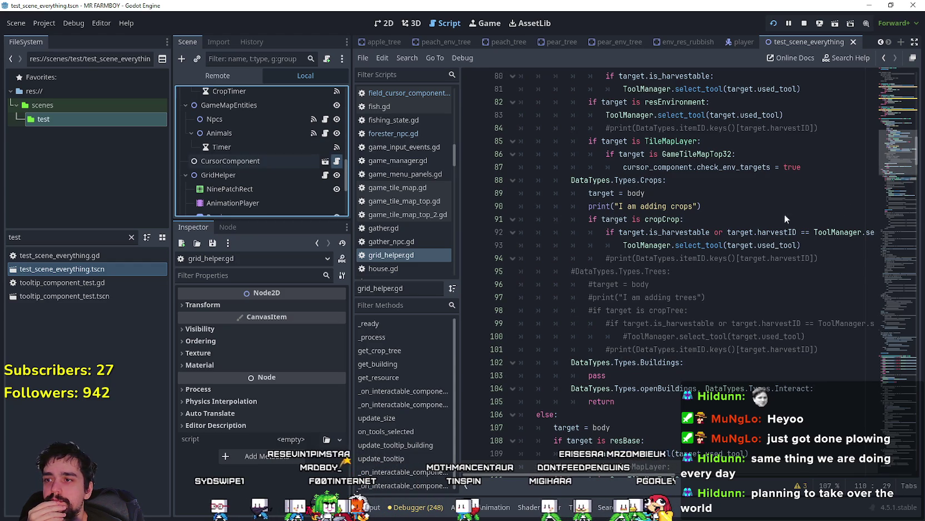
drag(892, 139, 820, 90)
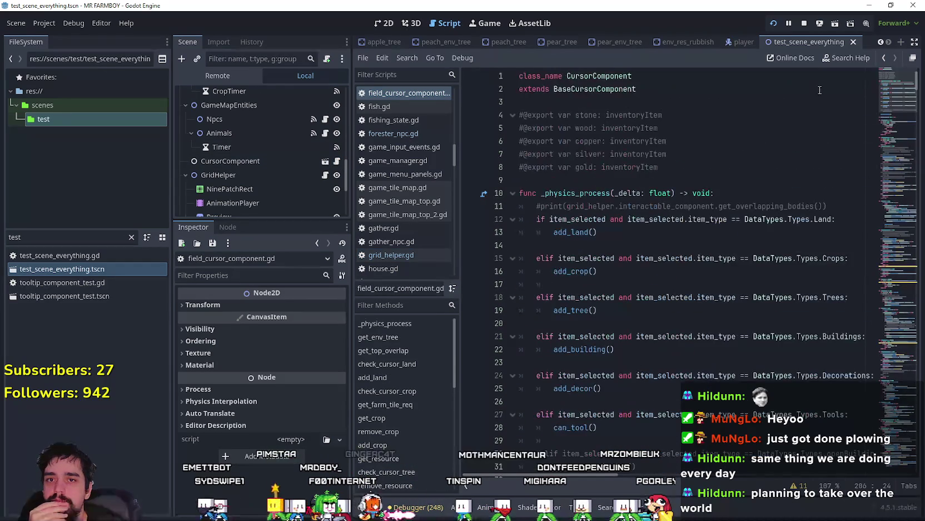
- Open base_cursor_component.gd and narrow the Scene dock to give the code more room
right_click(623, 94)
click(650, 274)
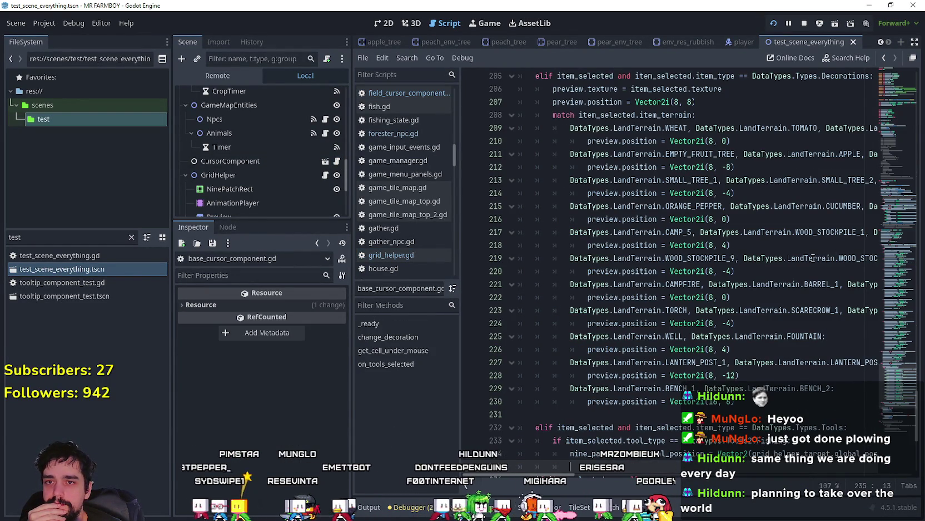
drag(352, 224, 247, 221)
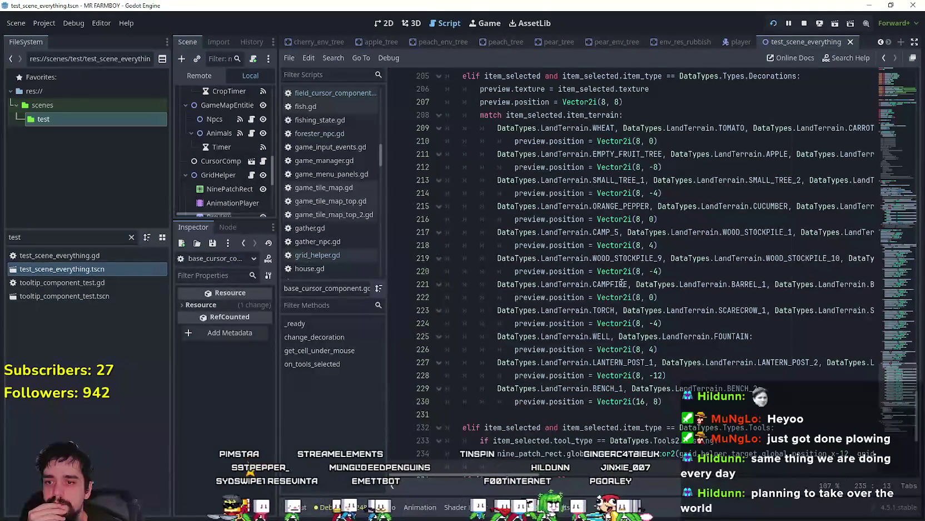
scroll(621, 282, down, 5)
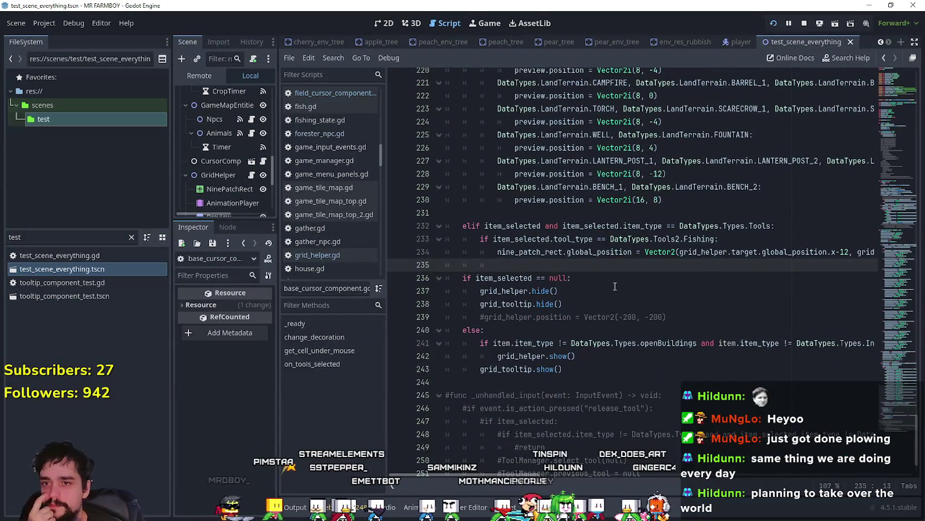
scroll(615, 287, up, 10)
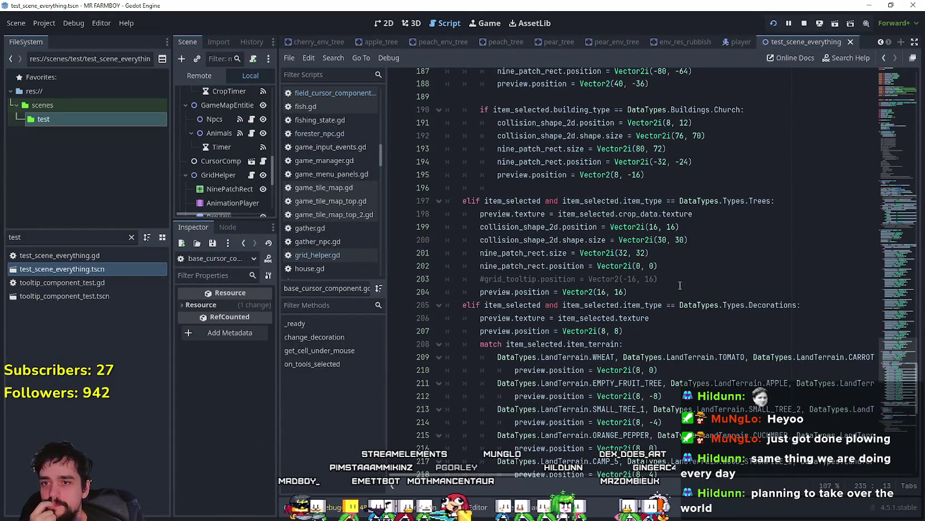
- Comment out the Trees branch, lines 197–204, with Ctrl+K and save
click(719, 277)
mouse_move(629, 287)
mouse_down()
mouse_move(561, 278)
mouse_move(495, 214)
mouse_move(431, 198)
mouse_up()
scroll(584, 271, down, 11)
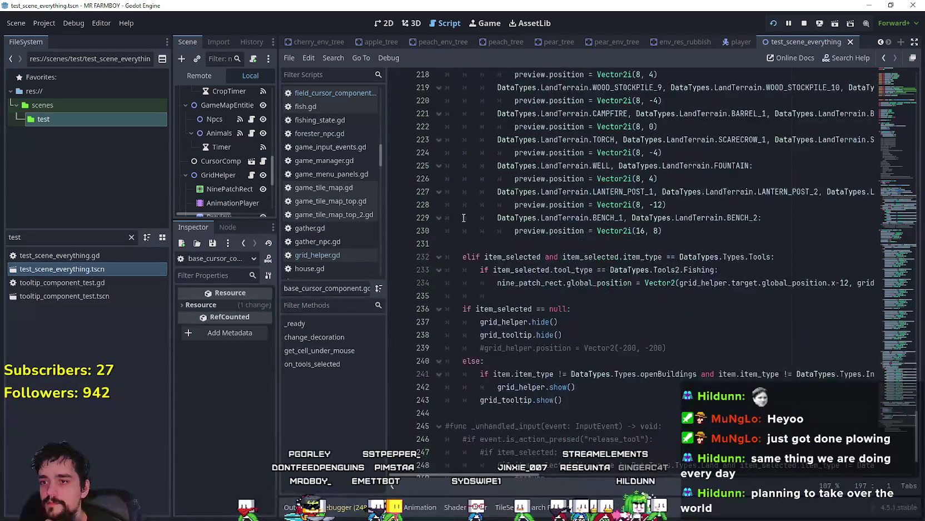
scroll(468, 211, up, 14)
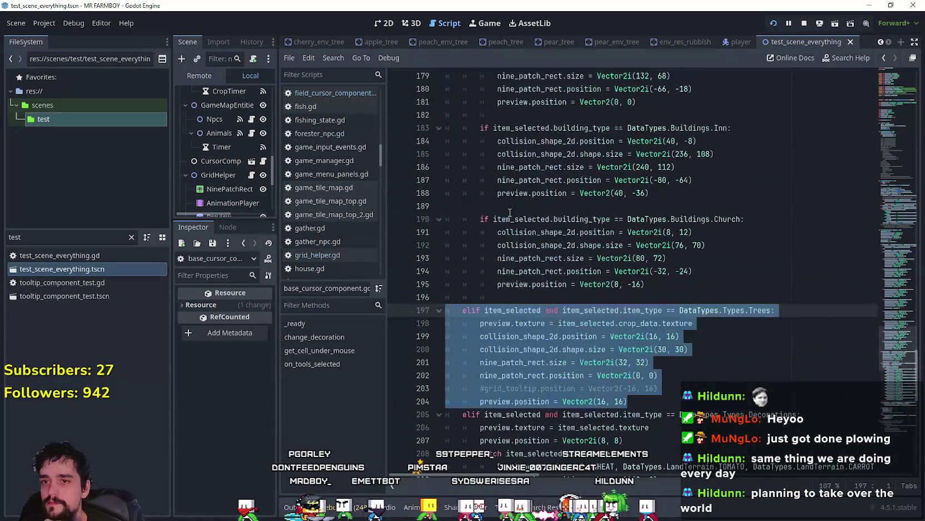
scroll(726, 306, up, 15)
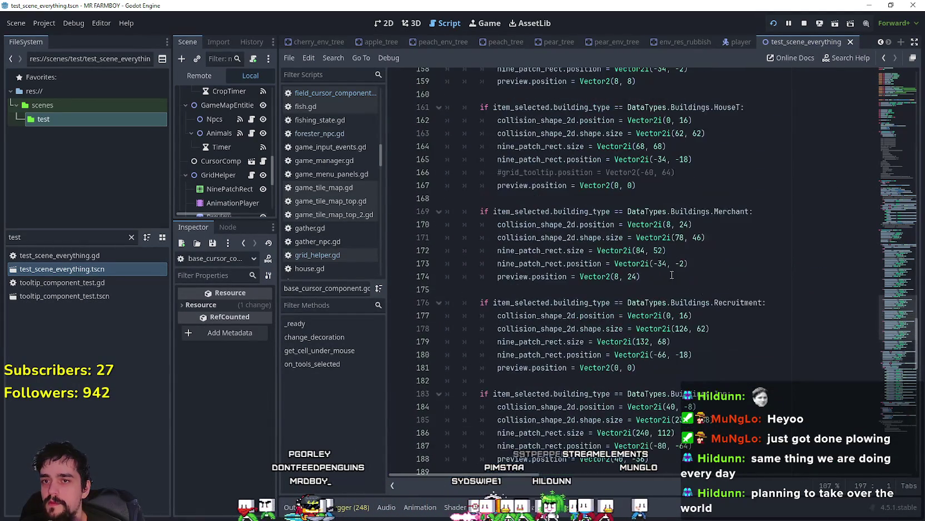
scroll(615, 252, up, 7)
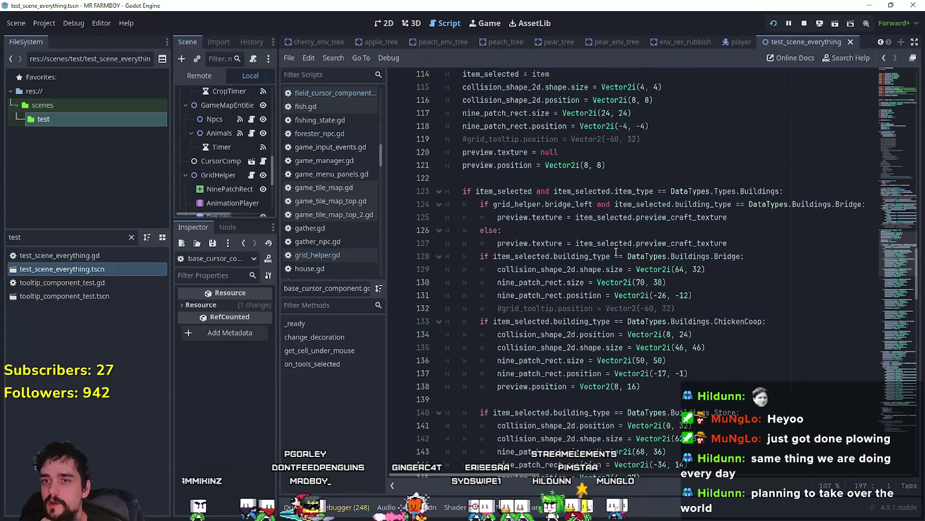
scroll(615, 252, up, 8)
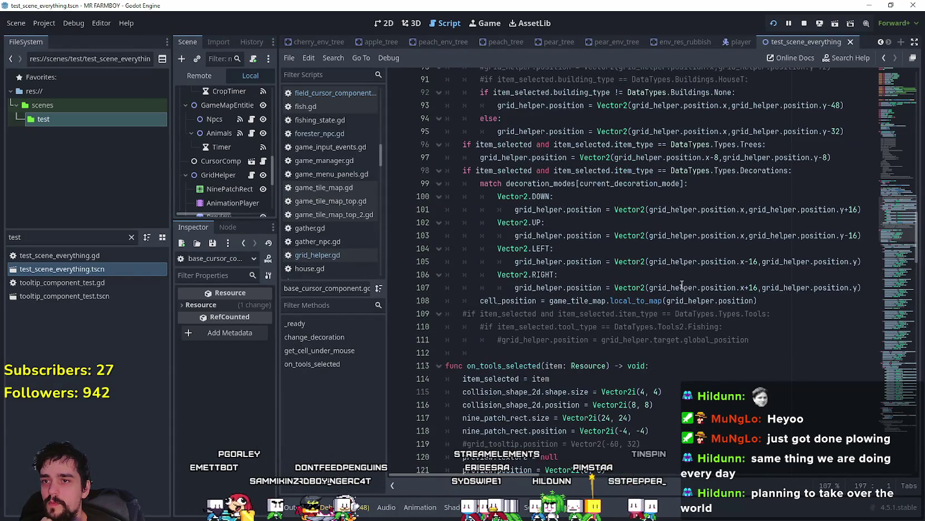
scroll(639, 261, down, 4)
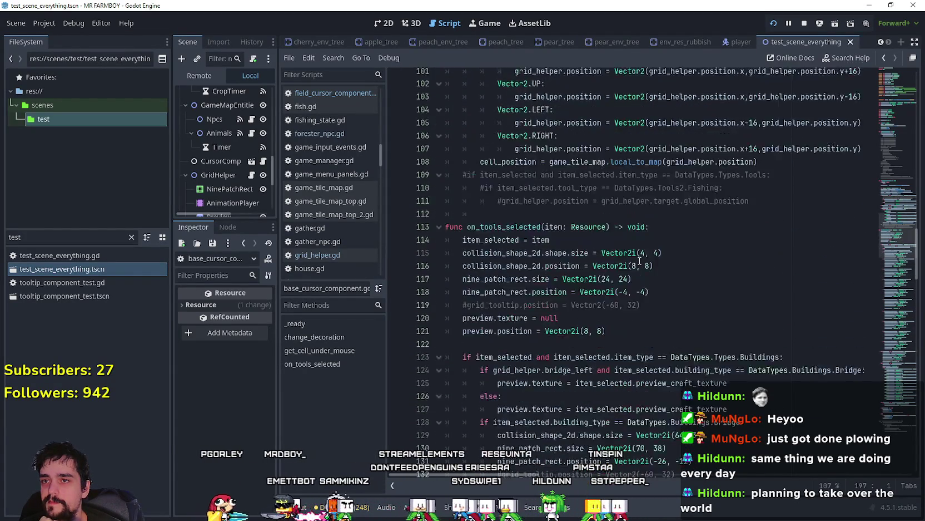
scroll(639, 261, up, 3)
scroll(640, 261, up, 6)
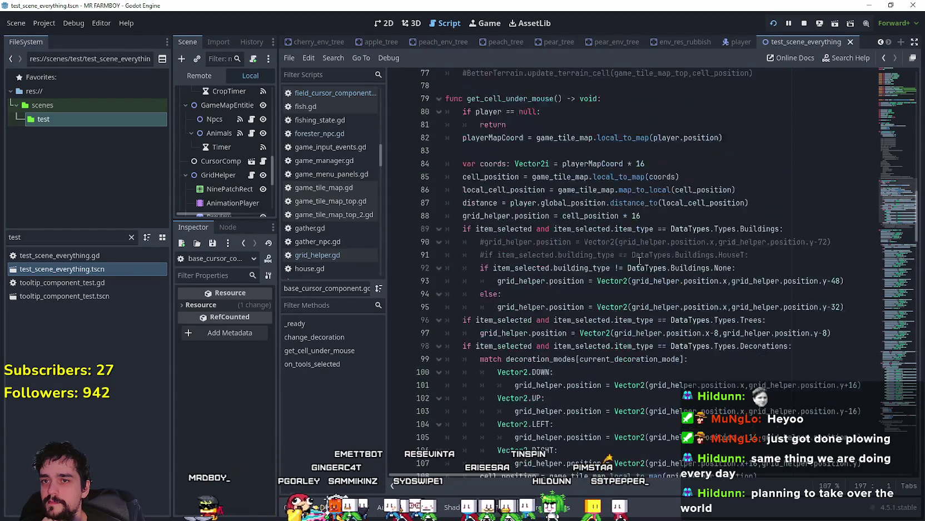
scroll(640, 261, down, 6)
scroll(640, 261, down, 20)
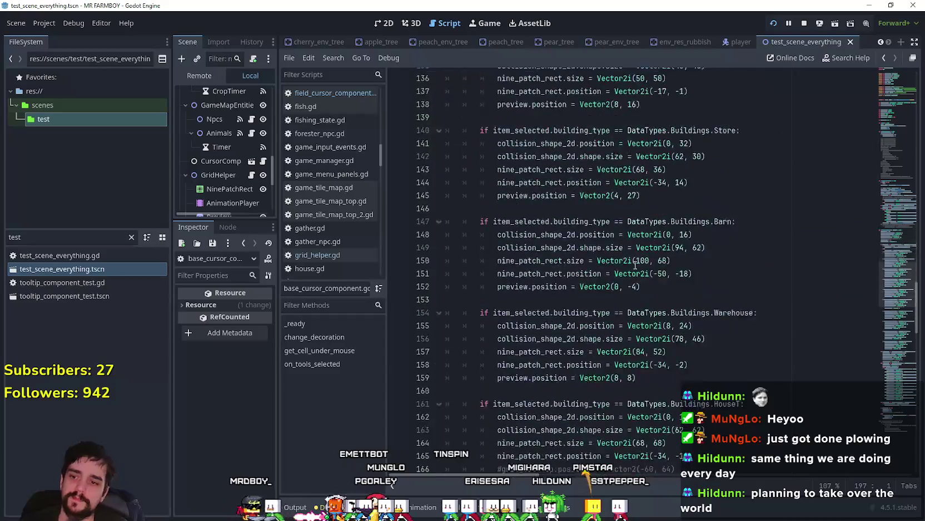
scroll(635, 265, down, 3)
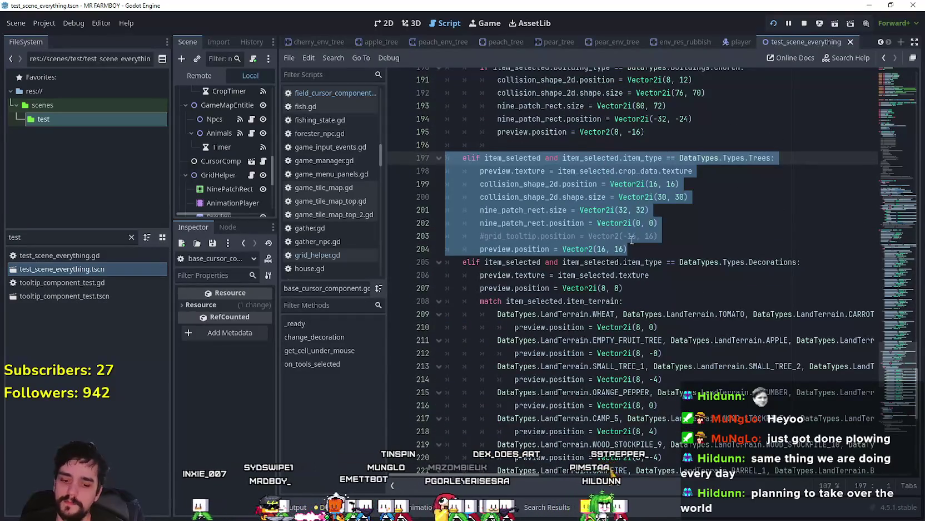
key(ctrl+k)
key(ctrl+s)
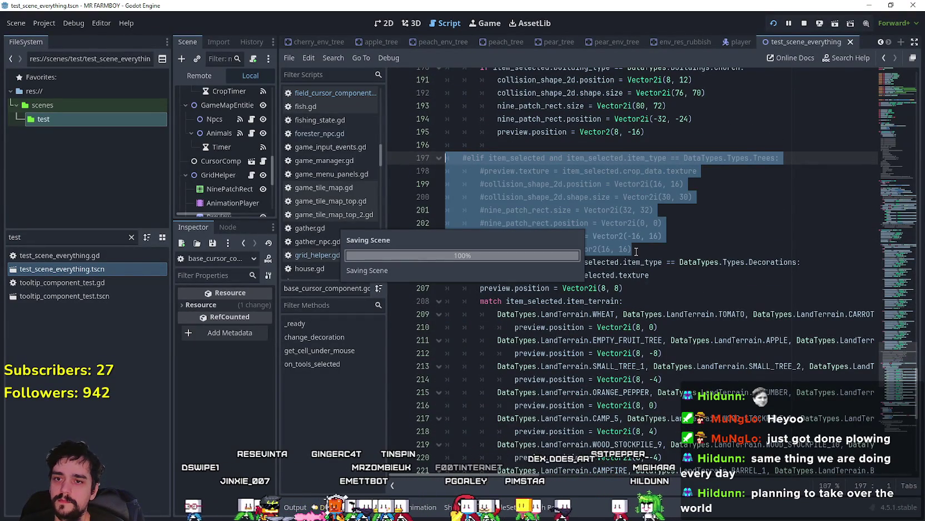
- Run the game, choose Apple in the crafting panel, and walk the farmer back onto the grass
key(F5)
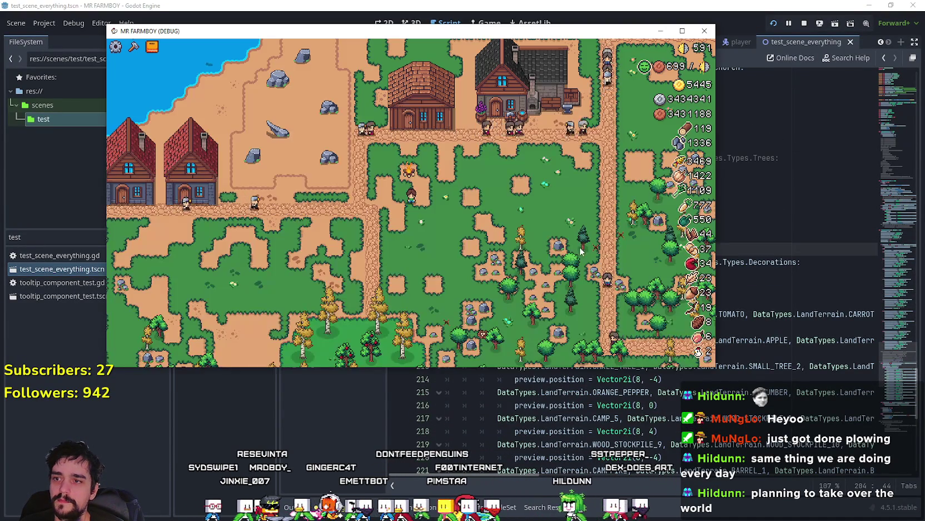
key(c)
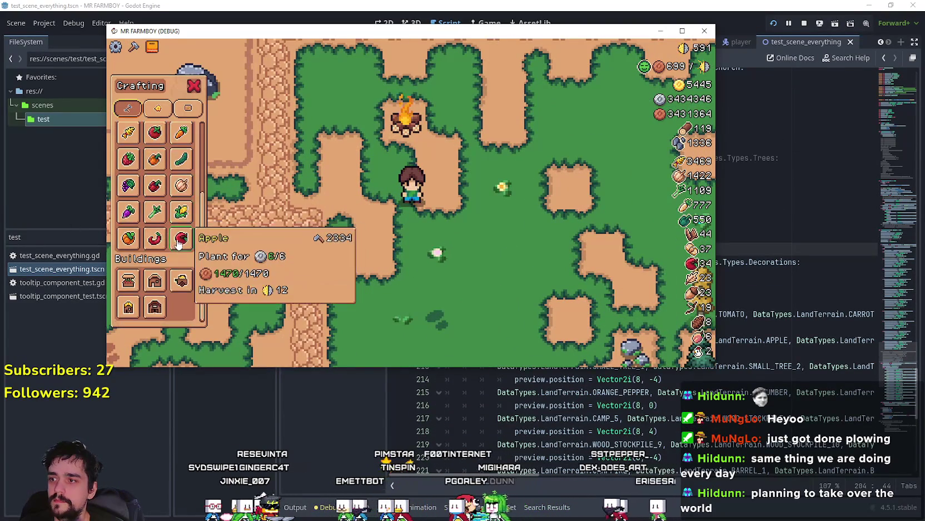
click(182, 238)
key(d)
key(w)
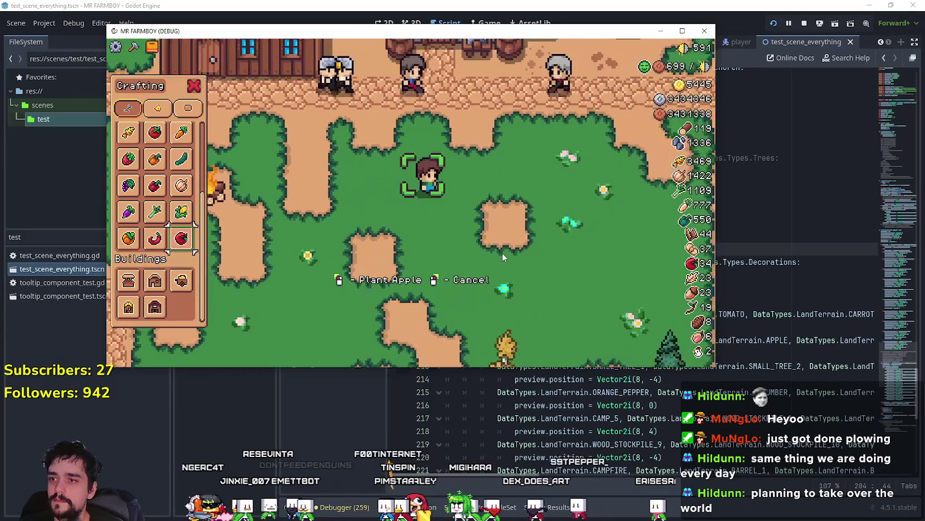
key(d)
key(s)
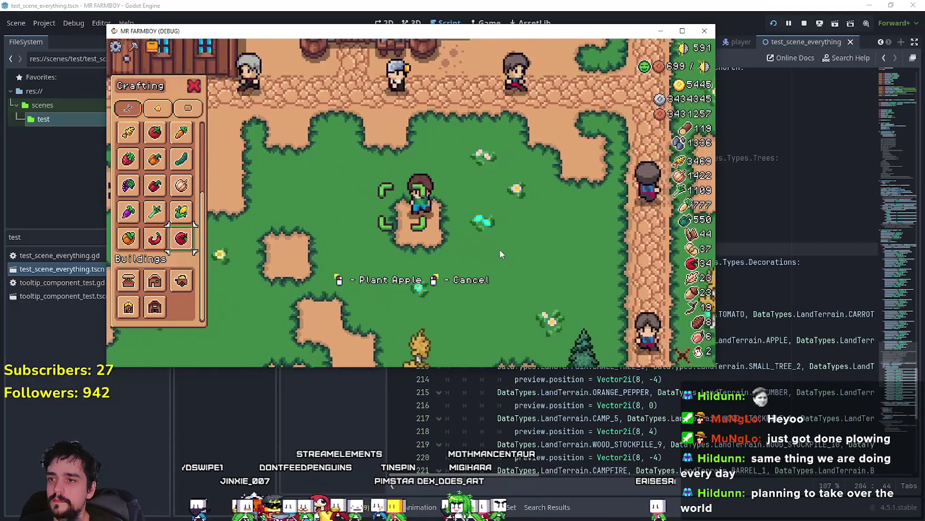
key(s)
key(d)
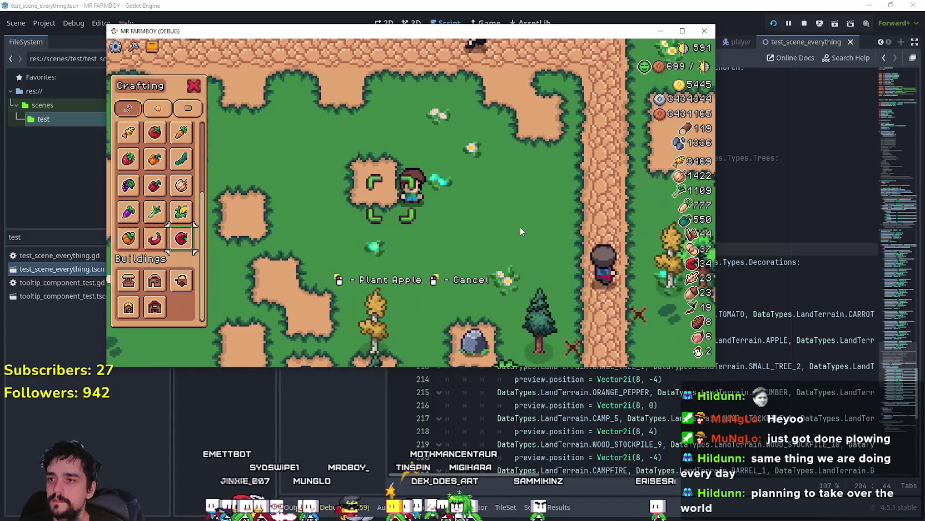
key(w)
key(a)
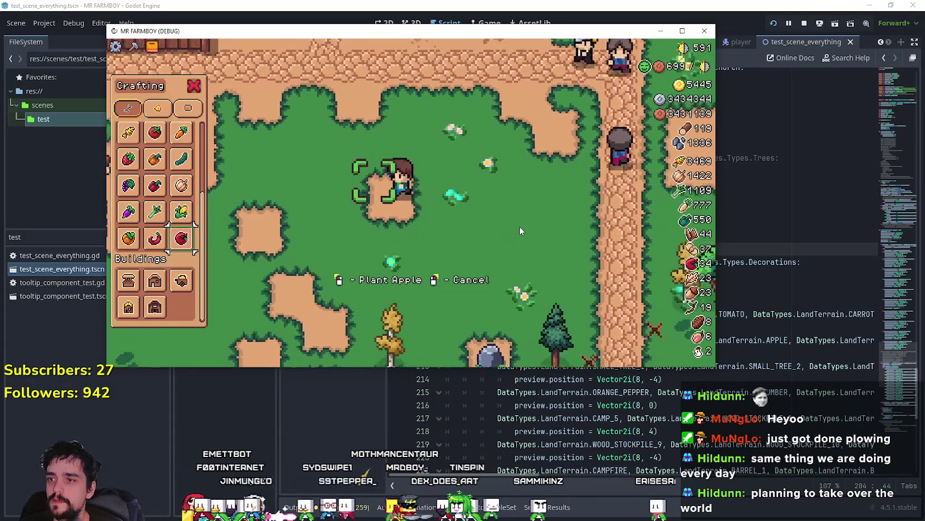
- Try Red Pepper, Wheat and Tomato seeds while walking the farmer around
click(155, 186)
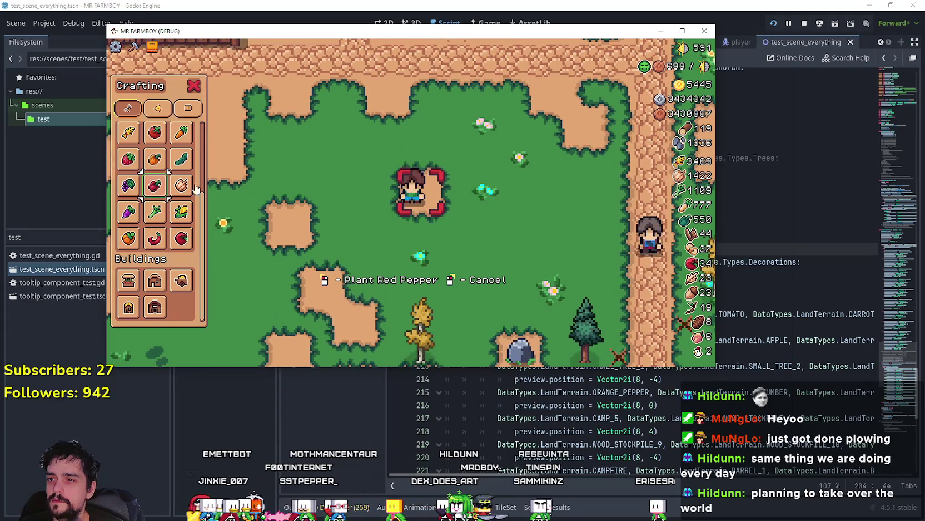
key(w)
key(a)
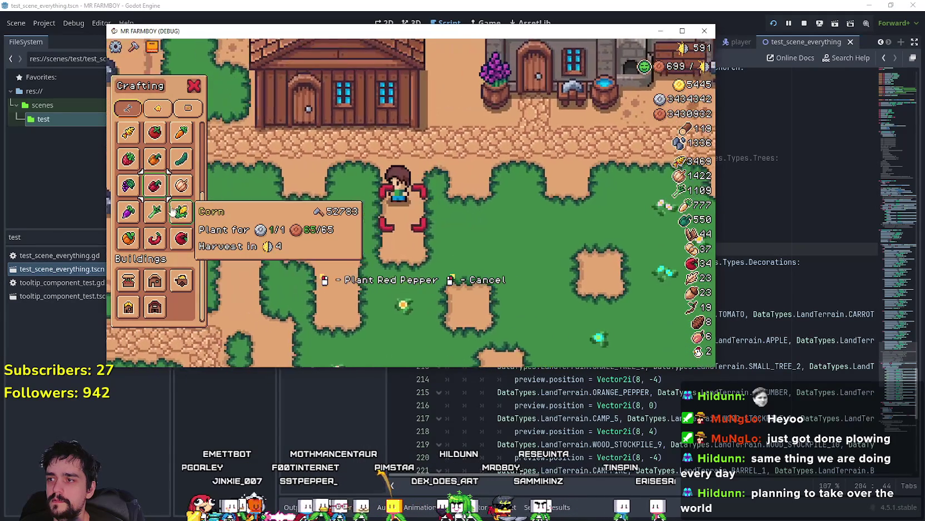
scroll(162, 222, up, 3)
key(s)
click(130, 243)
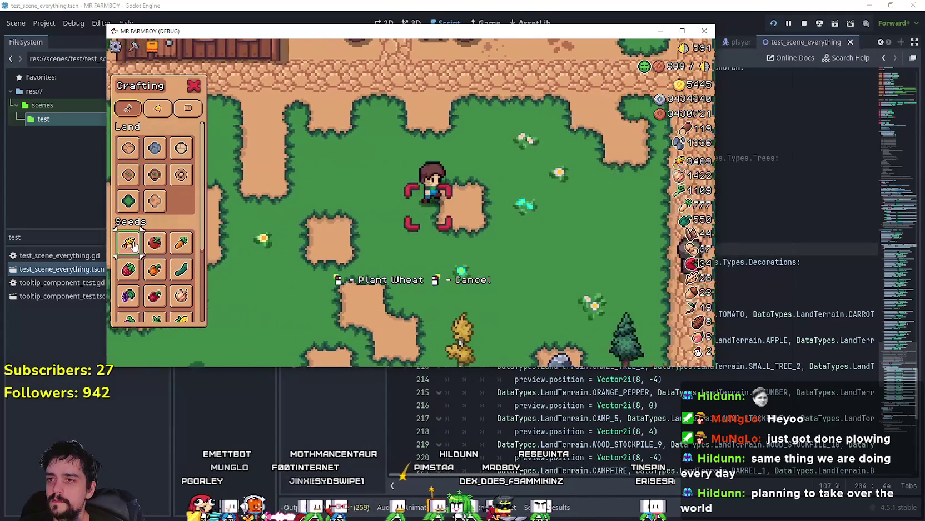
key(w)
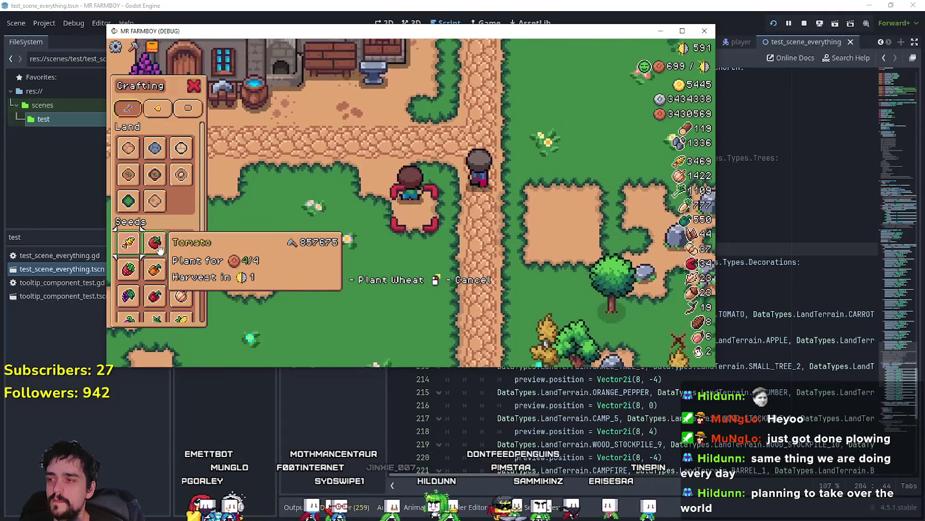
click(156, 244)
key(s)
key(a)
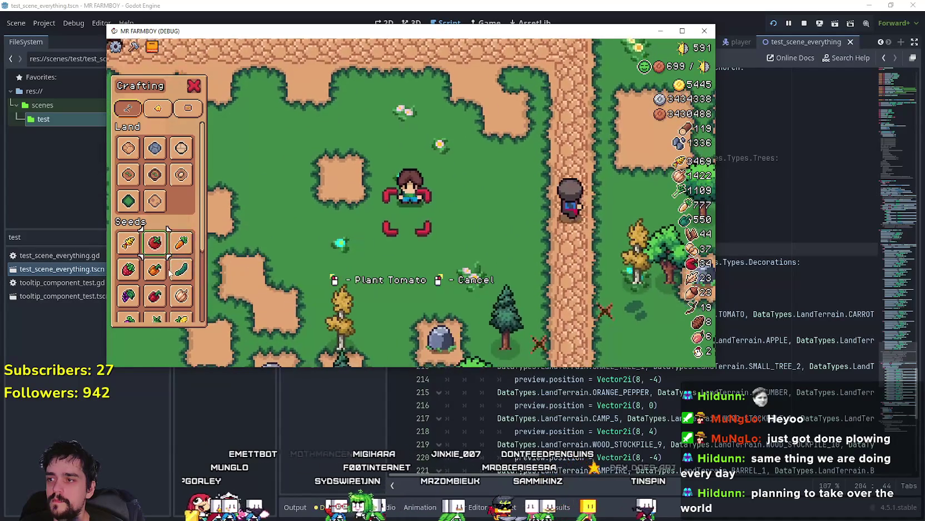
scroll(170, 272, down, 3)
- Plant an apple tree beside the farmer, stop the game, and select Trees on line 197
click(179, 240)
key(d)
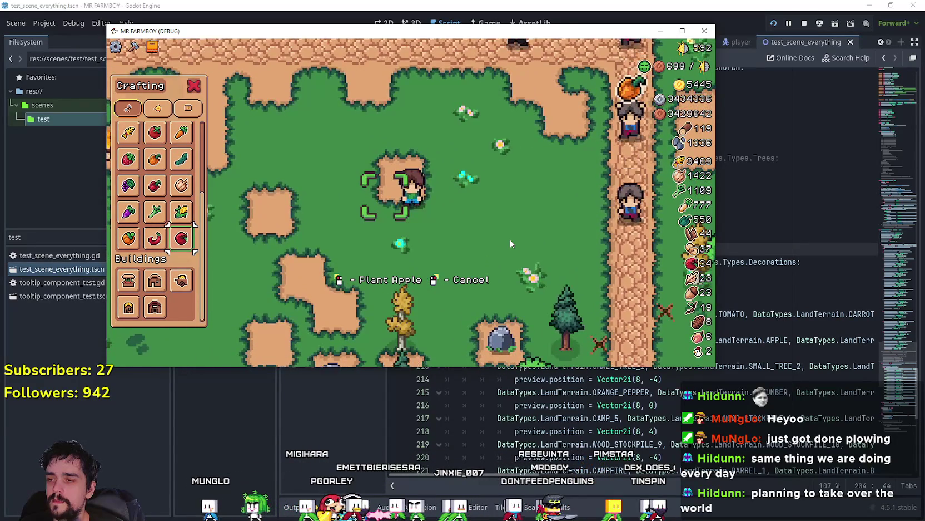
key(a)
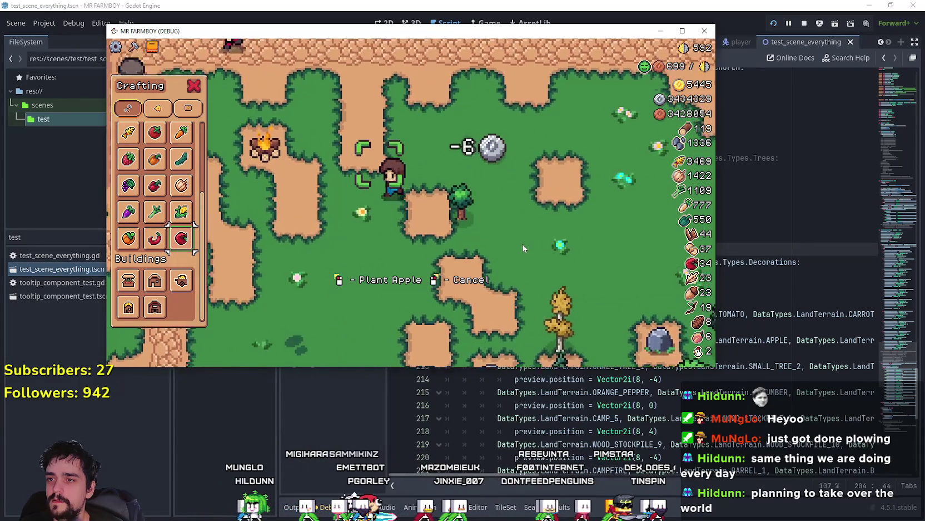
key(d)
key(s)
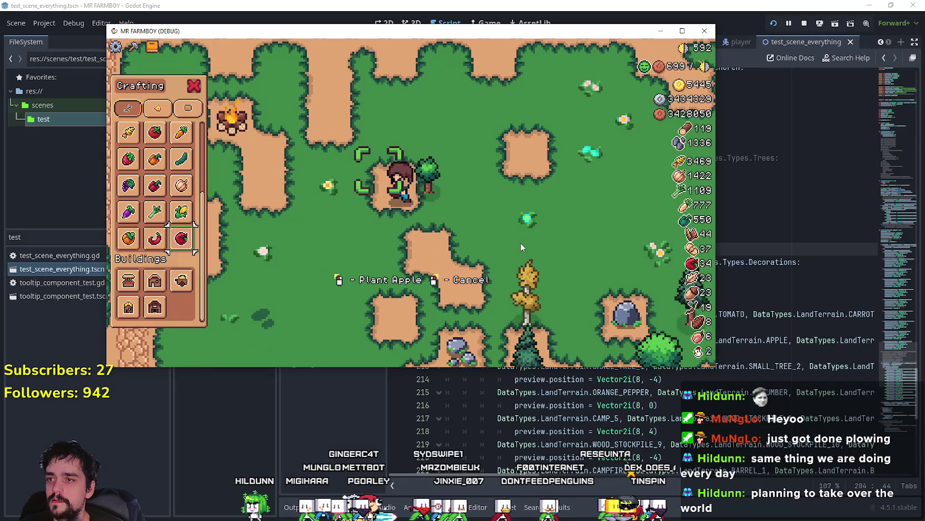
key(a)
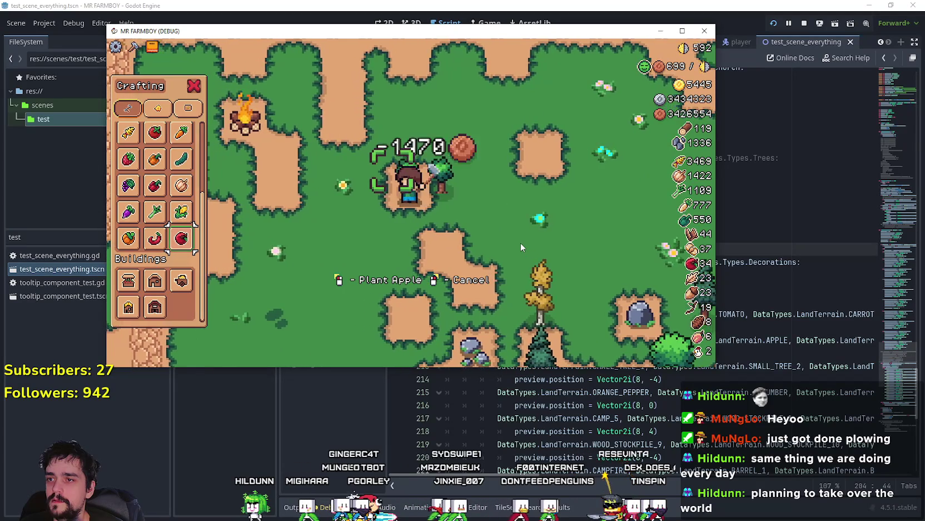
key(s)
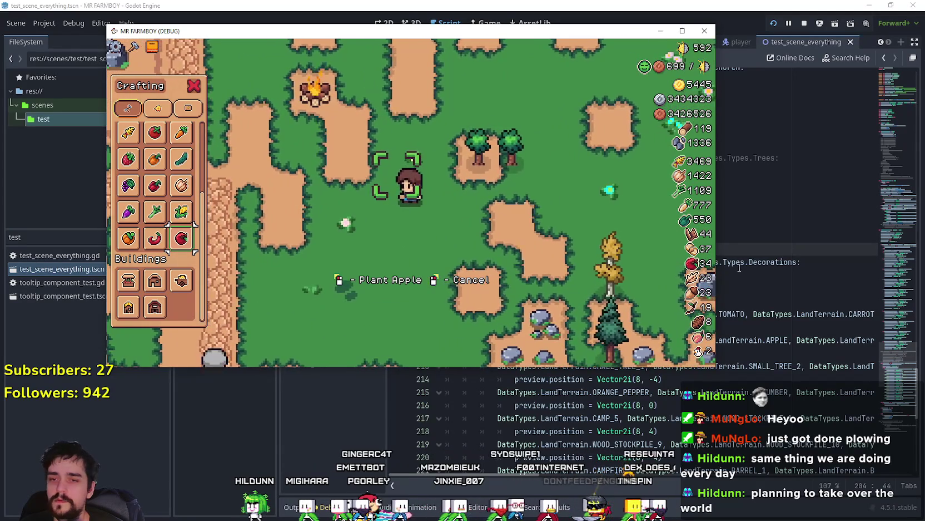
key(F8)
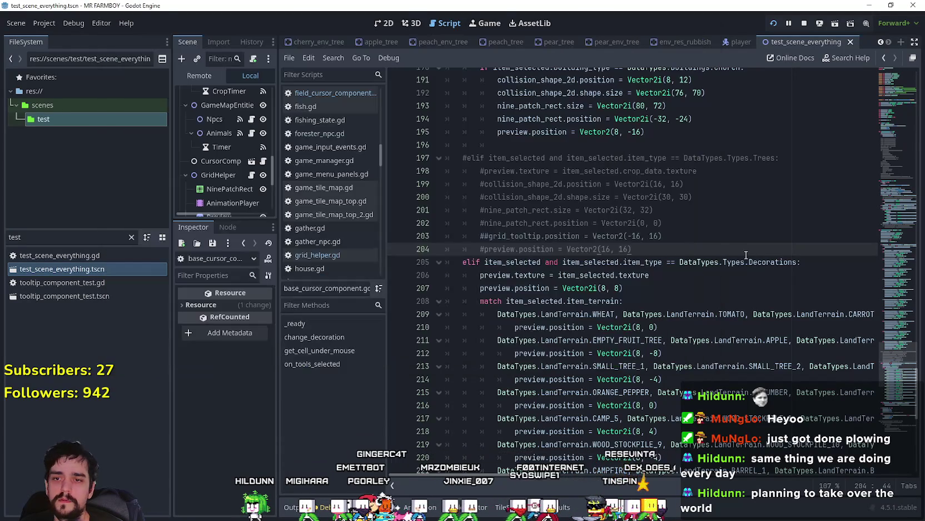
double_click(767, 159)
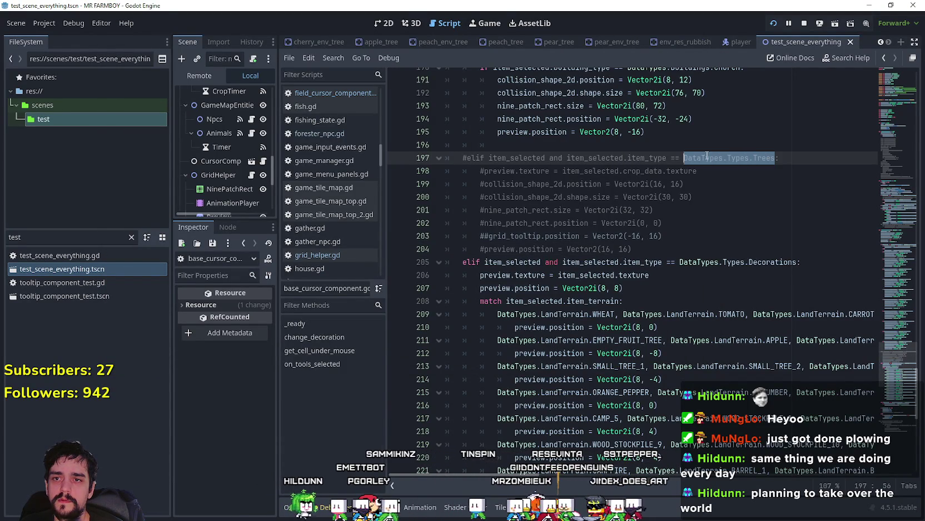
- Find DataTypes.Types.Trees, comment out the grid-helper offset on lines 96–97, and save
key(ctrl+f)
click(765, 485)
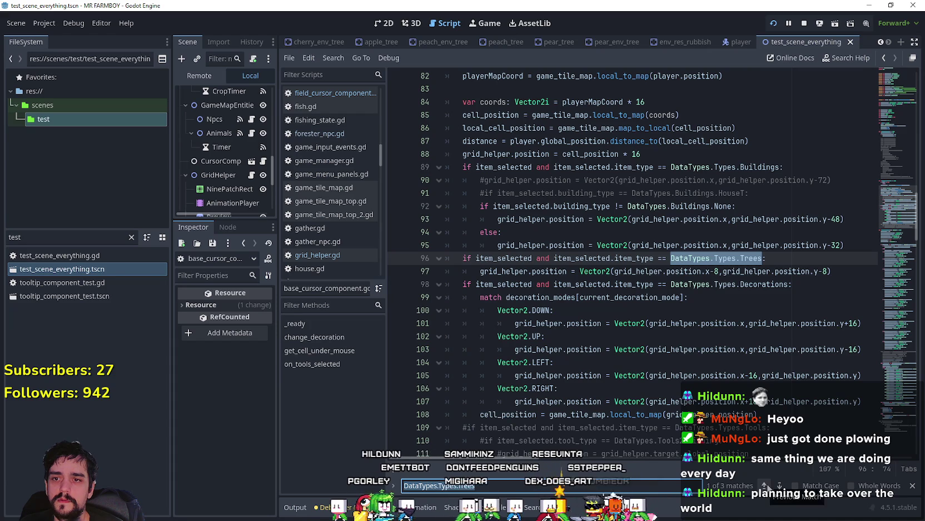
click(637, 271)
click(470, 259)
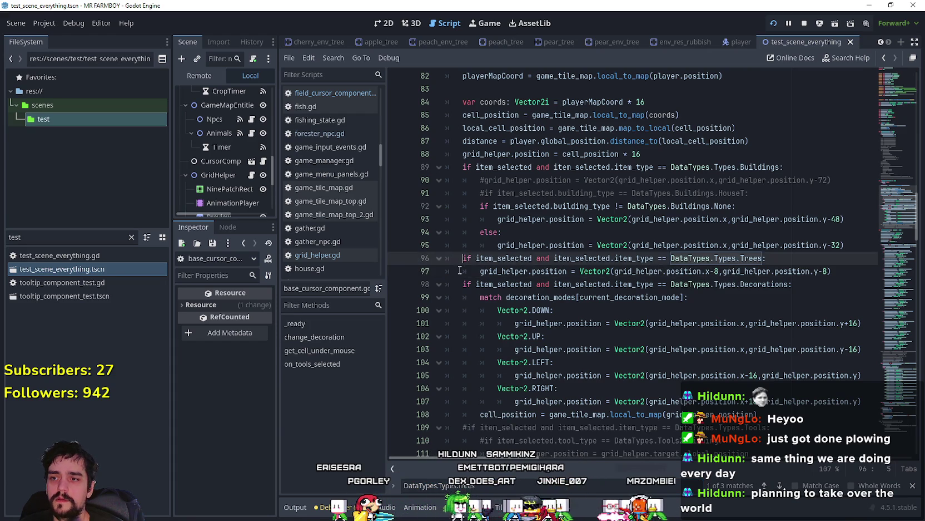
key(ctrl+k)
click(461, 273)
key(ctrl+s)
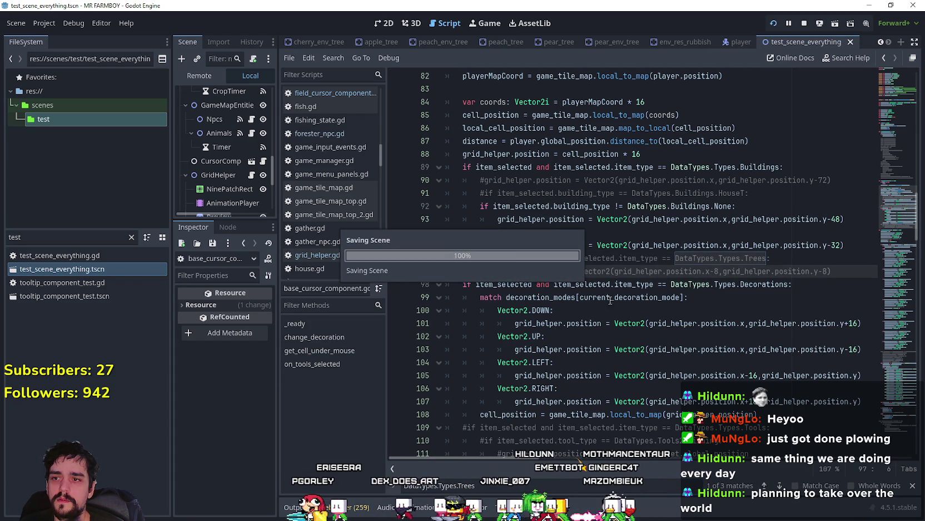
click(765, 486)
click(764, 486)
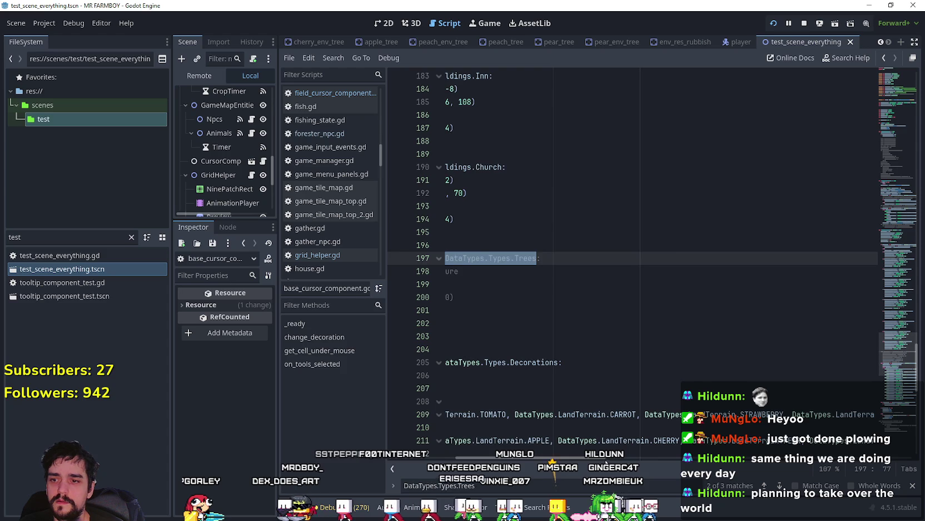
- Relaunch the game and plant an apple tree on the grass, then walk the farmer left
click(559, 322)
key(alt+Tab)
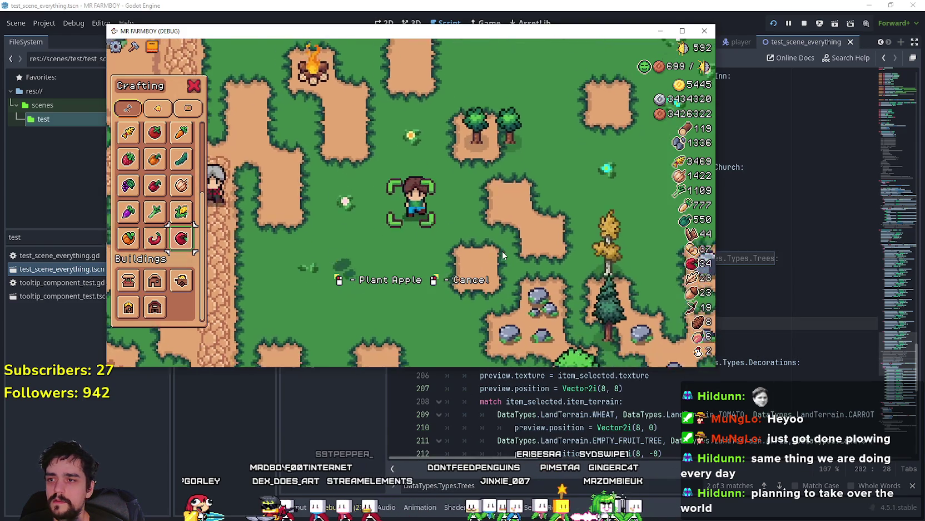
key(d)
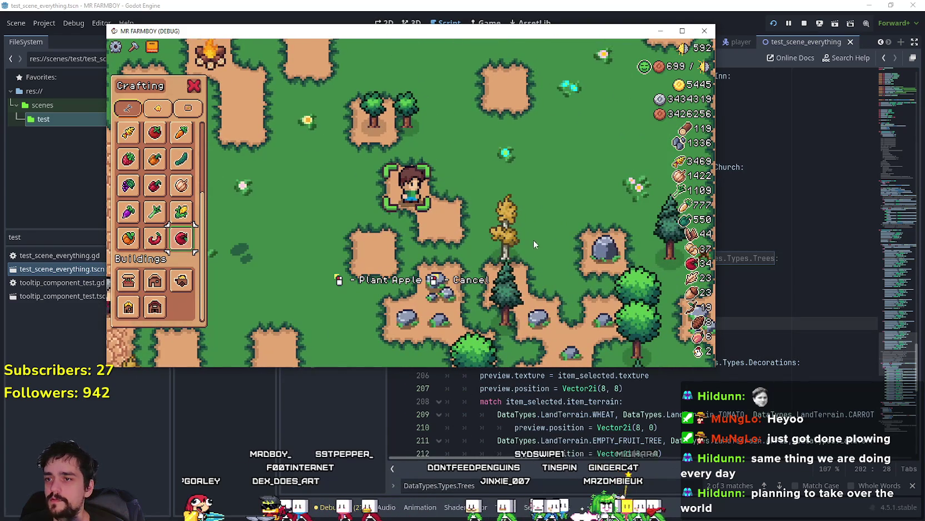
key(s)
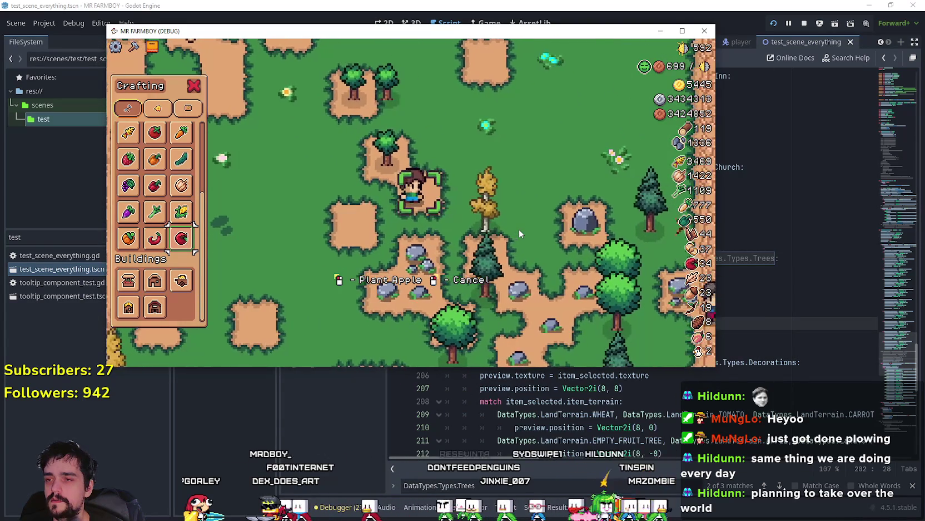
key(a)
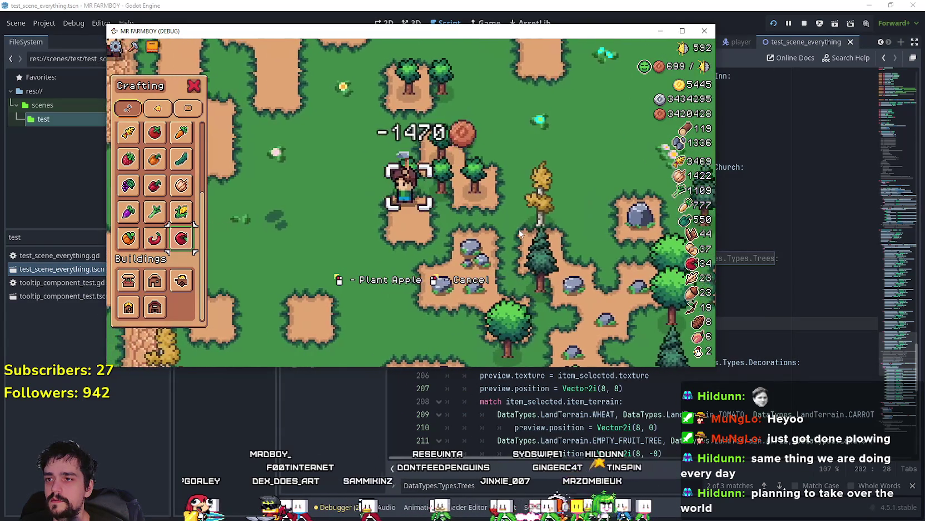
key(a)
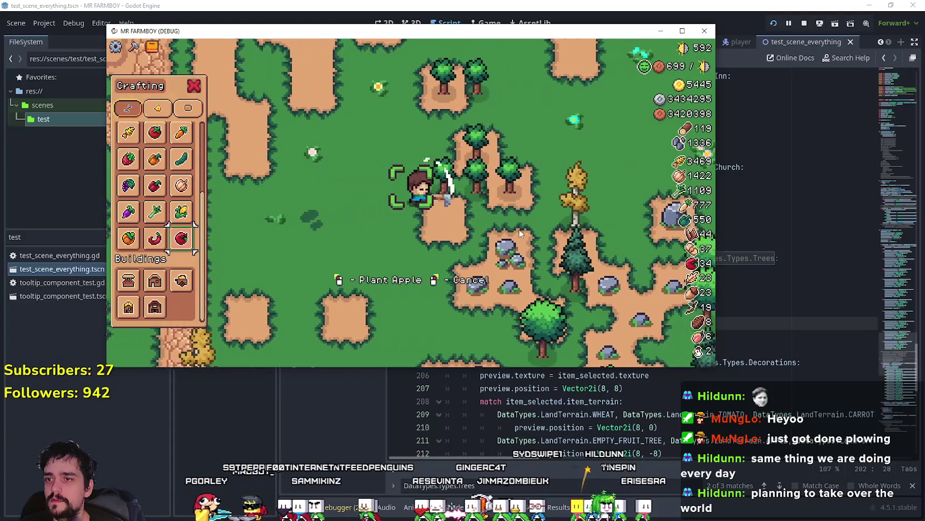
key(w)
key(a)
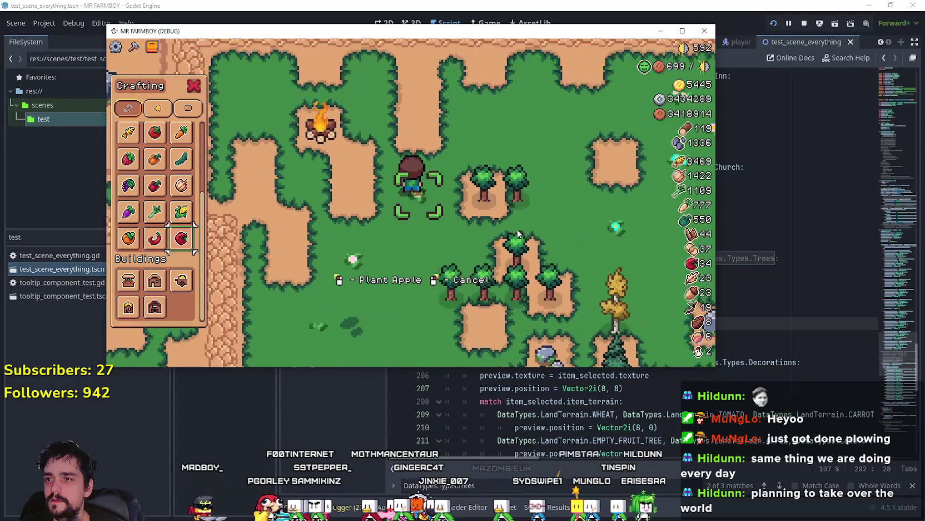
- Plant two more apple trees on grass tiles beside the farmer
key(d)
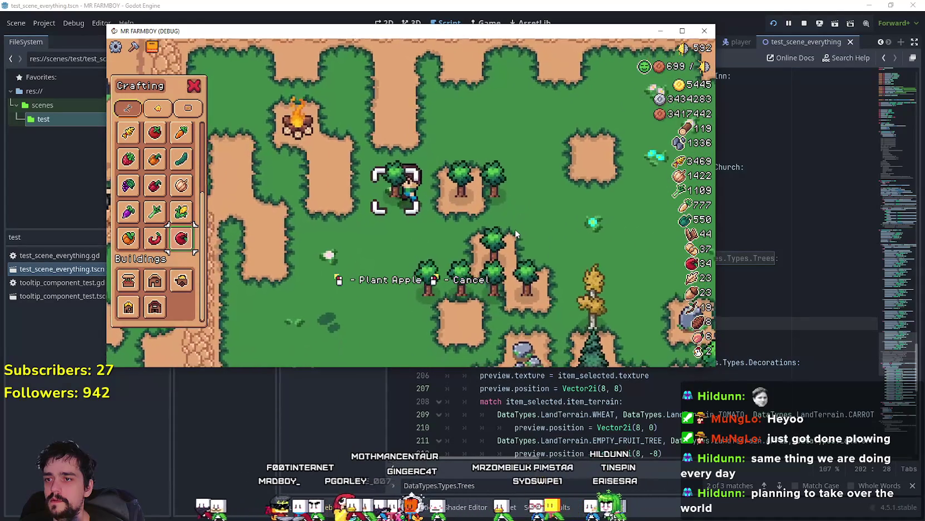
key(a)
key(s)
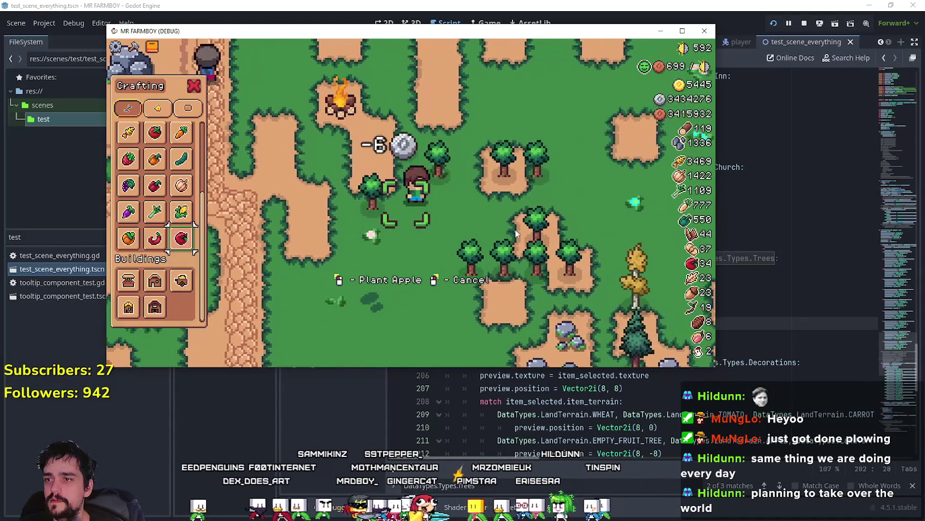
key(d)
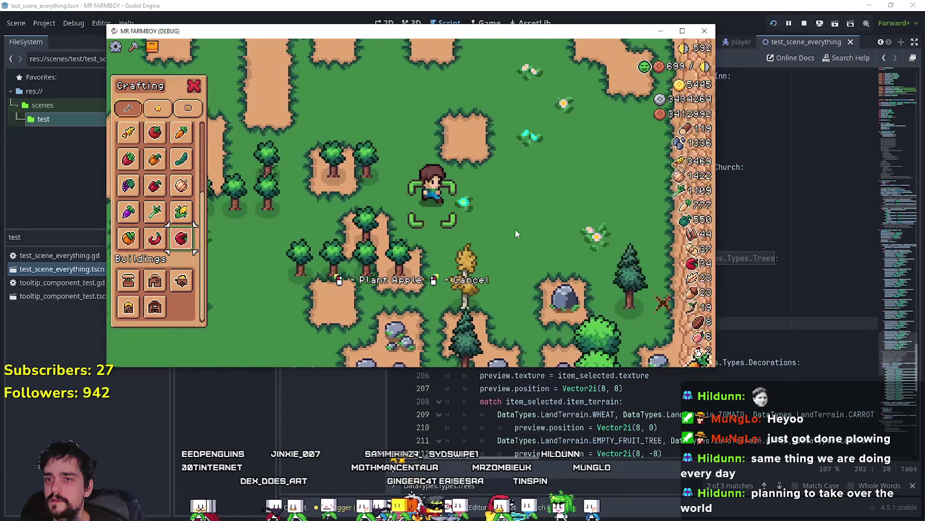
click(515, 230)
key(a)
click(515, 229)
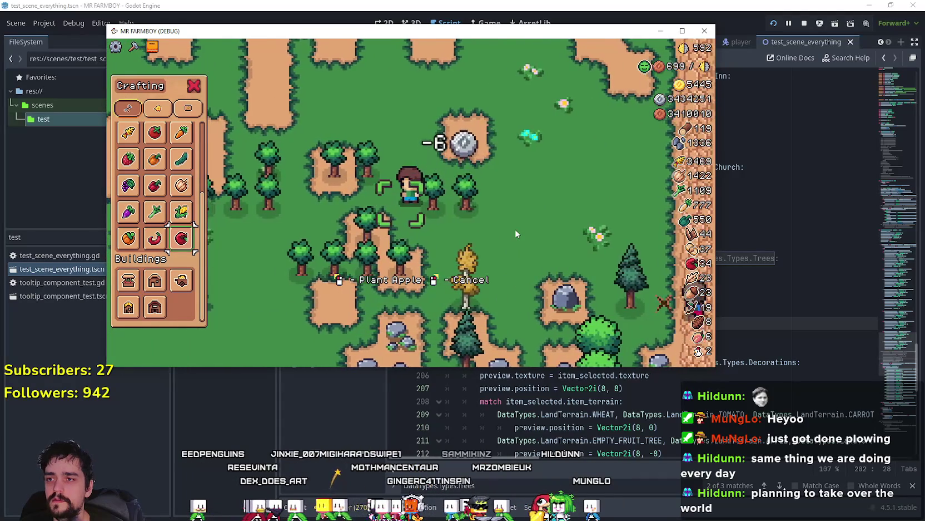
- Stop the game and open field_cursor_component.gd in the script editor
key(w)
key(F8)
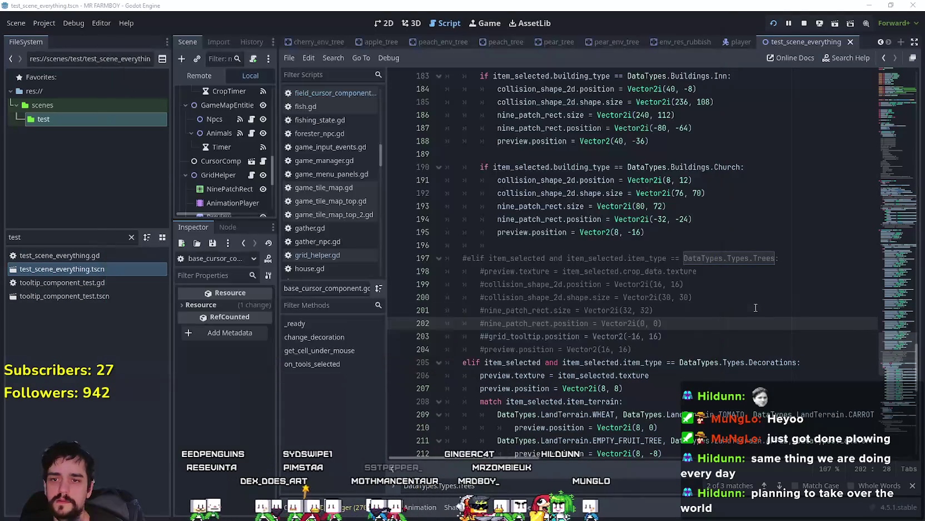
click(688, 352)
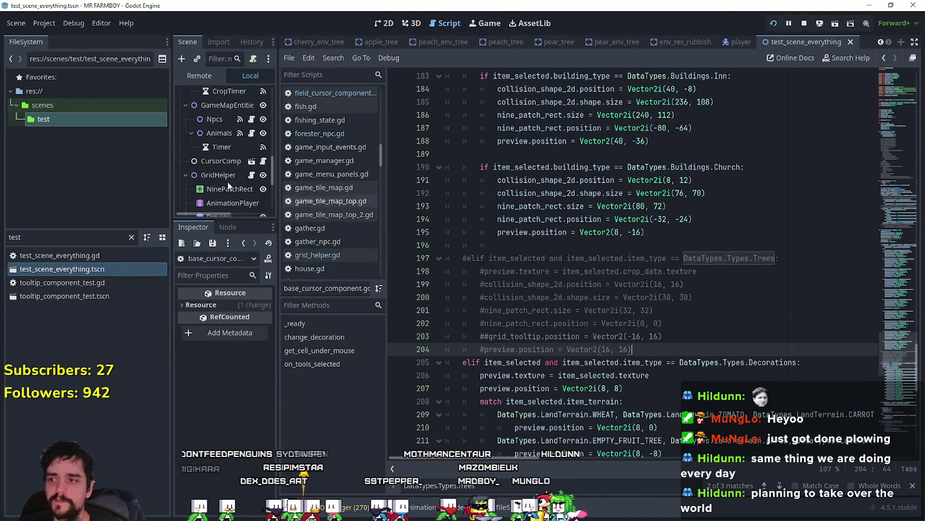
drag(276, 166, 399, 165)
scroll(359, 156, down, 2)
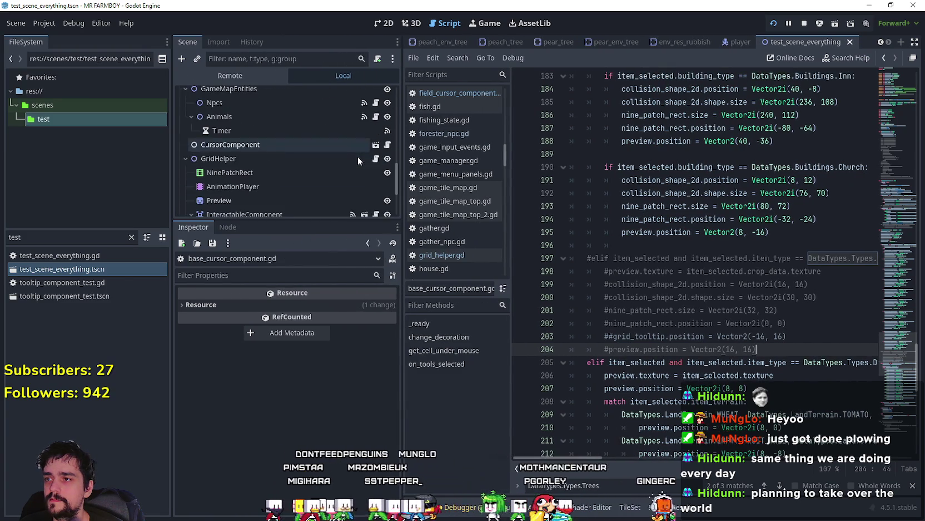
click(388, 147)
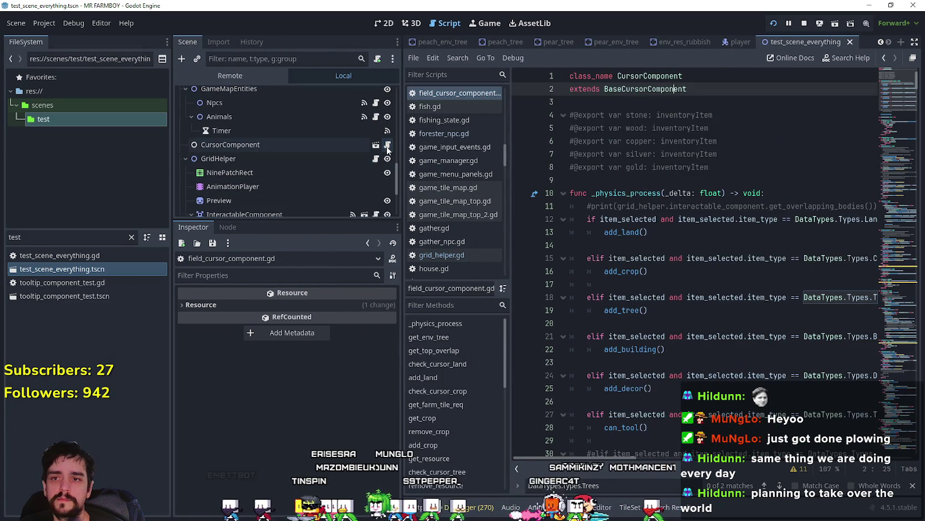
scroll(636, 259, down, 1)
- Jump from the add_crop call to its definition at line 167 and widen the editor
click(632, 271)
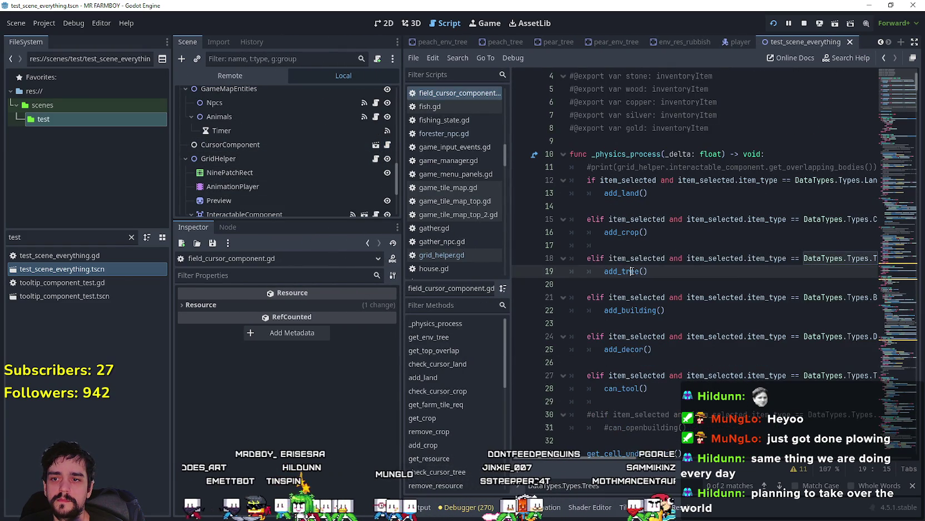
right_click(631, 272)
click(614, 221)
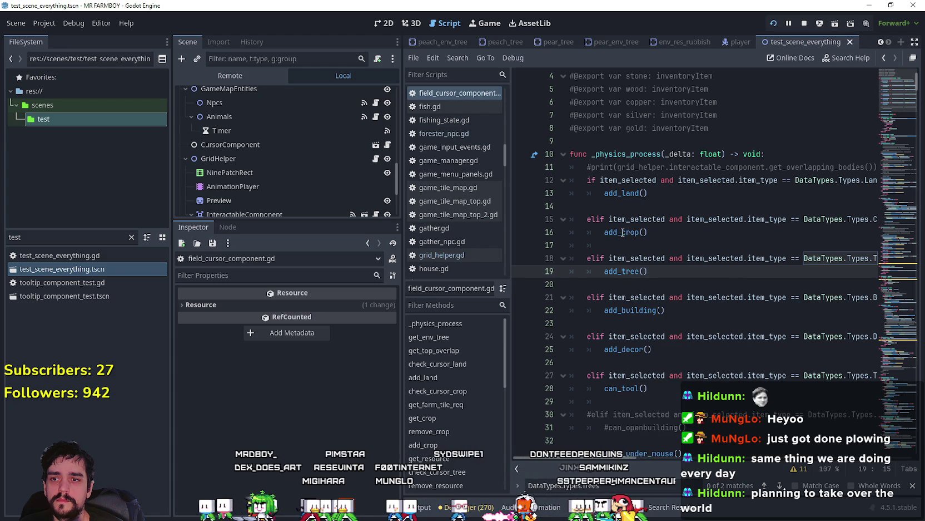
right_click(622, 233)
click(660, 412)
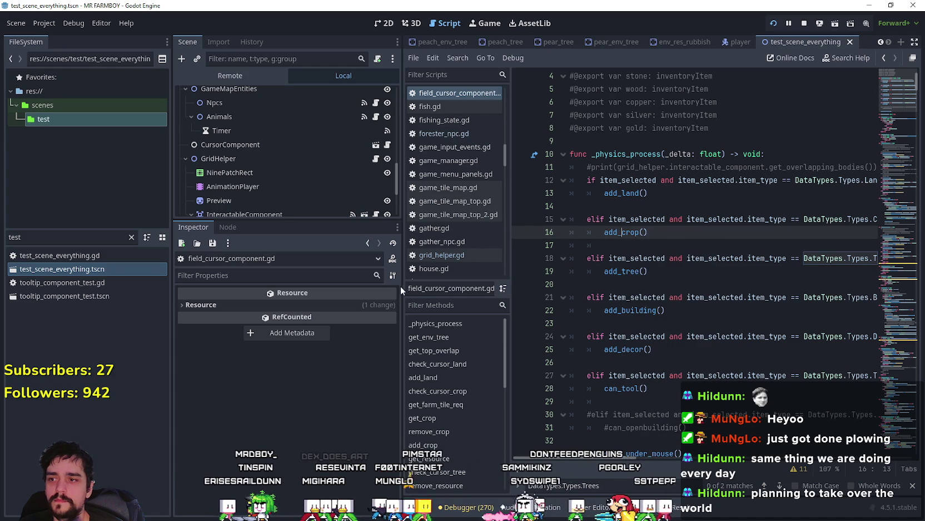
drag(402, 272, 291, 273)
- Jump from add_crop's early return to the check_cursor_crop definition and scroll through its checks
scroll(552, 207, down, 2)
click(552, 207)
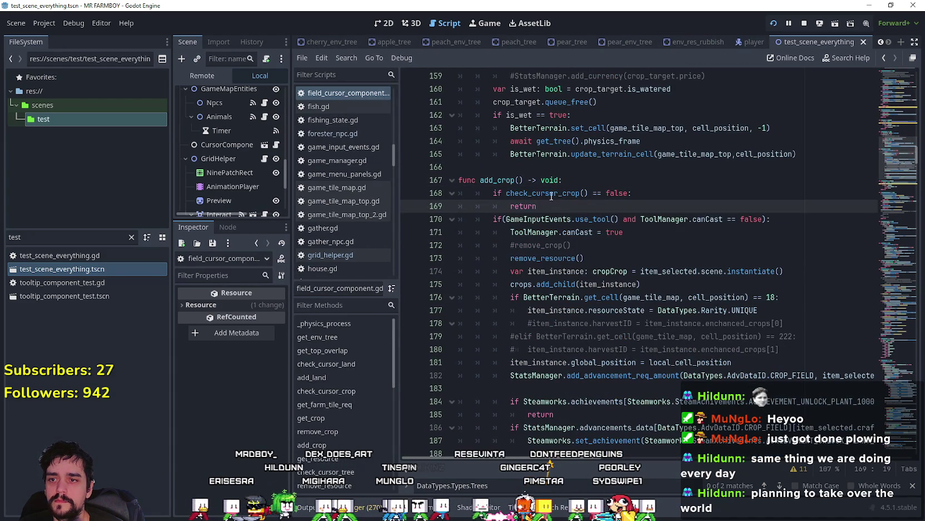
right_click(550, 193)
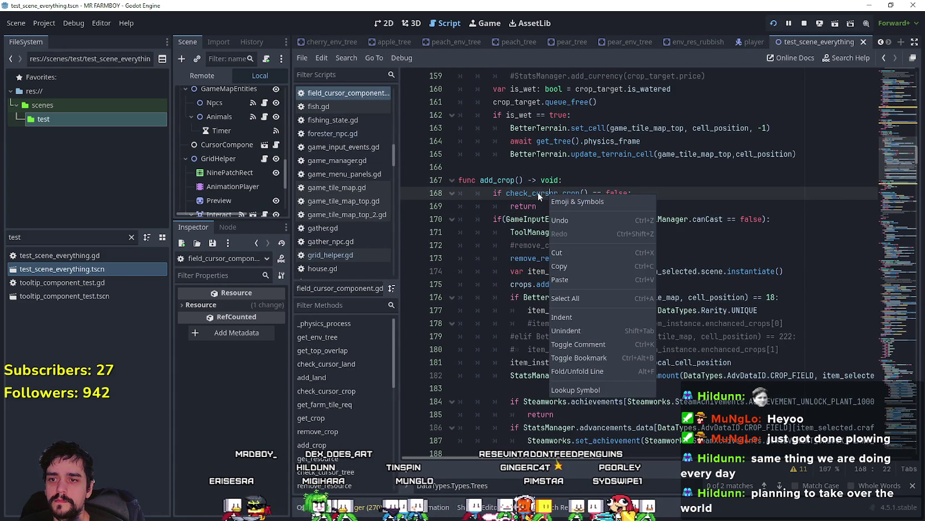
click(616, 390)
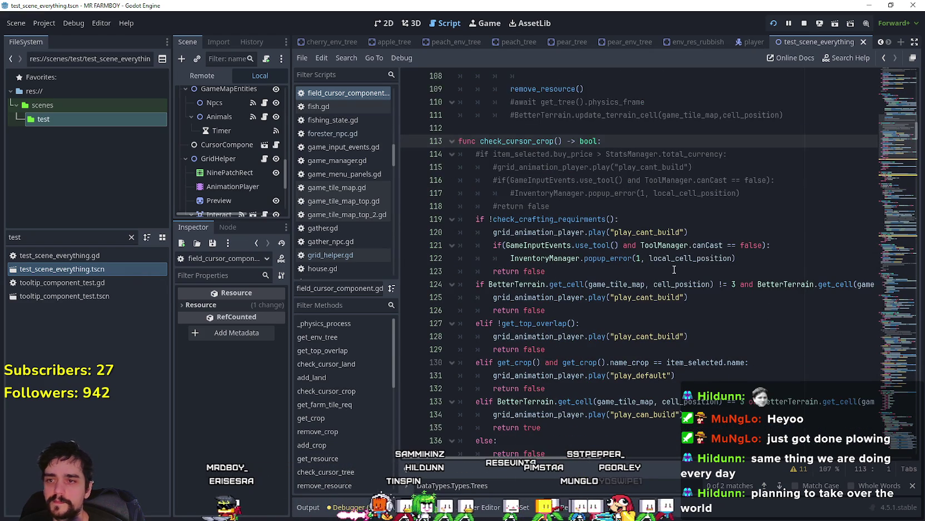
scroll(673, 288, down, 1)
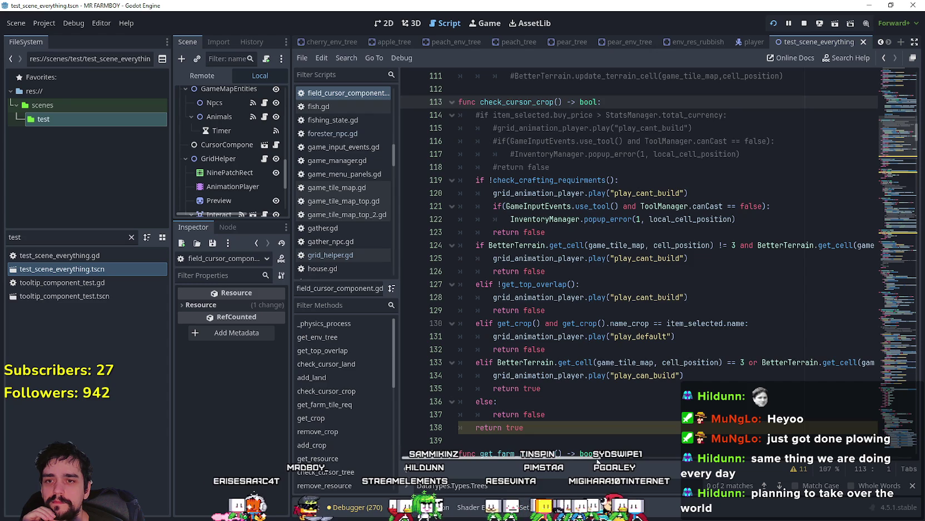
mouse_move(598, 461)
mouse_down()
mouse_move(656, 462)
mouse_move(582, 458)
mouse_up()
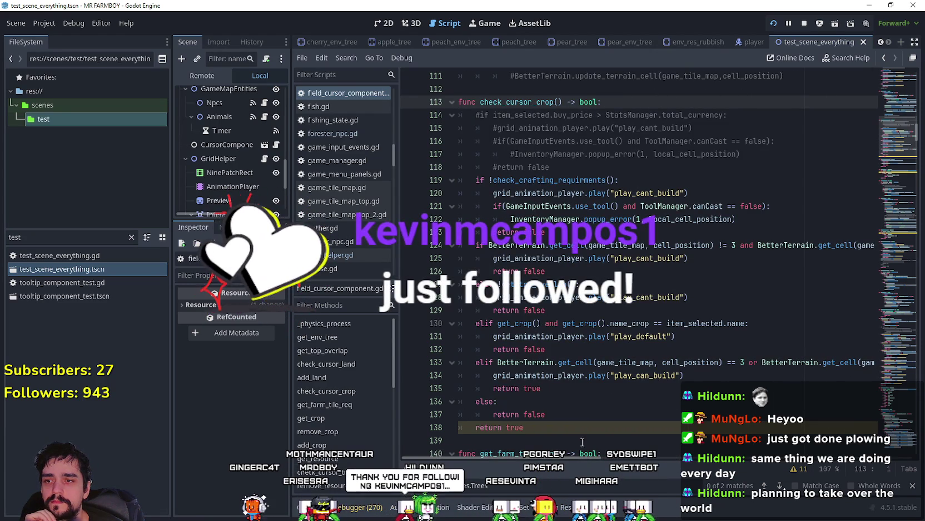
- Go to the get_top_overlap definition at line 49 from its call on line 129
click(546, 310)
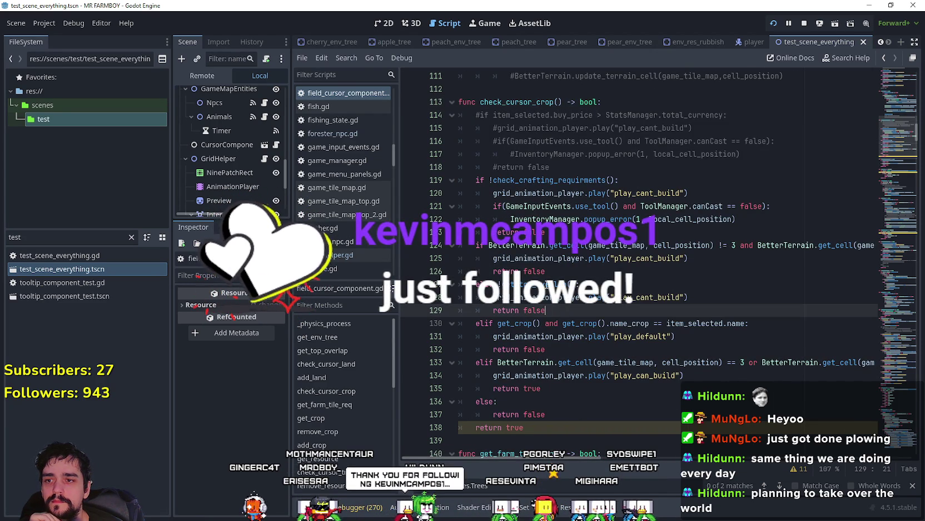
right_click(544, 285)
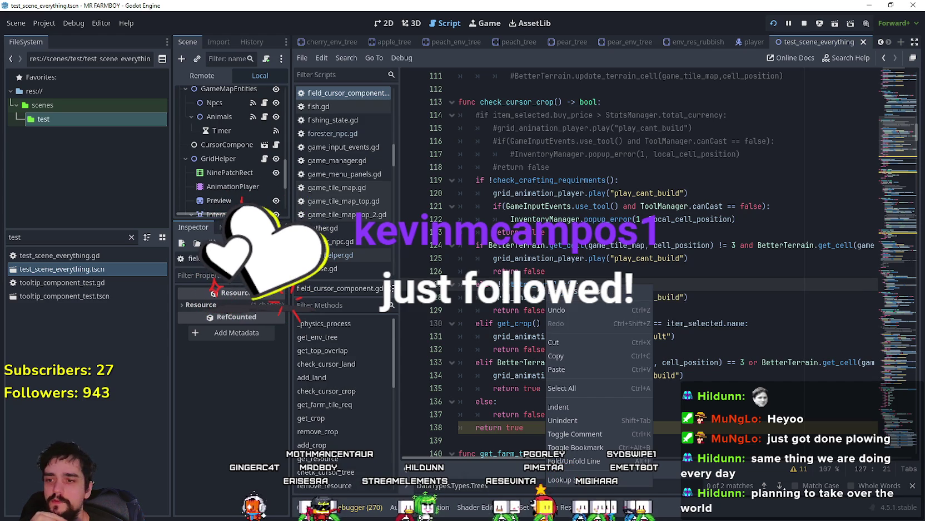
key(Escape)
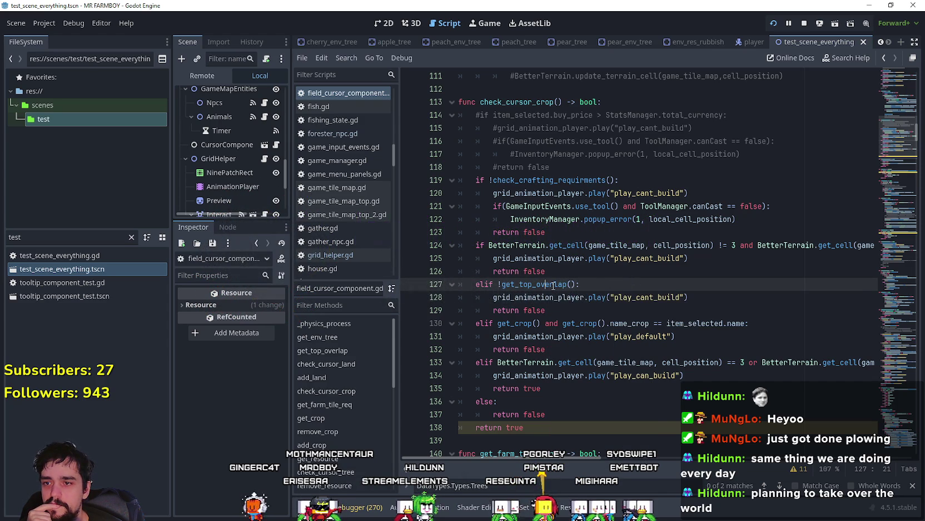
right_click(556, 284)
key(Escape)
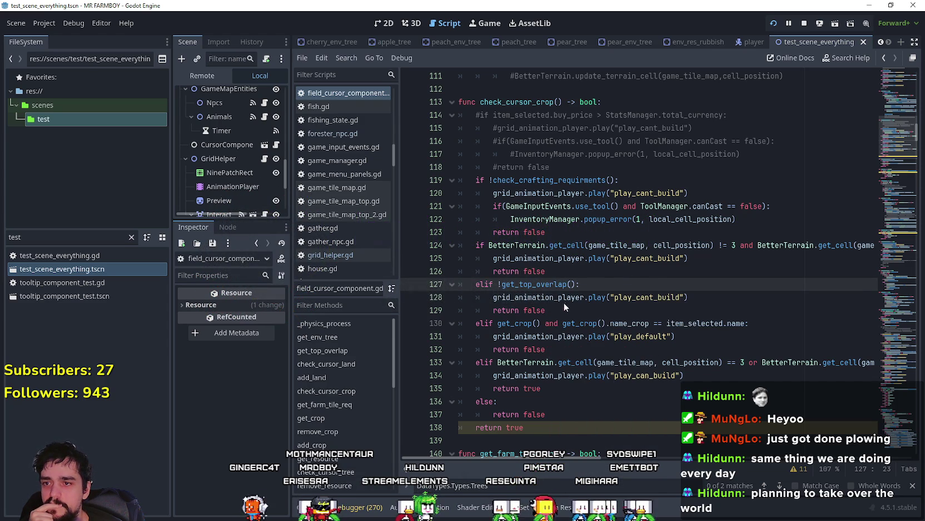
ctrl+click(574, 286)
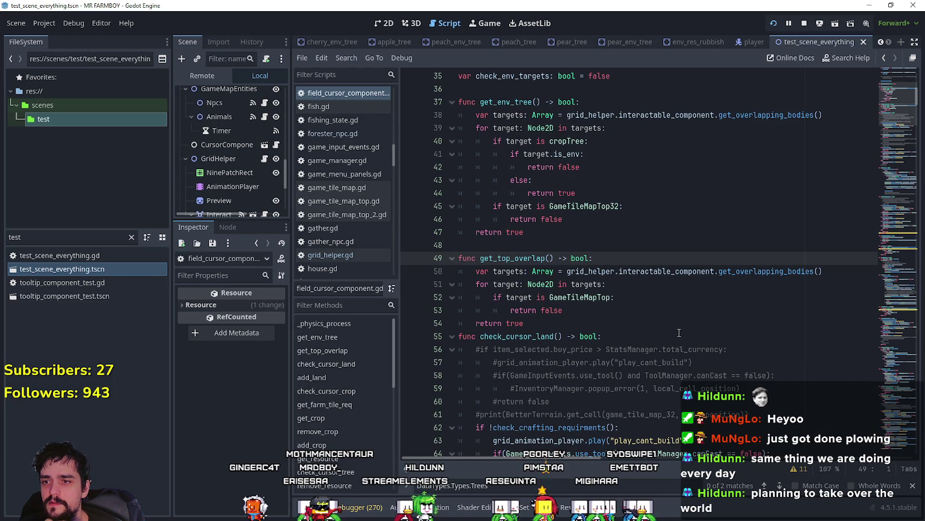
- Return to check_cursor_crop and examine the get_crop call on line 132
scroll(678, 332, down, 2)
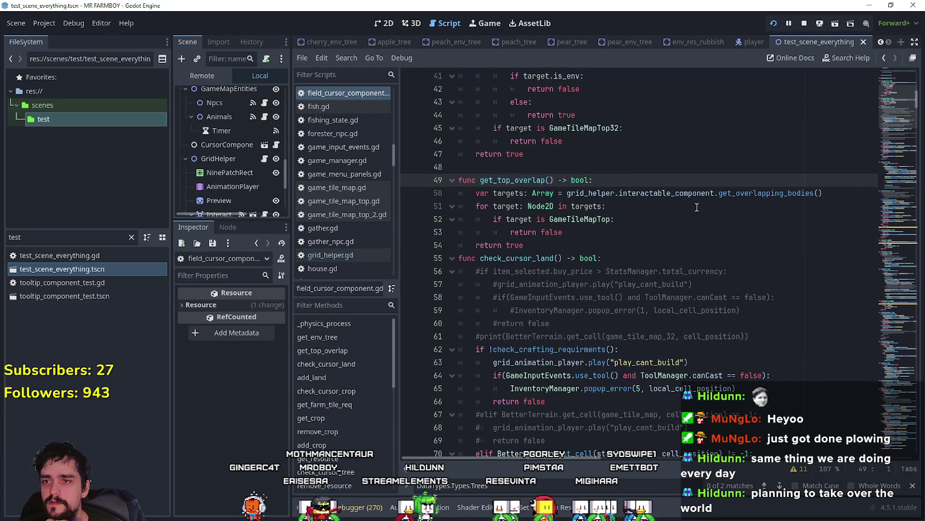
click(886, 57)
scroll(568, 285, down, 1)
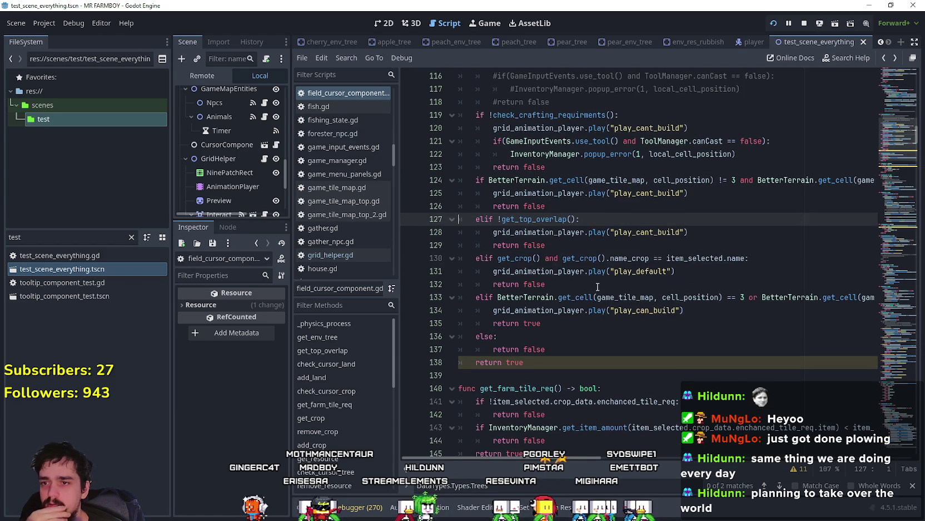
click(567, 285)
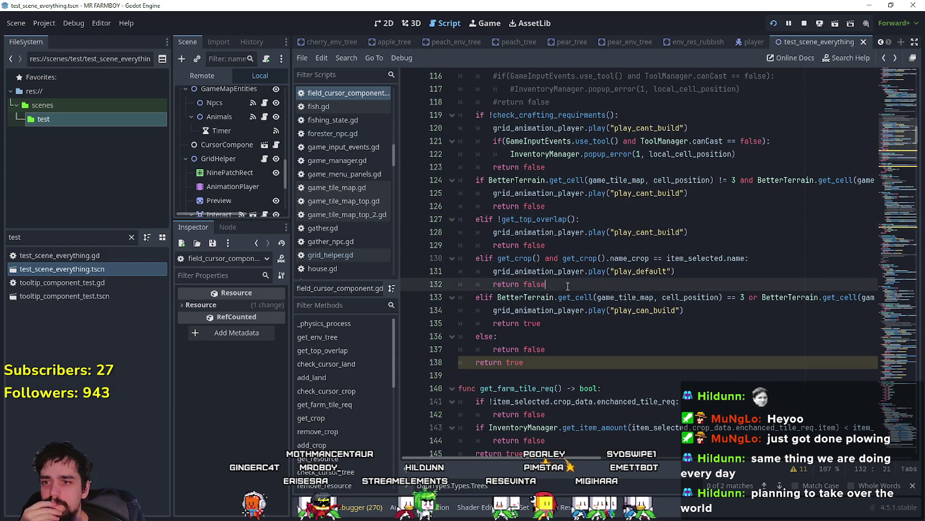
right_click(520, 259)
key(Escape)
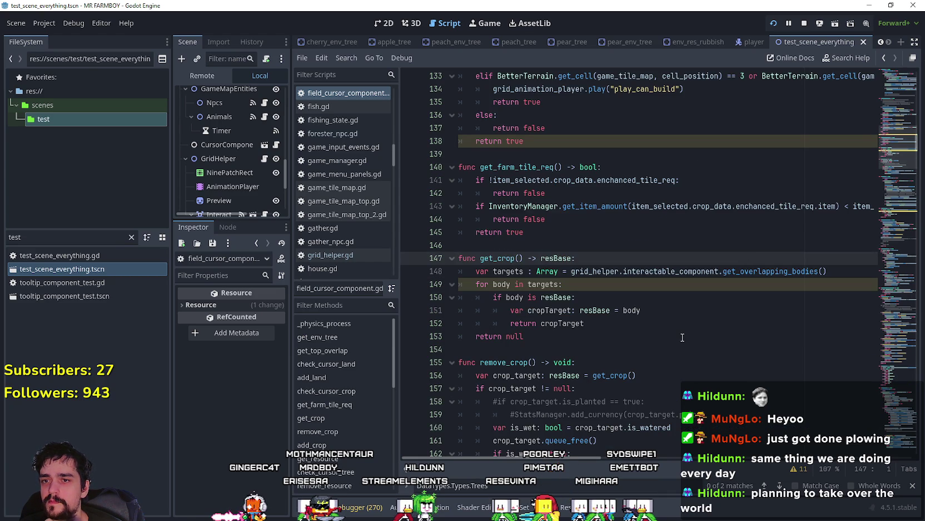
- Inspect cropTarget in get_crop, revisit the get_crop branch on lines 130–132, then jump to line 1
scroll(682, 337, down, 1)
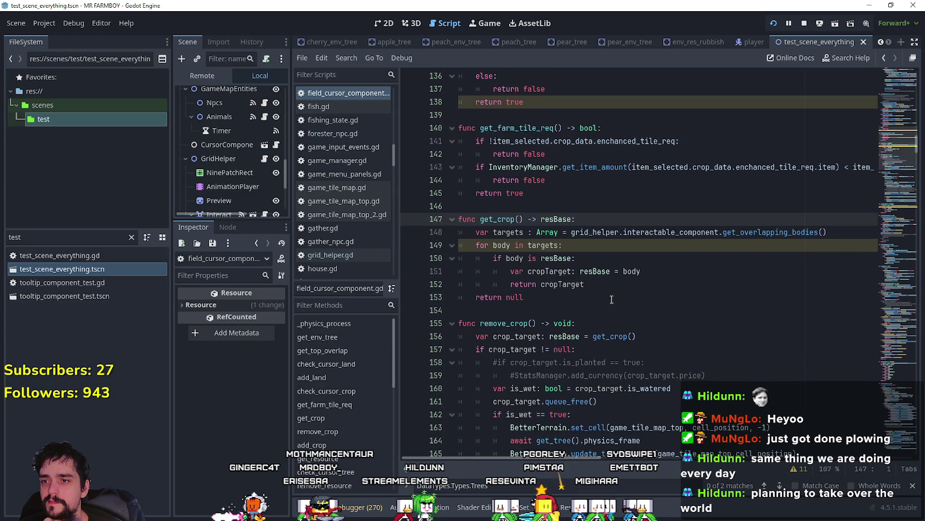
click(573, 284)
scroll(666, 305, down, 3)
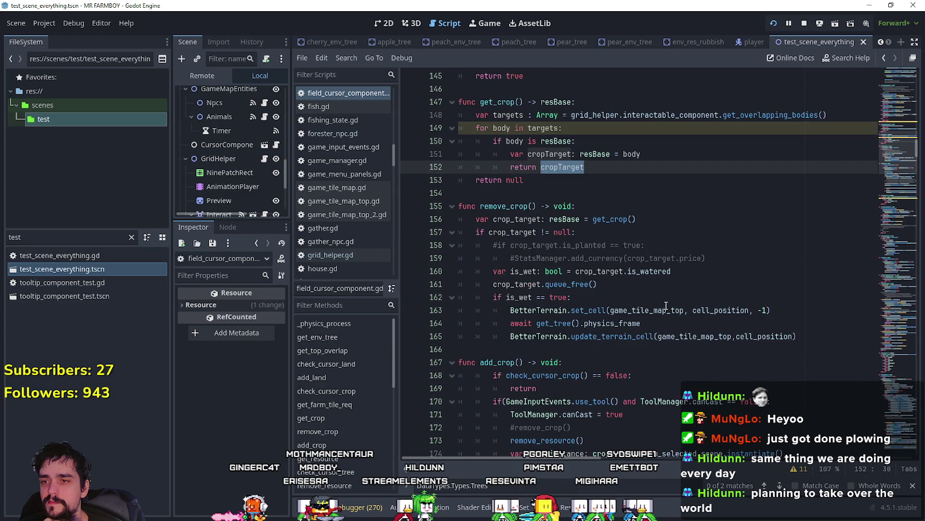
scroll(664, 305, up, 2)
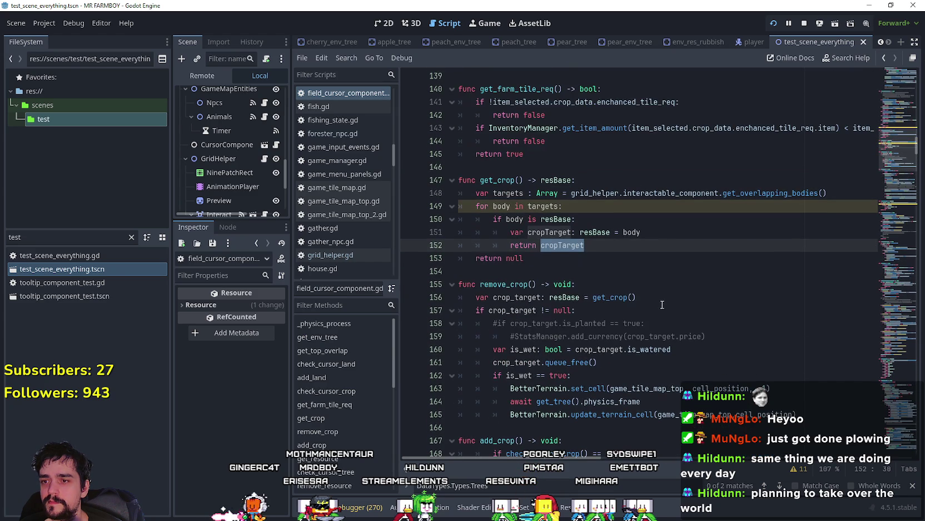
click(884, 58)
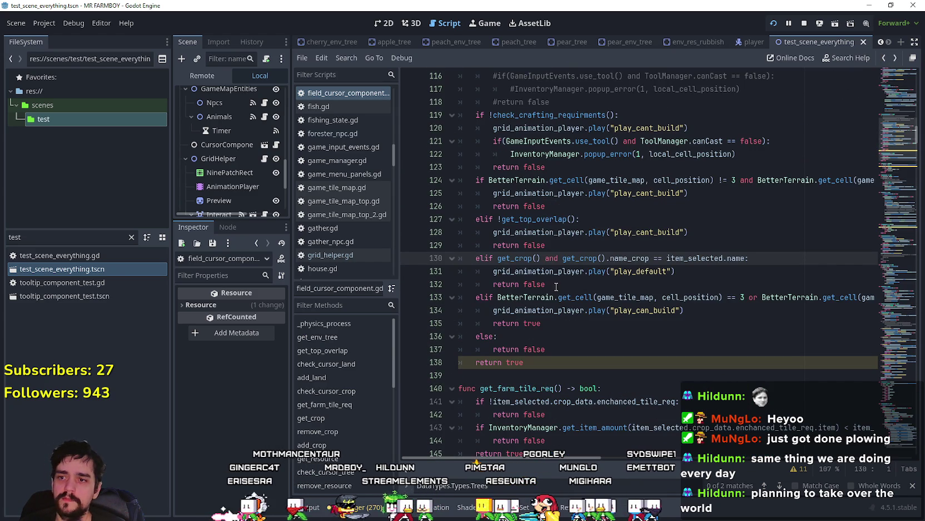
drag(547, 284, 469, 261)
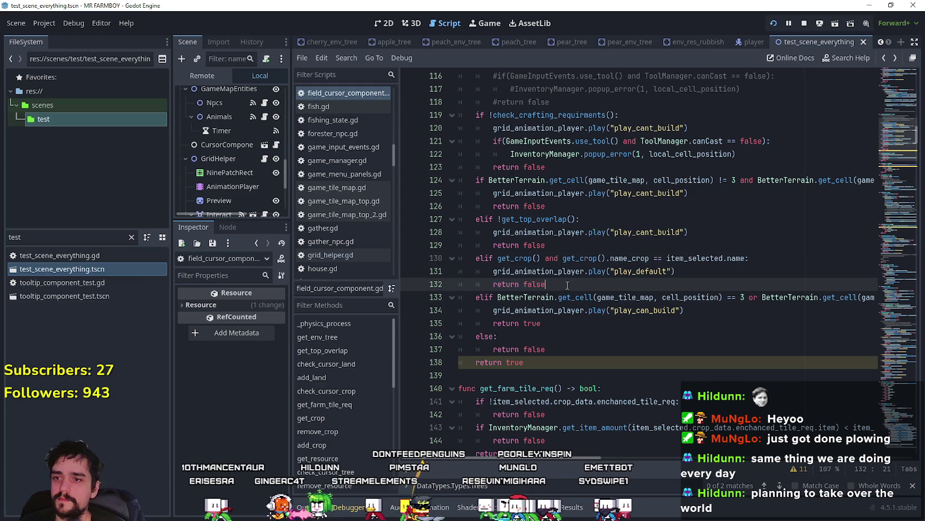
key(Right)
click(901, 73)
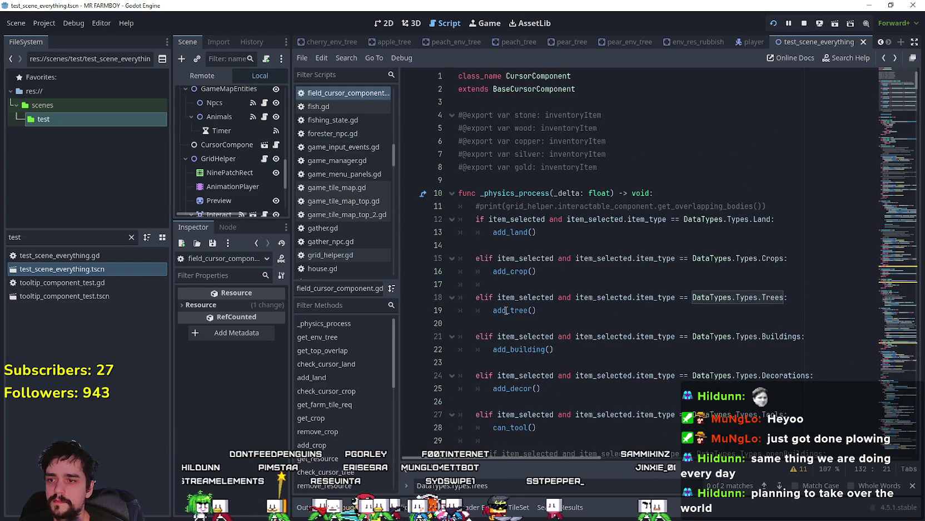
- Jump to add_tree's definition, then to check_cursor_tree at line 197, ending with return true
right_click(506, 311)
click(559, 240)
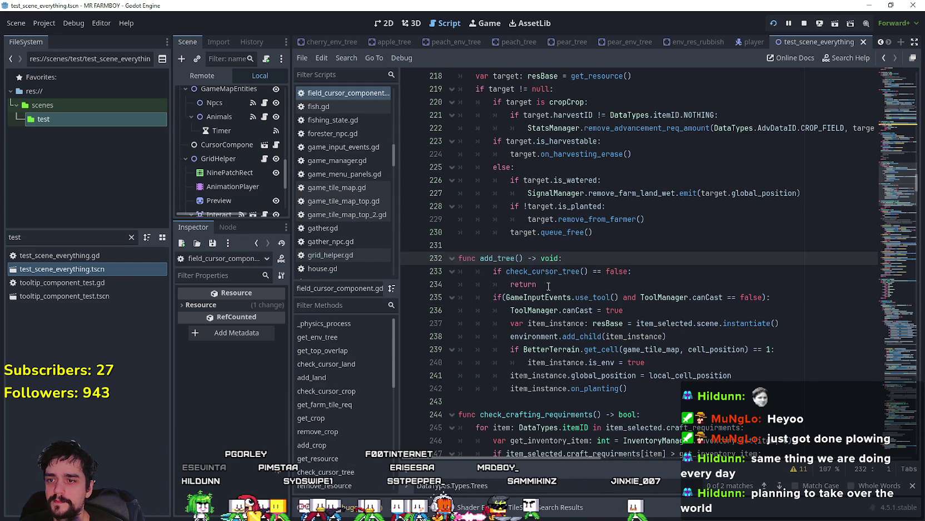
right_click(545, 271)
click(594, 465)
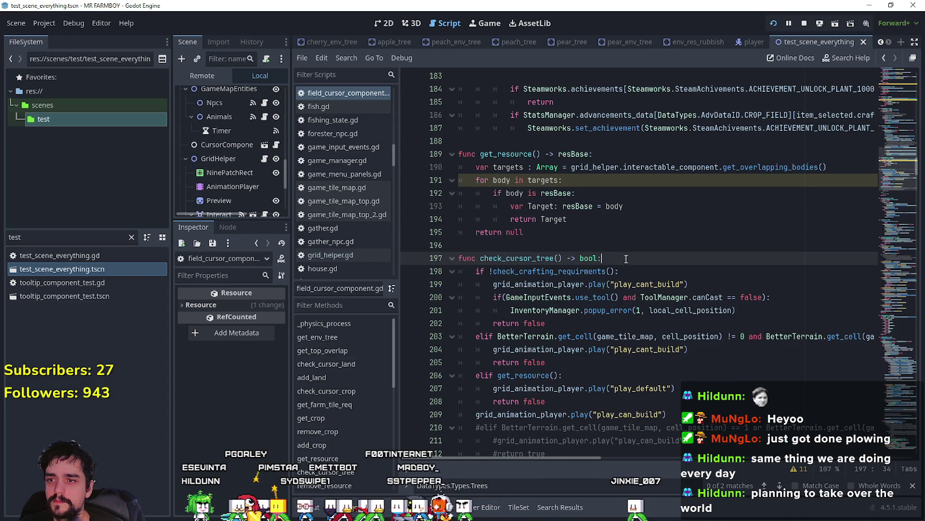
scroll(562, 362, down, 2)
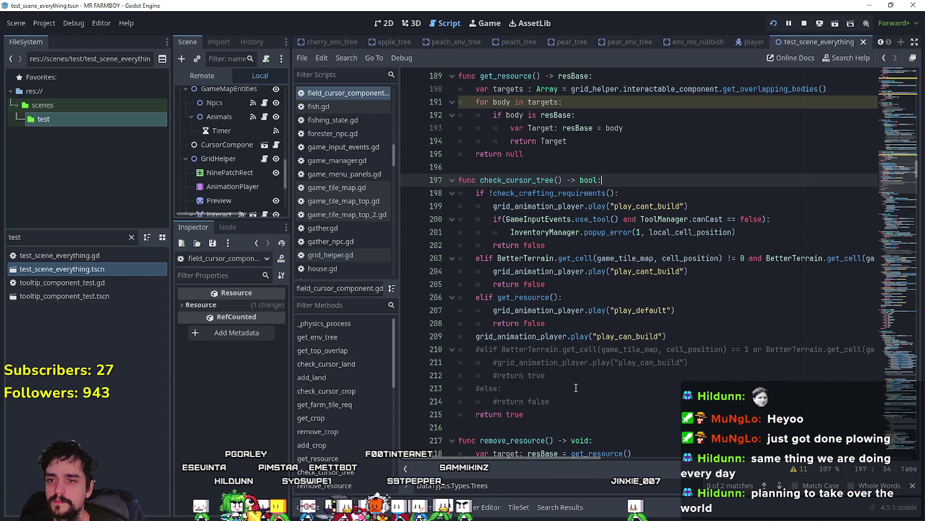
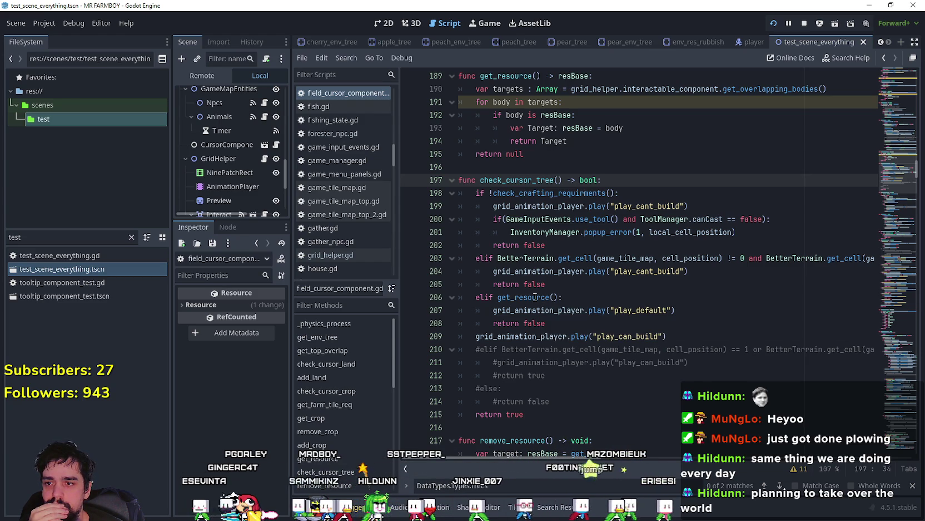
- In the running game, plant a row of seven apple trees while walking the farmer along it
key(alt+Tab)
click(472, 276)
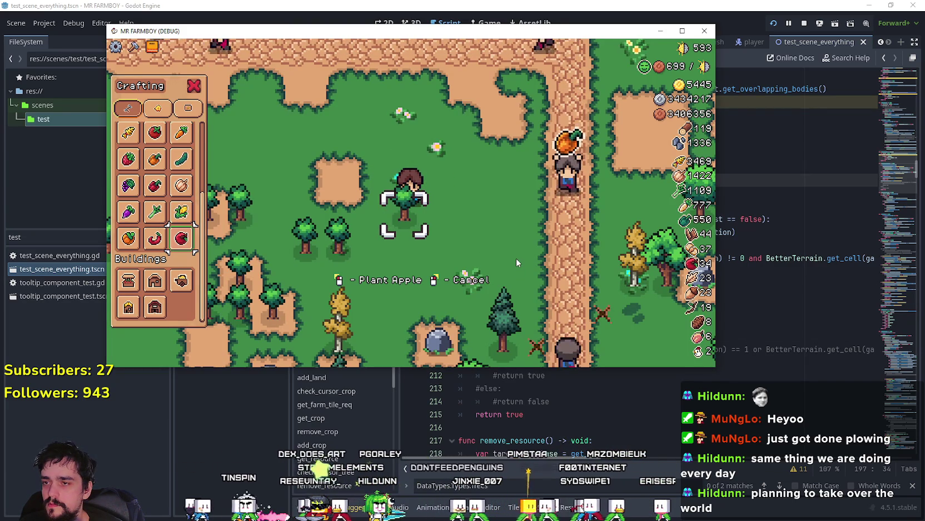
key(d)
click(516, 258)
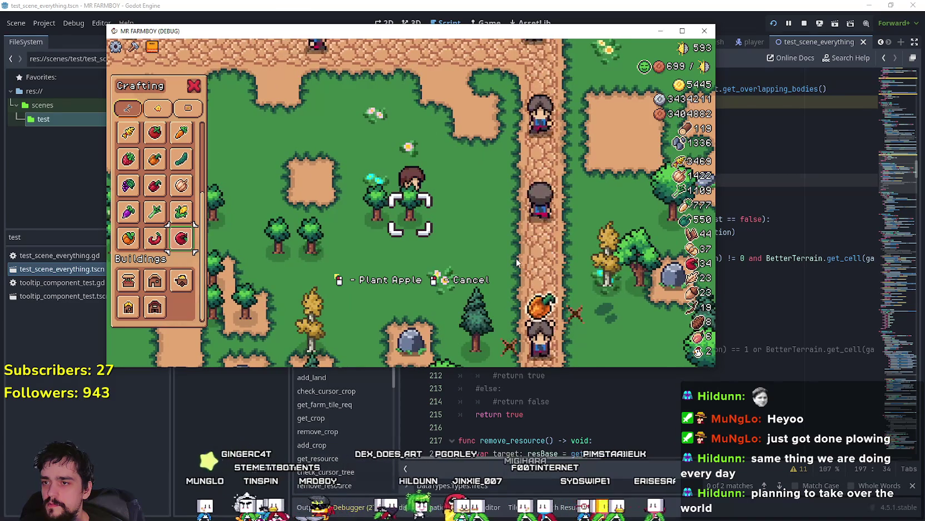
key(d)
click(516, 261)
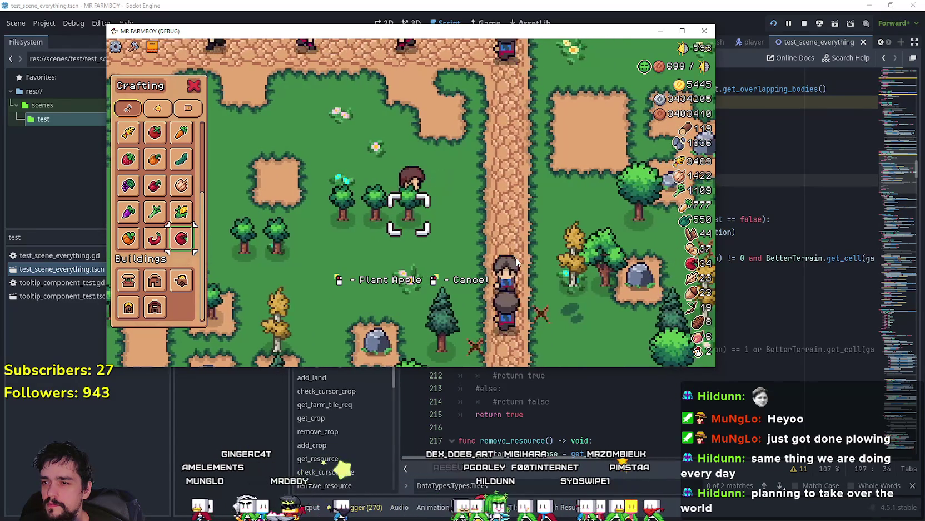
key(d)
click(516, 257)
key(a)
key(a)
key(a)
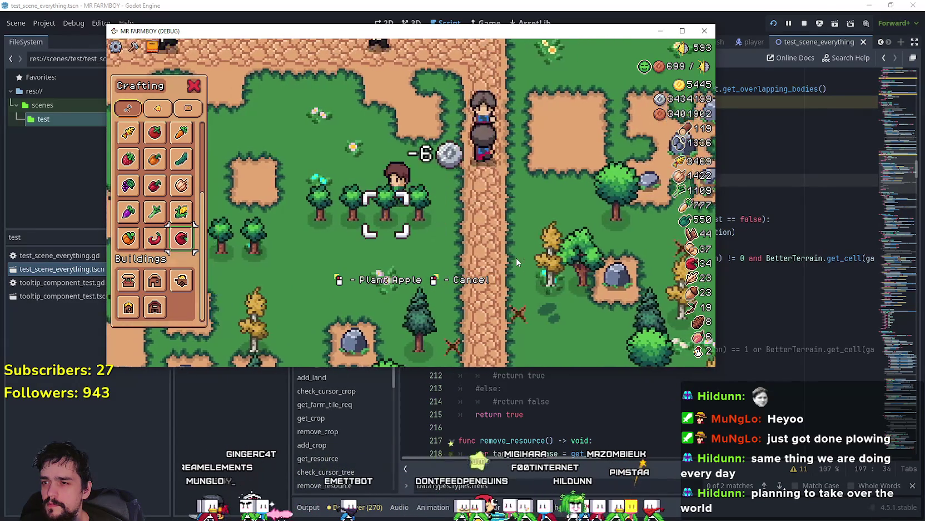
click(516, 258)
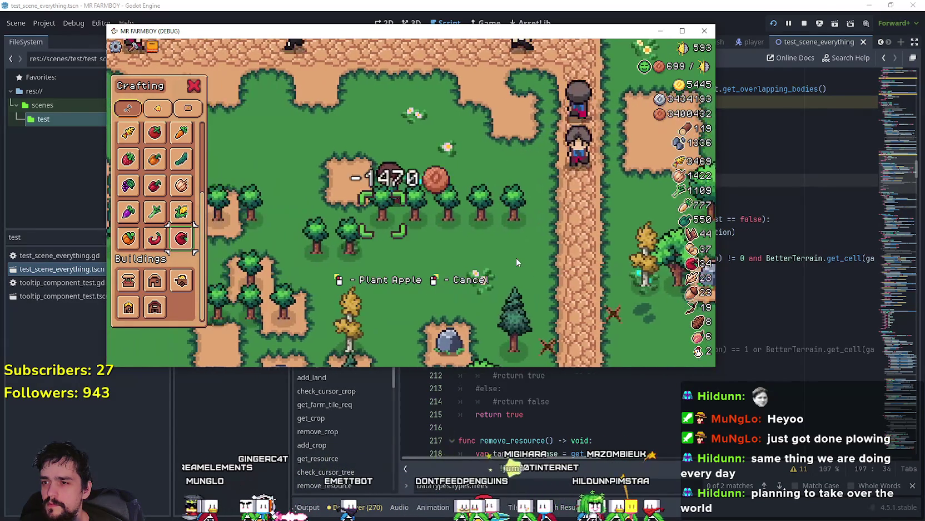
key(a)
key(a)
click(516, 257)
key(a)
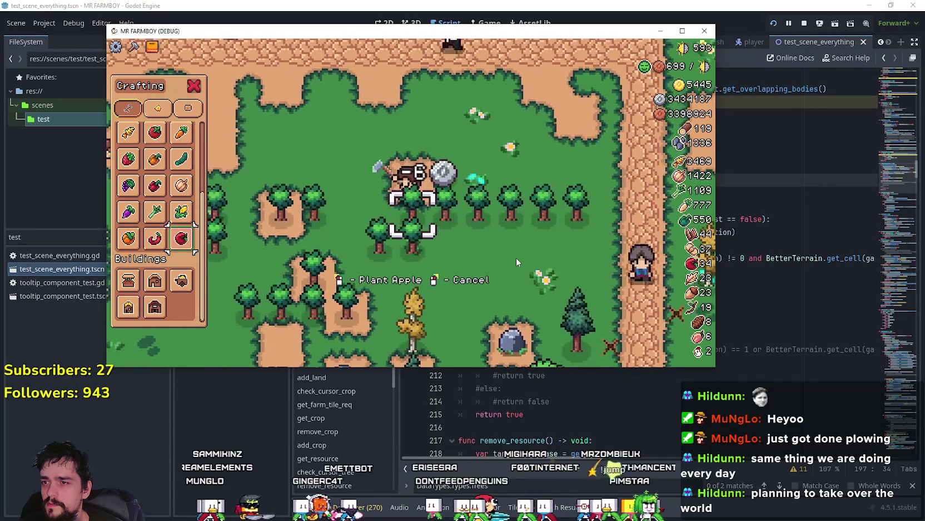
click(516, 257)
- Plant two more apple trees below the farmhouse, then leave the game with F8
key(w)
key(a)
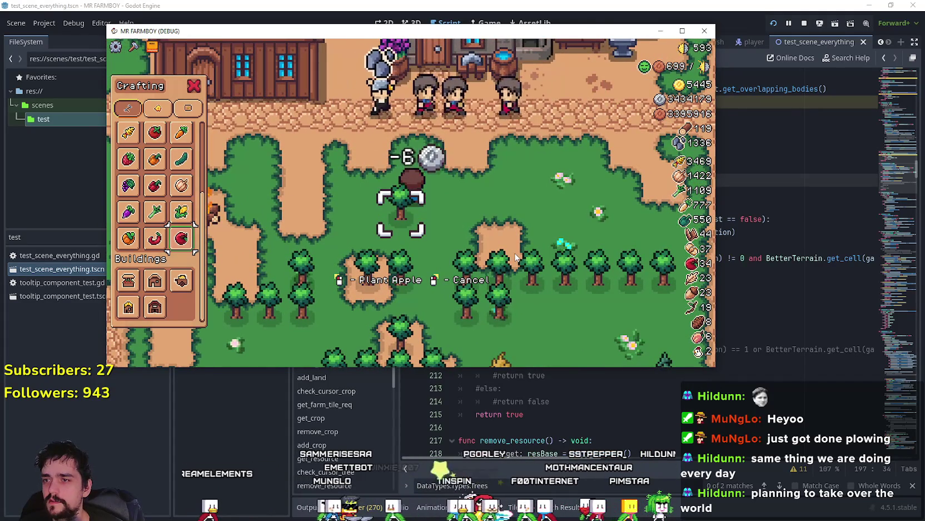
key(d)
click(516, 257)
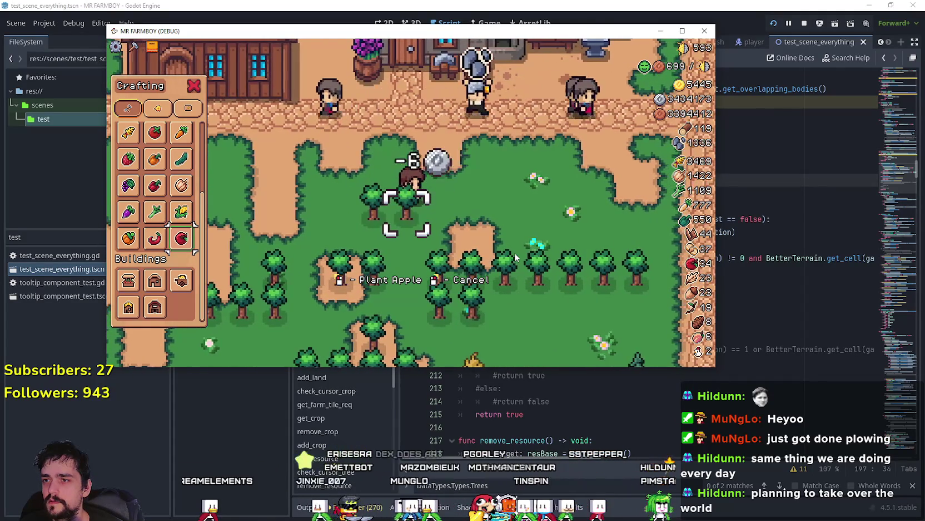
key(d)
click(515, 253)
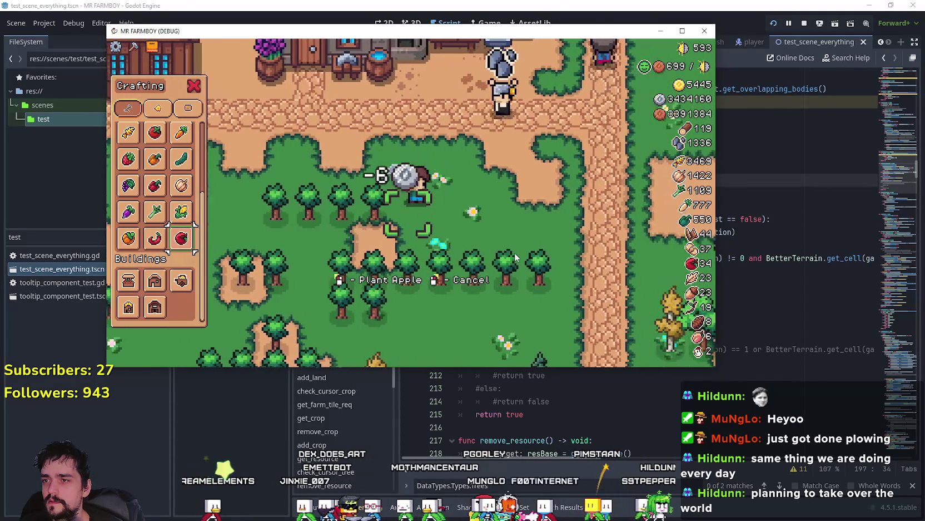
key(F8)
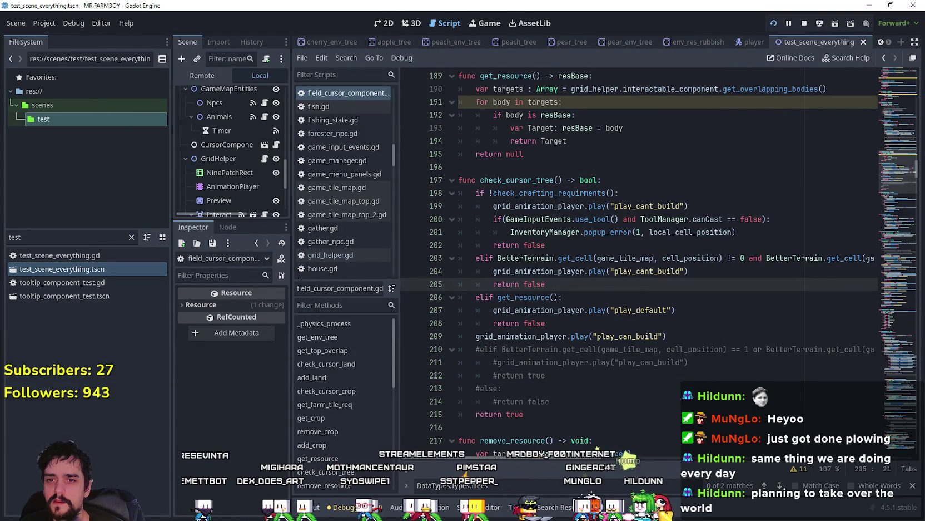
- Comment out add_tree lines 239–240, the terrain-equals-1 check and its is_env assignment
scroll(626, 310, down, 7)
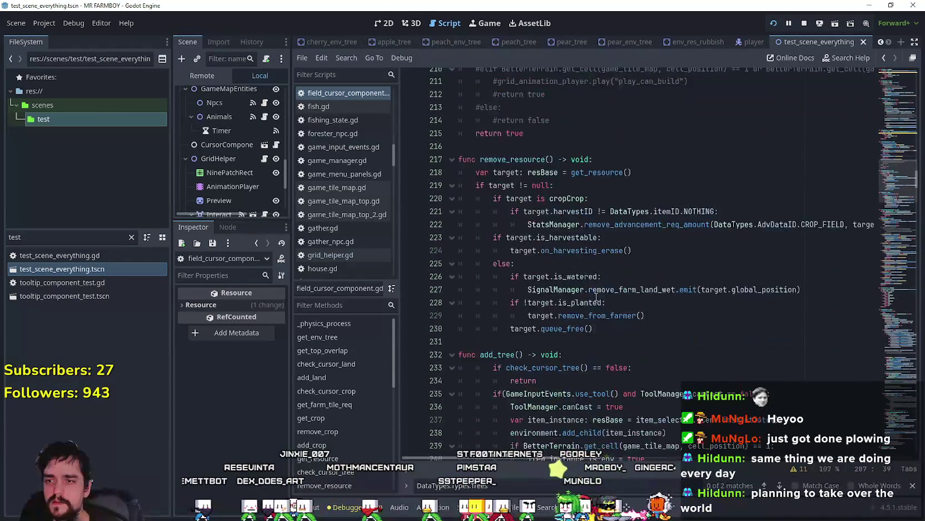
scroll(597, 298, down, 4)
click(700, 328)
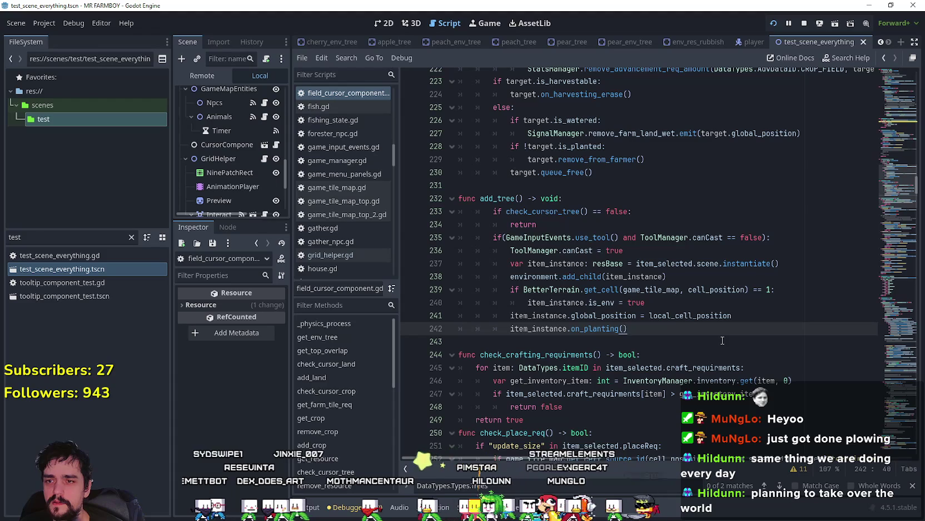
double_click(728, 290)
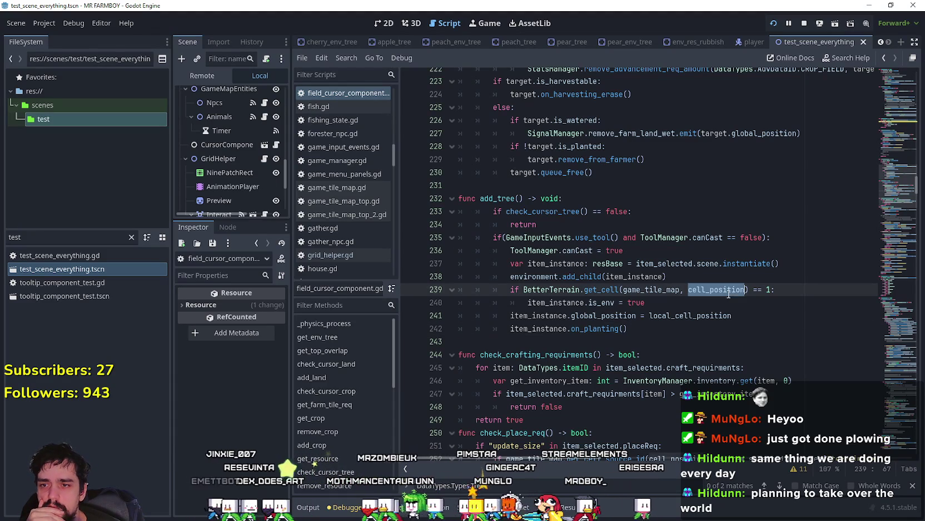
drag(645, 303, 441, 288)
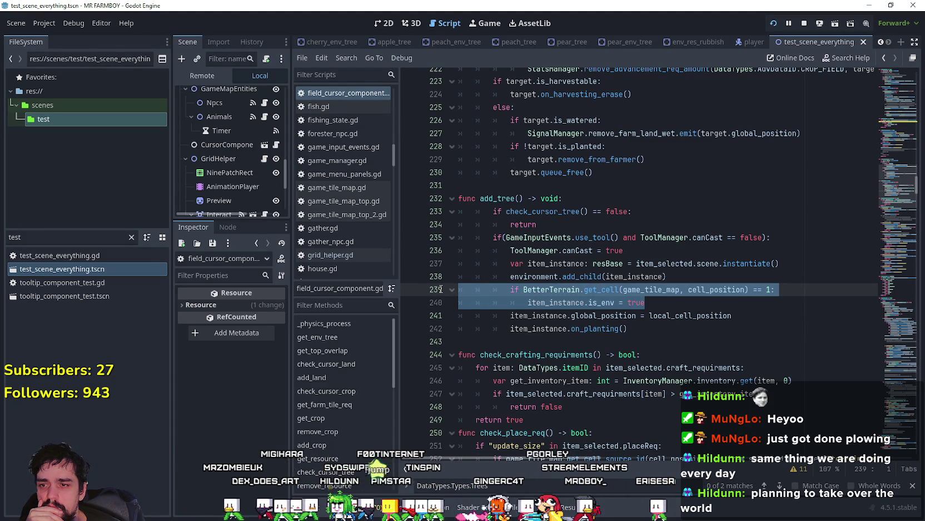
drag(628, 329, 447, 288)
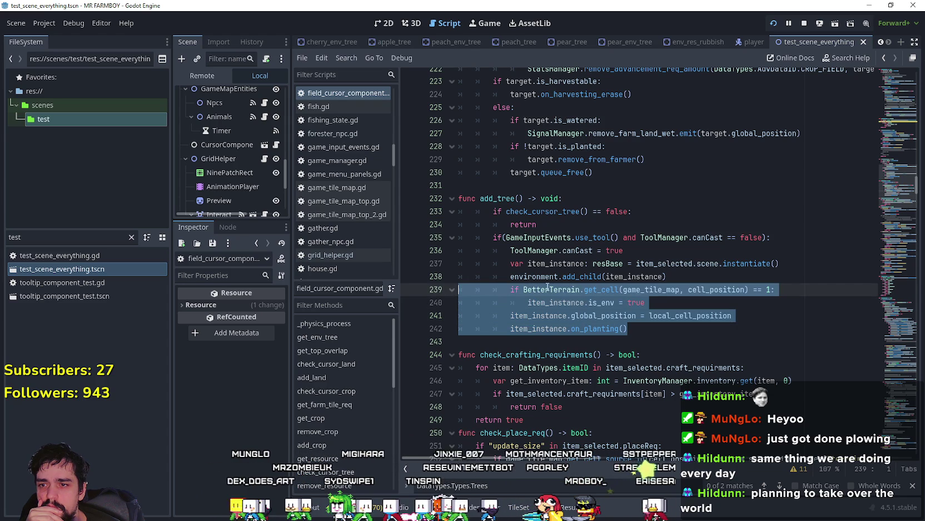
click(648, 301)
drag(651, 302, 454, 294)
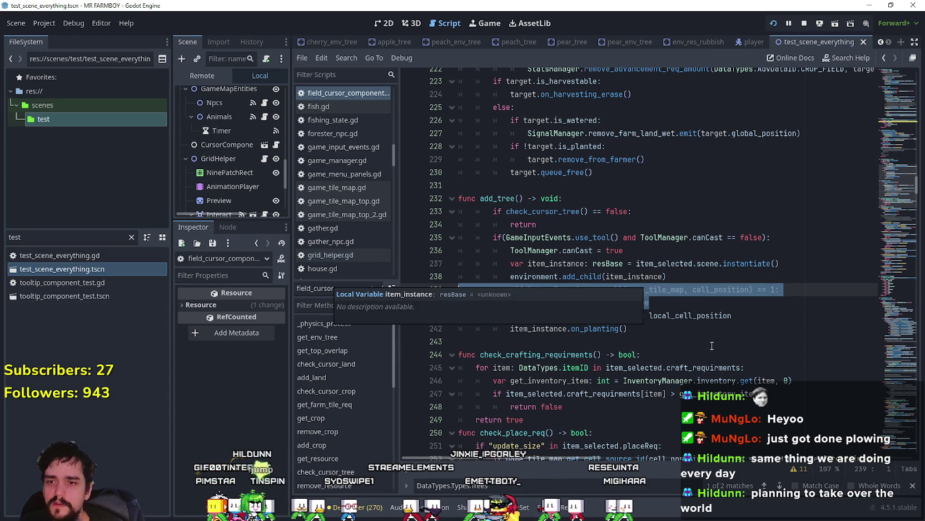
key(ctrl+k)
- Save field_cursor_component.gd with the terrain check commented out
click(673, 328)
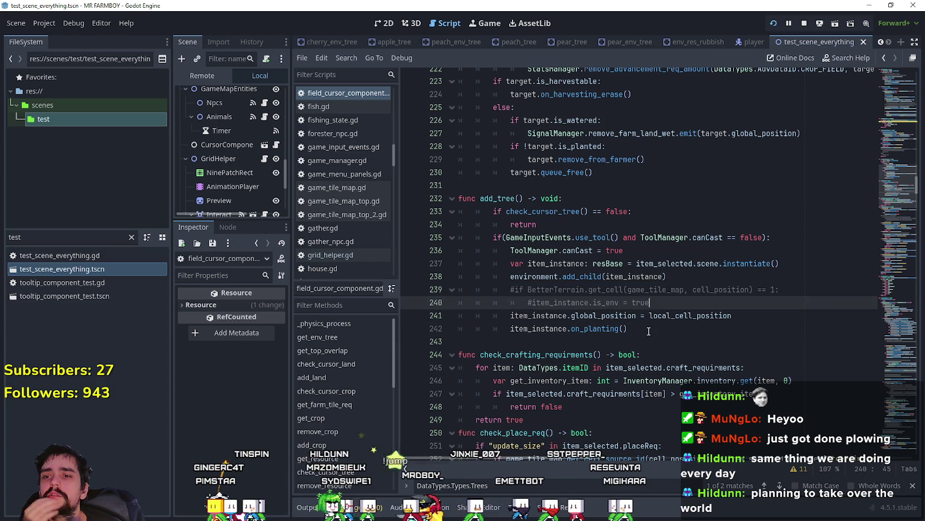
click(608, 341)
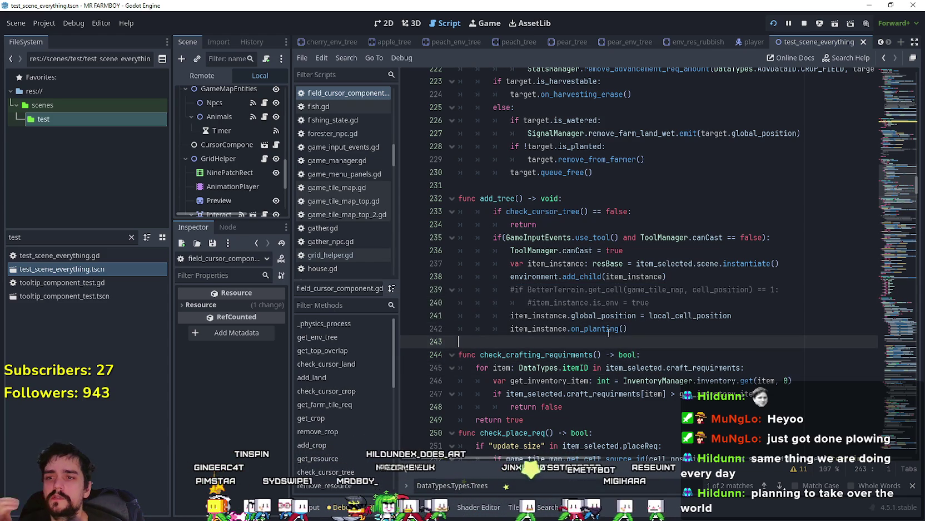
double_click(608, 329)
click(561, 341)
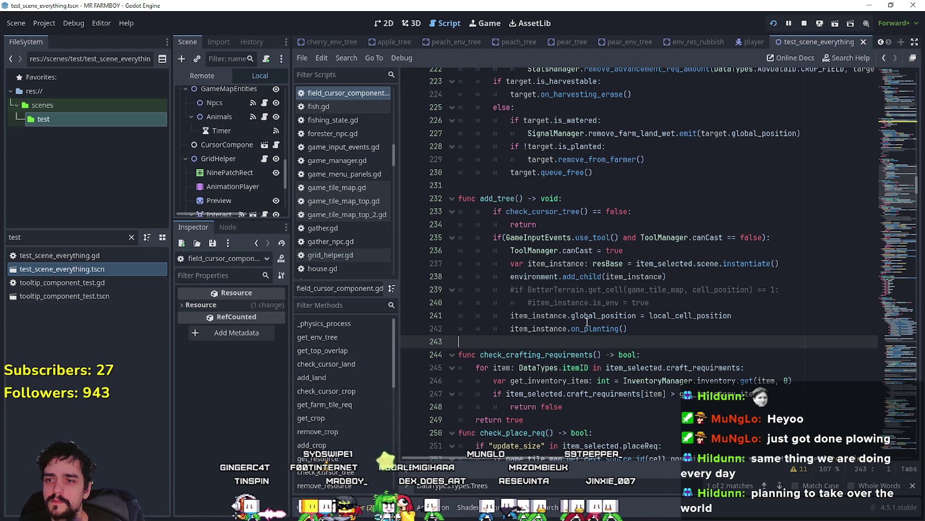
key(ctrl+s)
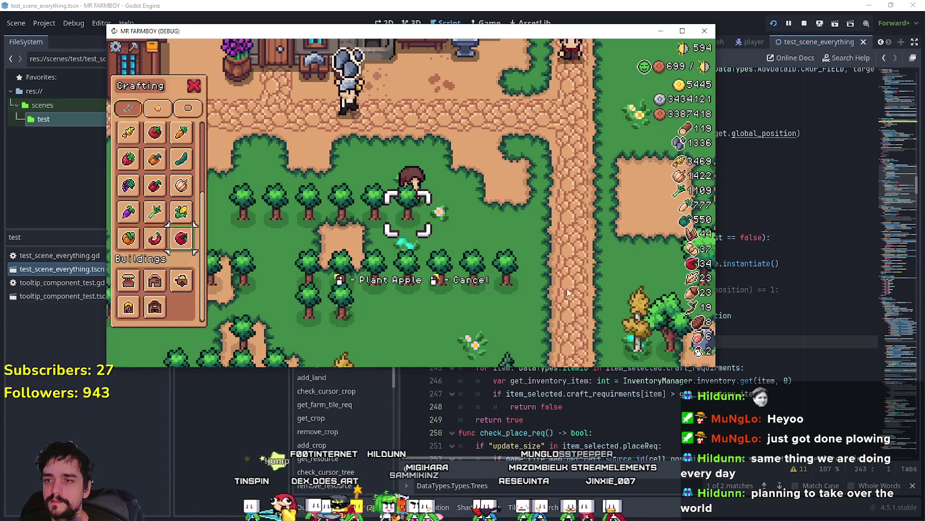
- Walk the farmer around and plant two apple trees beside the existing tree rows
key(d)
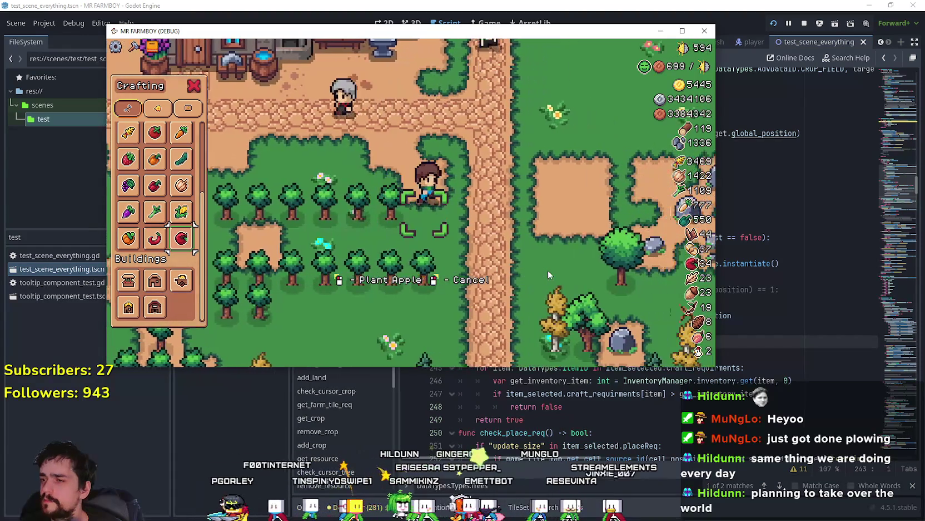
key(a)
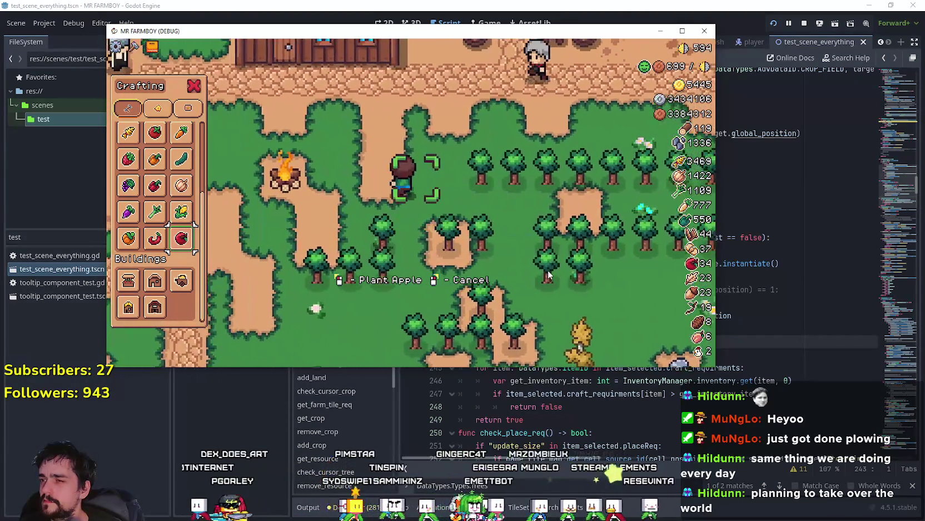
key(w)
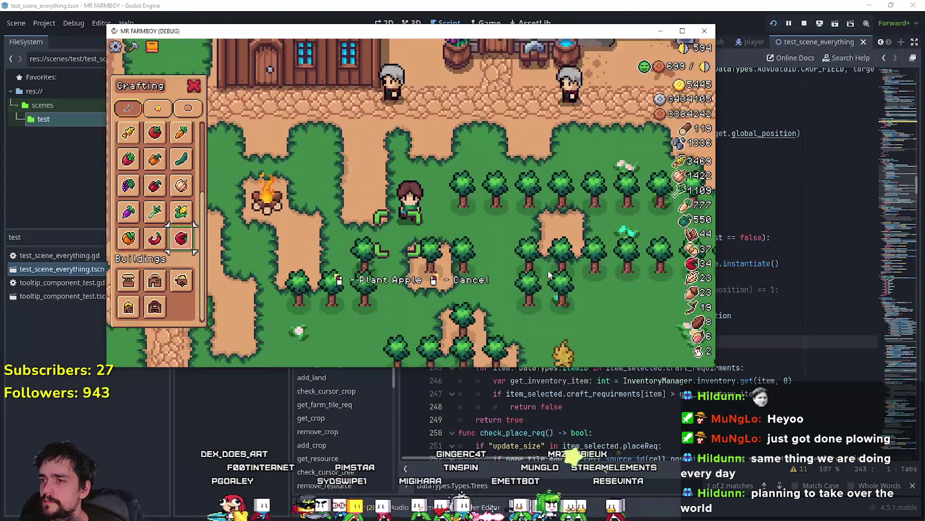
key(s)
click(549, 274)
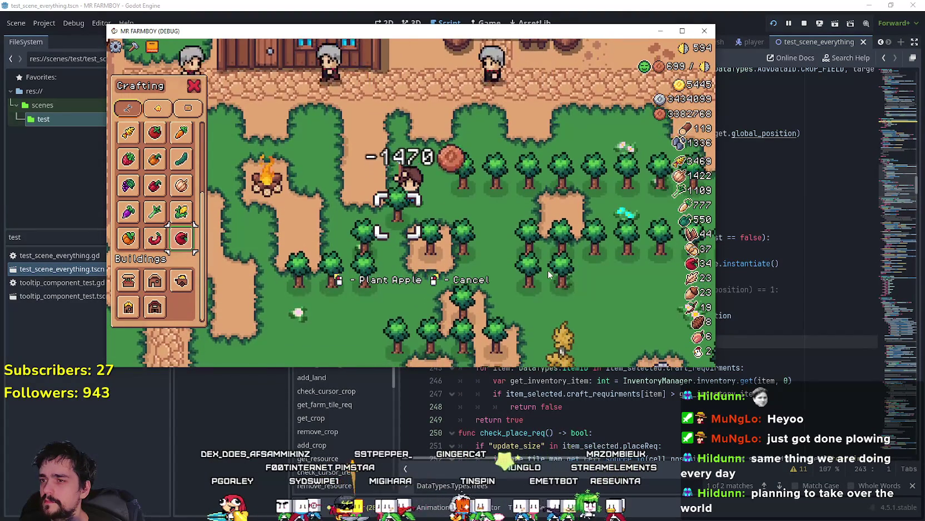
key(a)
click(549, 274)
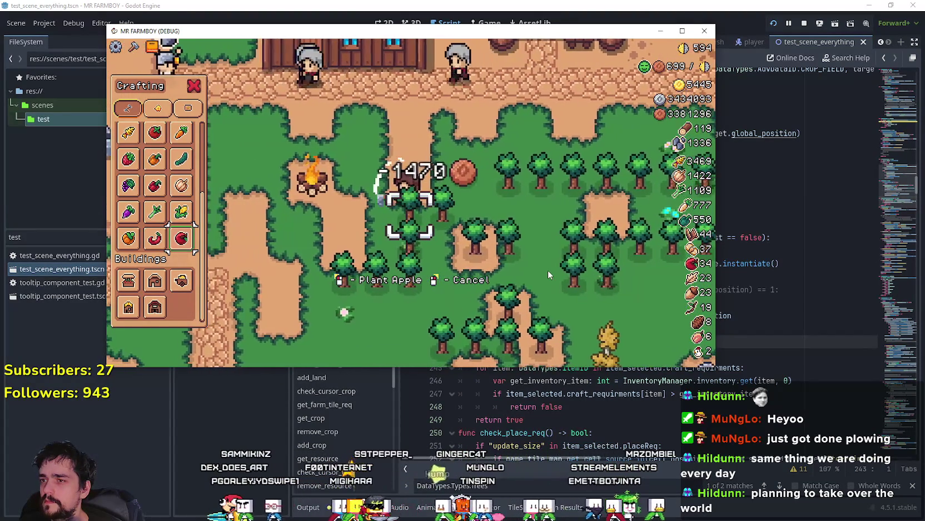
- Plant several more apple trees moving left toward the campfire, then walk down and right
click(547, 271)
key(a)
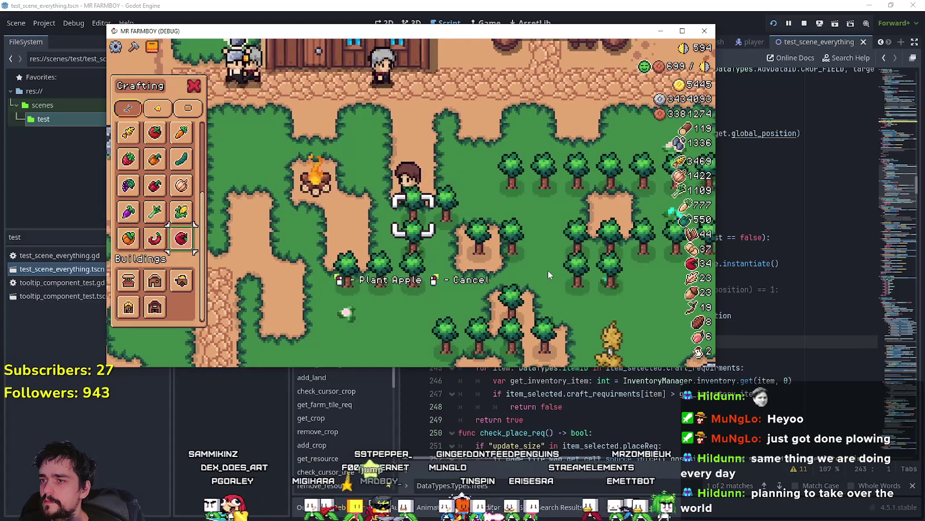
click(548, 271)
click(548, 271)
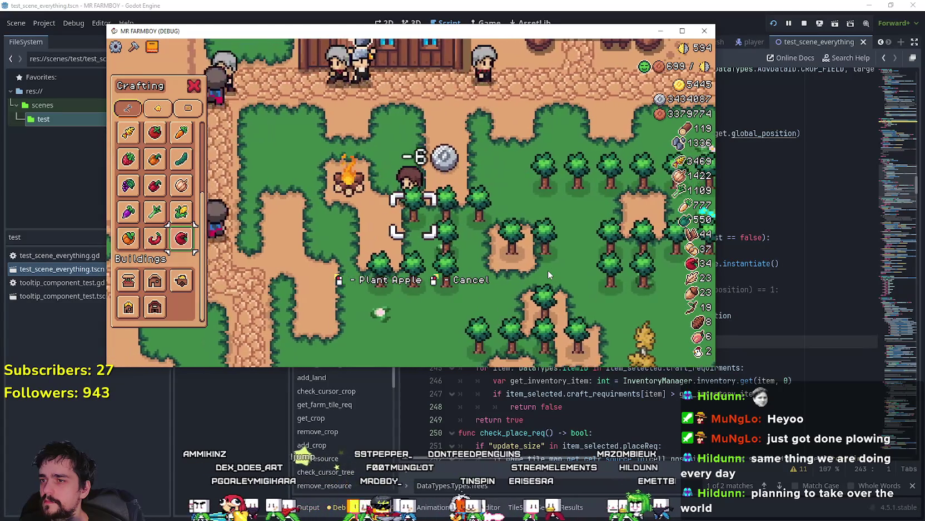
key(a)
click(548, 269)
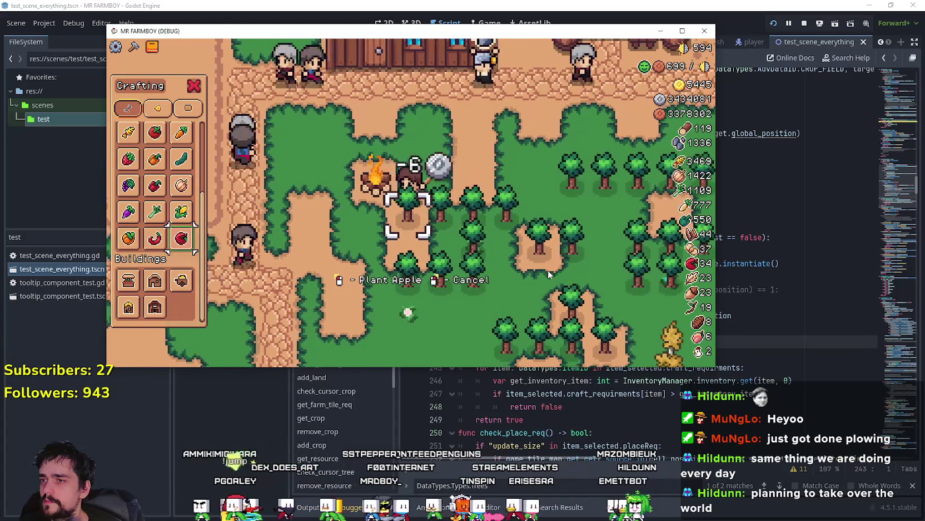
click(547, 270)
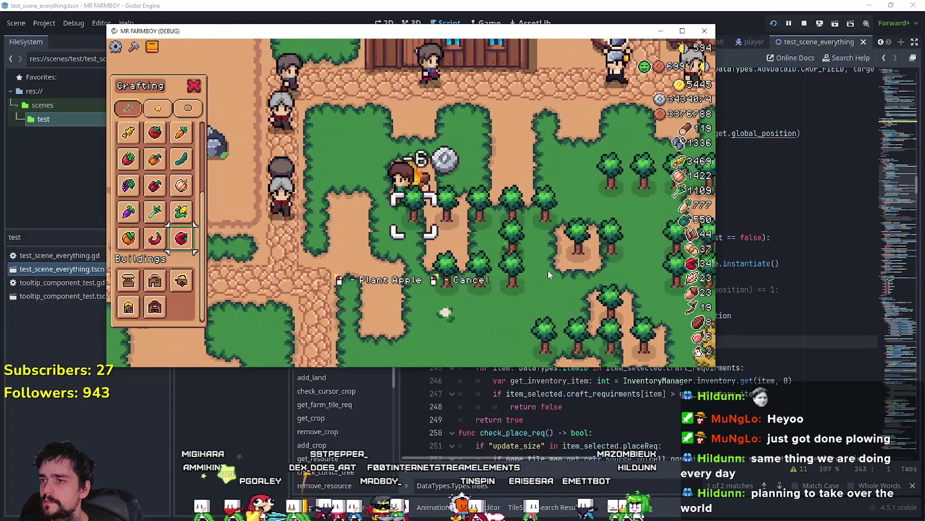
click(547, 270)
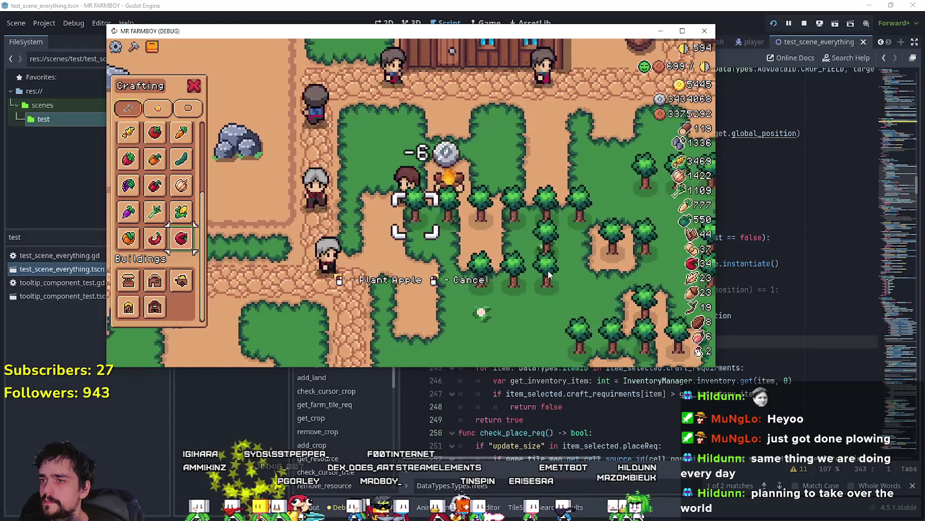
key(s)
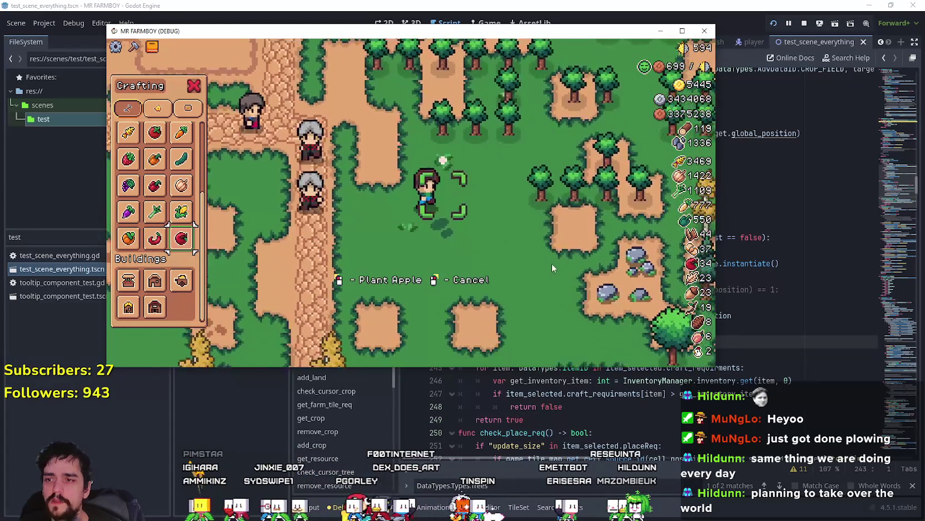
key(s)
key(d)
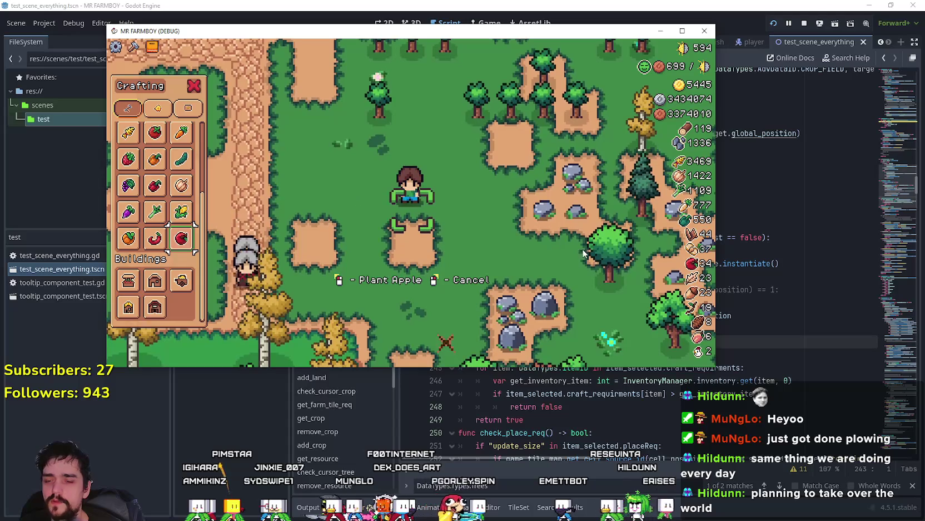
- Set a breakpoint on line 238, plant a tree to hit it, then resume the game
key(d)
click(729, 332)
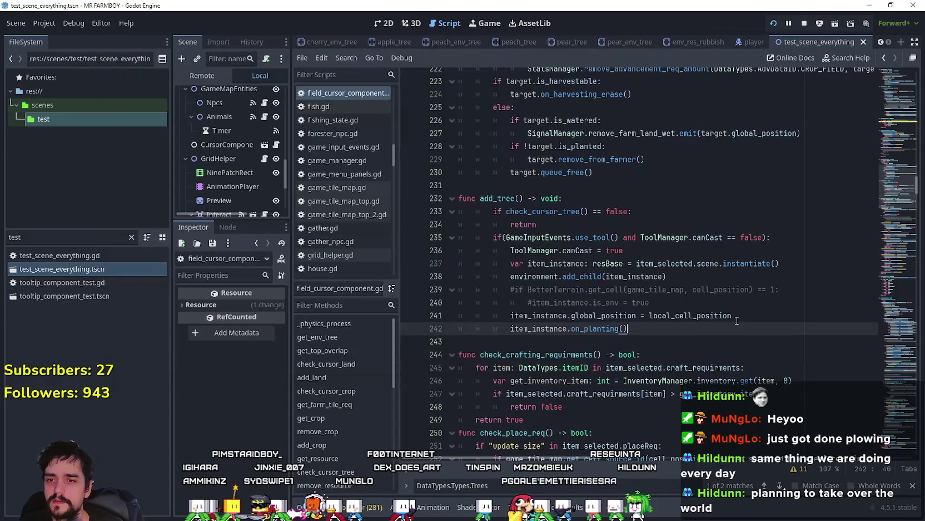
click(410, 278)
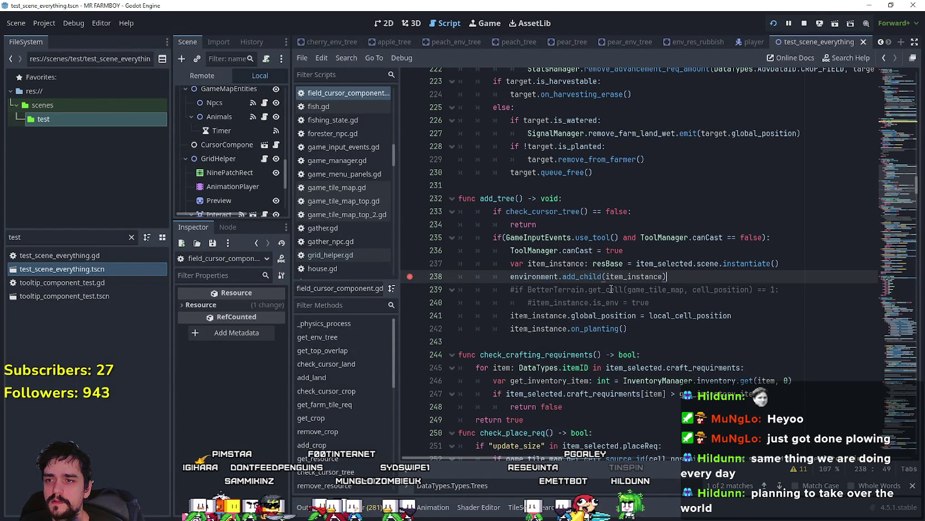
key(alt+Tab)
click(529, 276)
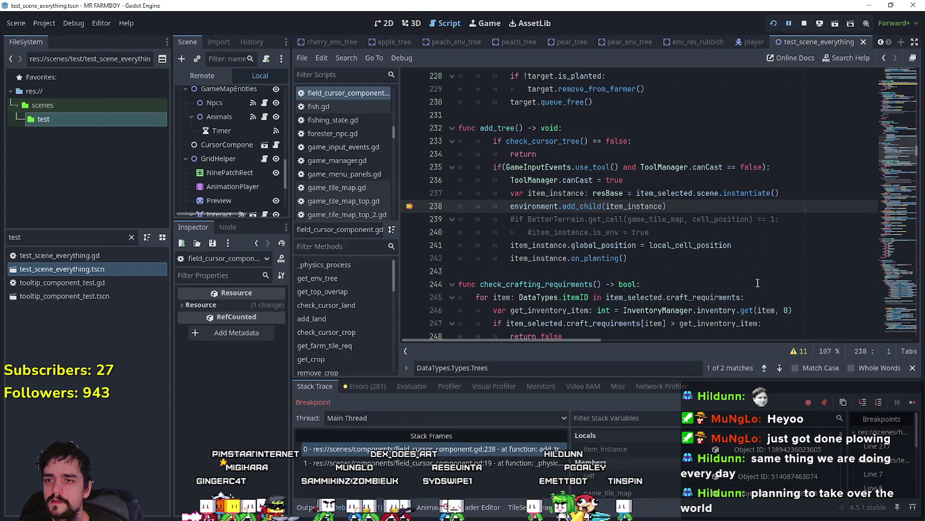
click(913, 402)
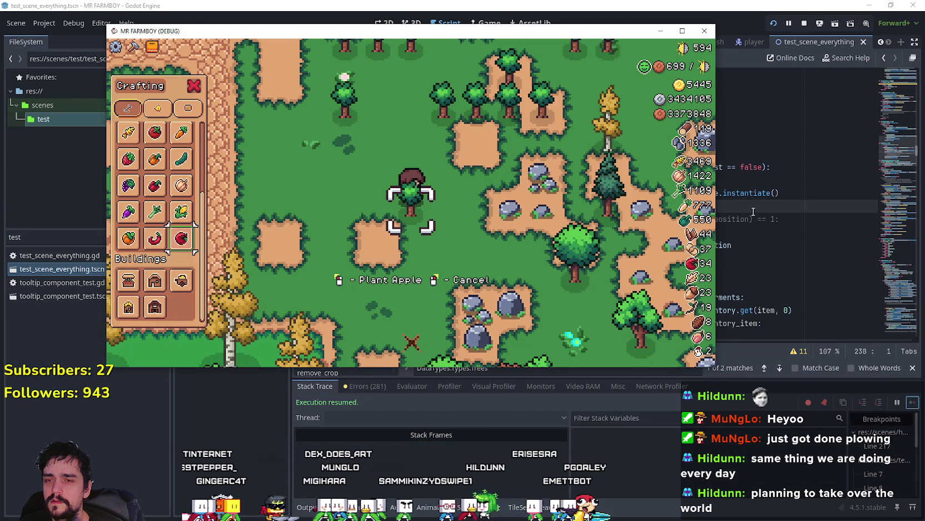
click(806, 205)
- Use Lookup Symbol on the get_resource() call on line 206 to reach its definition
scroll(520, 257, up, 3)
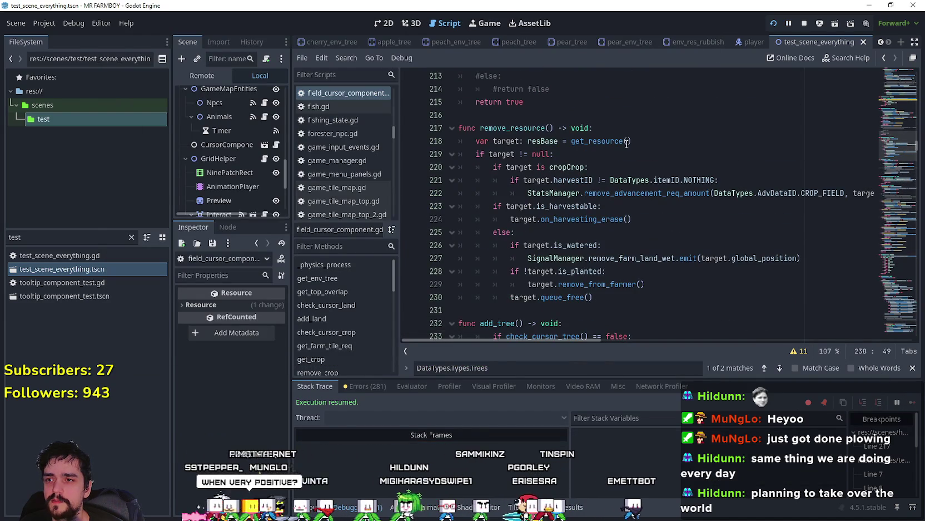
scroll(520, 256, up, 8)
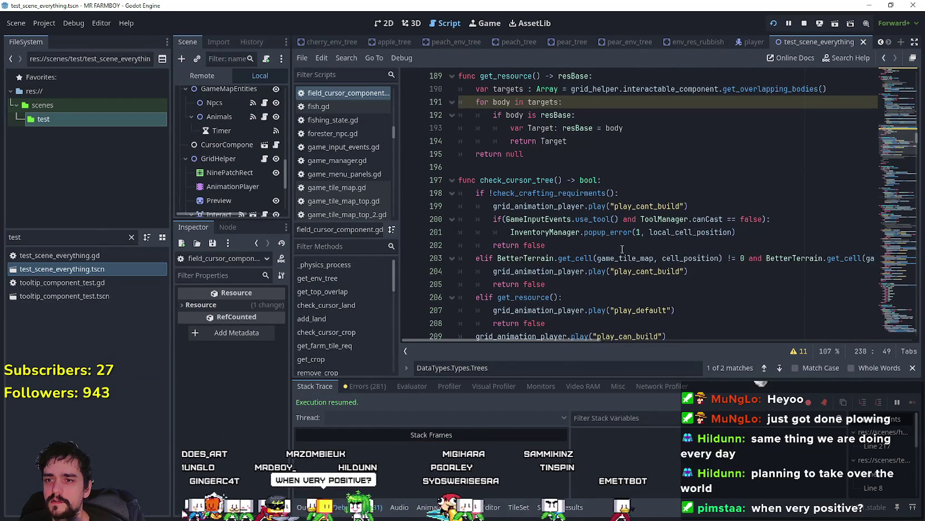
click(562, 244)
scroll(567, 250, down, 1)
click(579, 258)
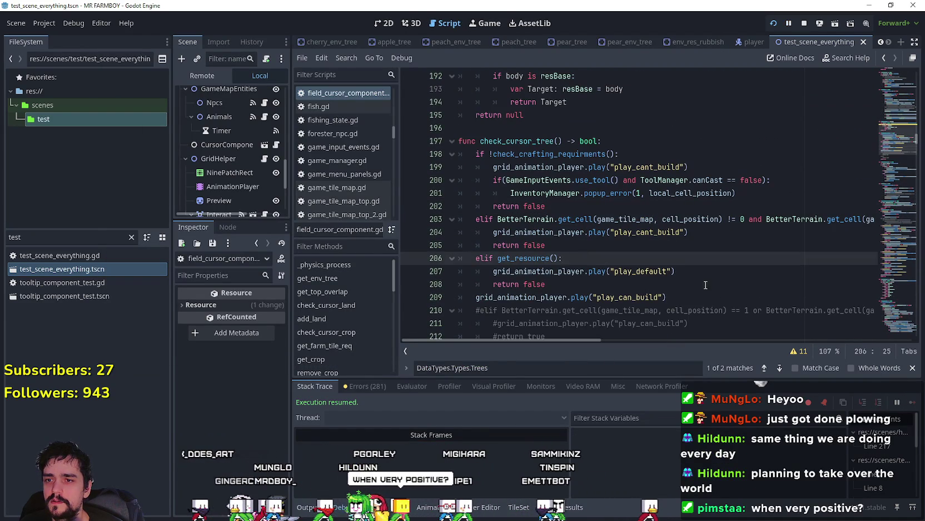
right_click(549, 258)
key(Escape)
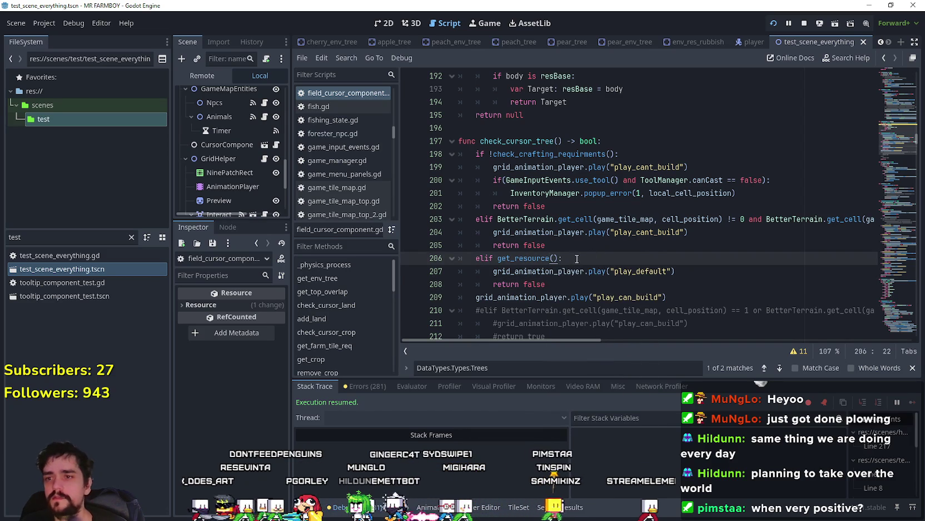
right_click(535, 258)
click(583, 456)
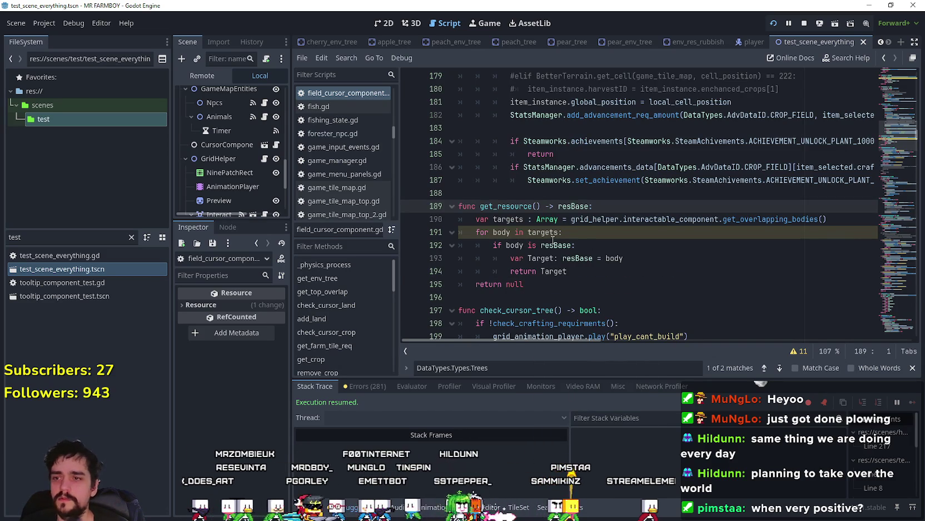
- Paste the elif get_crop() name-match branch below line 208 in check_cursor_tree
scroll(553, 250, down, 2)
scroll(552, 249, down, 3)
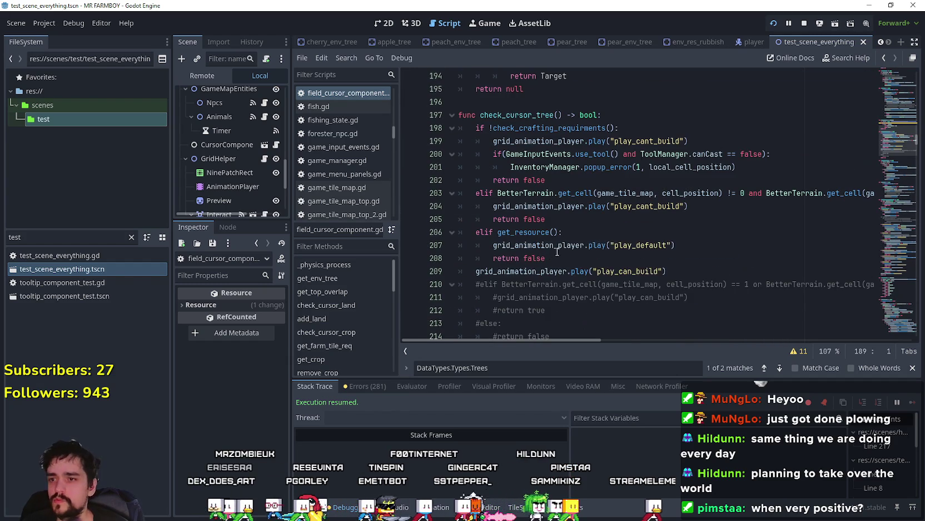
click(640, 220)
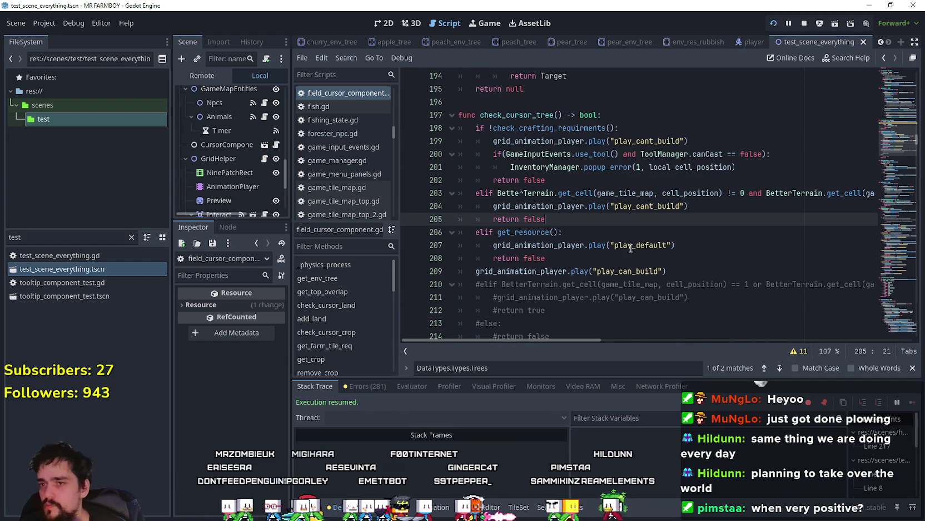
click(554, 256)
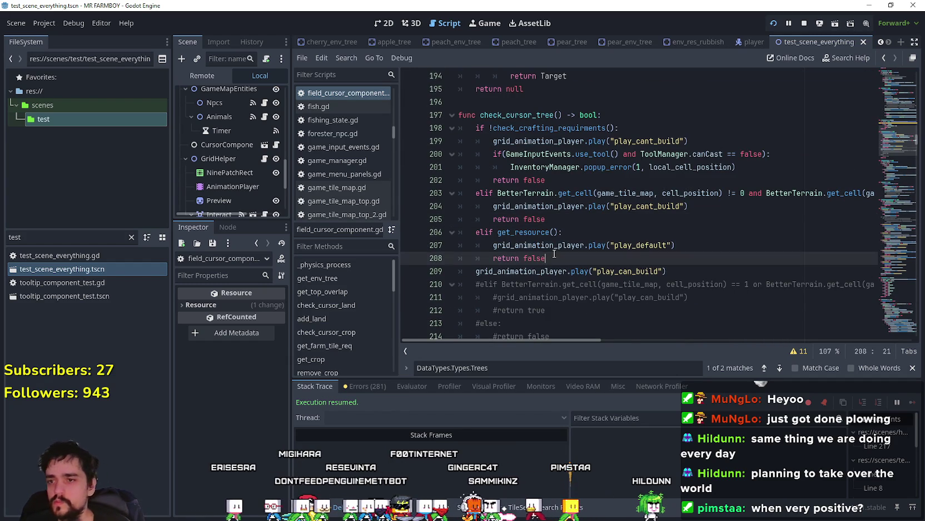
key(Return)
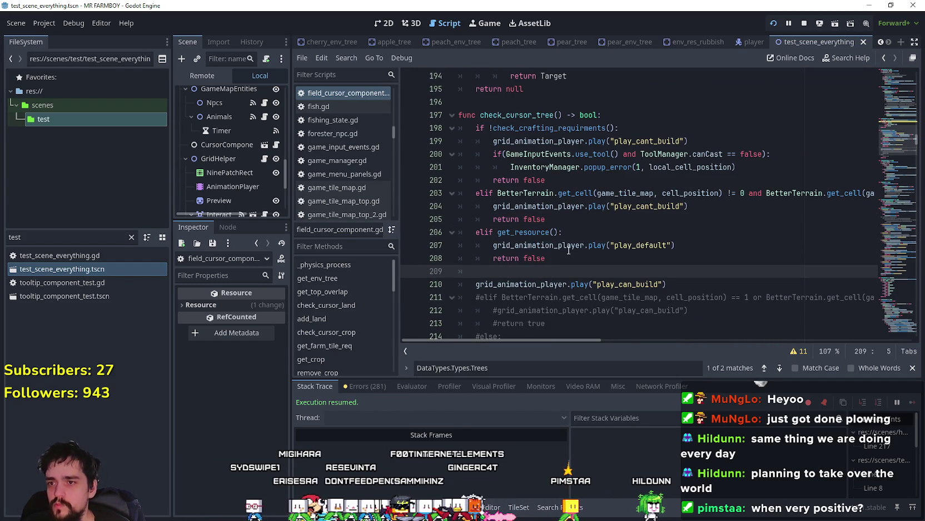
key(BackSpace)
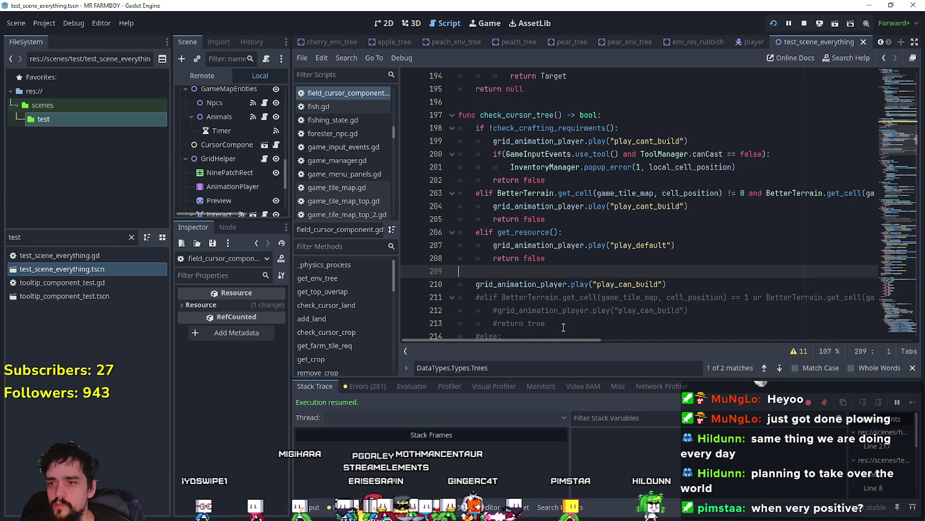
text(elif get_crop() and get_crop().name_crop == item_selected.name: 		grid_animation_player.play("play_default") 		return false)
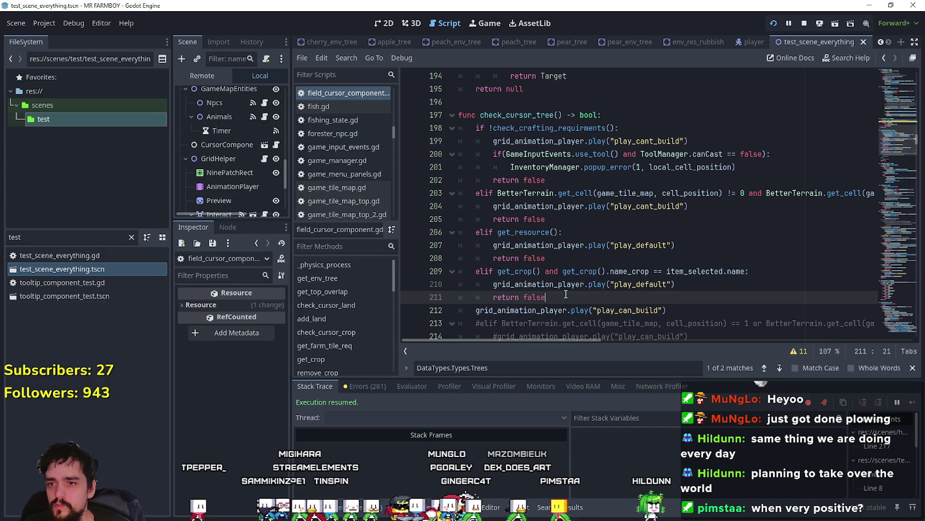
- Comment out the get_resource branch on lines 206–208 and save the script
drag(542, 253, 459, 237)
key(ctrl+k)
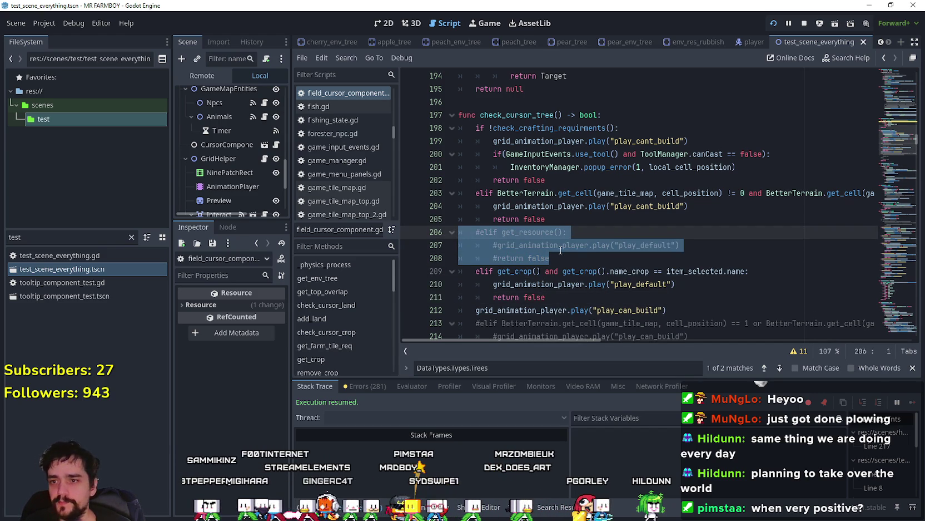
click(575, 290)
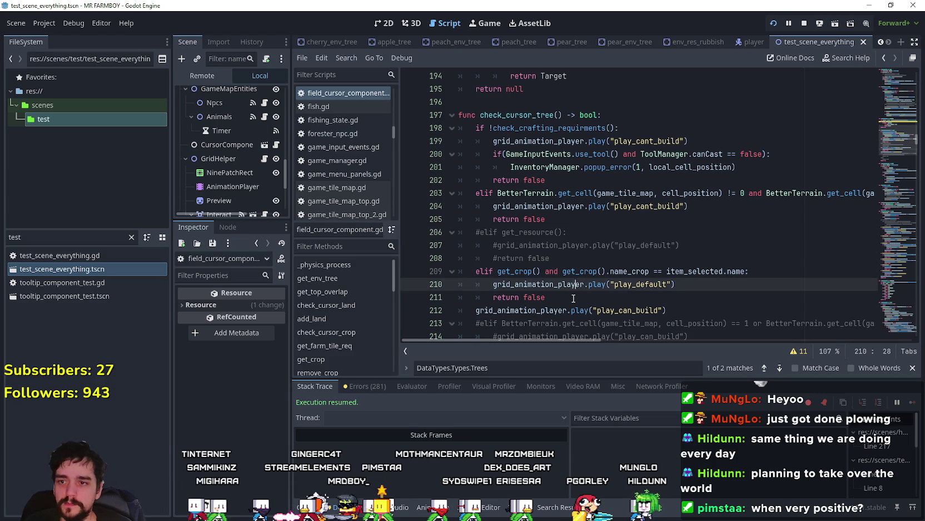
click(575, 293)
key(ctrl+s)
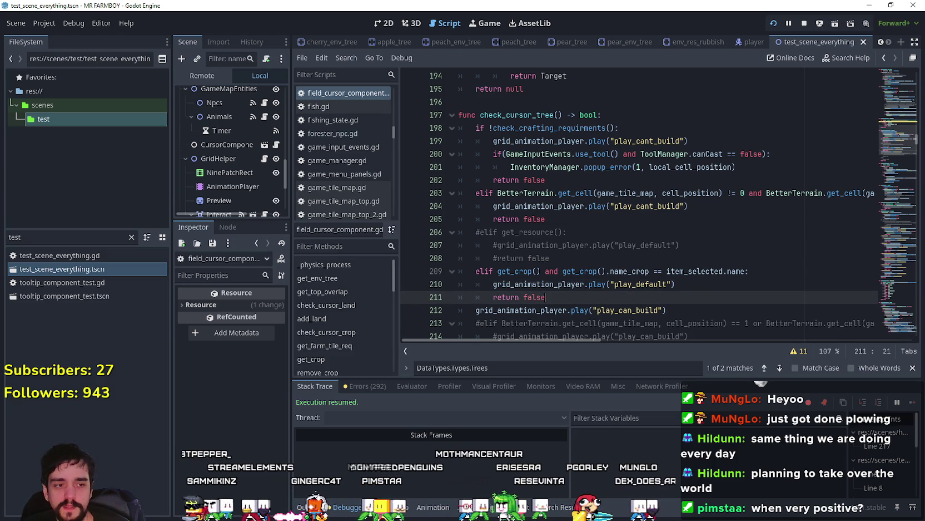
- Plant an apple tree on the farm and continue past the add_tree breakpoint
key(a)
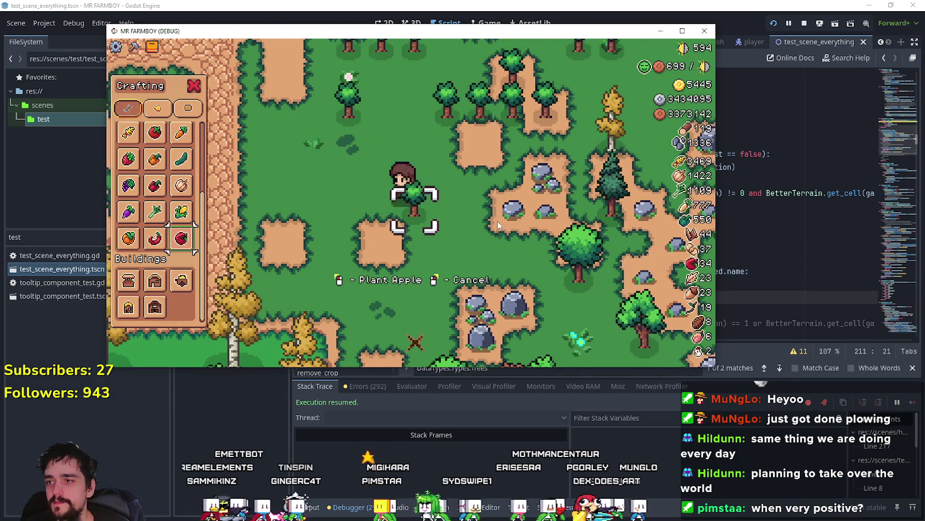
click(518, 229)
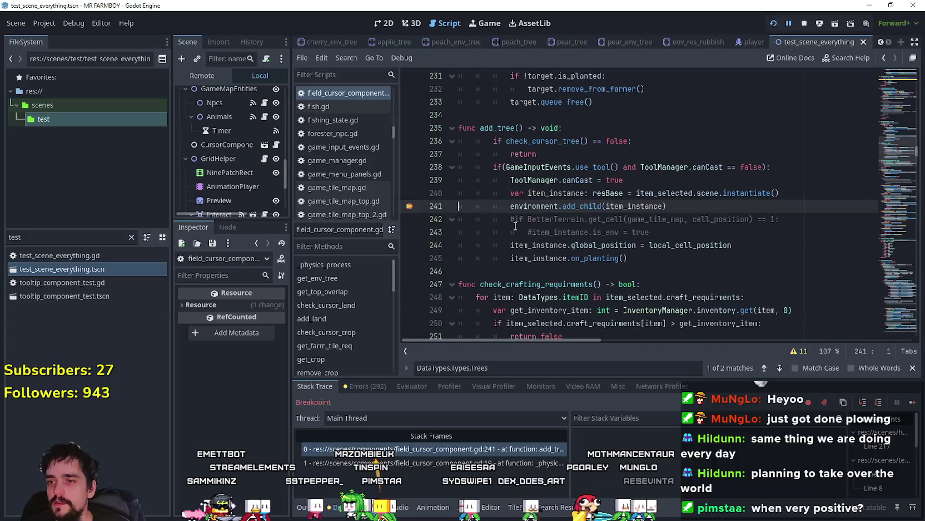
click(716, 233)
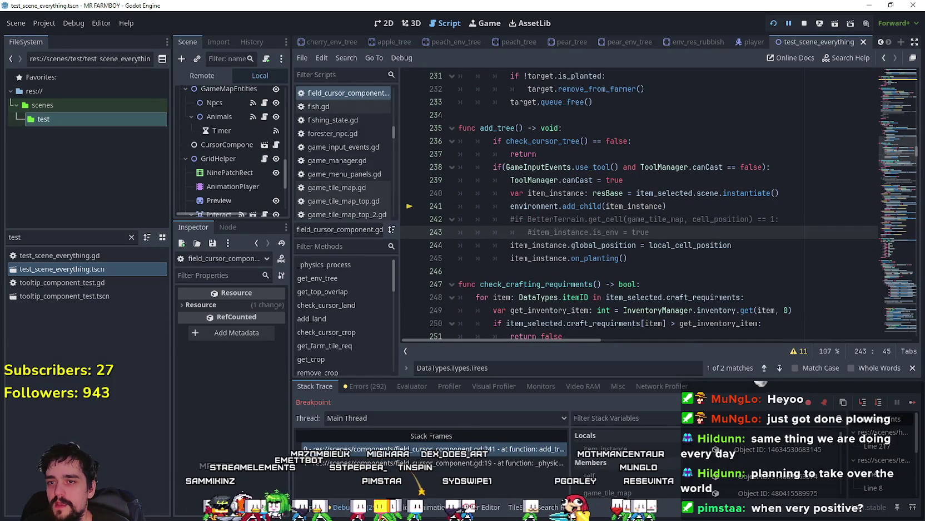
click(909, 405)
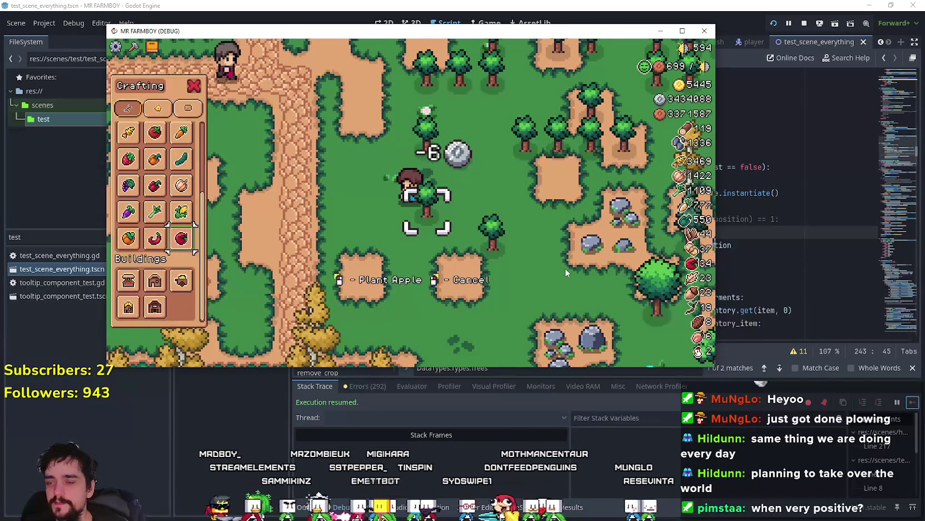
- Walk the farmer left, right and up around the farm
key(a)
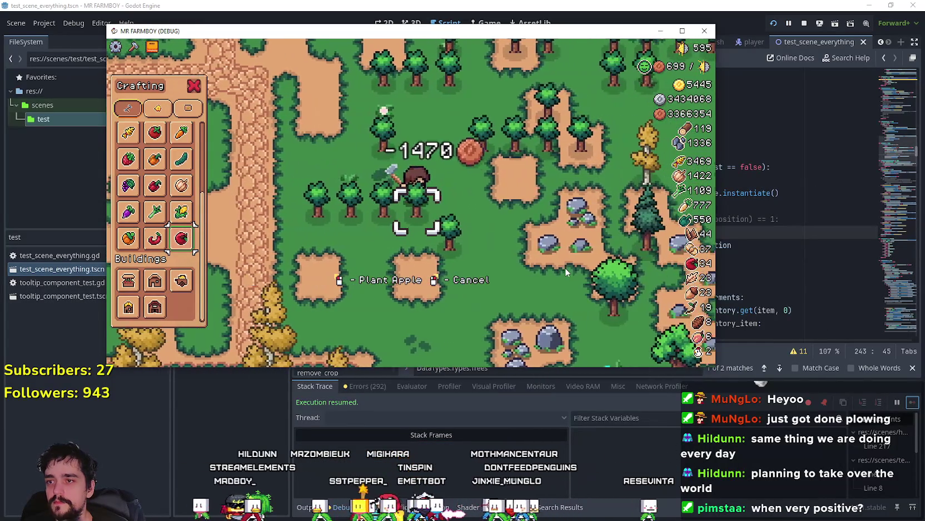
key(d)
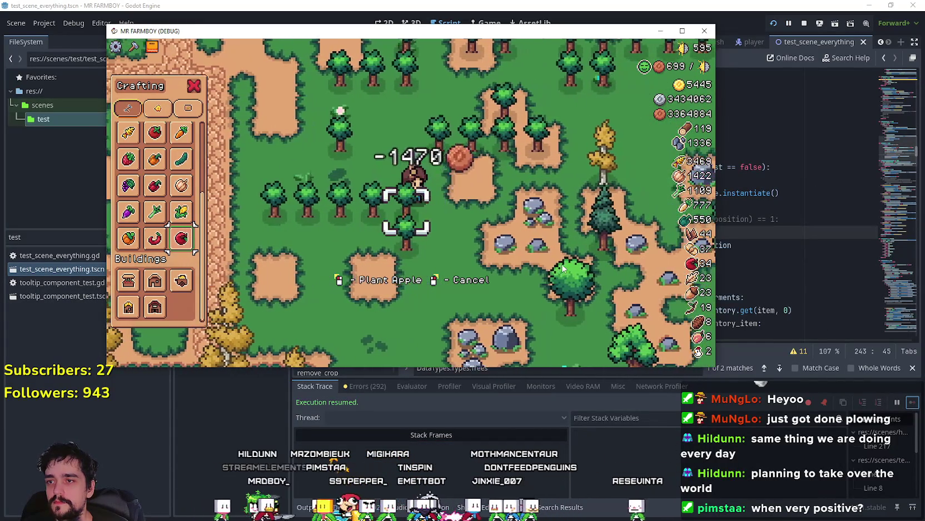
key(d)
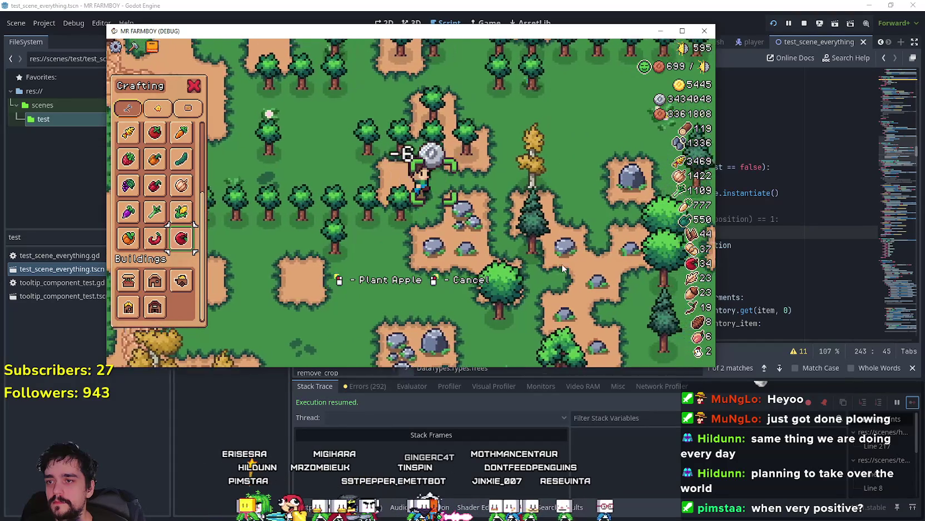
key(w)
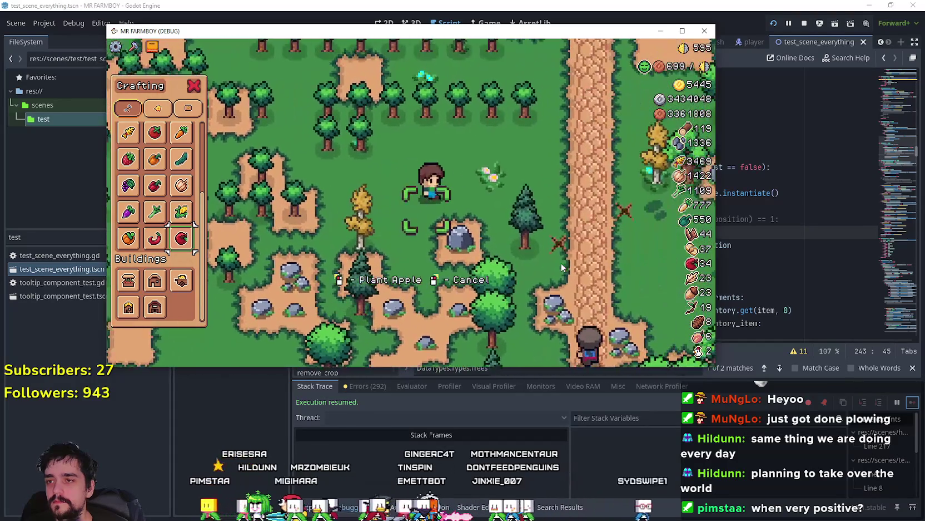
key(d)
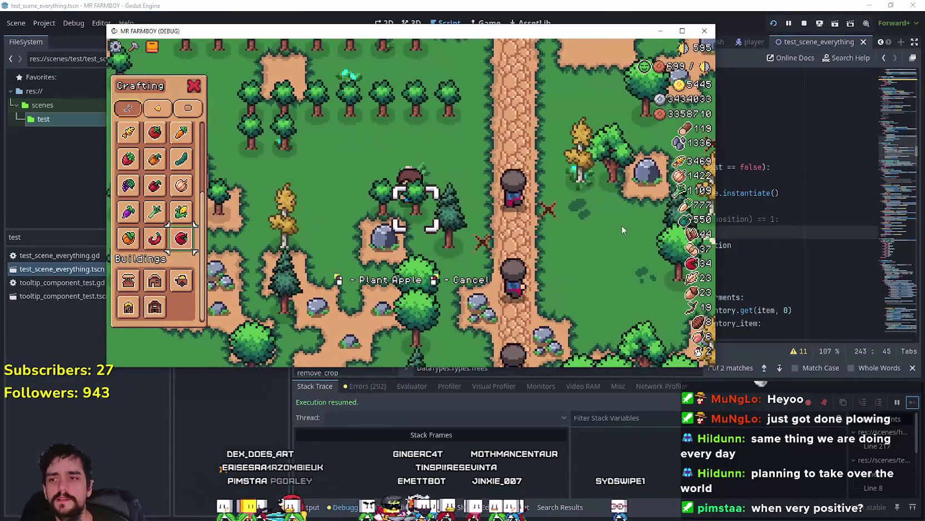
key(a)
key(w)
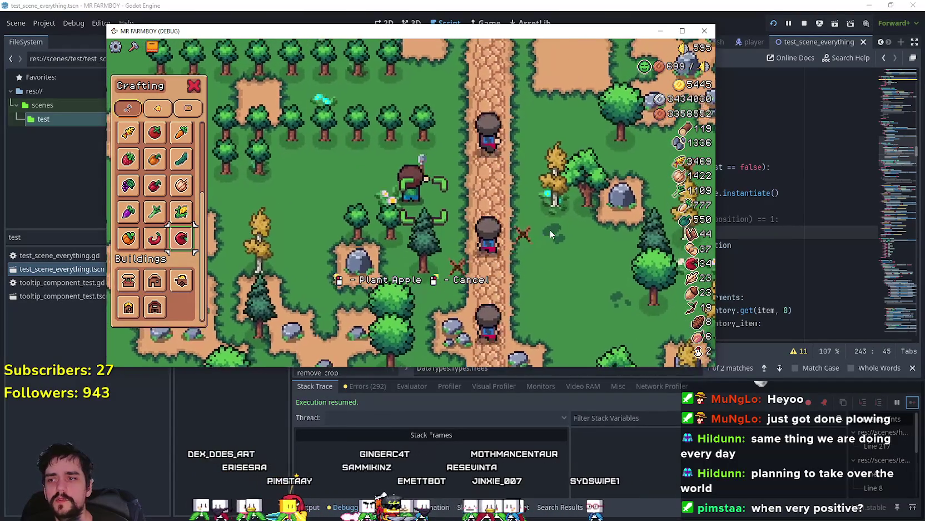
- Back in field_cursor_component.gd, scroll through add_crop and remove_resource to add_tree
click(789, 232)
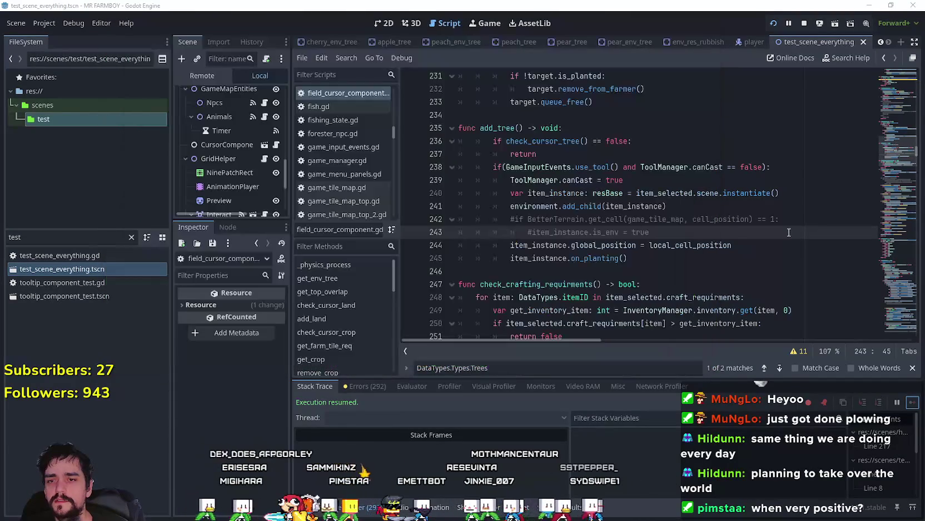
scroll(708, 229, down, 3)
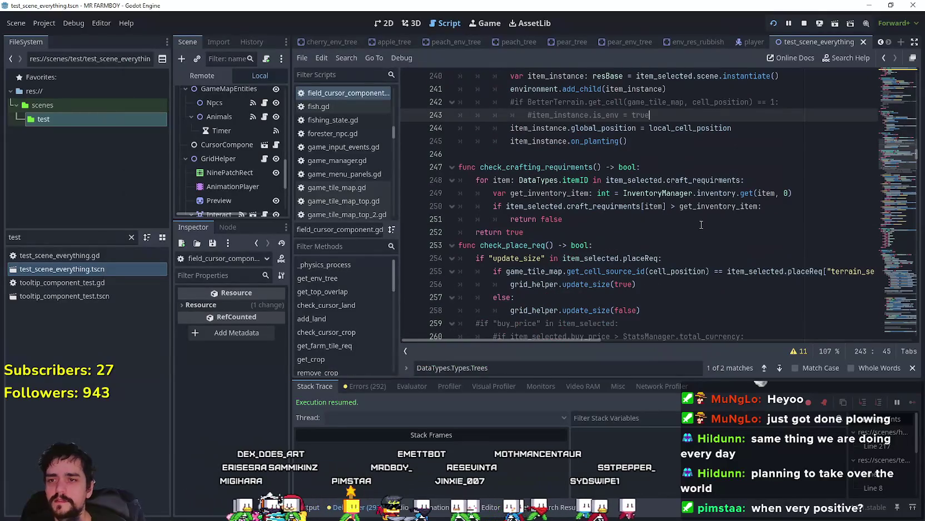
click(892, 142)
scroll(892, 142, up, 10)
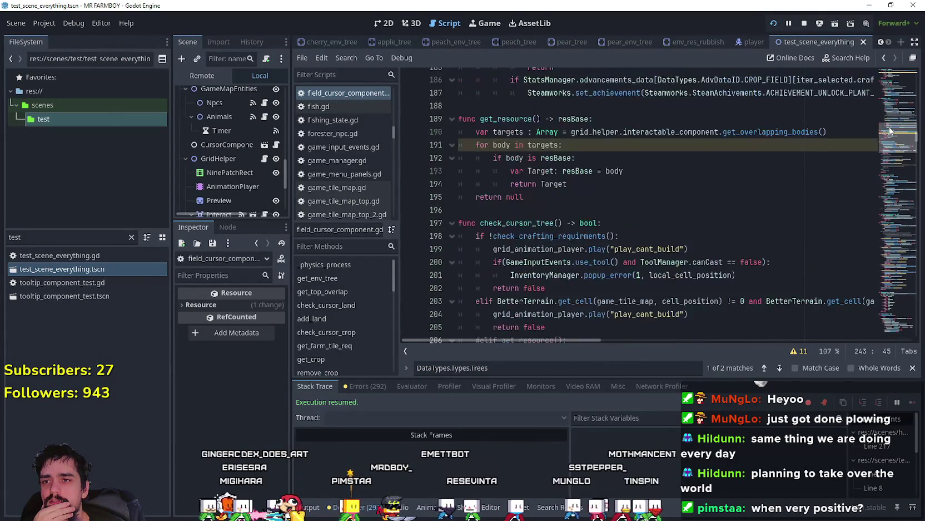
scroll(889, 123, up, 2)
scroll(889, 124, down, 2)
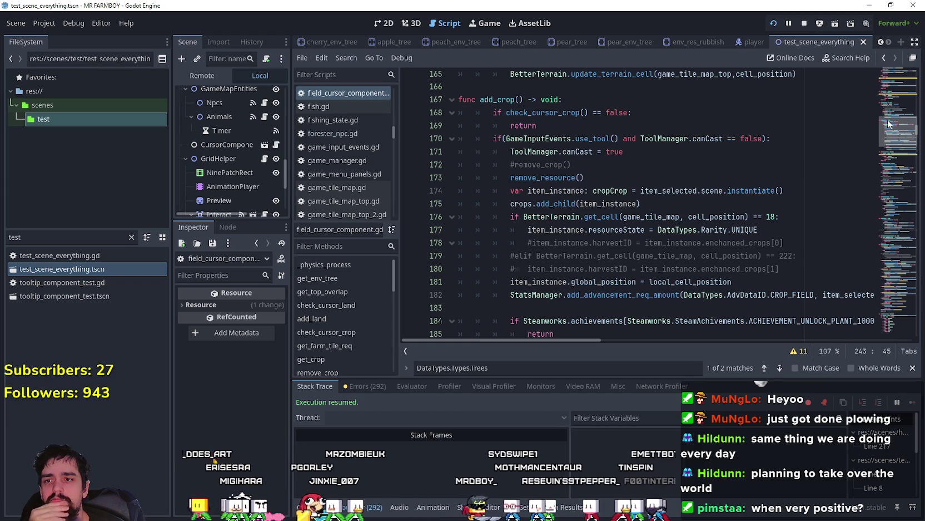
scroll(888, 124, down, 2)
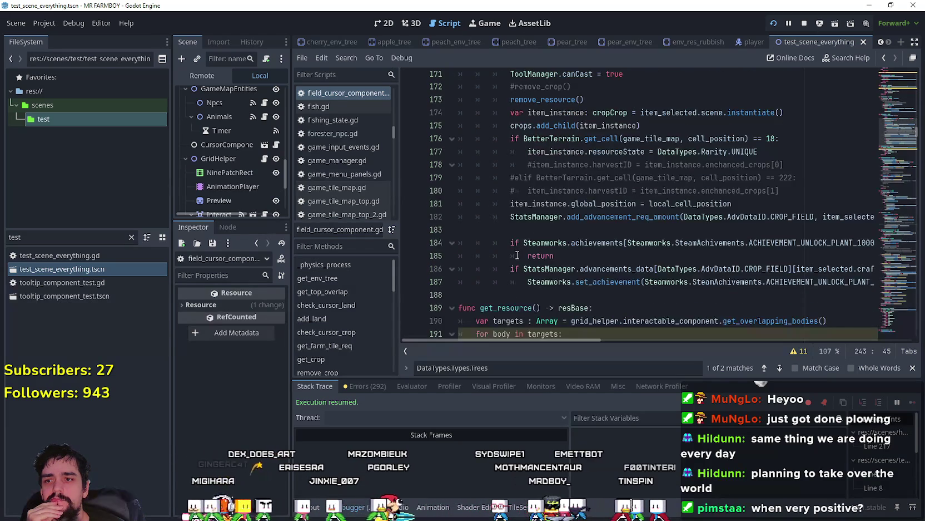
scroll(518, 255, down, 3)
mouse_move(464, 222)
mouse_down()
mouse_move(463, 133)
mouse_move(453, 110)
mouse_up()
key(ctrl+c)
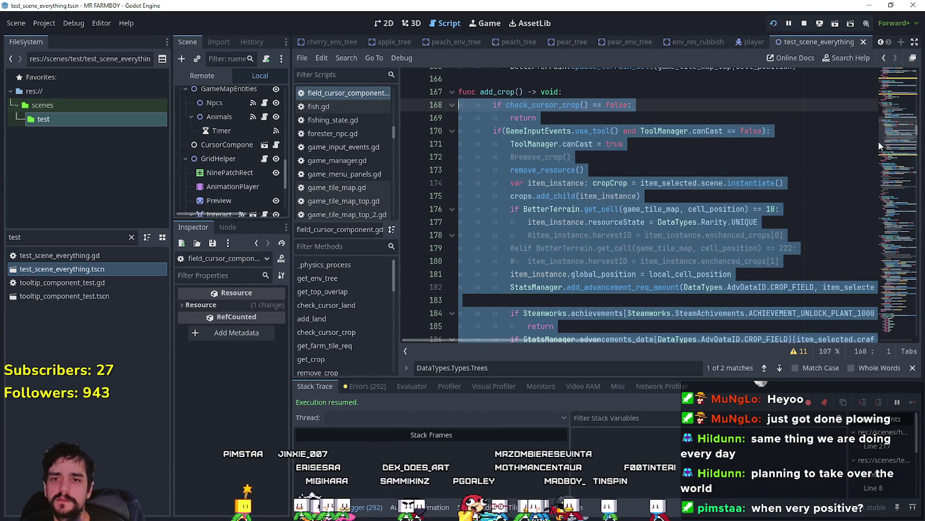
scroll(885, 147, down, 15)
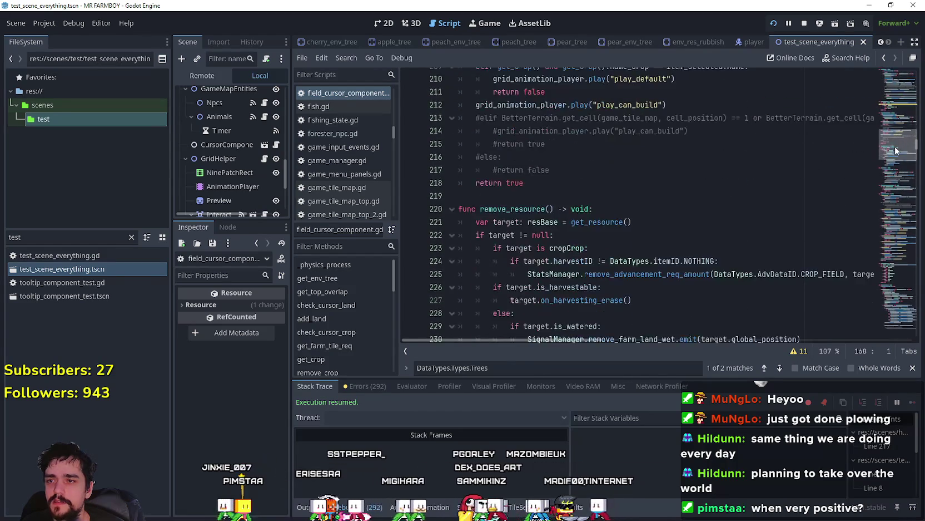
scroll(895, 150, down, 7)
- Paste the crop-planting block after on_planting() in add_tree and add a blank line
click(539, 279)
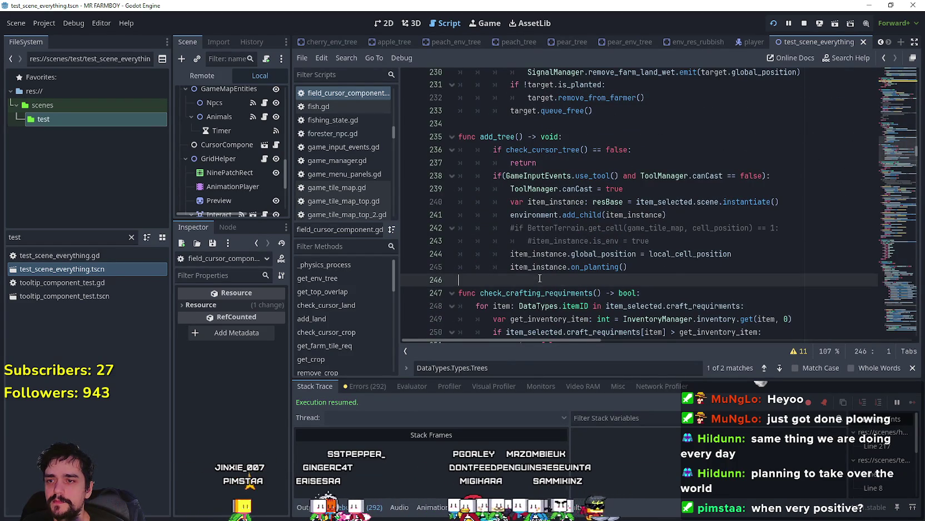
key(ctrl+v)
scroll(588, 218, up, 2)
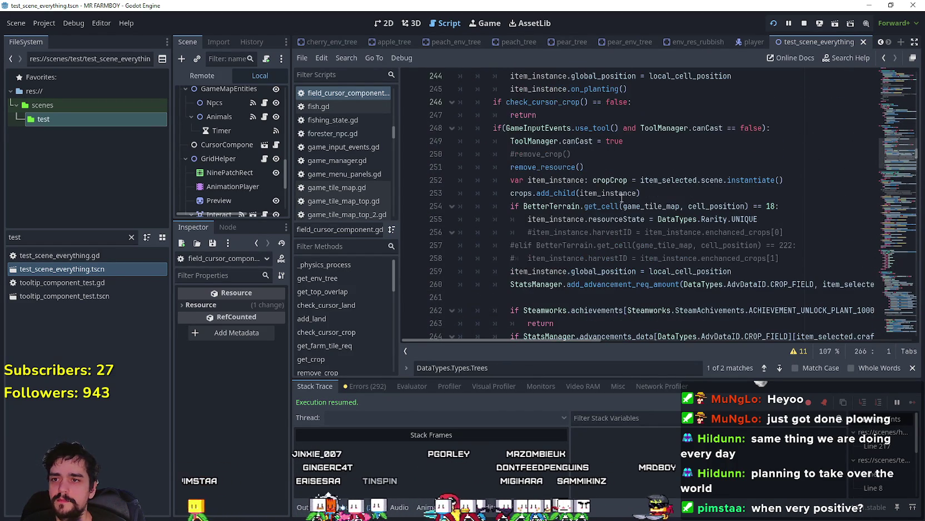
scroll(706, 155, up, 2)
click(662, 165)
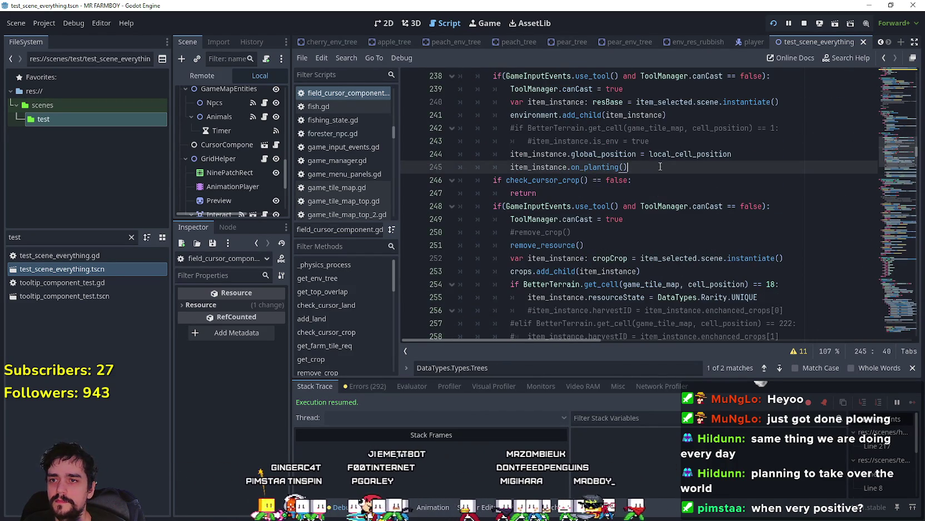
key(Return)
drag(572, 180, 456, 180)
key(BackSpace)
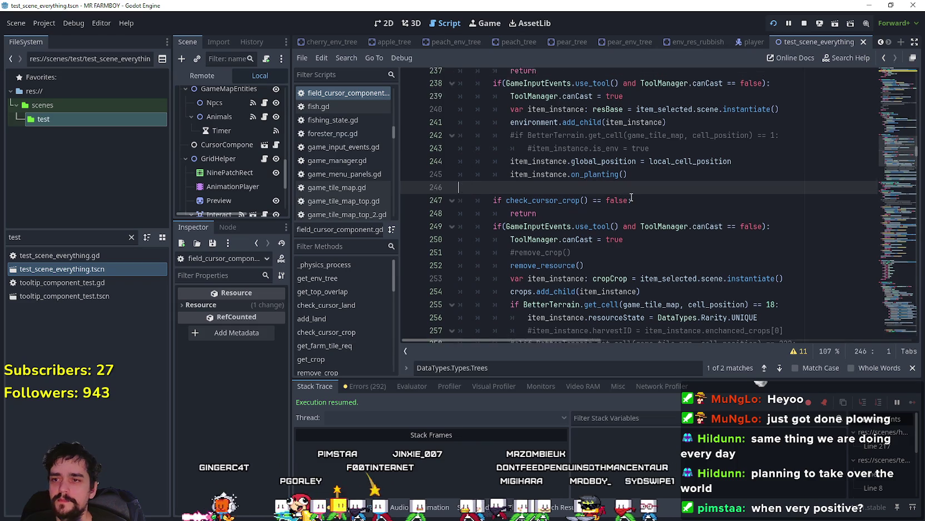
- Review the pasted crop block and select its remove_resource() call
scroll(666, 216, up, 2)
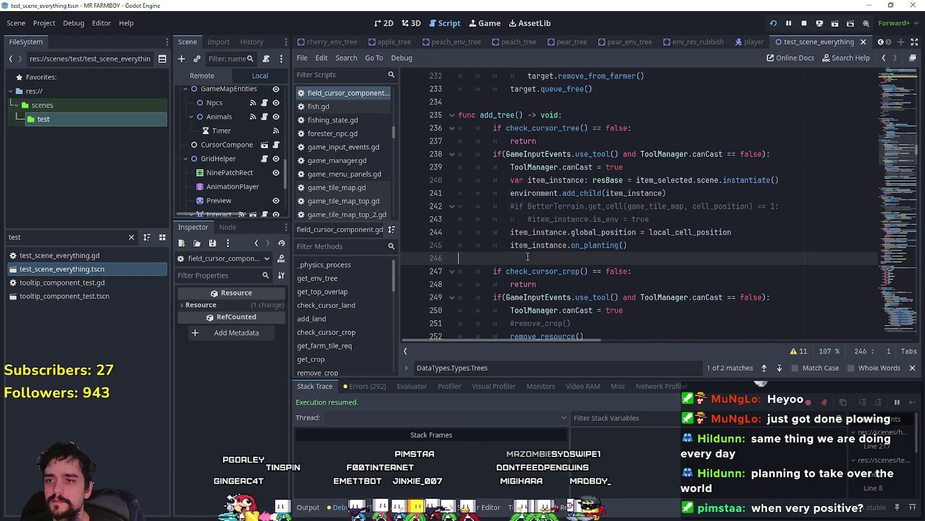
scroll(528, 255, down, 3)
scroll(527, 248, up, 3)
scroll(538, 177, down, 2)
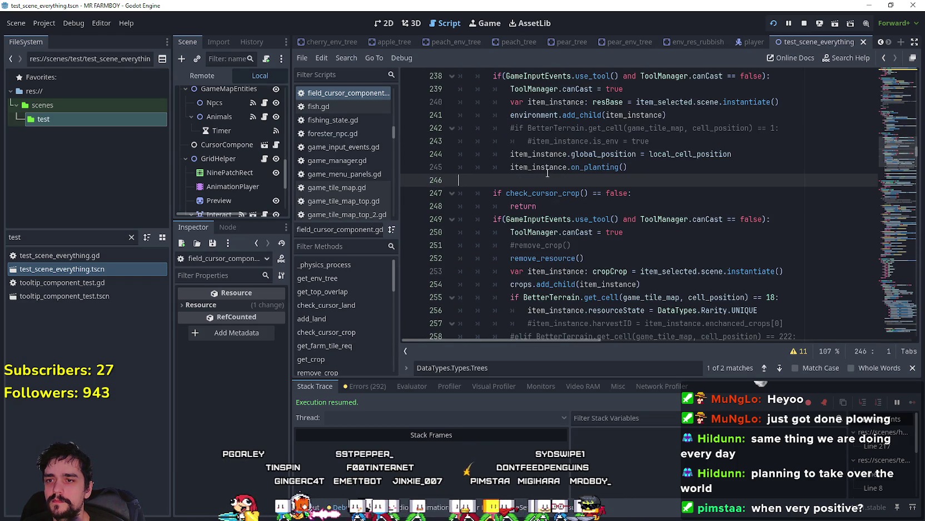
scroll(564, 254, up, 2)
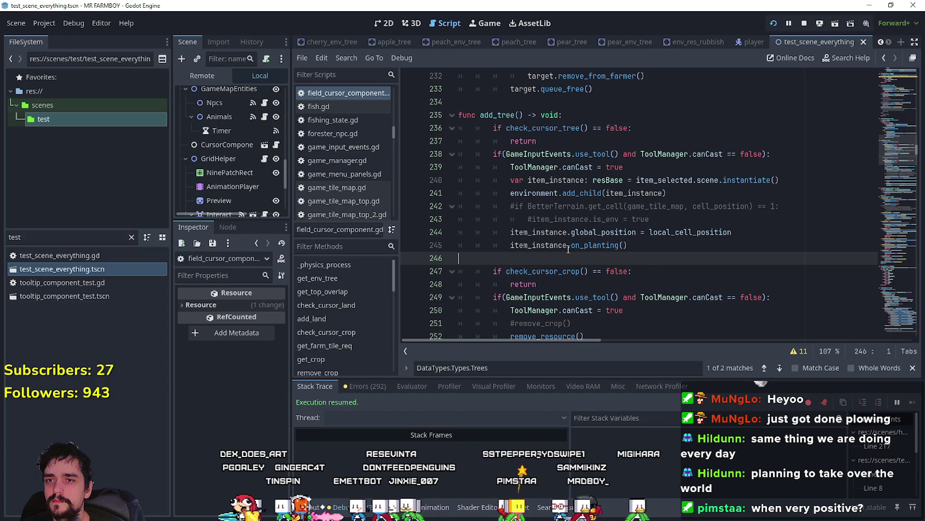
scroll(670, 221, down, 1)
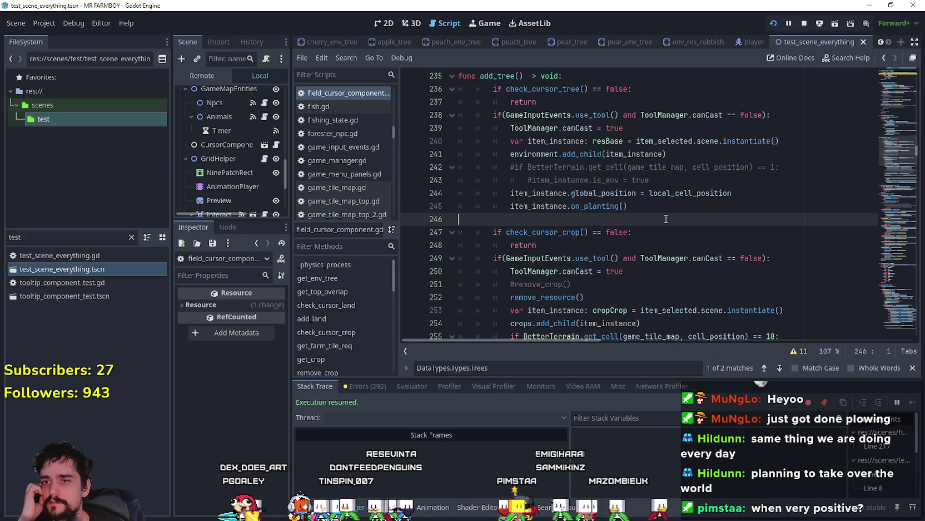
scroll(667, 219, down, 2)
scroll(665, 219, down, 1)
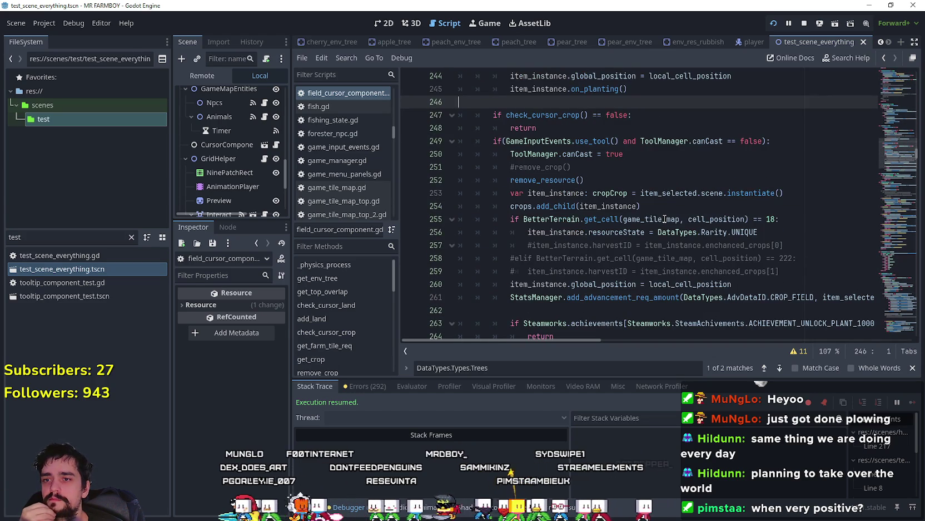
scroll(663, 220, down, 2)
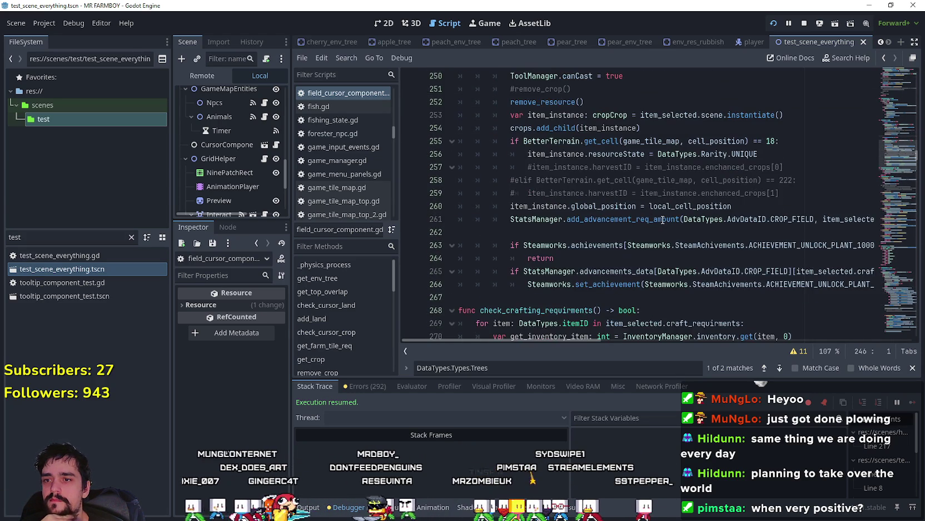
scroll(661, 222, up, 4)
scroll(660, 221, down, 3)
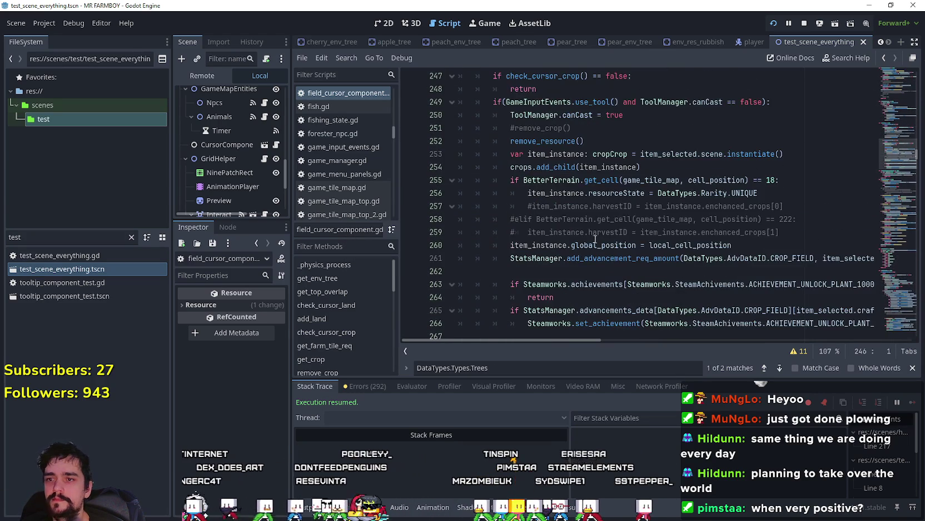
scroll(555, 298, down, 2)
scroll(548, 262, up, 3)
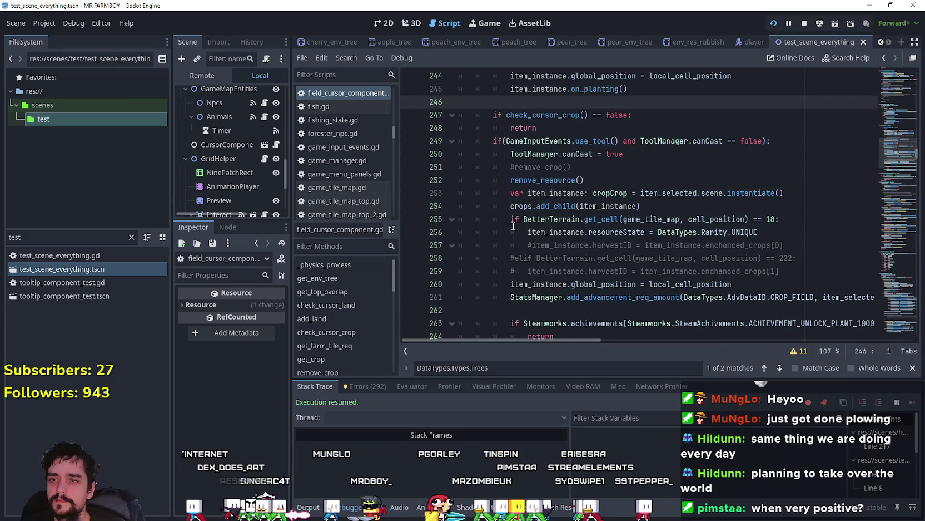
scroll(513, 226, up, 5)
scroll(533, 154, down, 3)
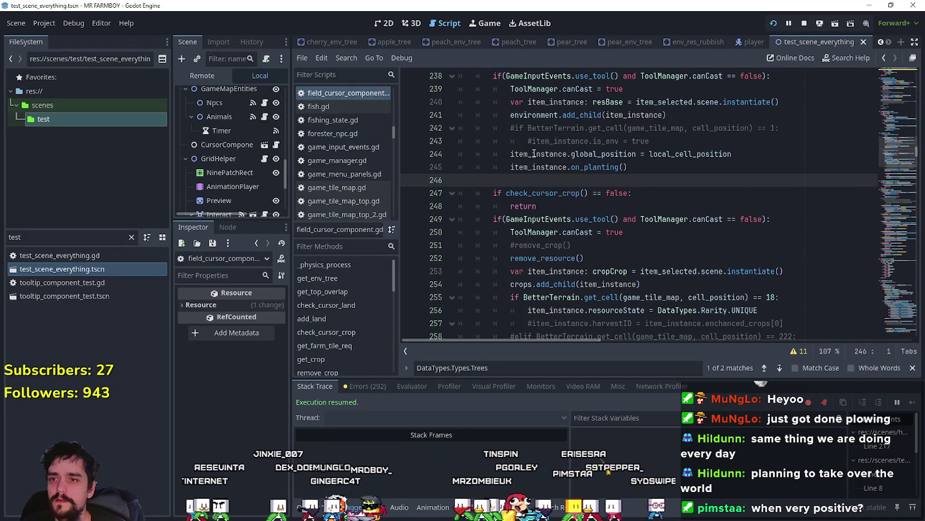
drag(609, 254, 532, 259)
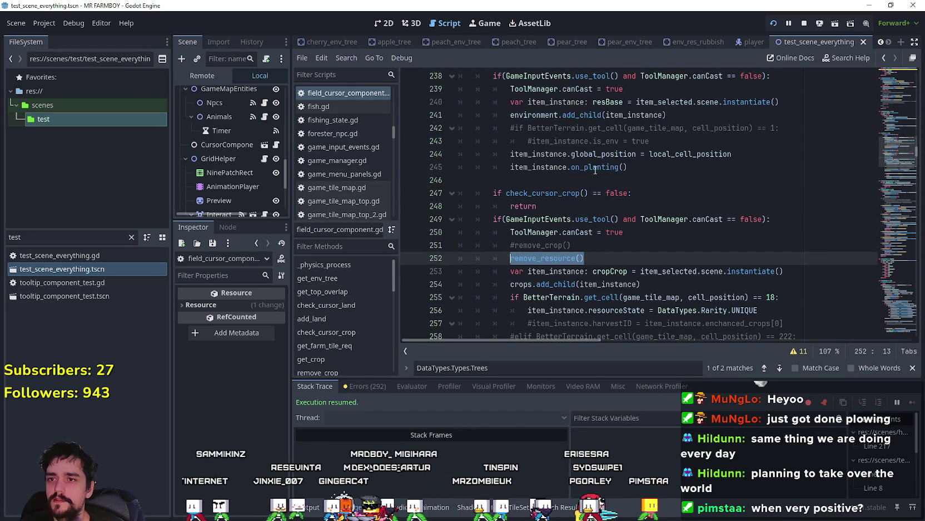
- Add a line after canCast = true and delete the pasted crop block and commented terrain lines
click(657, 95)
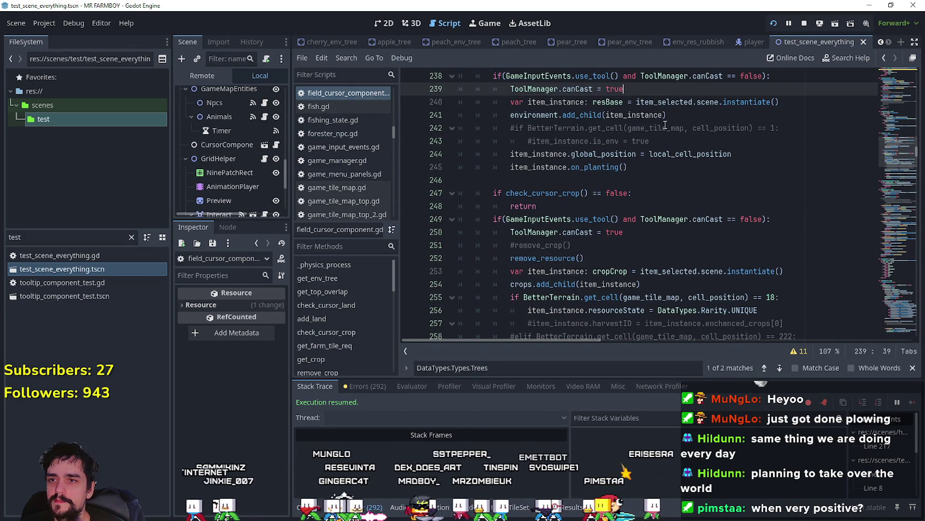
key(Return)
text(remove_resource())
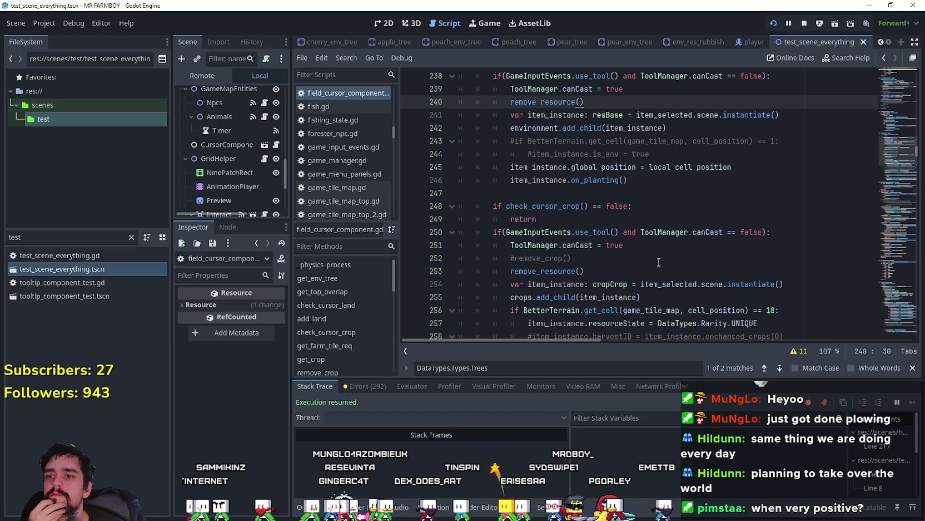
scroll(658, 261, down, 5)
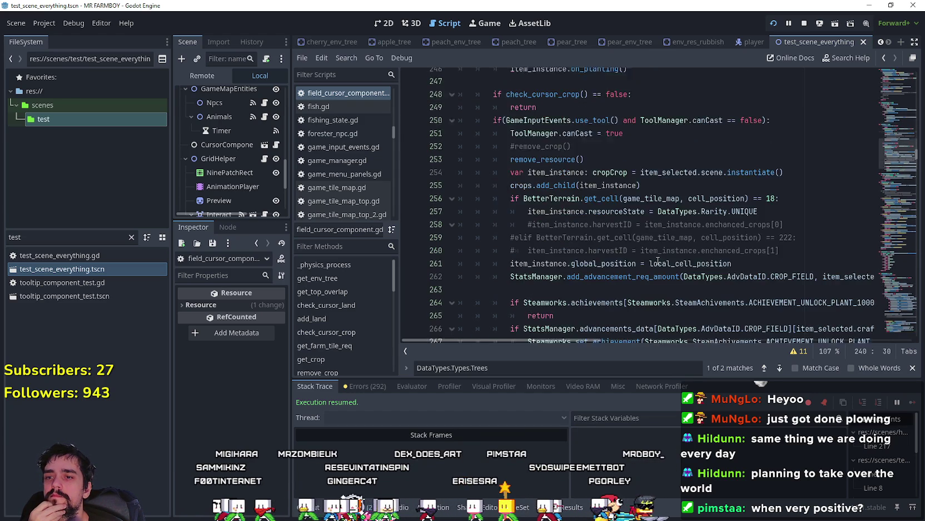
mouse_move(560, 268)
mouse_down()
mouse_move(489, 161)
mouse_move(469, 153)
mouse_up()
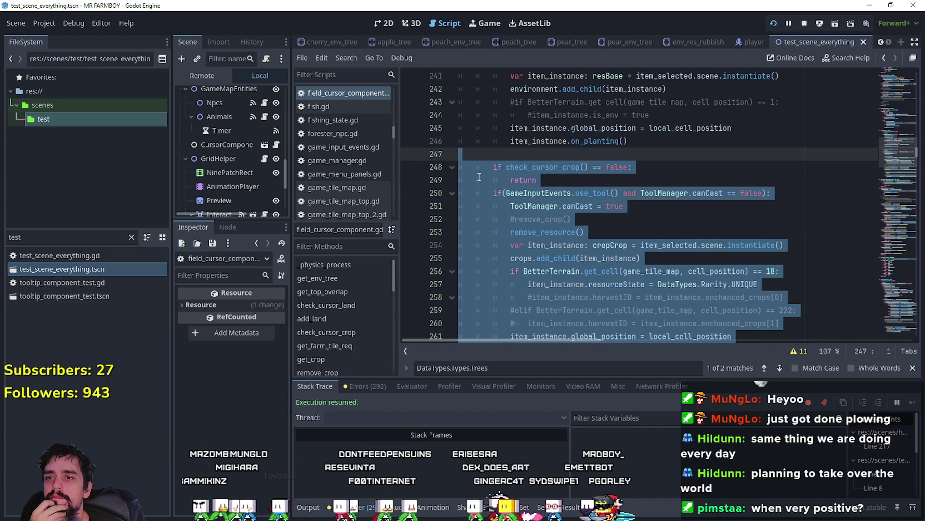
key(Delete)
key(ctrl+z)
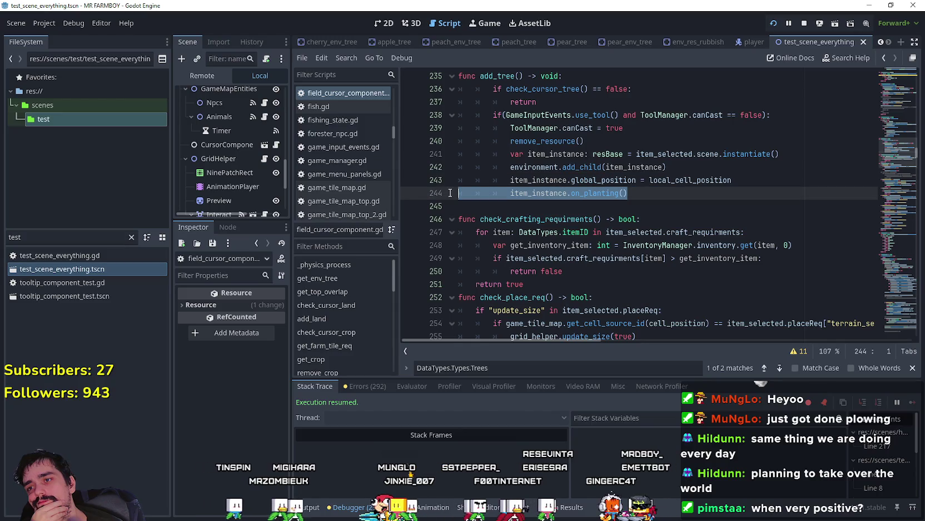
- Save the script and relaunch the farm game
click(507, 201)
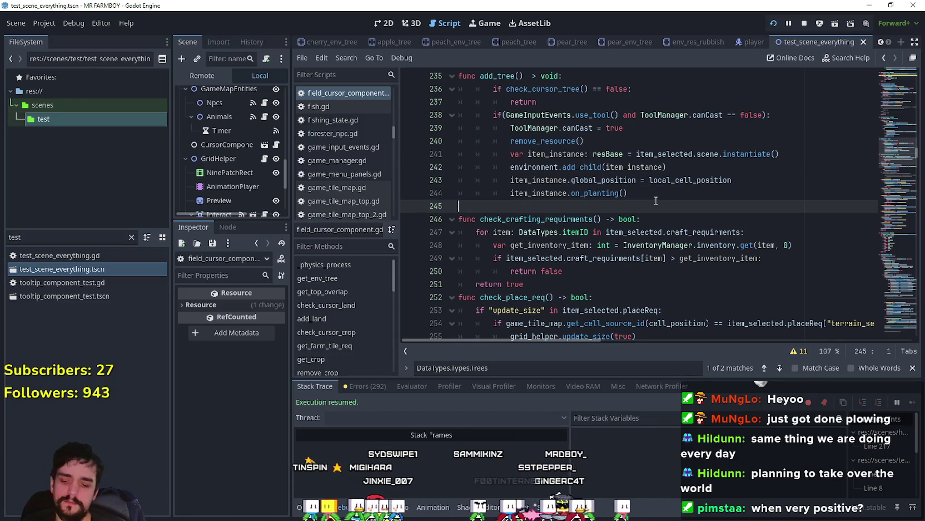
key(ctrl+s)
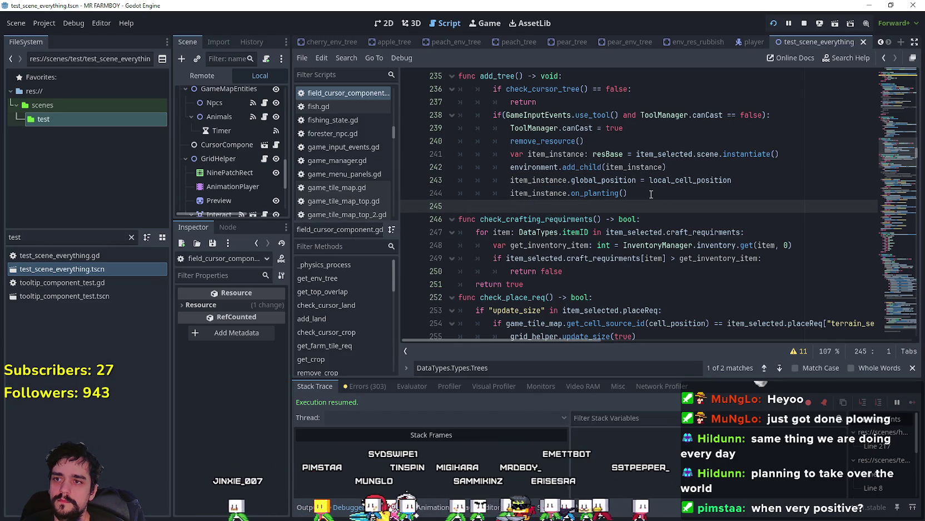
click(557, 137)
click(624, 207)
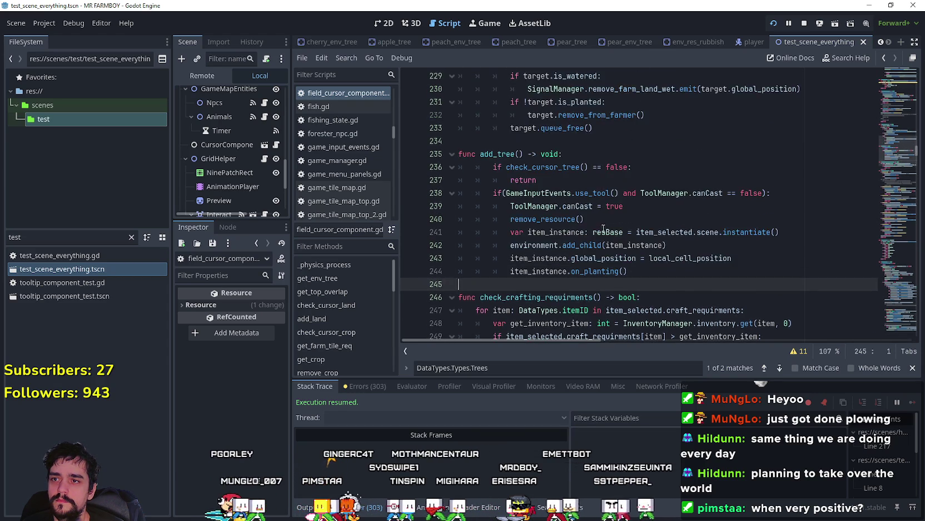
scroll(603, 229, up, 2)
scroll(603, 226, down, 2)
key(alt+Tab)
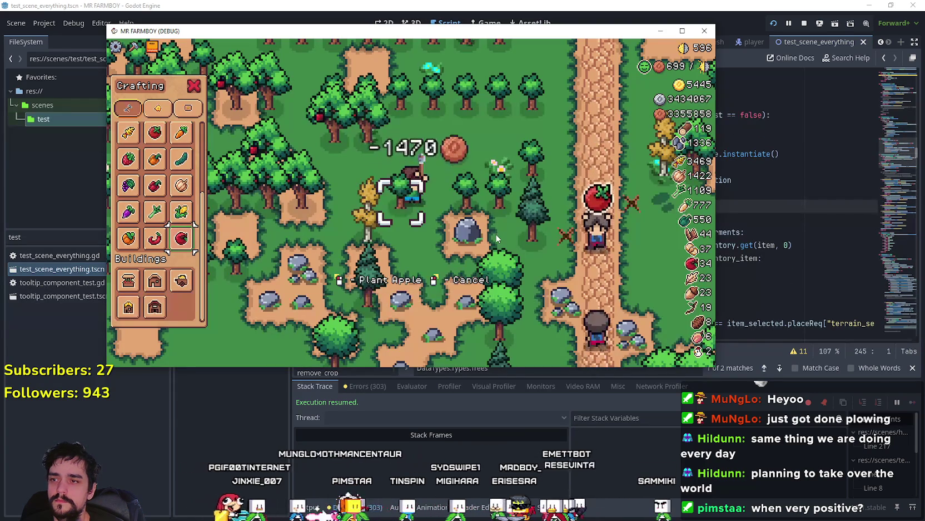
key(w)
key(w)
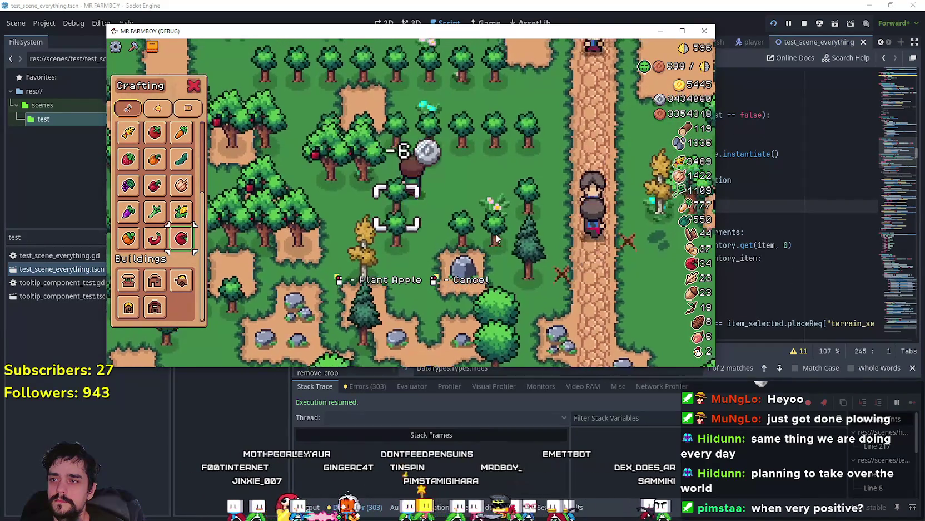
key(d)
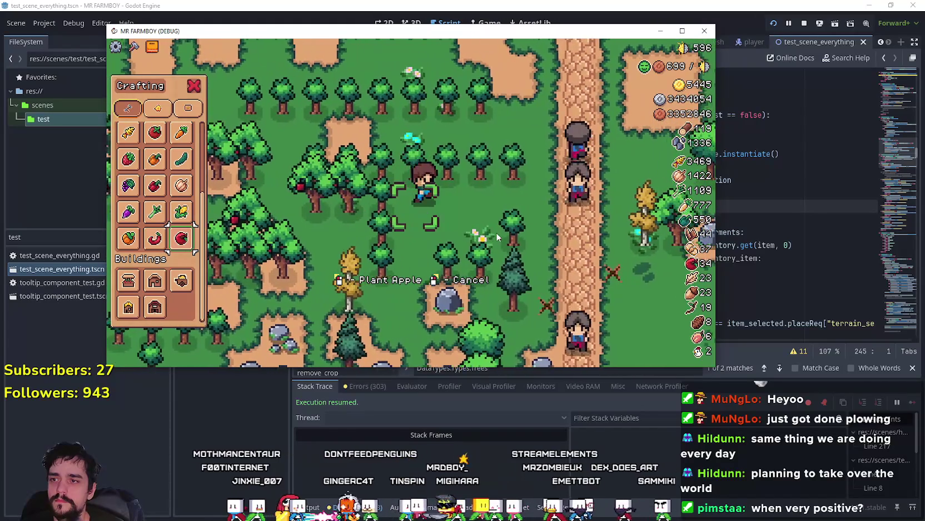
key(d)
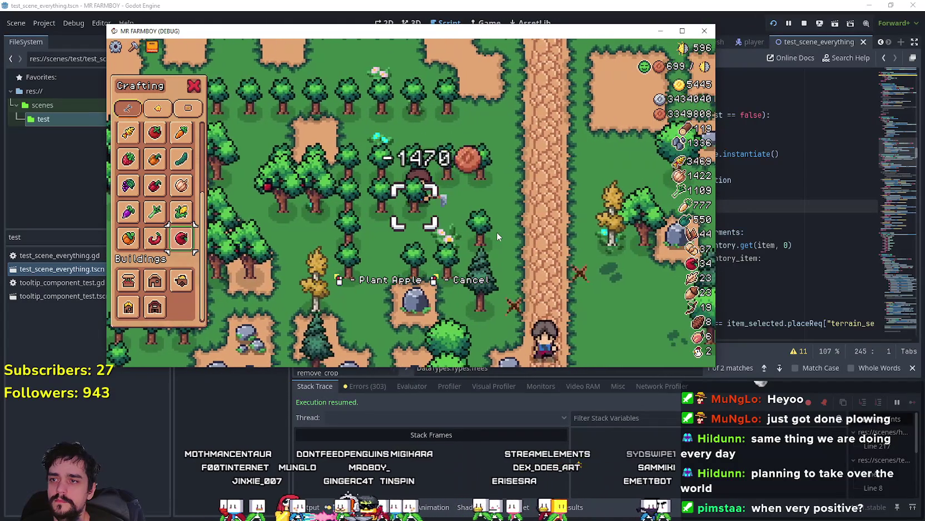
key(d)
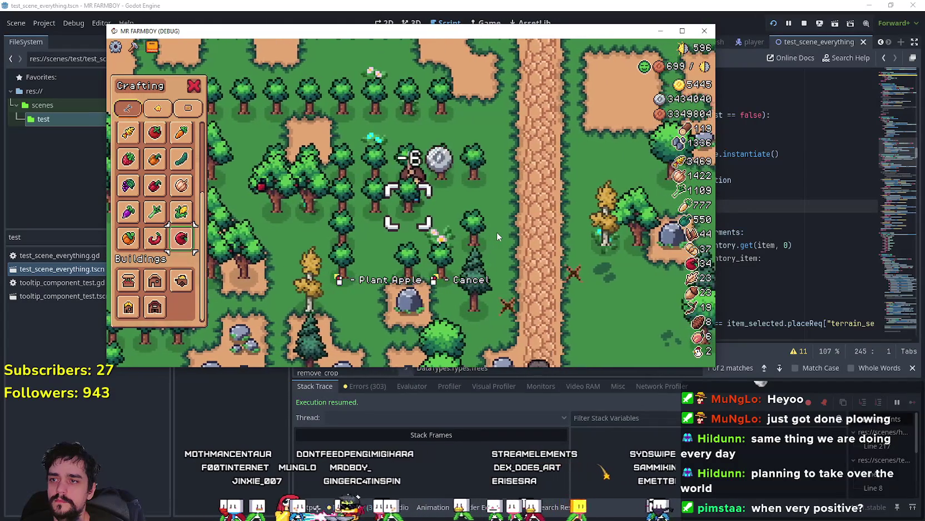
key(w)
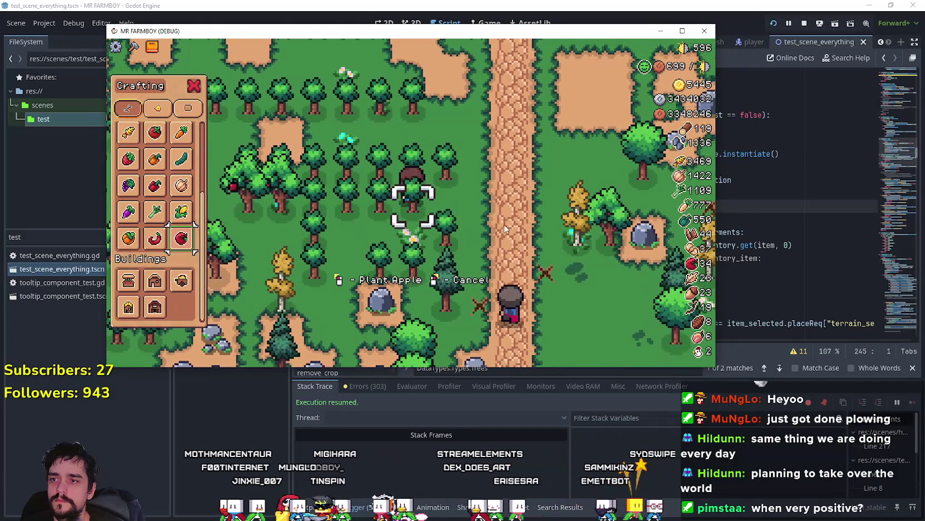
key(w)
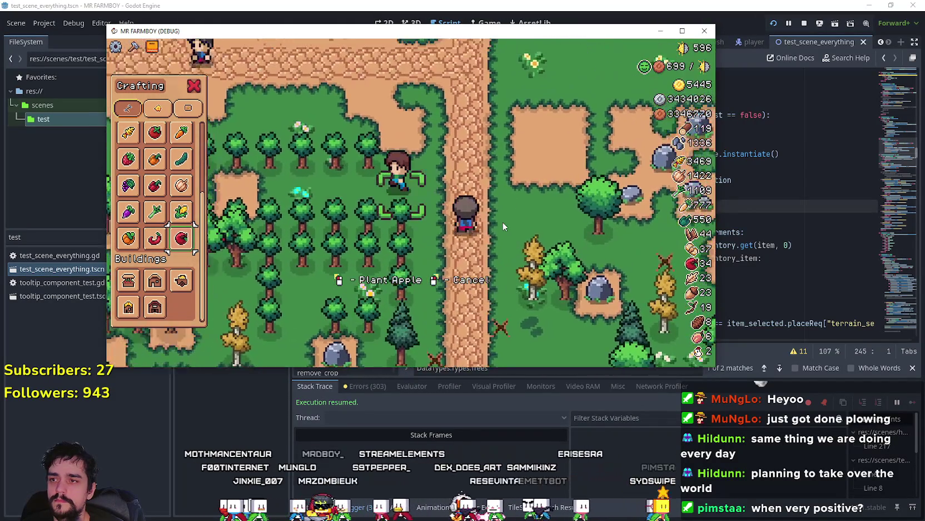
key(a)
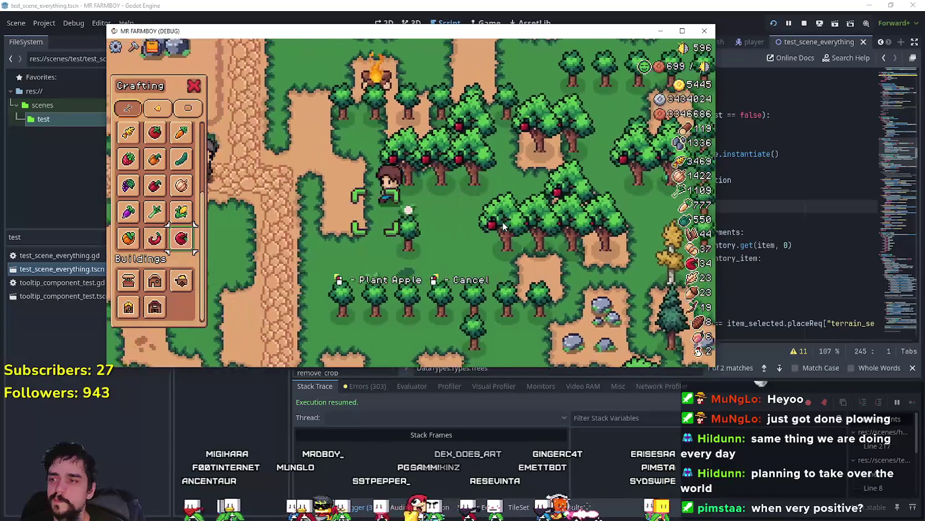
key(F8)
scroll(545, 252, up, 1)
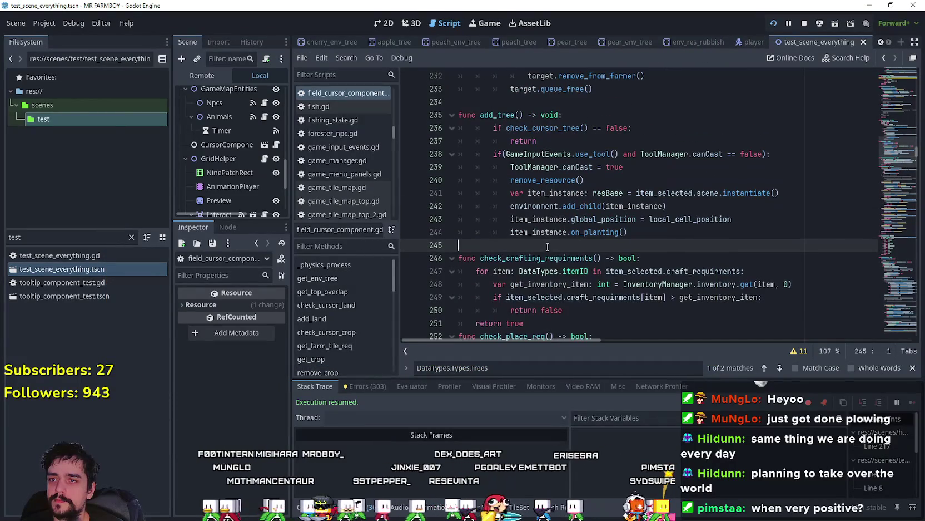
key(F5)
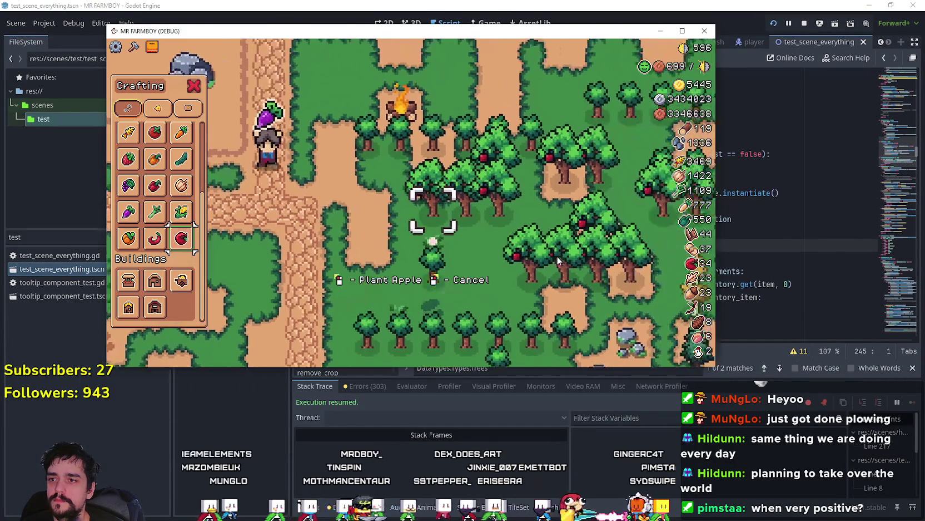
- Stop the game, unindent add_tree's body (lines 236–244) one level, and save
key(F8)
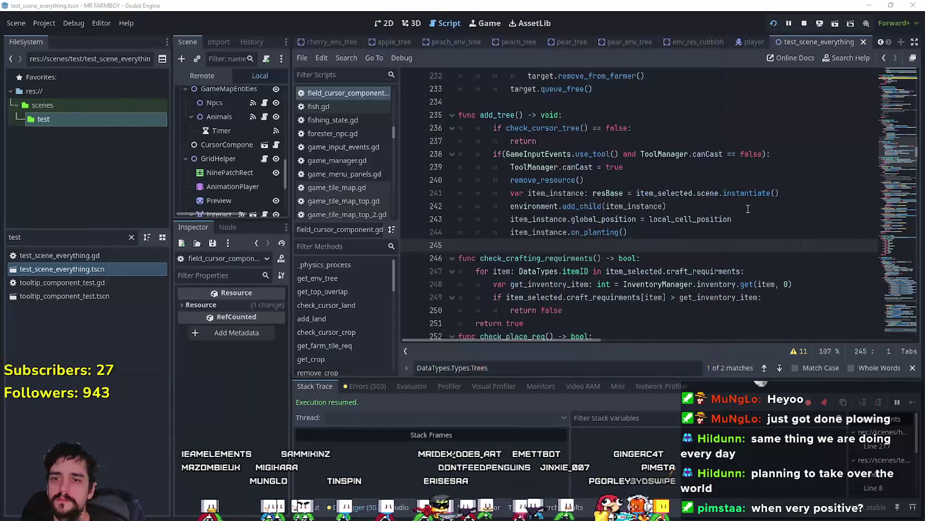
click(673, 234)
scroll(501, 256, up, 2)
click(492, 206)
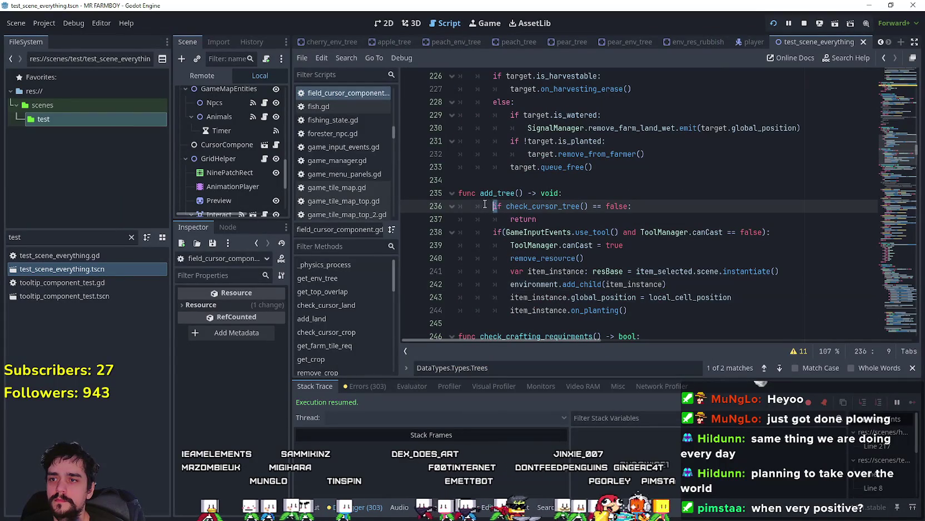
shift+click(642, 302)
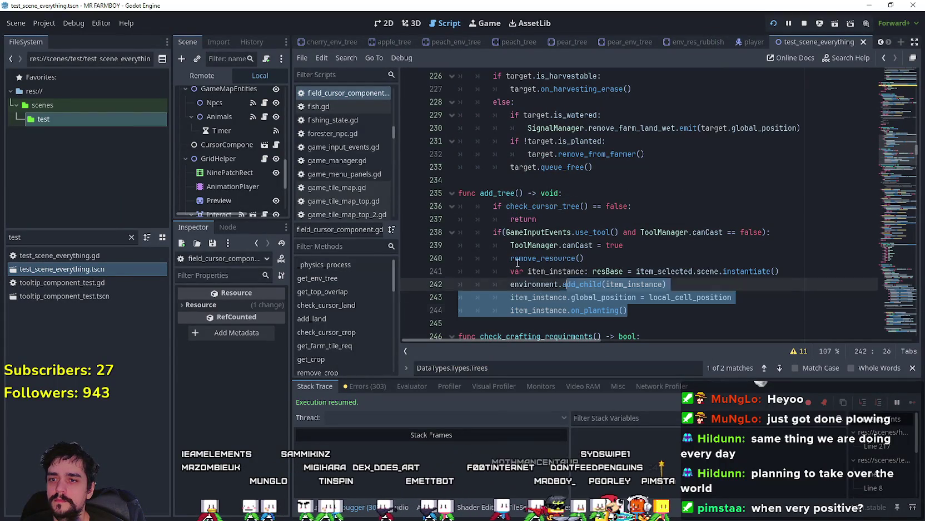
key(shift+Tab)
click(622, 220)
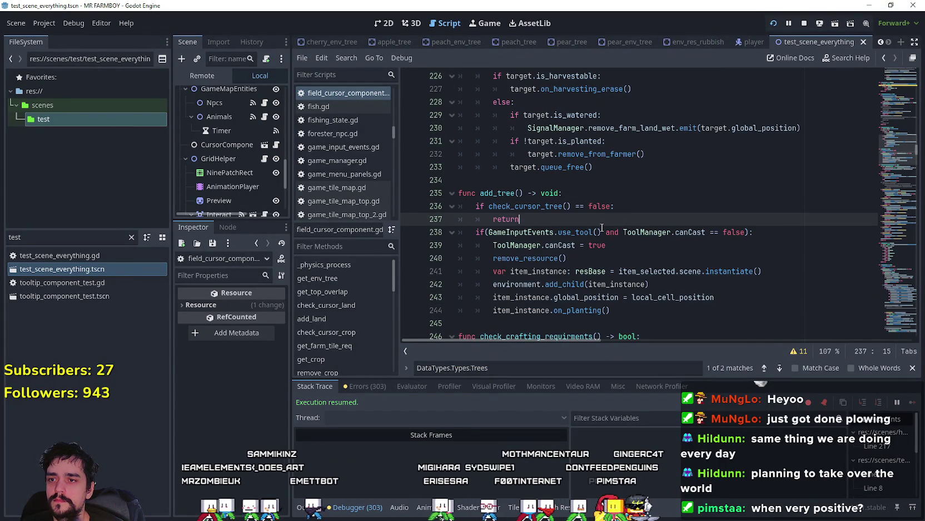
key(ctrl+s)
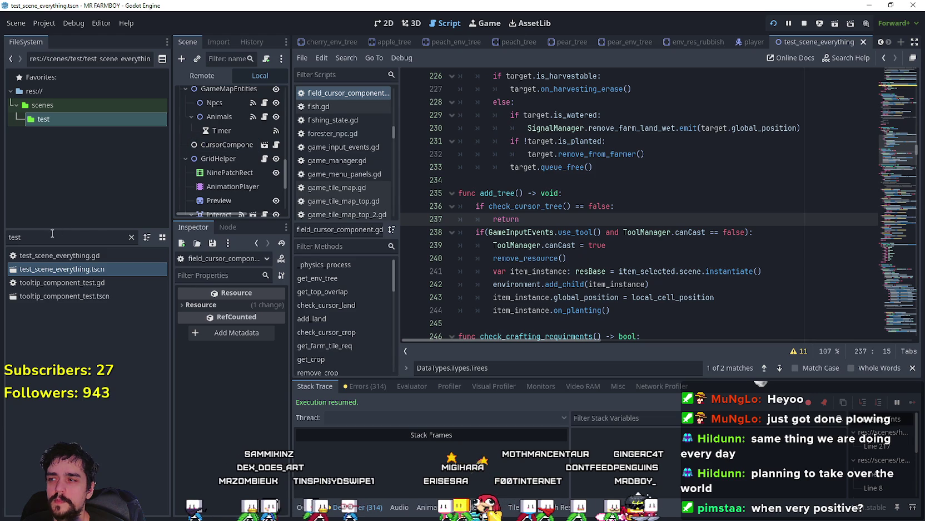
- Switch to the player scene and look over its state nodes
click(753, 39)
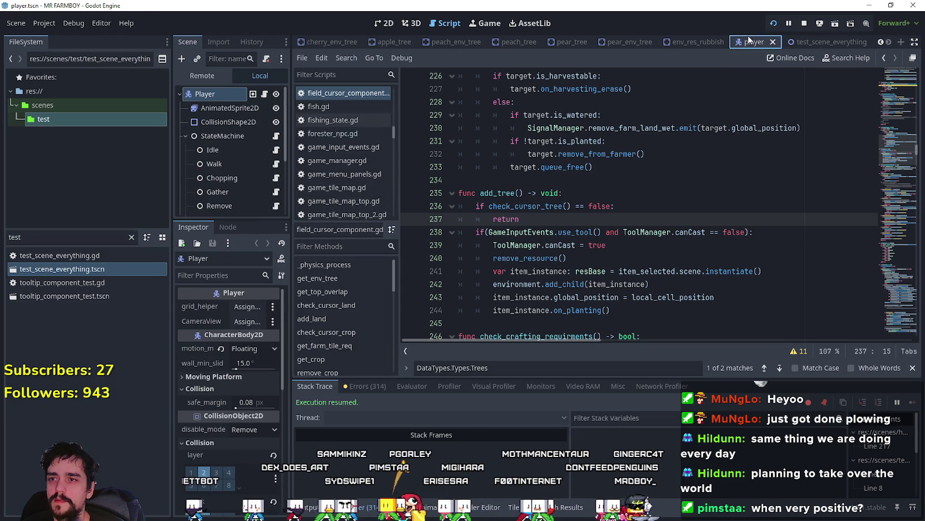
scroll(490, 210, up, 2)
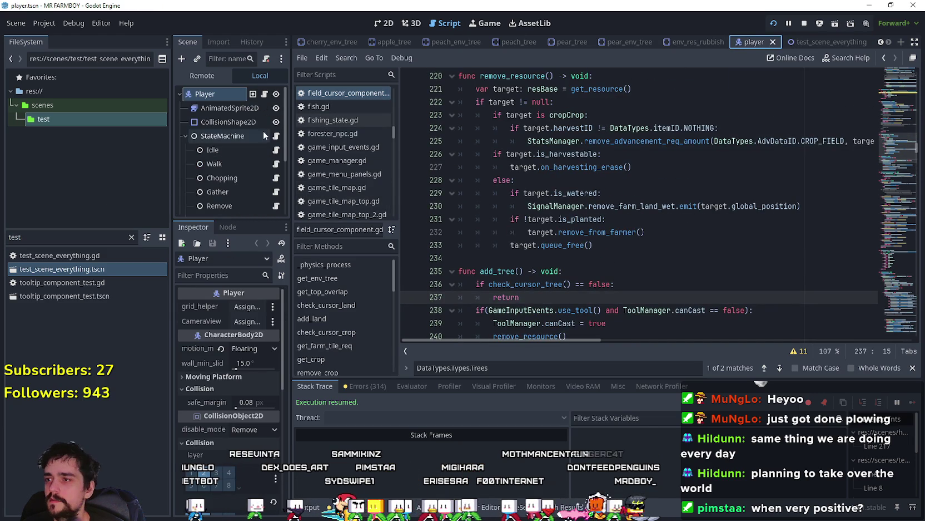
scroll(261, 191, down, 2)
scroll(261, 191, down, 1)
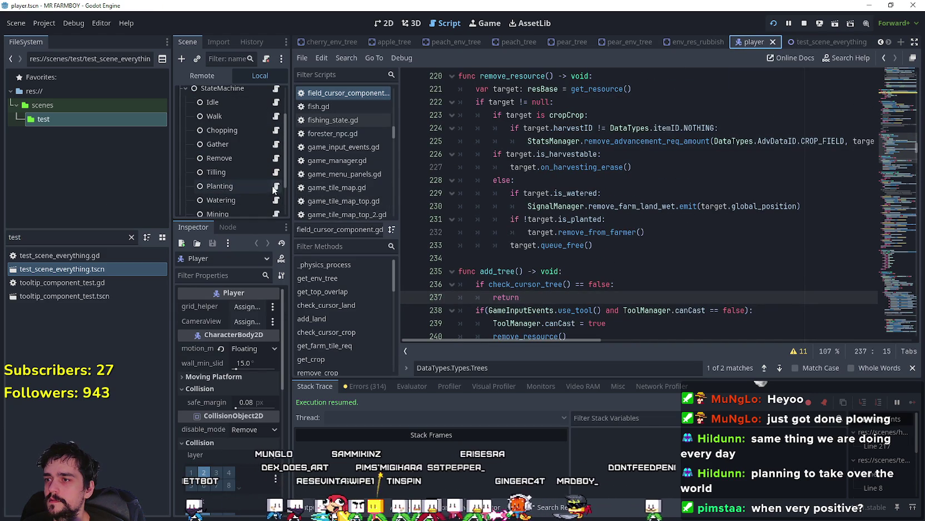
scroll(273, 183, down, 2)
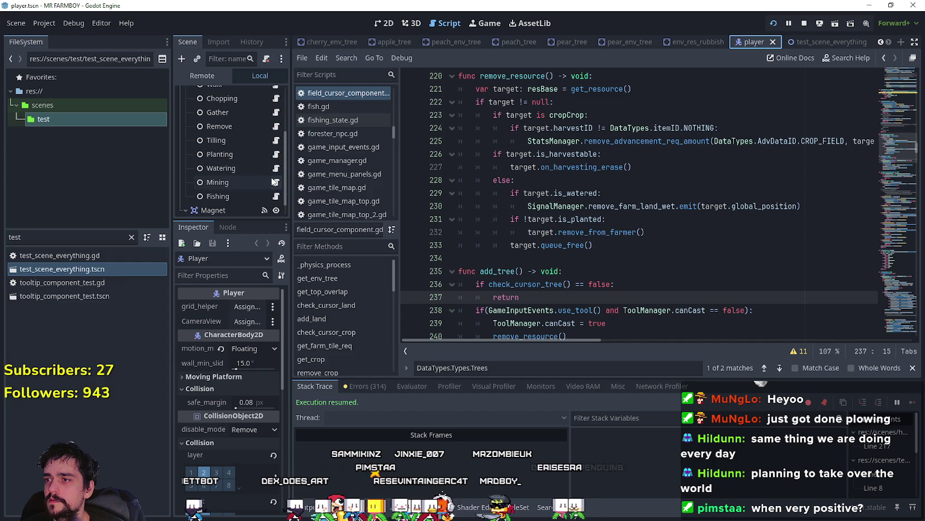
scroll(274, 178, up, 3)
- Open idle_state.gd, review the Fishing and else branches, and breakpoint the Planting transition
click(277, 119)
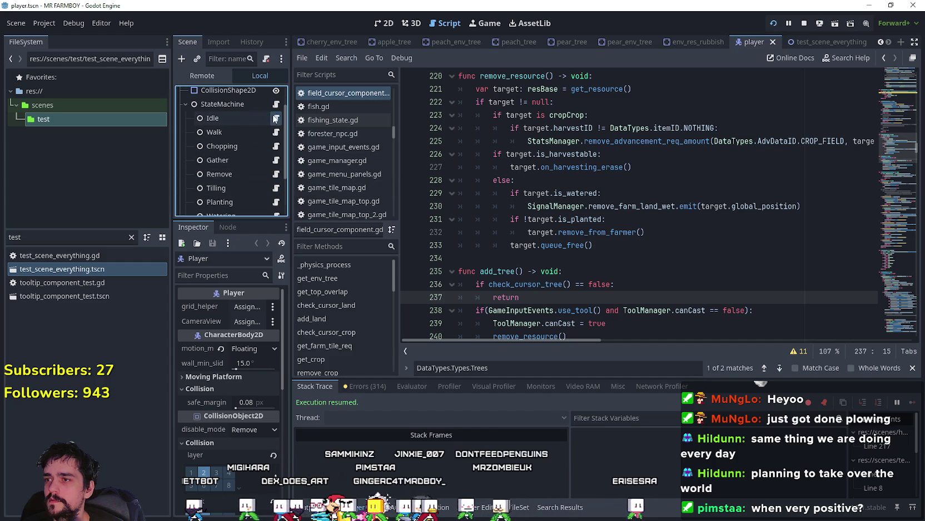
scroll(669, 227, up, 5)
click(664, 219)
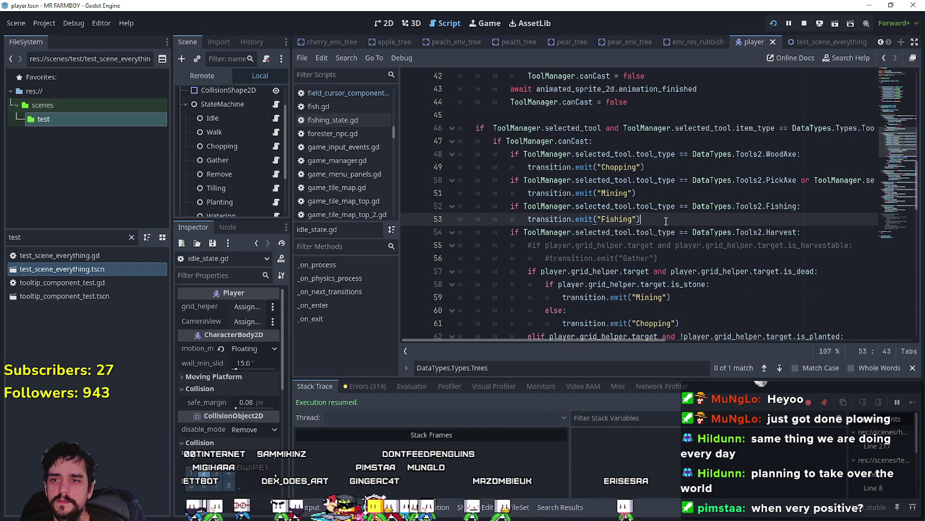
scroll(663, 219, up, 2)
scroll(663, 219, up, 2)
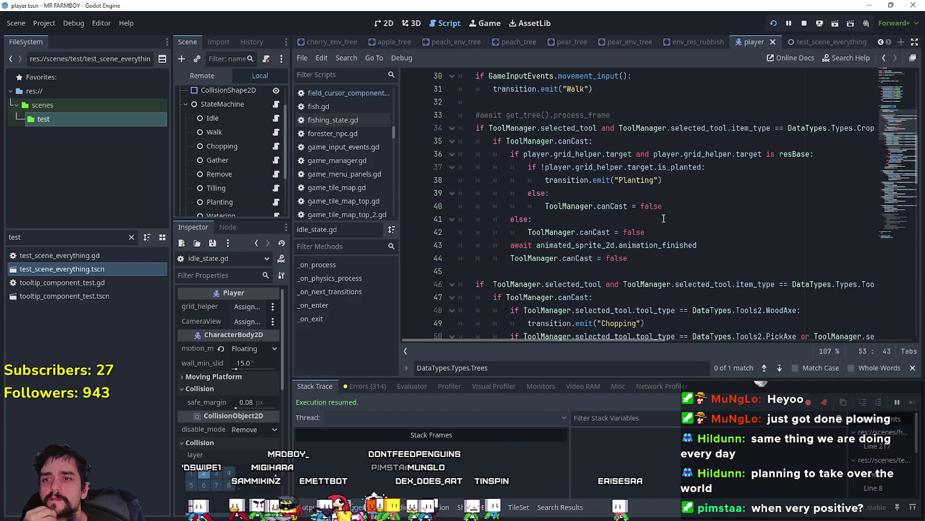
click(677, 193)
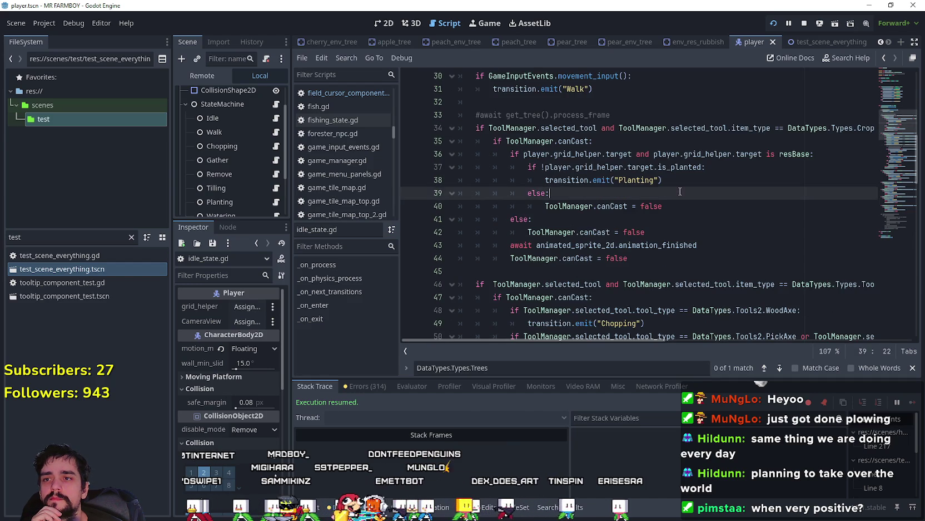
scroll(678, 193, up, 1)
click(507, 220)
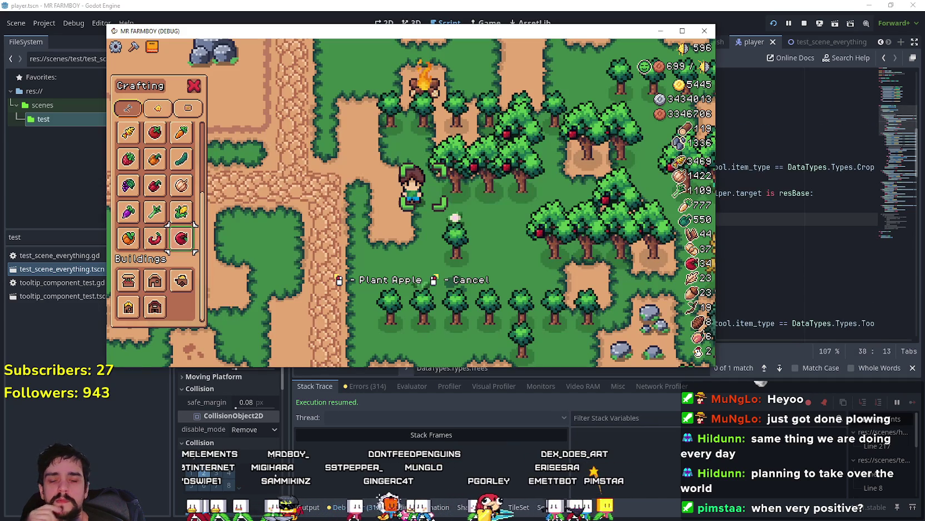
- Walk the farmer down and try planting, pausing at the breakpoint
key(s)
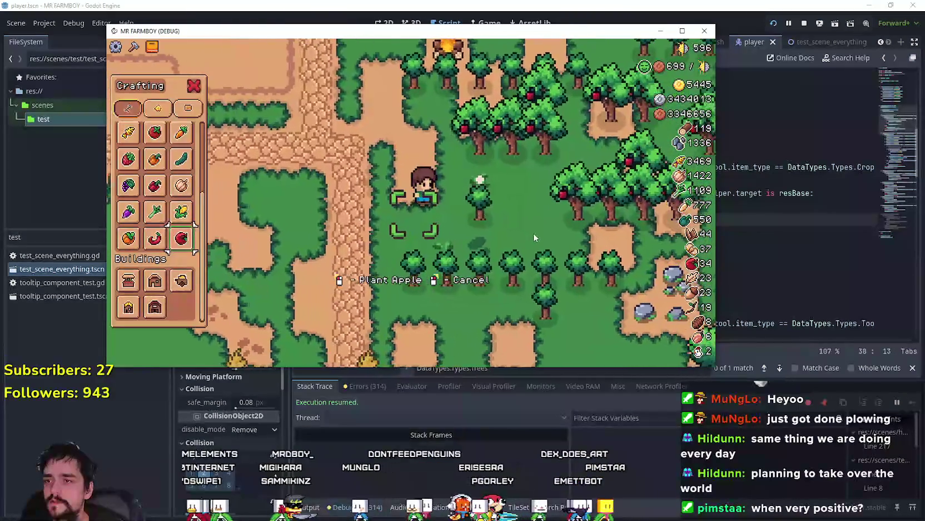
click(439, 217)
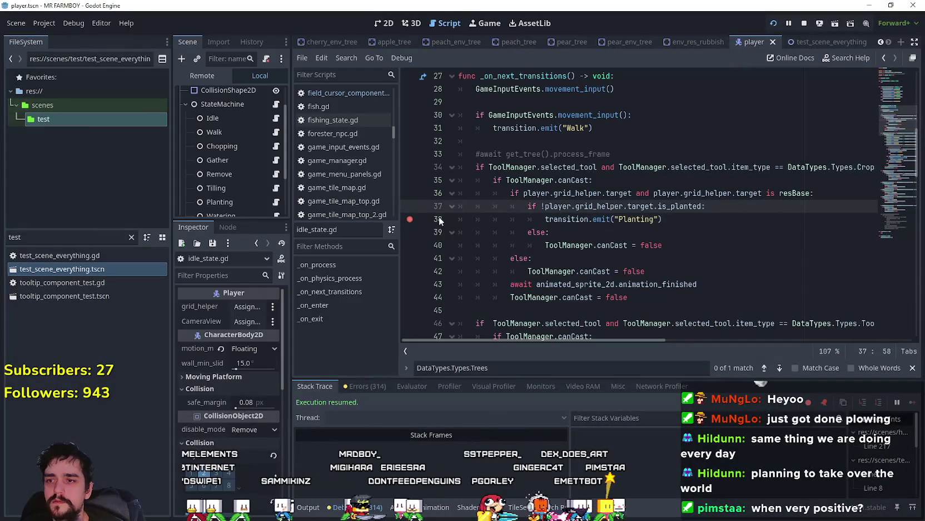
scroll(582, 251, down, 3)
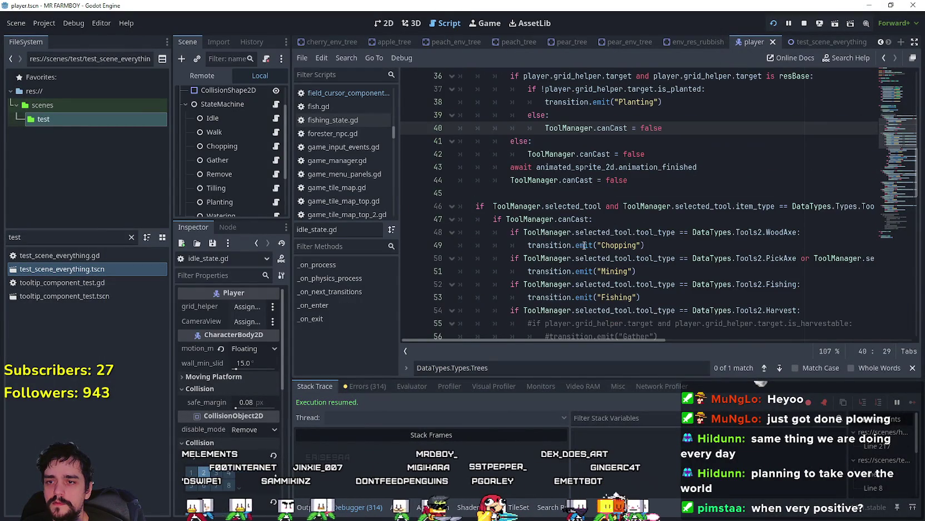
drag(565, 339, 718, 355)
scroll(728, 321, down, 2)
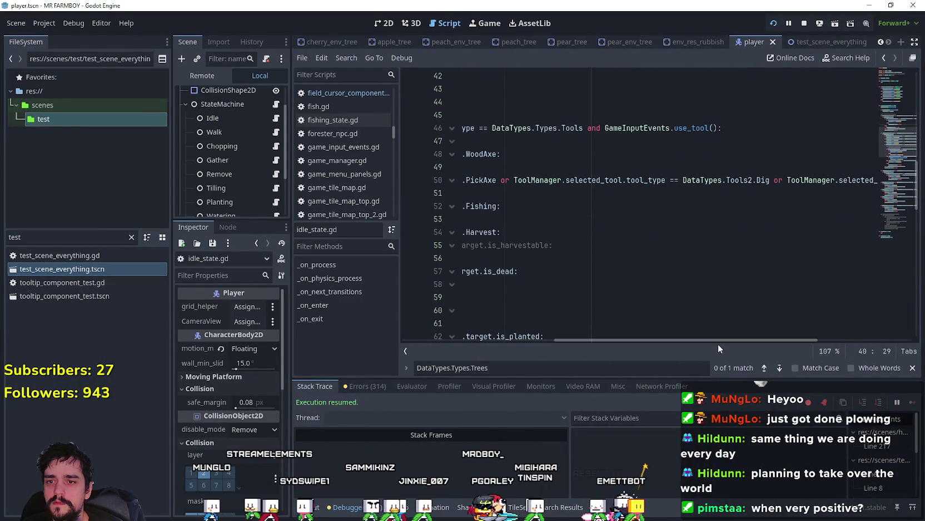
mouse_move(786, 340)
mouse_down()
mouse_move(826, 342)
mouse_move(650, 334)
mouse_move(890, 312)
mouse_move(519, 293)
mouse_up()
scroll(520, 298, down, 6)
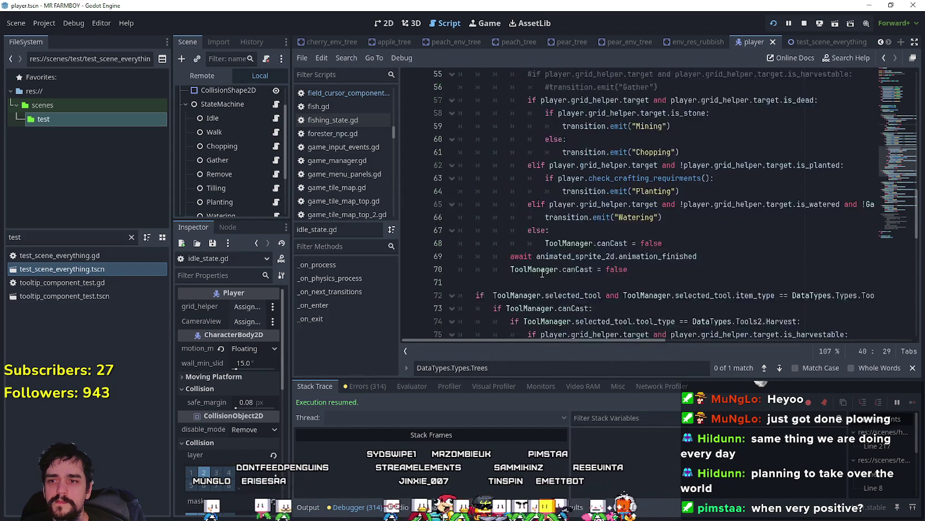
scroll(566, 232, up, 1)
- Breakpoint the line 64 Planting transition and plant the apple tree to trigger it
double_click(642, 155)
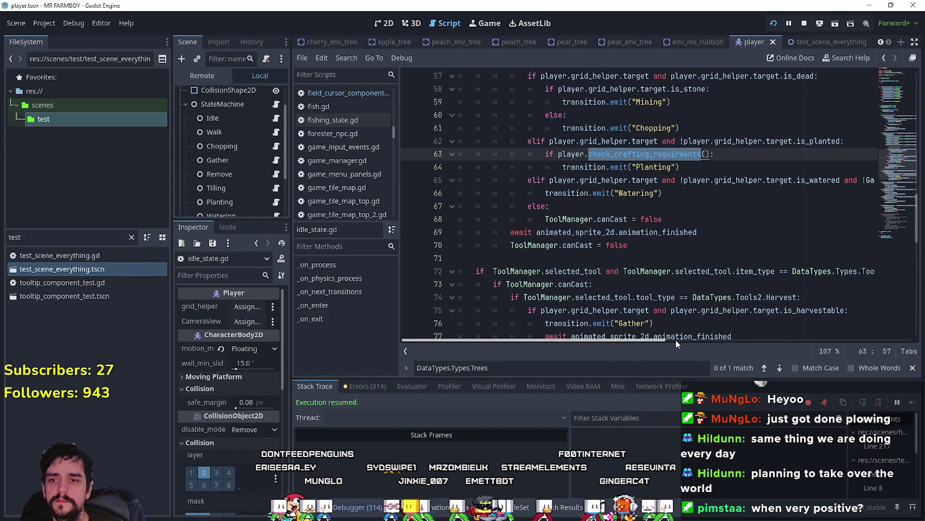
scroll(635, 300, down, 1)
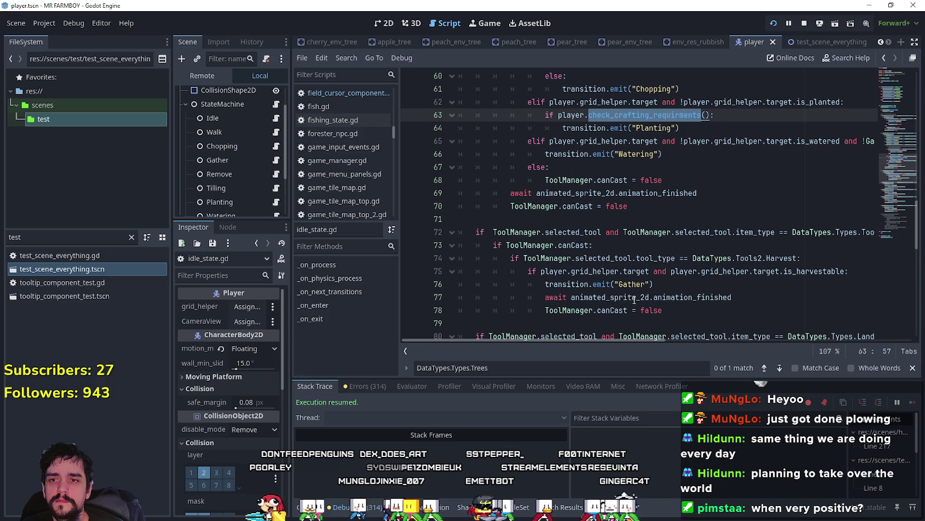
click(624, 140)
click(432, 128)
key(alt+Tab)
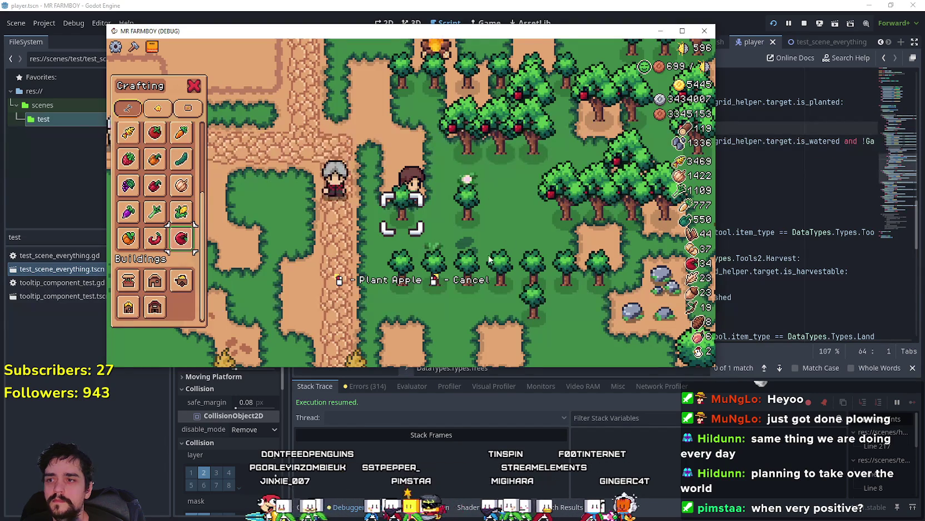
click(499, 240)
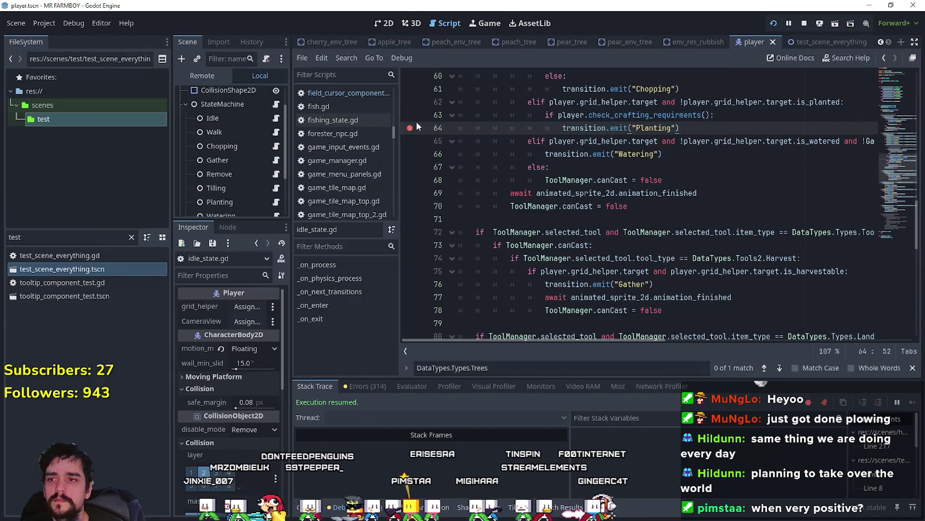
- Look through the Gather and Trees branches down to line 100 in idle_state.gd
scroll(644, 211, down, 3)
click(635, 180)
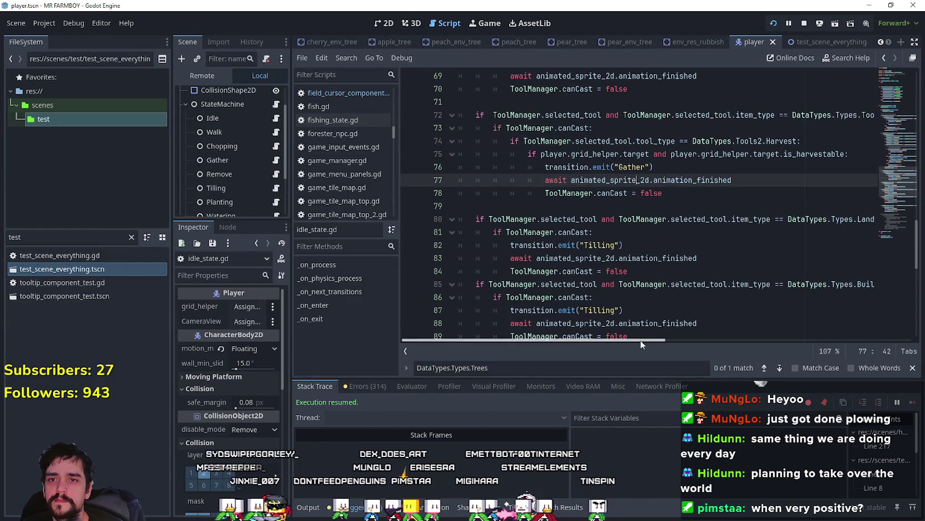
drag(611, 341, 745, 341)
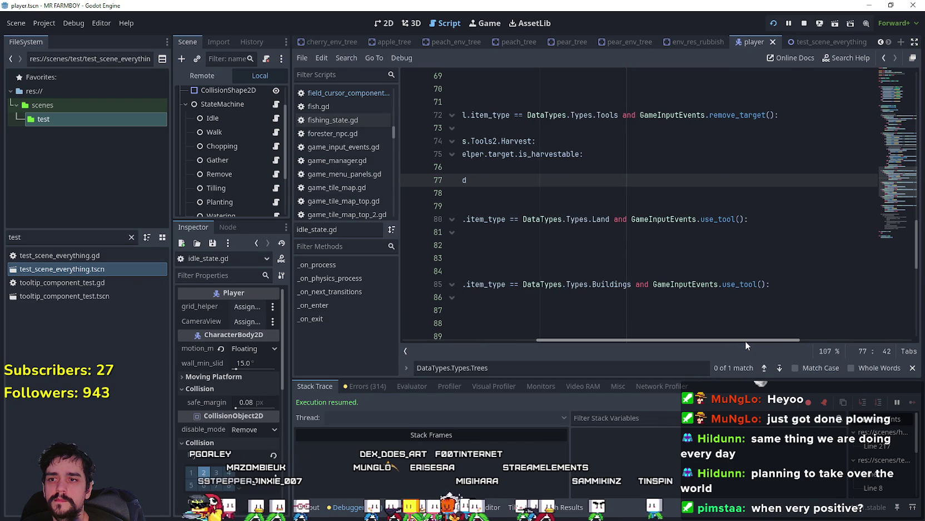
scroll(740, 326, down, 1)
scroll(740, 326, down, 4)
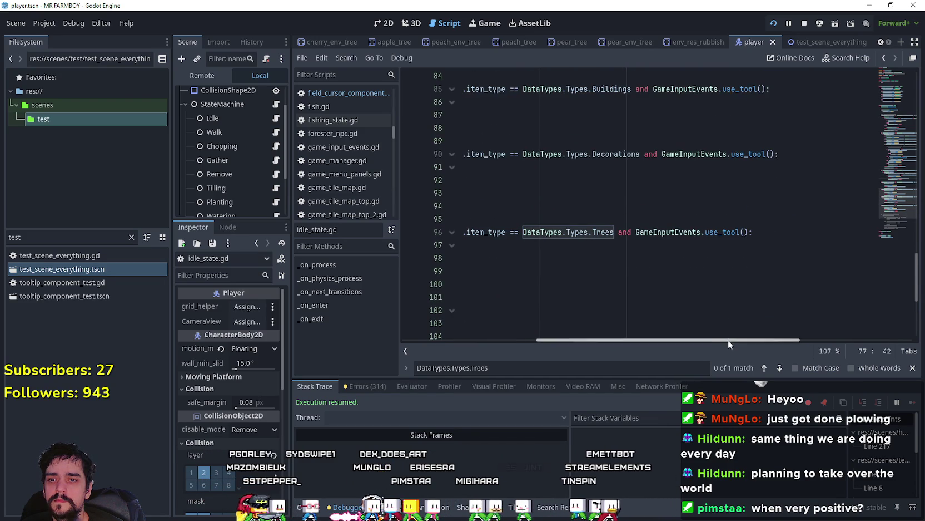
drag(728, 340, 529, 333)
scroll(556, 267, down, 1)
click(584, 257)
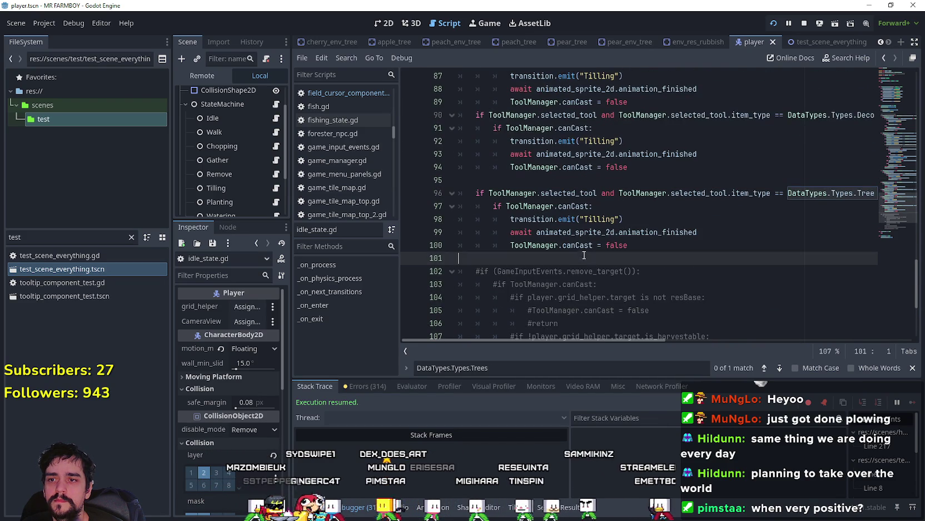
click(671, 246)
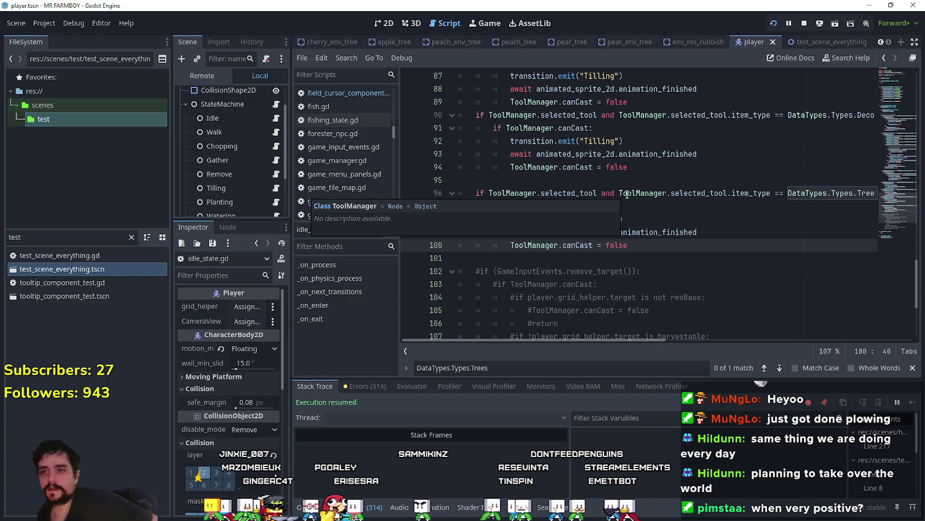
- Revisit the line 64 Planting transition and its check_crafting_requirments call on line 63
scroll(615, 161, up, 6)
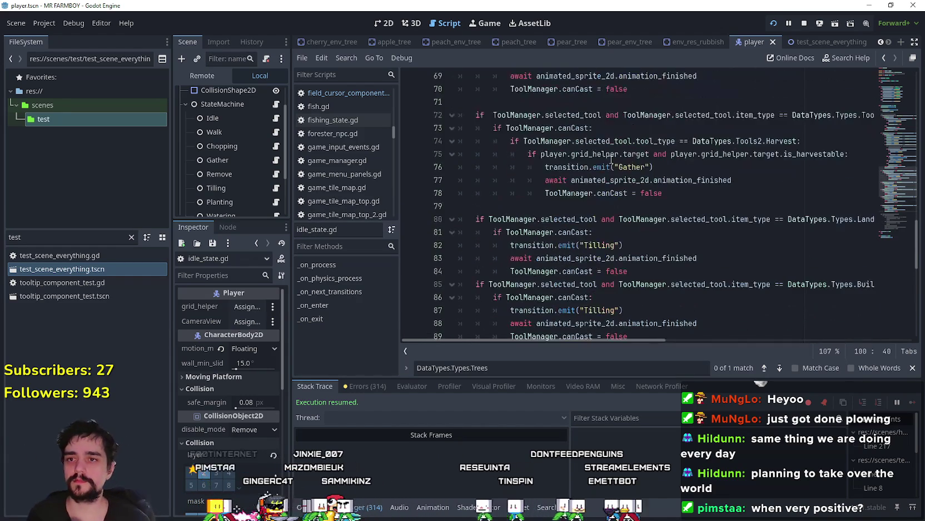
mouse_move(611, 169)
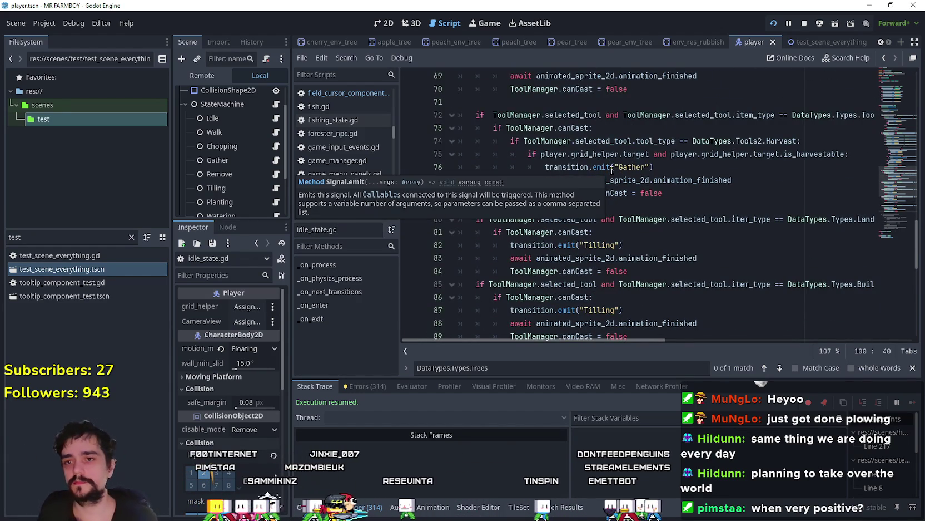
scroll(612, 169, up, 5)
click(629, 206)
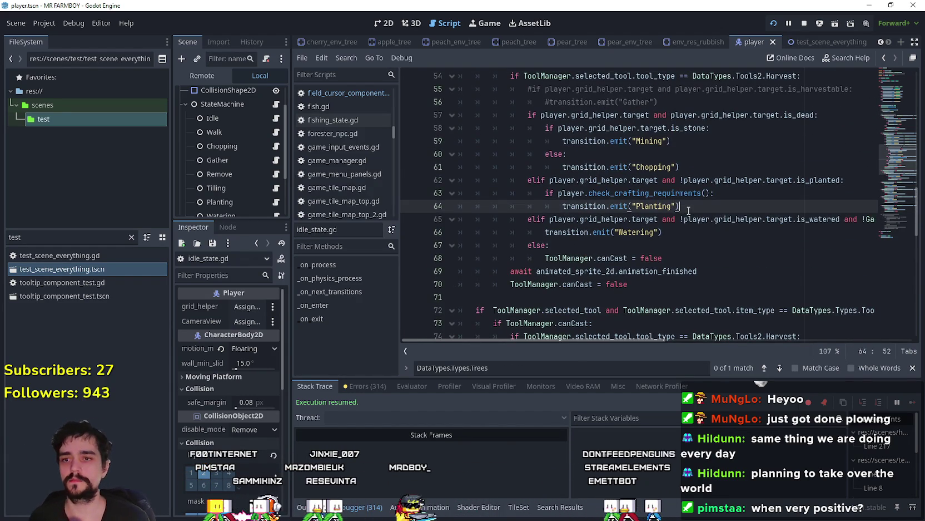
scroll(661, 196, up, 2)
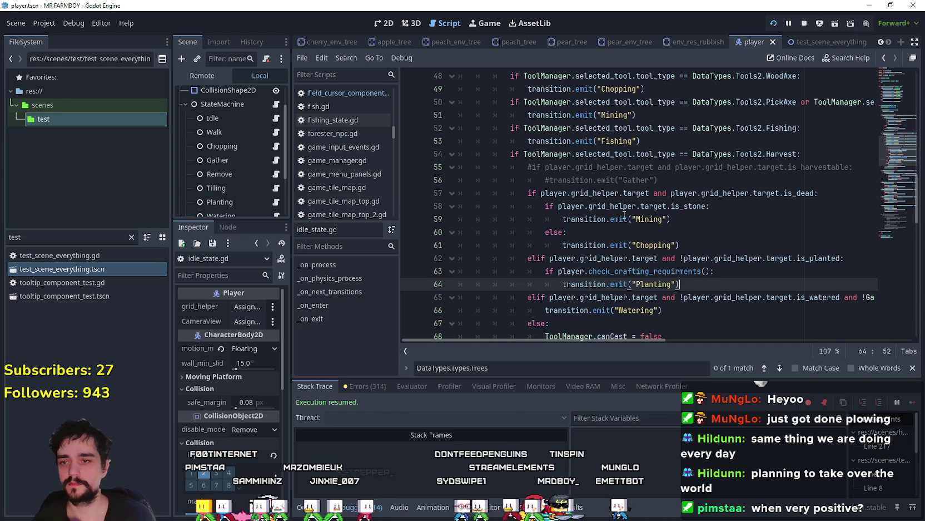
double_click(663, 272)
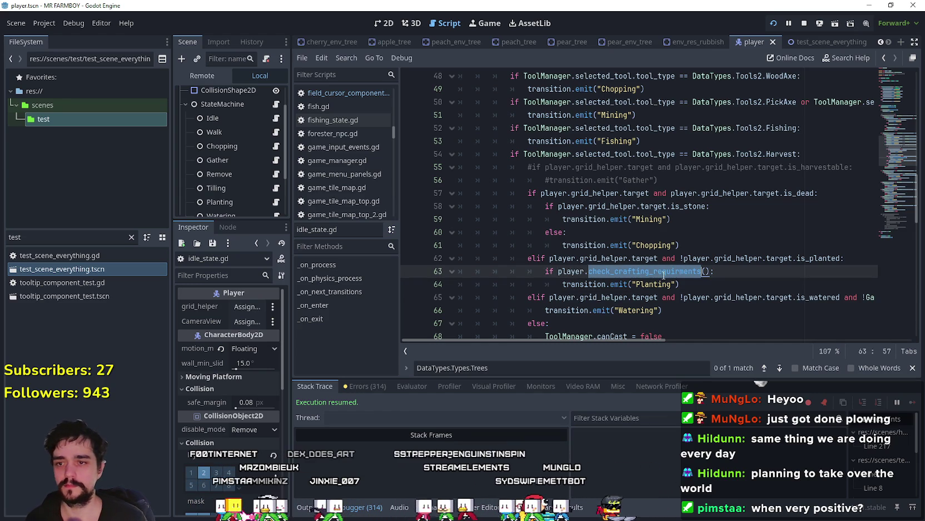
click(695, 285)
scroll(718, 234, down, 3)
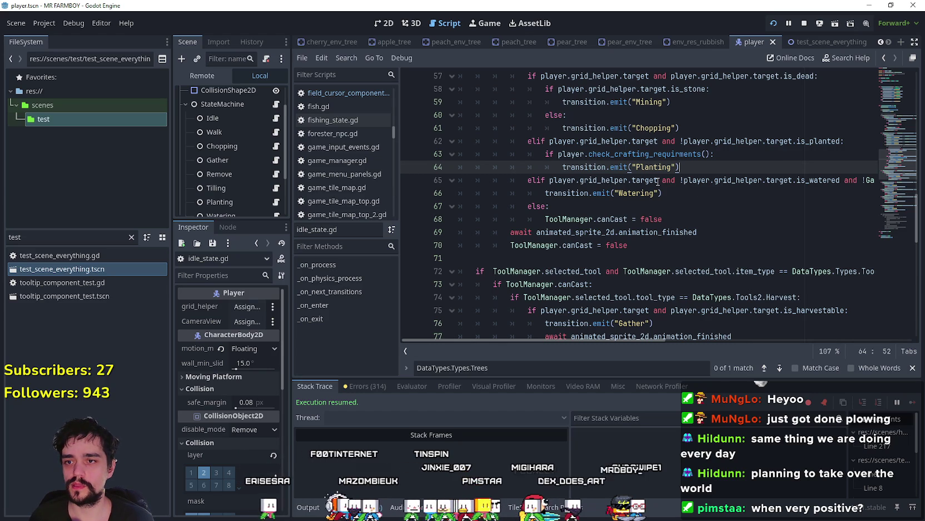
scroll(532, 189, up, 9)
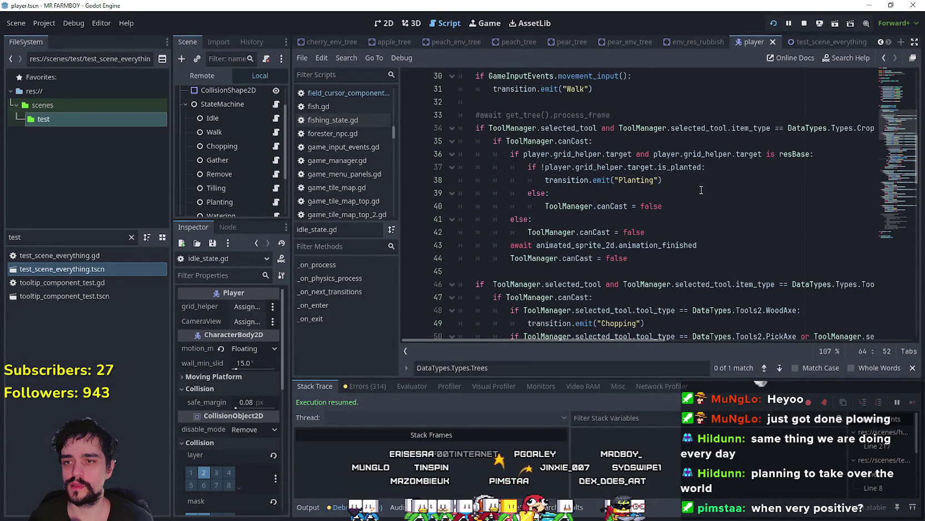
- Select the is_planted condition on line 37, then the crop planting block, lines 35–44
click(693, 167)
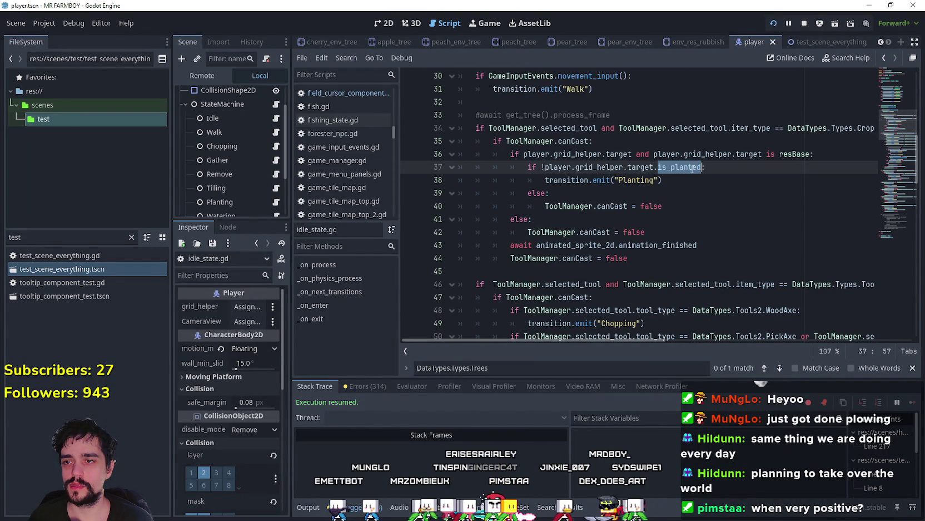
drag(692, 169, 545, 168)
drag(707, 167, 520, 166)
scroll(534, 203, down, 20)
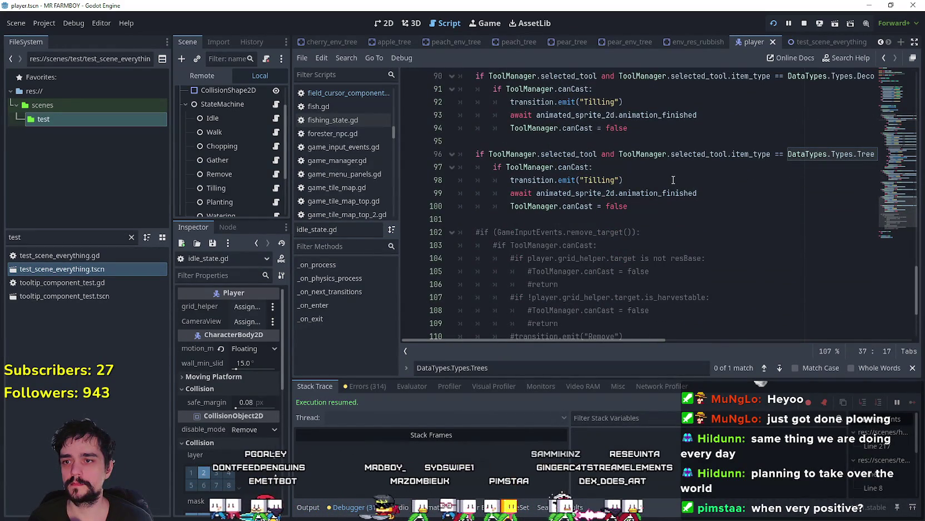
scroll(667, 183, up, 18)
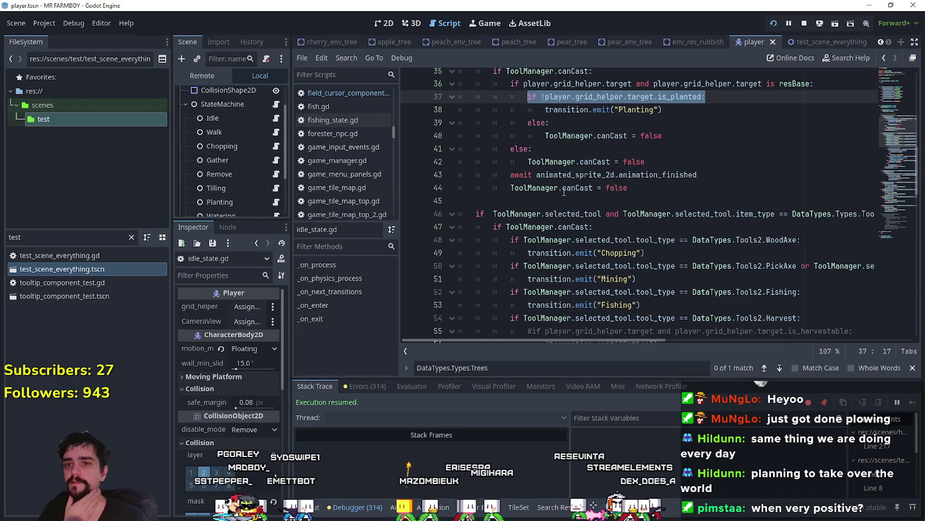
scroll(550, 148, up, 1)
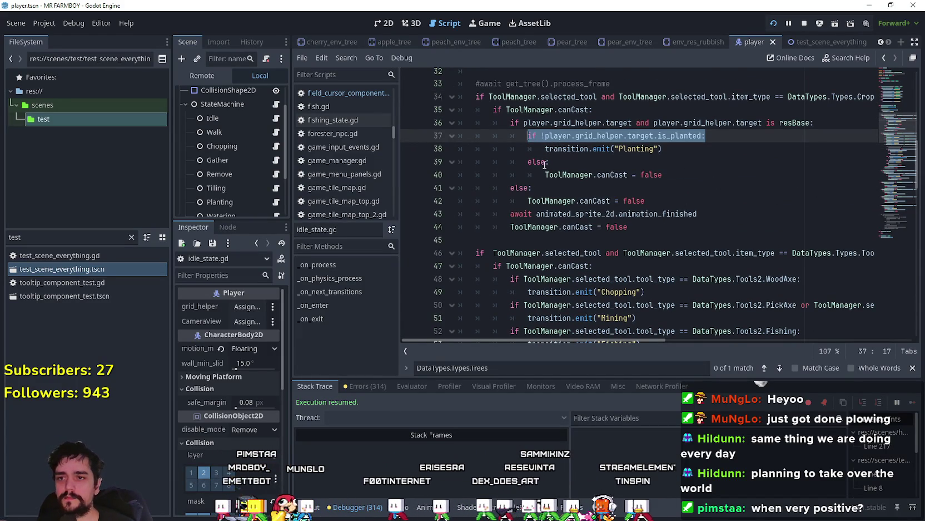
click(548, 161)
scroll(625, 232, up, 1)
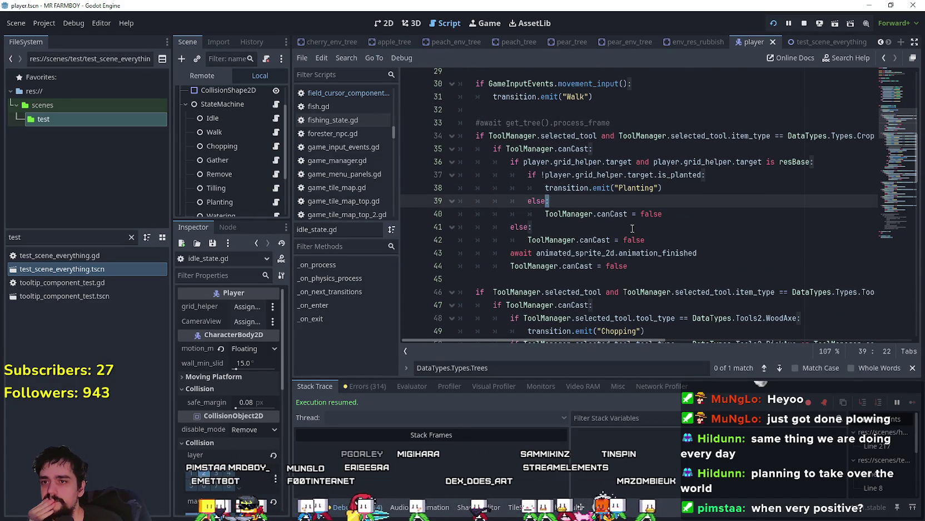
mouse_move(634, 337)
mouse_down()
mouse_move(728, 349)
mouse_move(559, 332)
mouse_up()
mouse_move(628, 266)
mouse_down()
mouse_move(462, 205)
mouse_move(455, 146)
mouse_up()
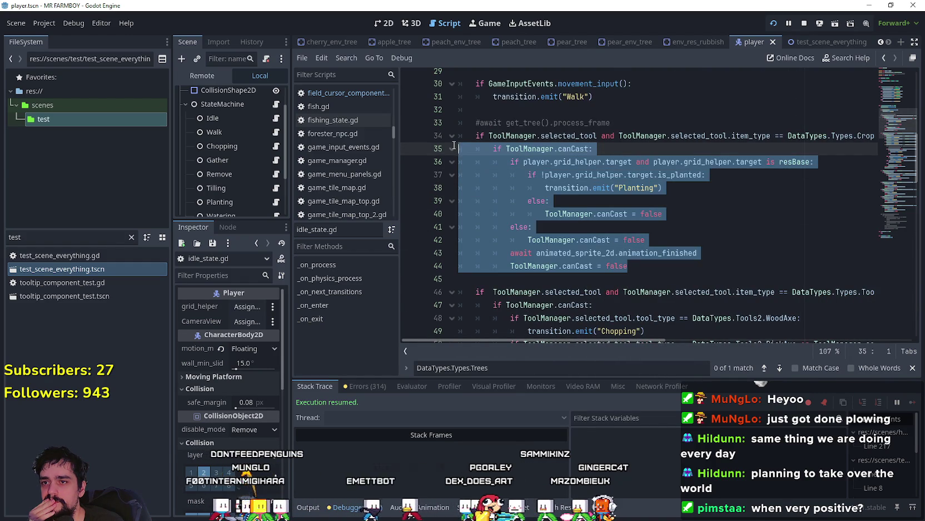
- Add the crop planting checks on new lines after line 100 in the Trees branch
scroll(487, 155, down, 15)
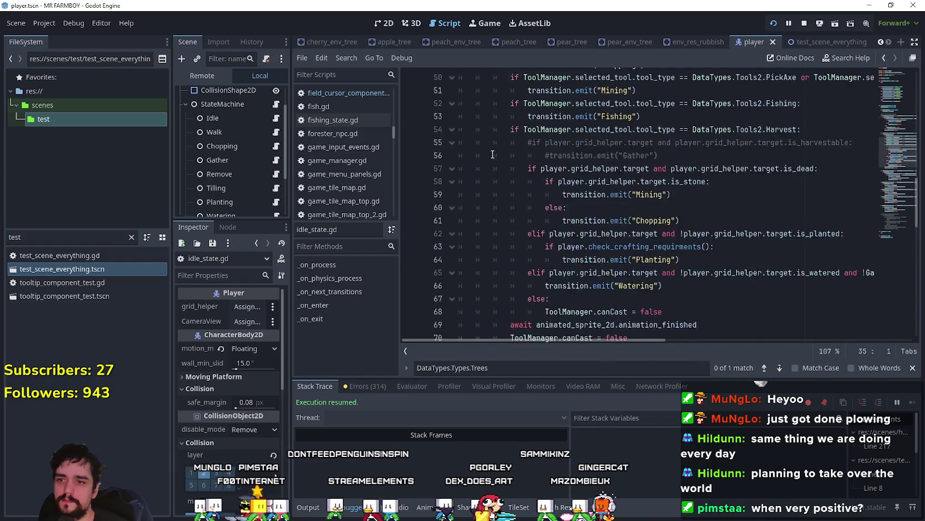
scroll(492, 151, down, 6)
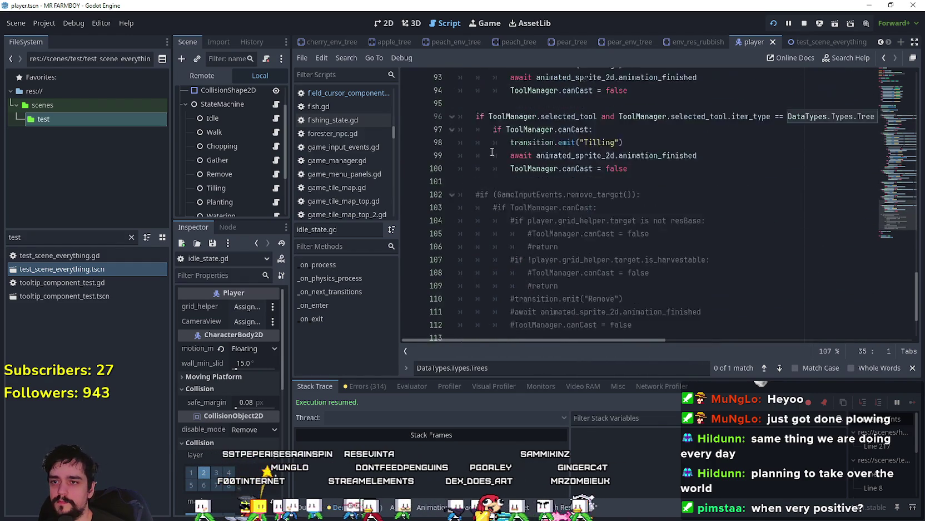
click(657, 207)
click(682, 191)
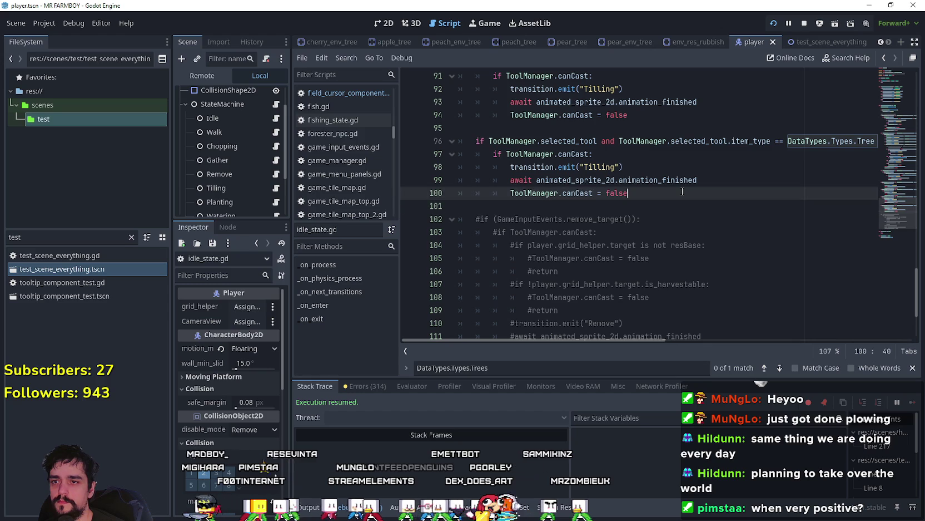
key(Return)
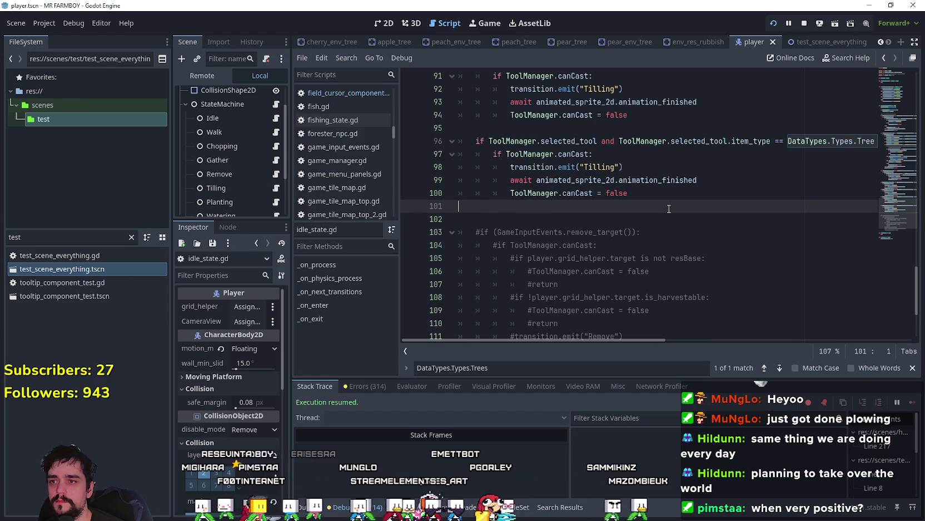
key(ctrl+z)
click(651, 189)
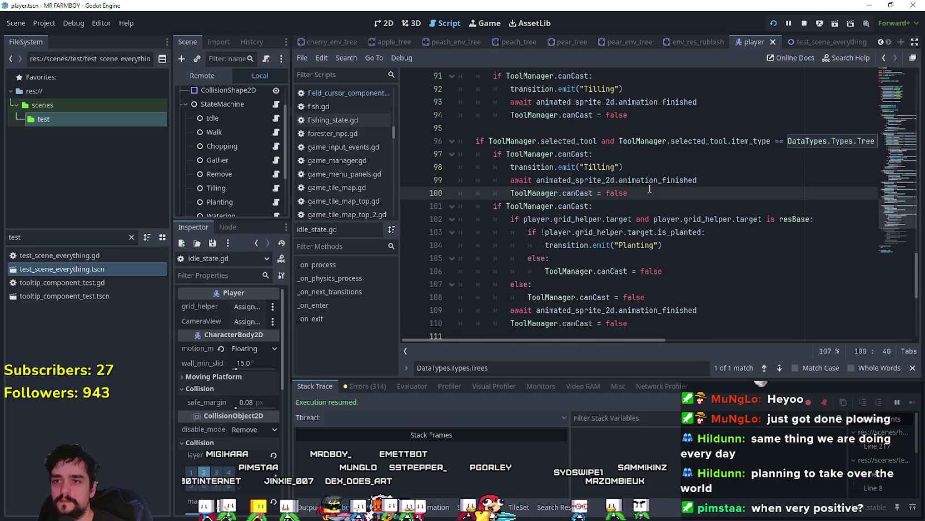
key(Return)
scroll(649, 189, down, 1)
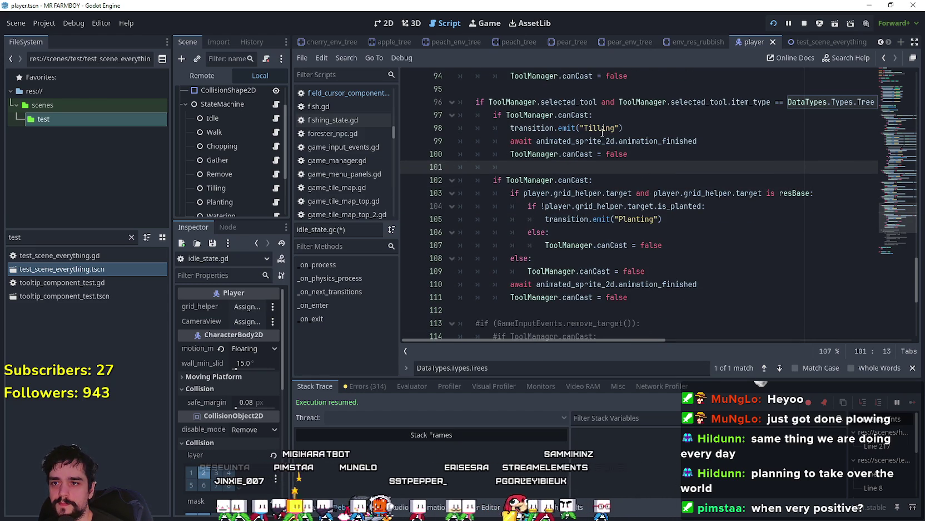
- Comment out the old Tilling lines 97–100 with Ctrl+K and save idle_state.gd
mouse_move(639, 156)
mouse_down()
mouse_move(534, 143)
mouse_move(447, 110)
mouse_up()
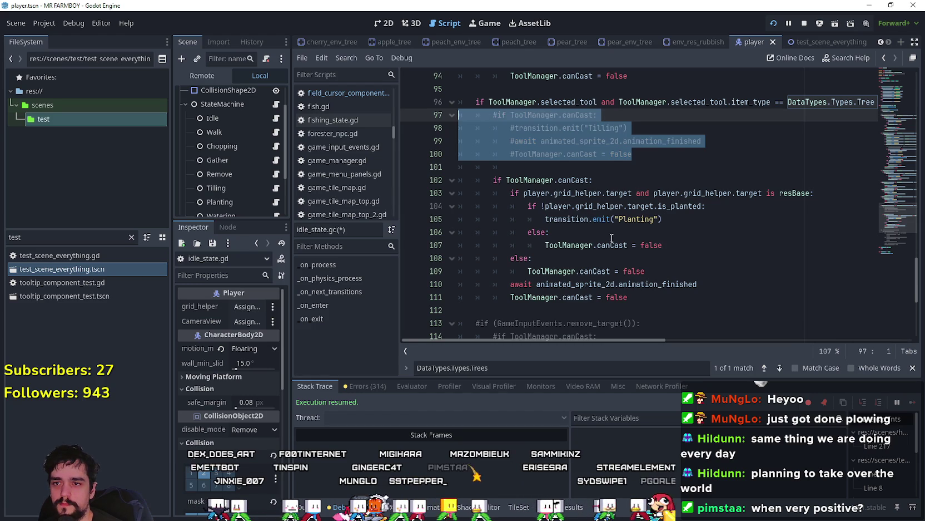
key(ctrl+k)
click(695, 231)
scroll(773, 278, down, 1)
click(748, 277)
scroll(734, 267, down, 1)
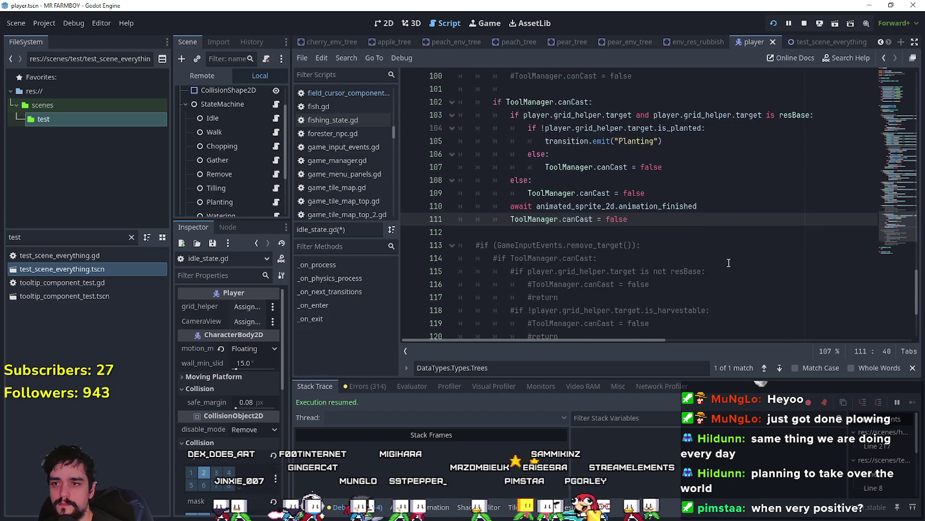
scroll(727, 260, up, 3)
scroll(727, 260, down, 2)
mouse_move(629, 258)
mouse_down()
mouse_move(533, 219)
mouse_move(460, 143)
mouse_up()
key(ctrl+c)
key(ctrl+z)
key(ctrl+s)
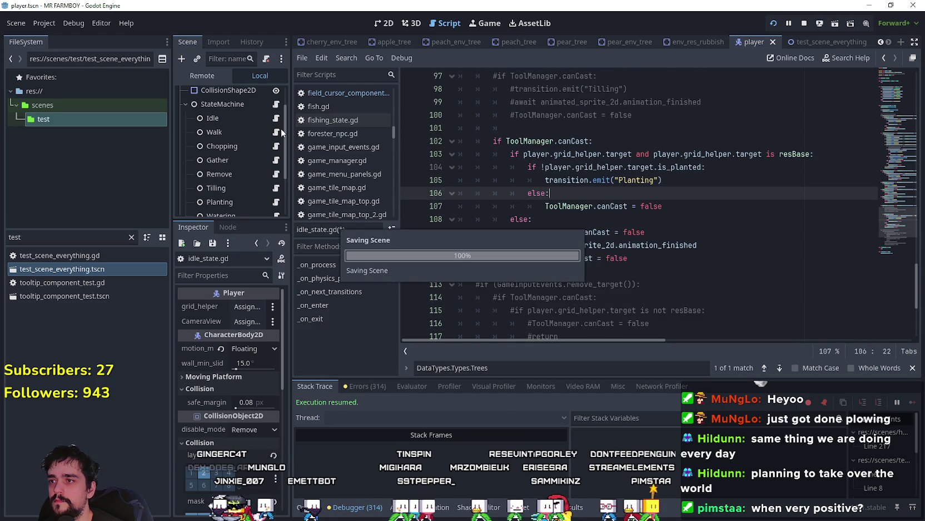
- Open walk_state.gd and comment out the Trees branch Tilling lines 128–129
click(276, 133)
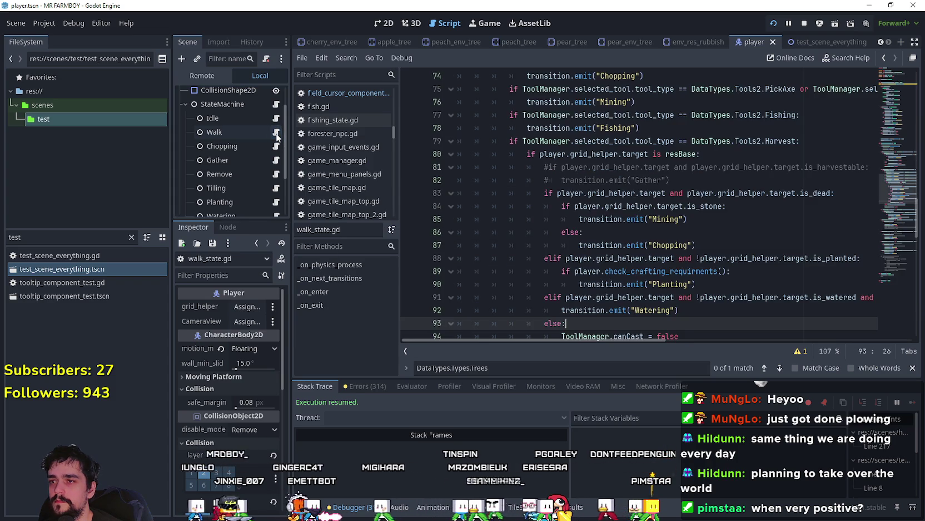
scroll(551, 194, down, 14)
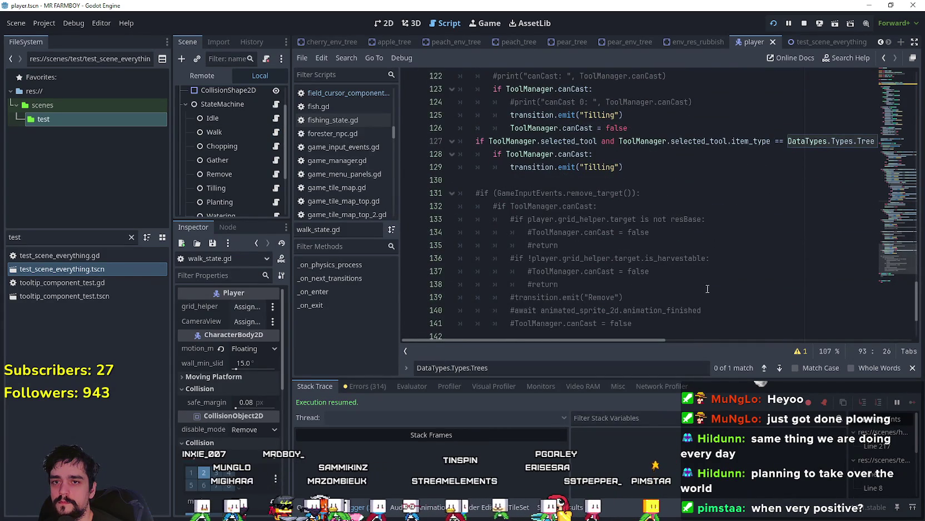
scroll(653, 244, down, 2)
scroll(653, 244, up, 2)
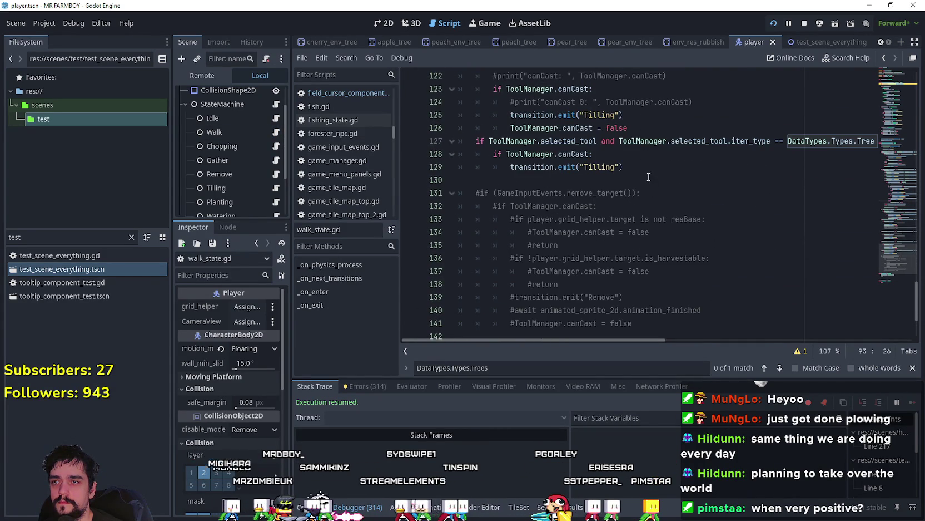
drag(624, 166, 528, 154)
drag(452, 151, 435, 152)
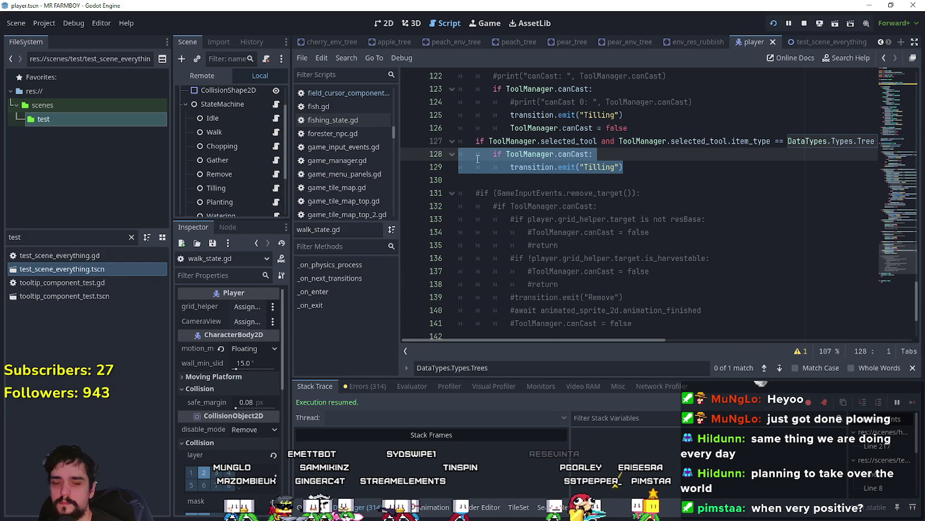
key(ctrl+k)
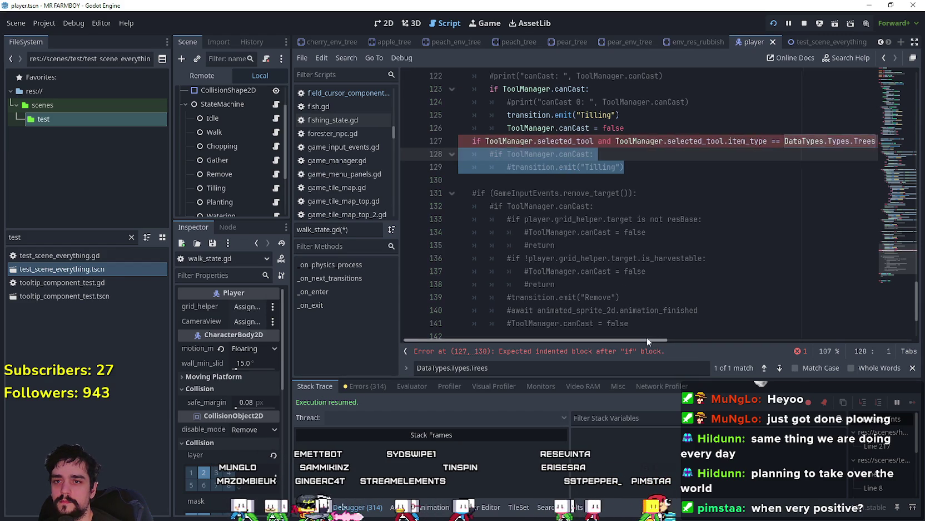
- Paste the planting checks on a new line after line 129 and save walk_state.gd
scroll(648, 337, right, 3)
scroll(528, 322, left, 5)
click(623, 157)
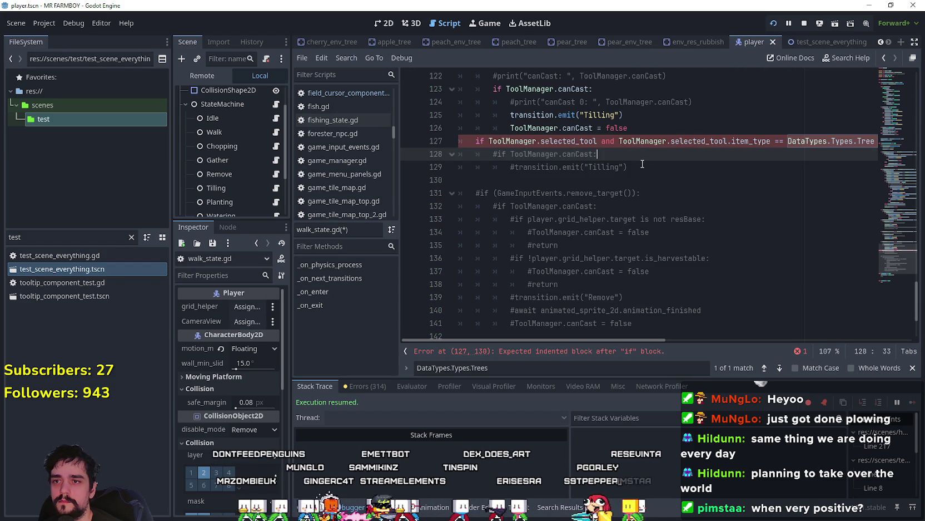
click(625, 167)
key(Return)
key(ctrl+v)
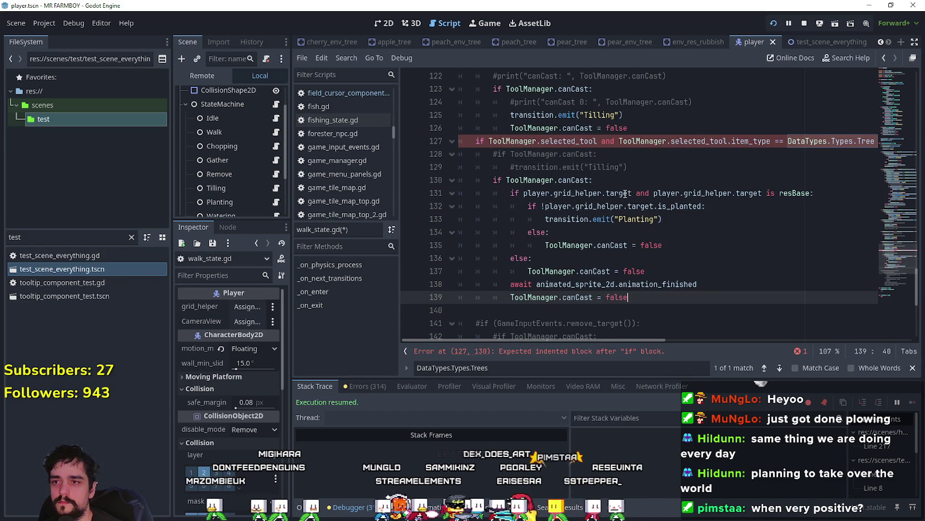
key(ctrl+s)
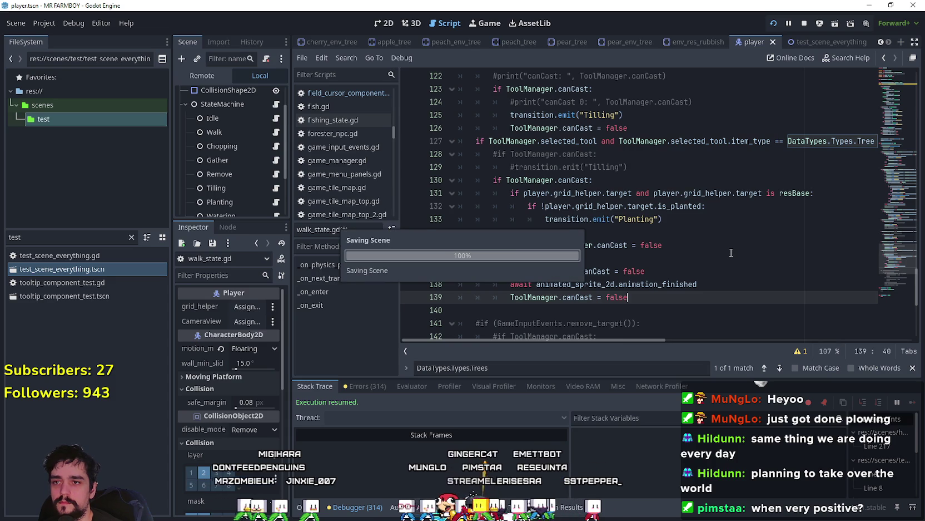
- Switch over to the running game to test tree planting
scroll(689, 211, up, 4)
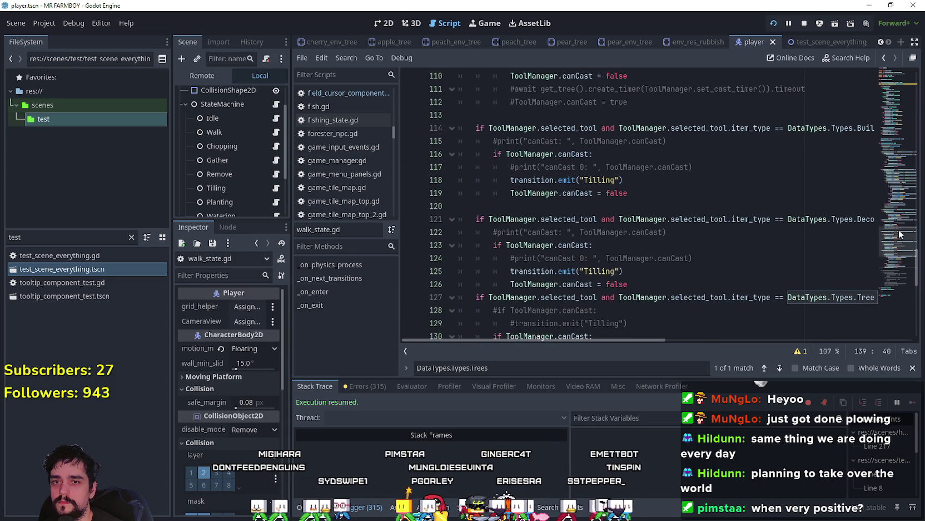
mouse_move(899, 235)
mouse_down()
mouse_move(897, 154)
mouse_move(899, 226)
mouse_up()
scroll(685, 235, down, 6)
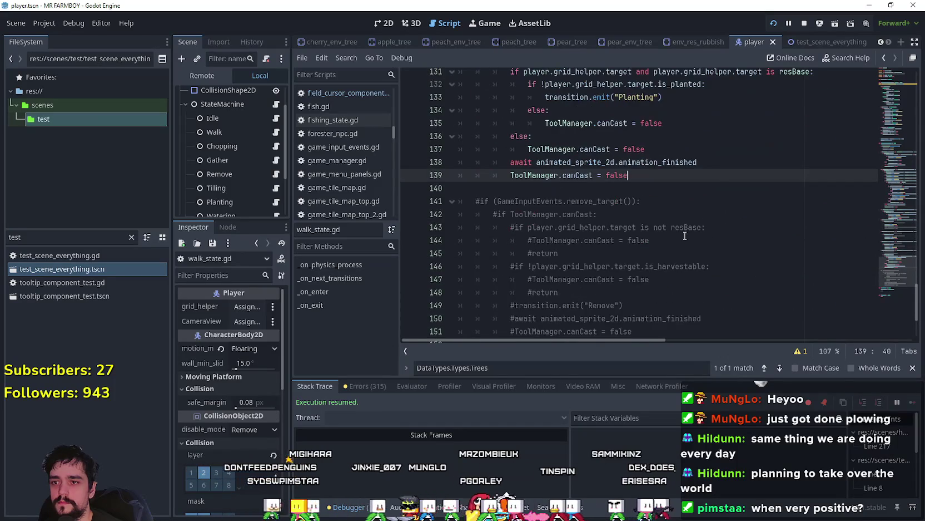
key(alt+Tab)
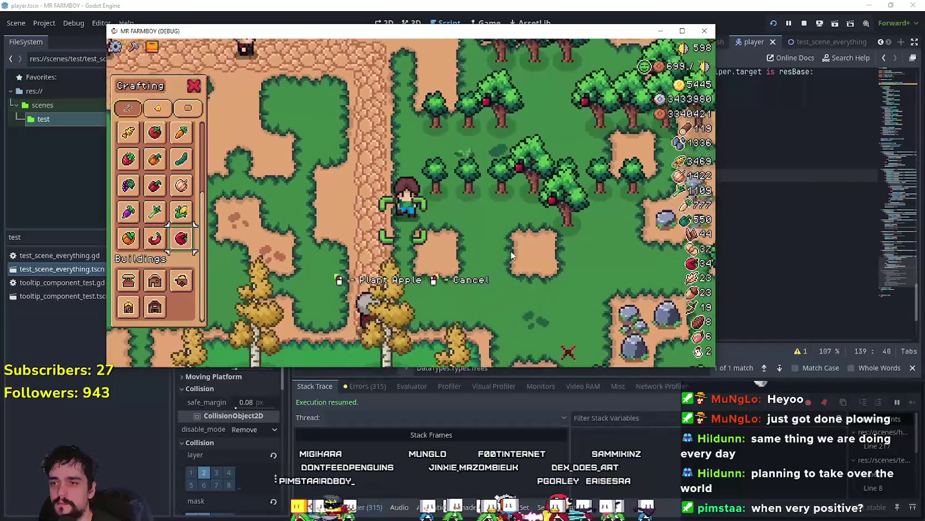
- Walk the farmer south, east and west trying to plant apple trees, then close the game
key(s)
click(526, 228)
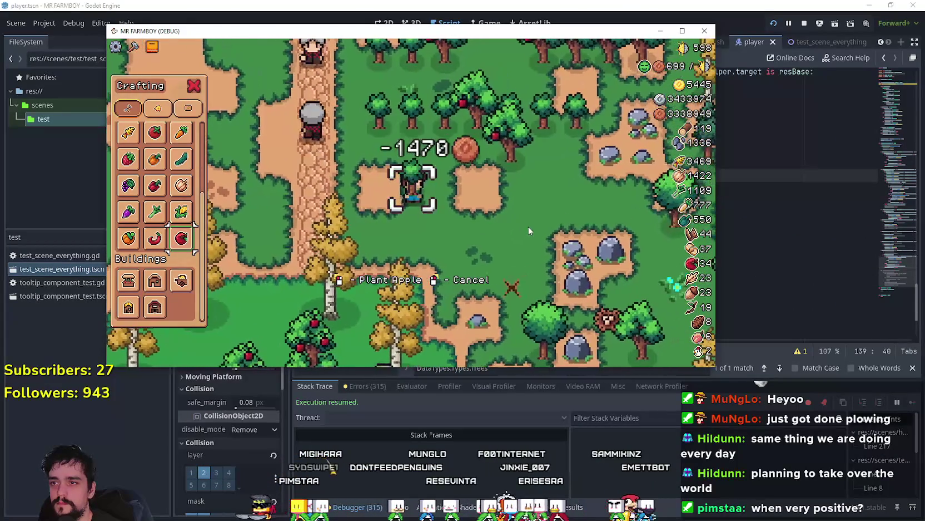
key(d)
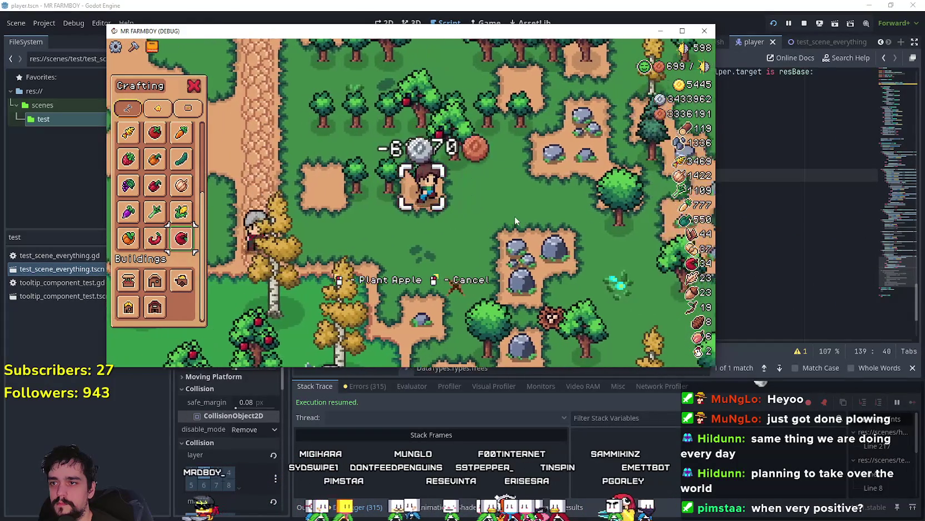
key(s)
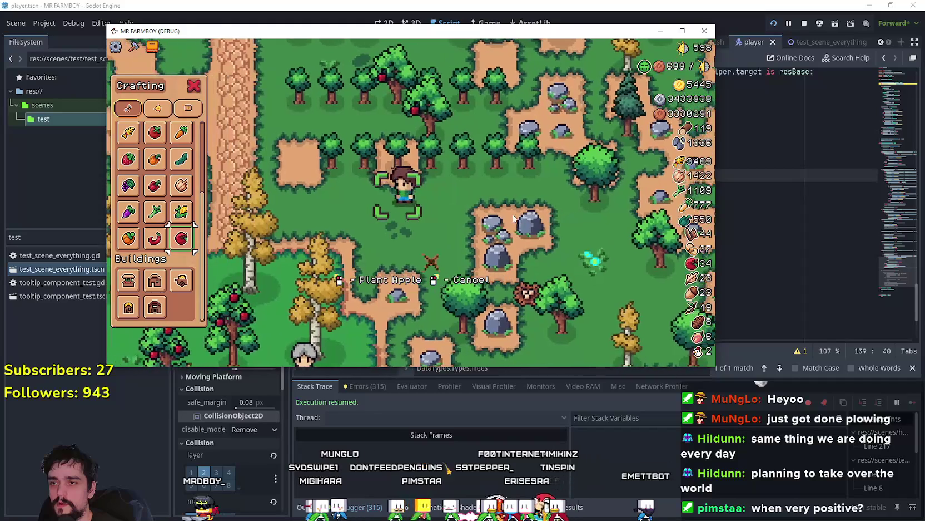
key(d)
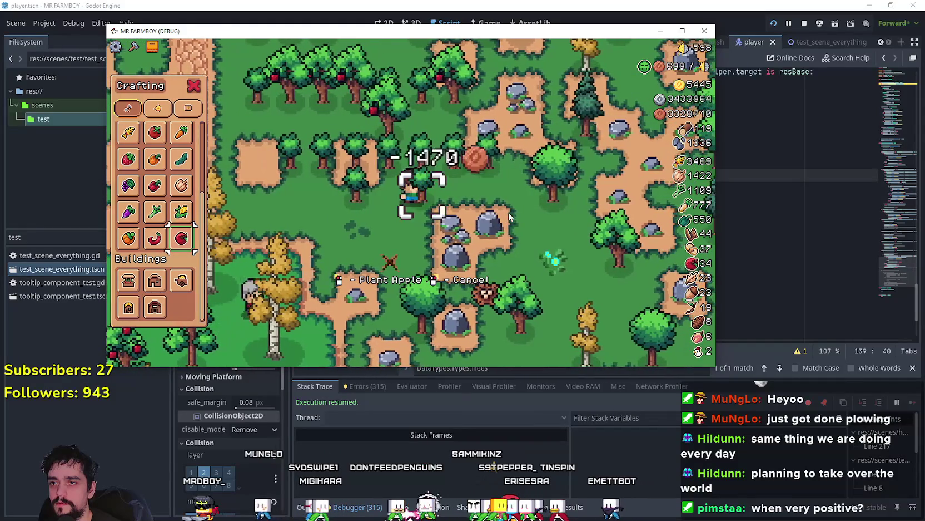
key(a)
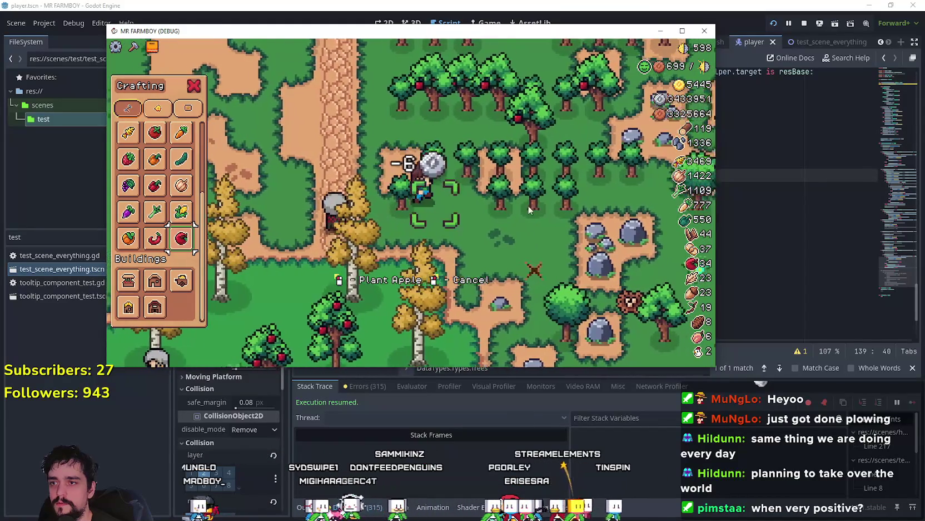
key(F8)
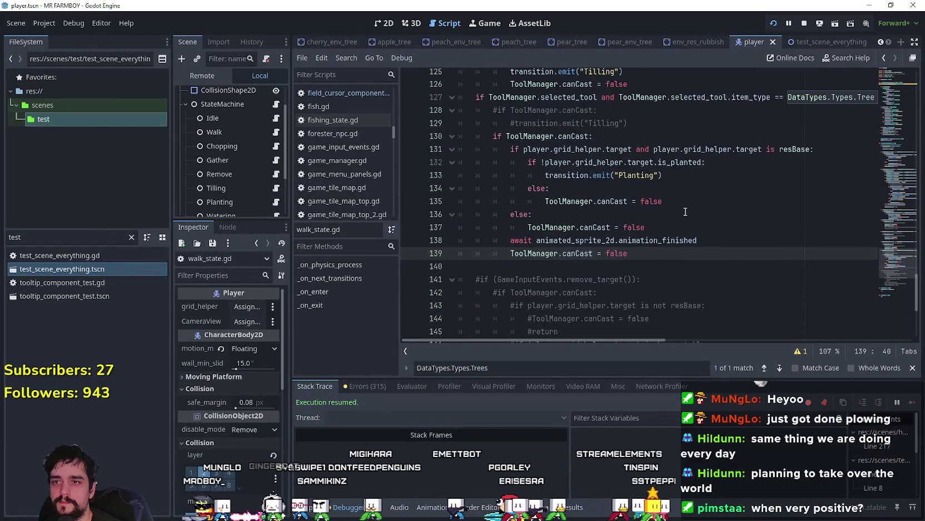
- Open idle_state.gd and review the resBase and grid_helper checks on lines 103–104
scroll(685, 211, up, 1)
click(277, 119)
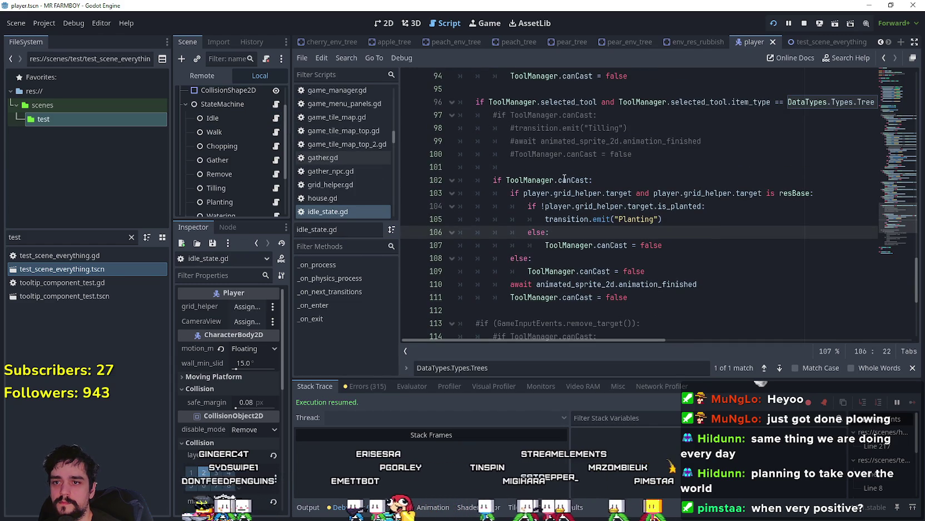
click(788, 194)
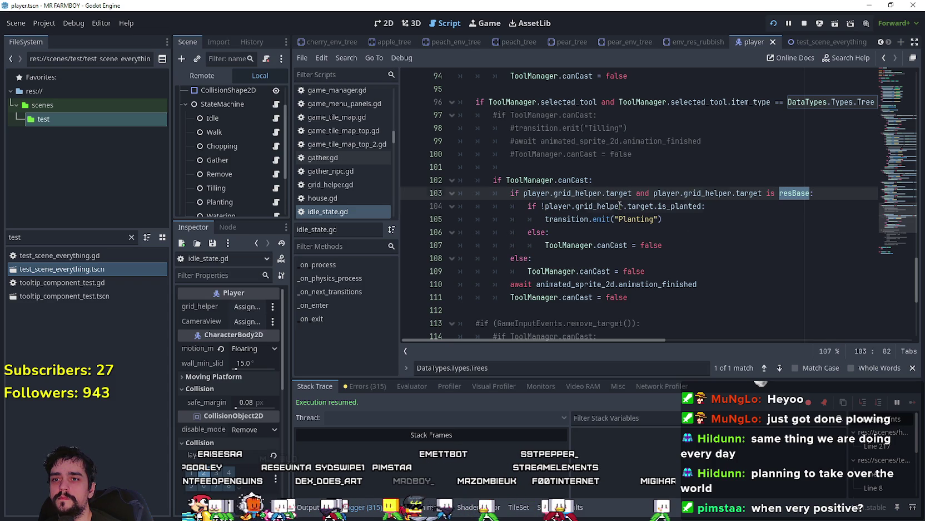
double_click(600, 206)
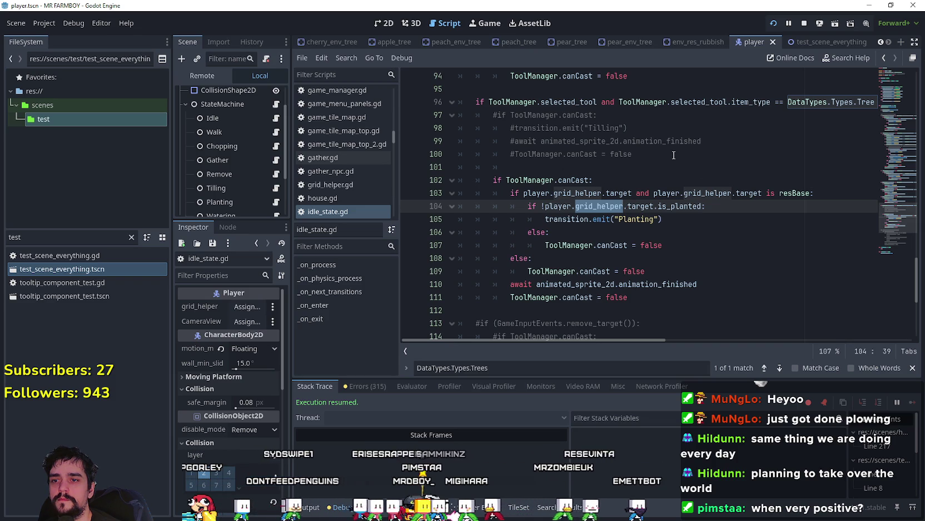
- Comment out tree-planting lines 101–111, uncomment Tilling lines 97–100, and save
mouse_move(641, 297)
mouse_down()
mouse_move(483, 219)
mouse_move(466, 167)
mouse_up()
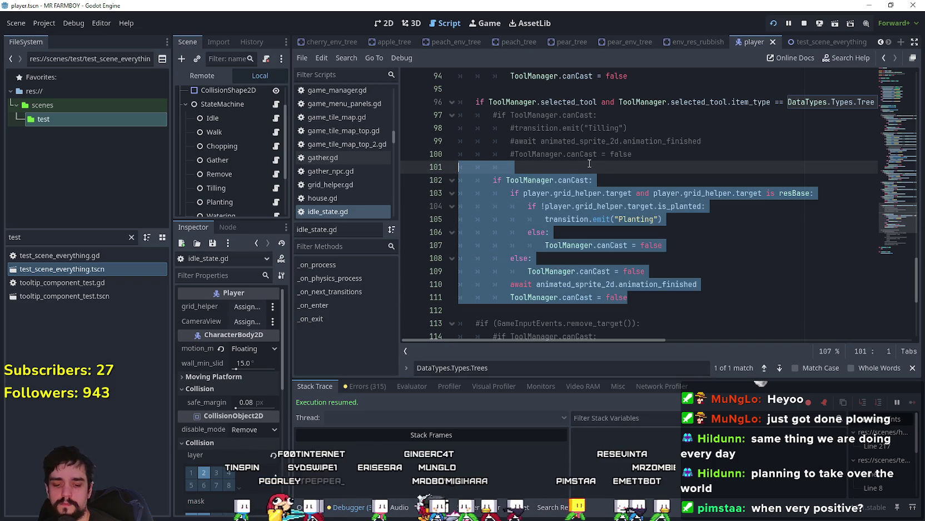
key(ctrl+k)
click(591, 162)
mouse_move(645, 153)
mouse_down()
mouse_move(456, 103)
mouse_move(458, 123)
mouse_up()
key(ctrl+k)
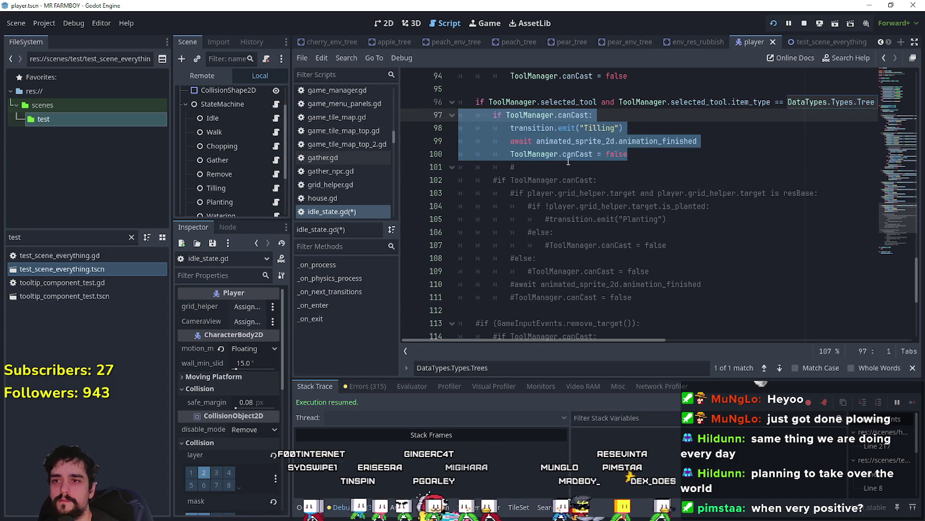
click(674, 159)
key(ctrl+s)
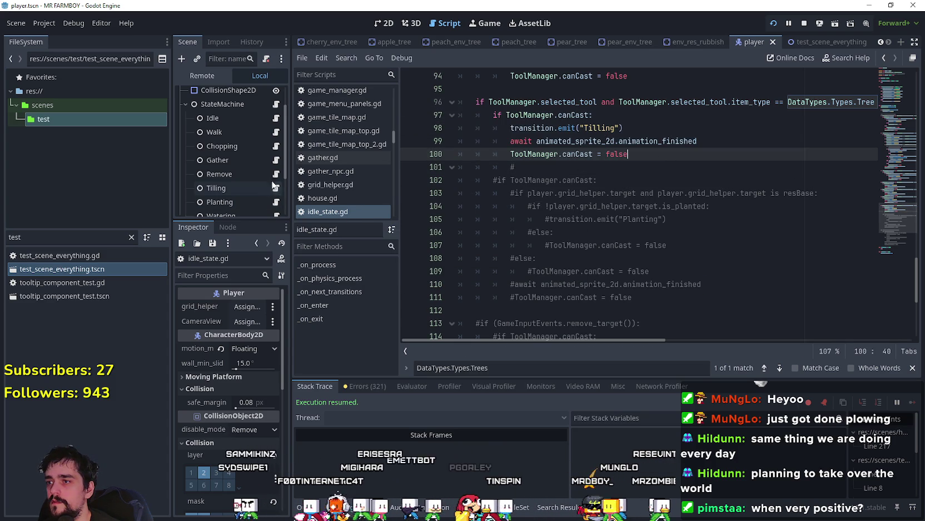
click(276, 132)
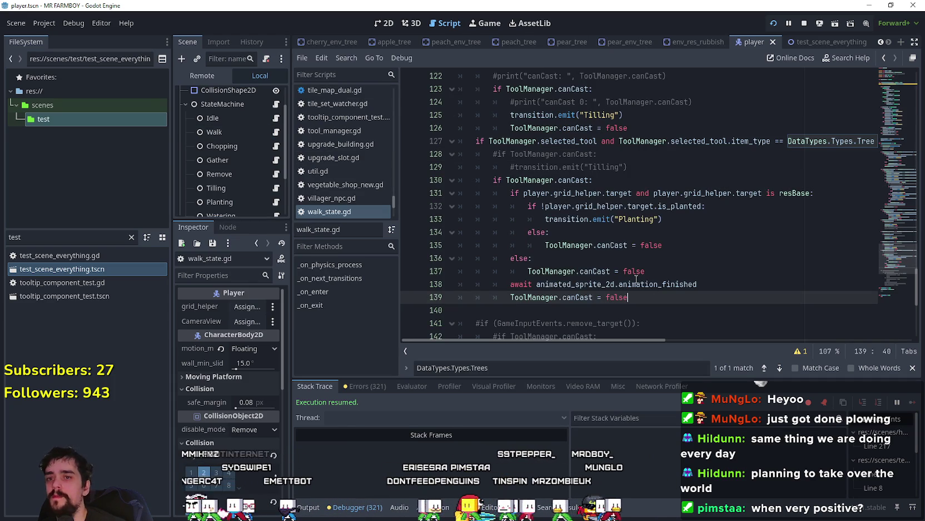
- Delete planting lines 130–139, paste the tilling block over lines 128–129, save, and run the game
shift+click(440, 179)
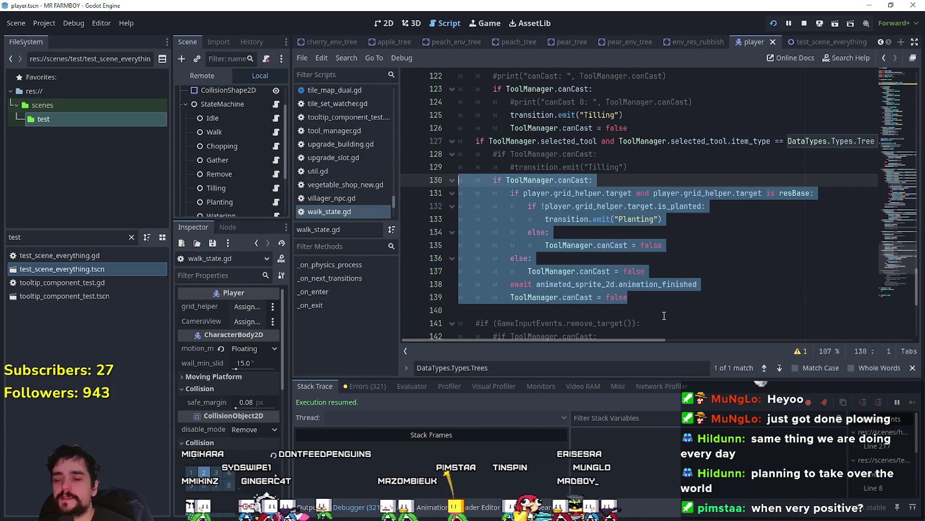
drag(656, 305, 467, 176)
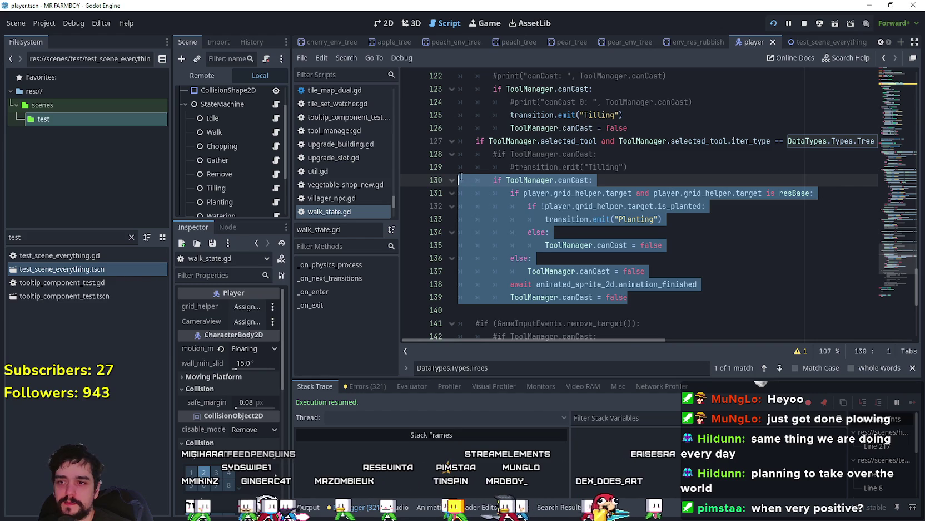
key(BackSpace)
key(shift+Up)
key(shift+Up)
text(if ToolManager.canCast: 			transition.emit("Tilling") 			await animated_sprite_2d.animation_finished 			ToolManager.canCast = false)
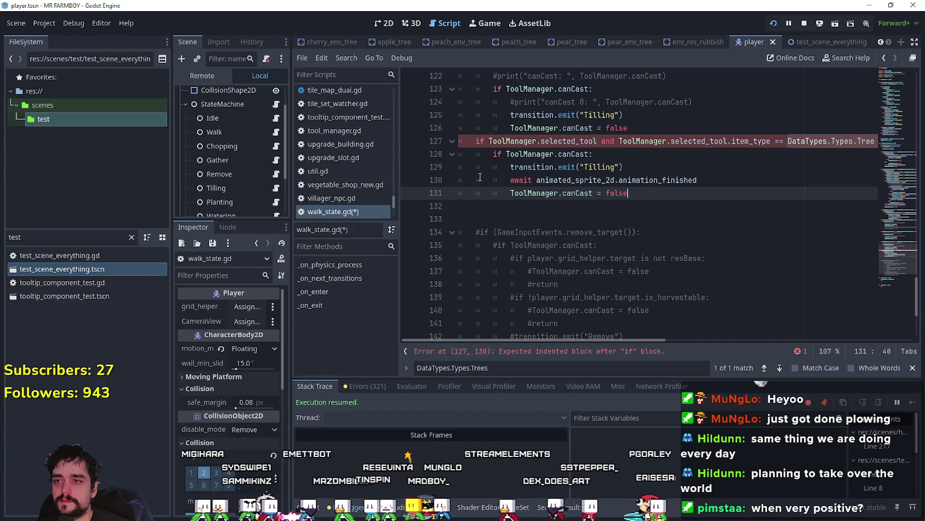
key(ctrl+s)
key(F5)
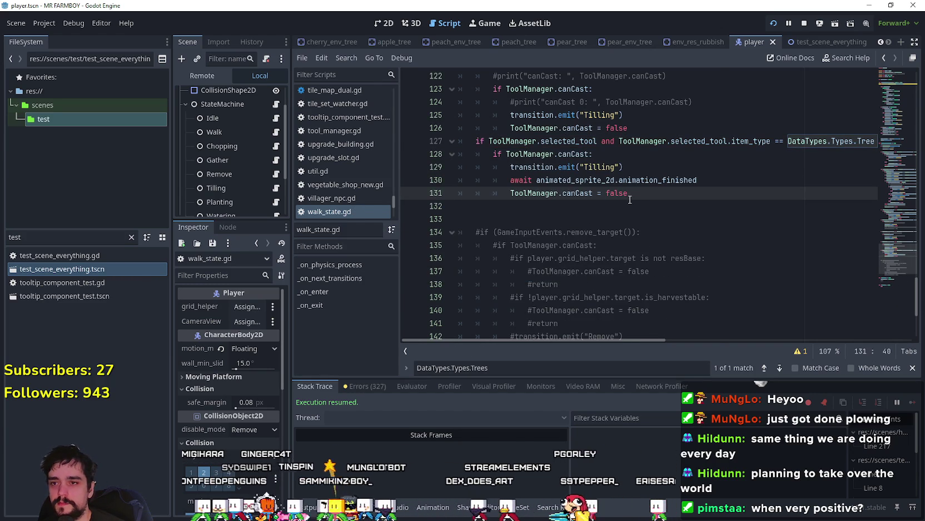
- Walk the farmer around the orchard trees, trying spots for an apple tree
key(w)
key(d)
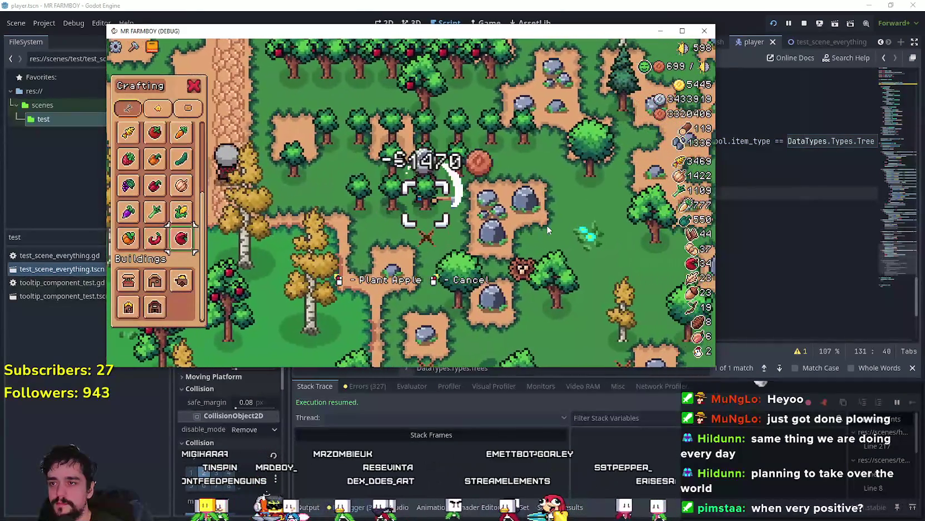
key(a)
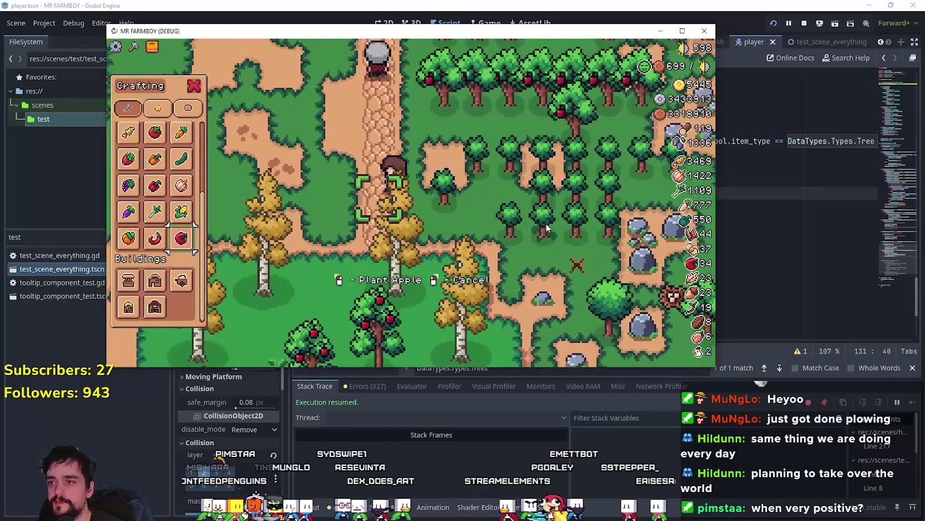
key(a)
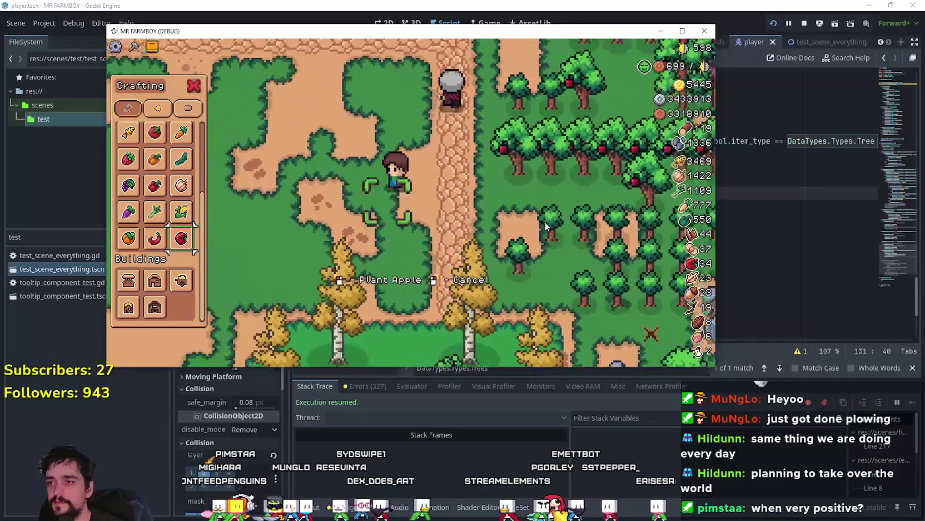
key(w)
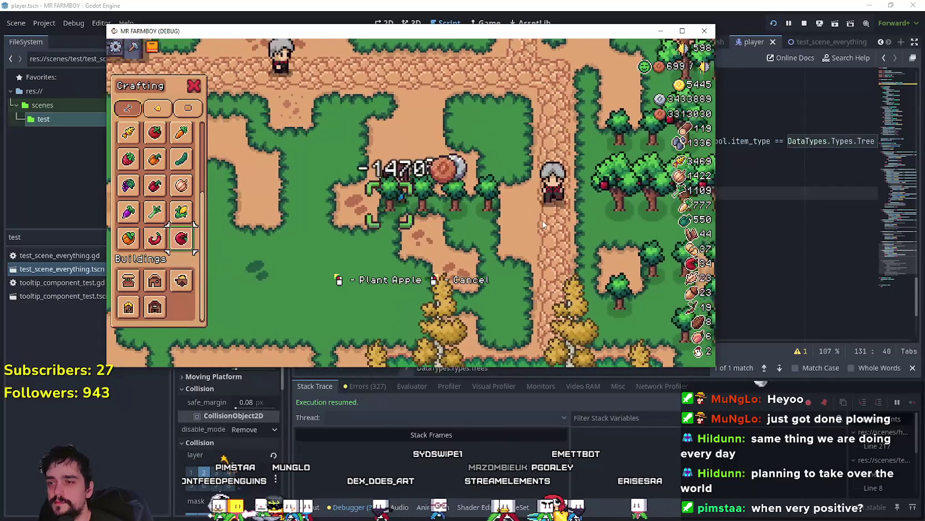
key(a)
key(a)
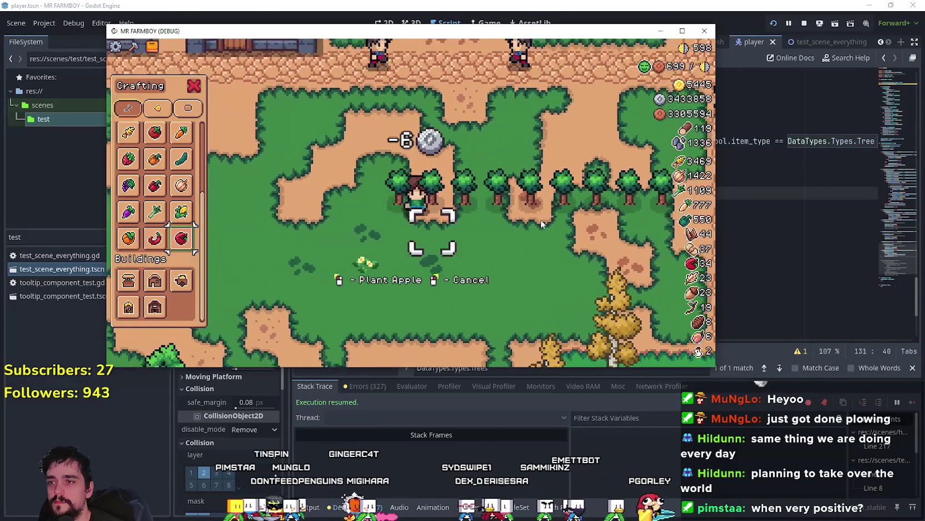
key(s)
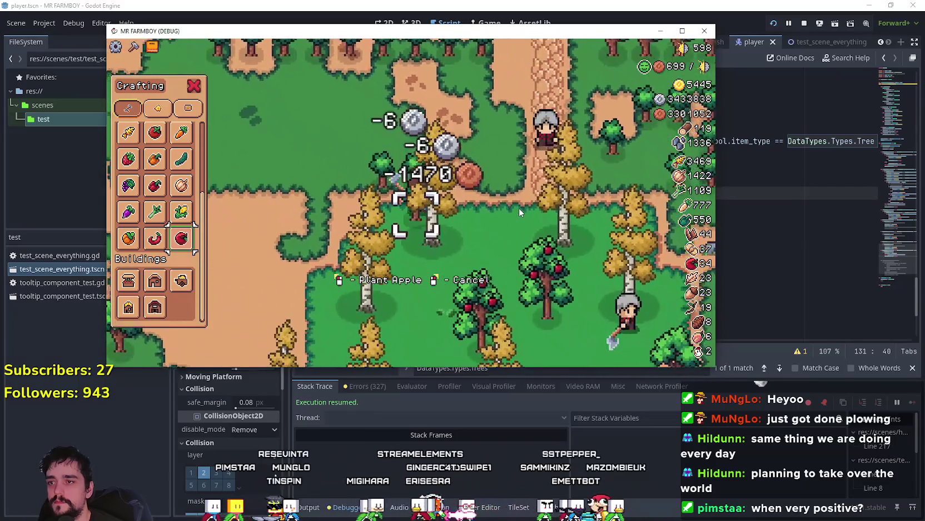
key(s)
key(d)
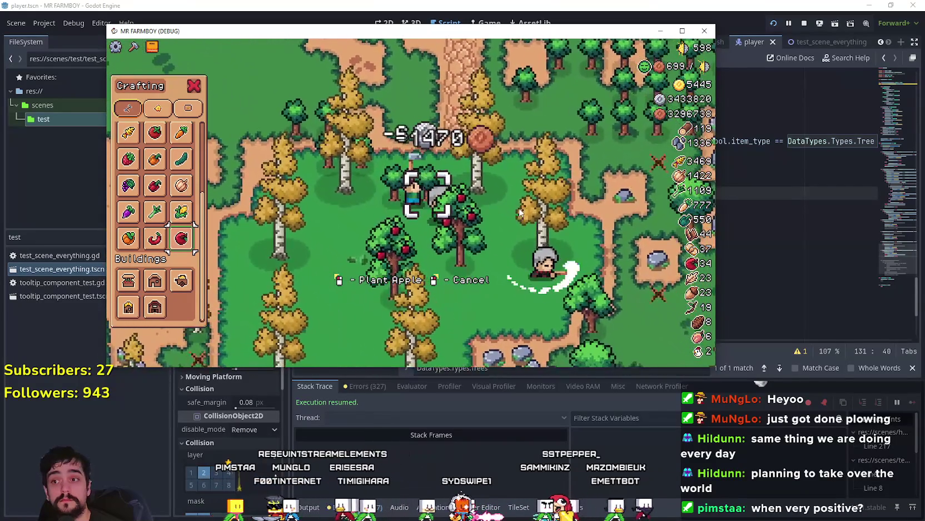
key(s)
key(a)
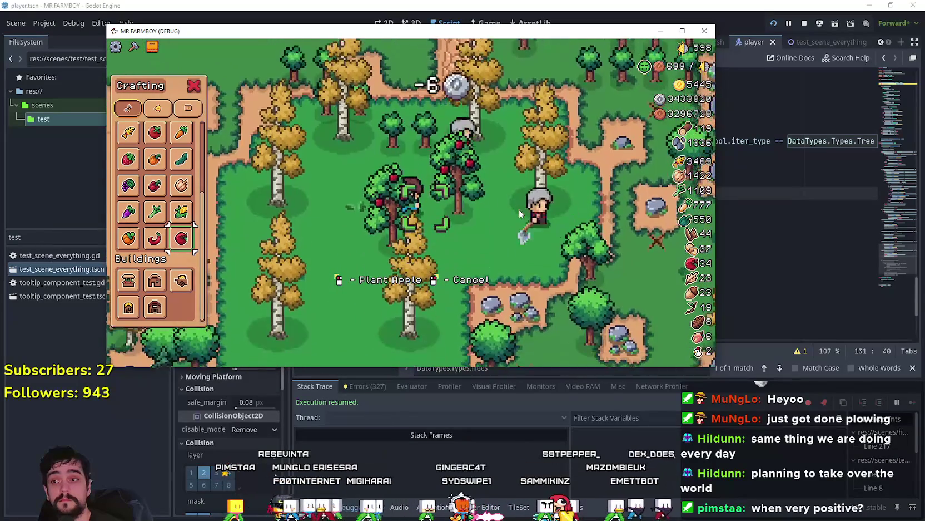
key(w)
key(a)
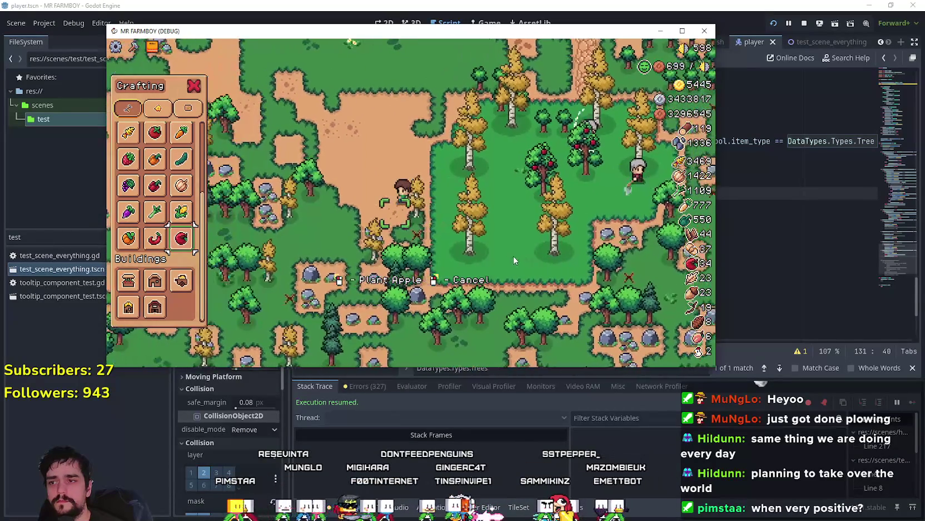
key(w)
key(d)
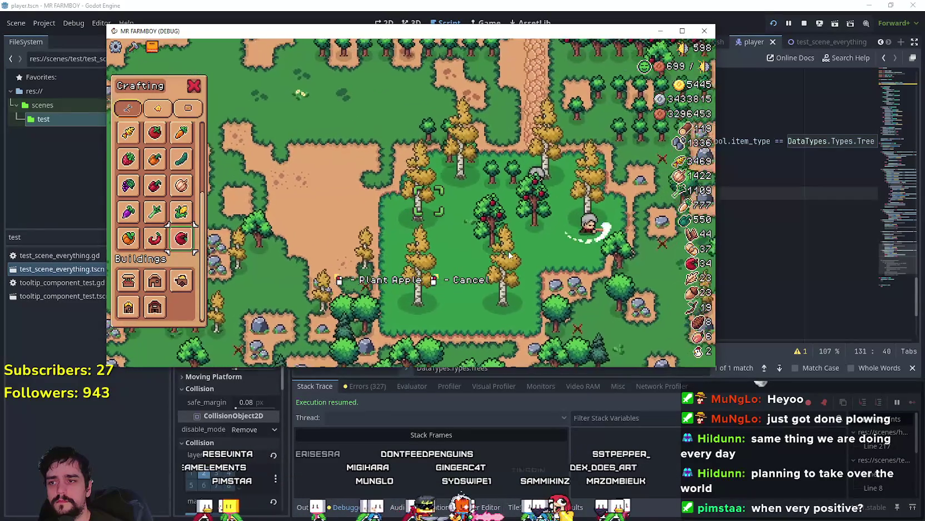
key(s)
key(a)
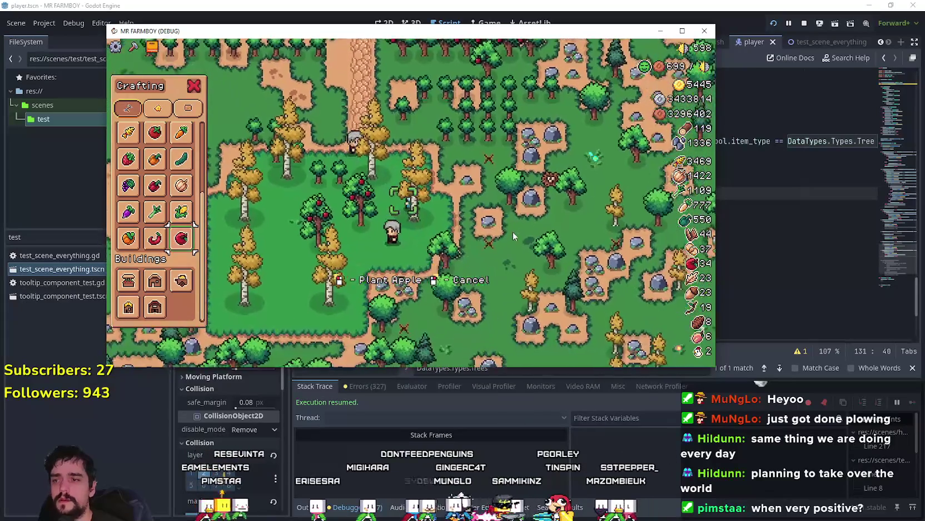
- Walk the farmer north onto the path toward the houses to a new planting spot
key(w)
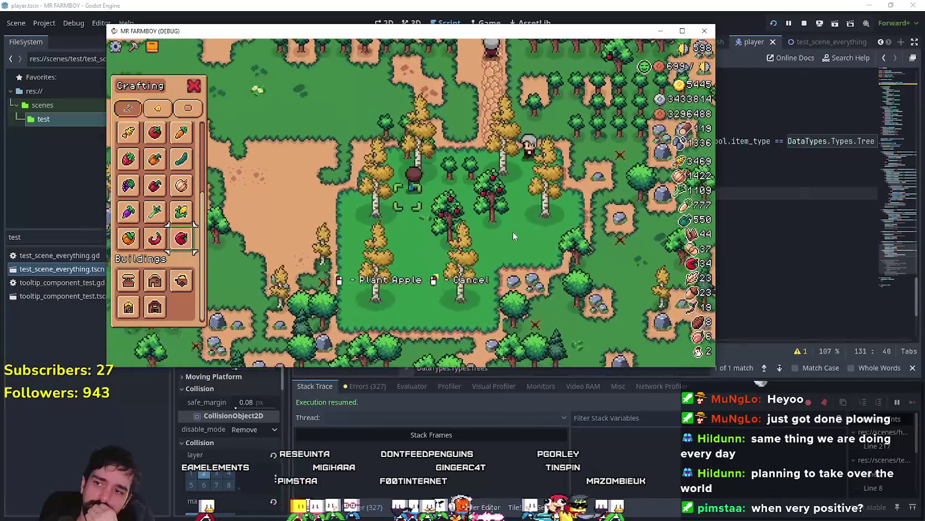
key(w)
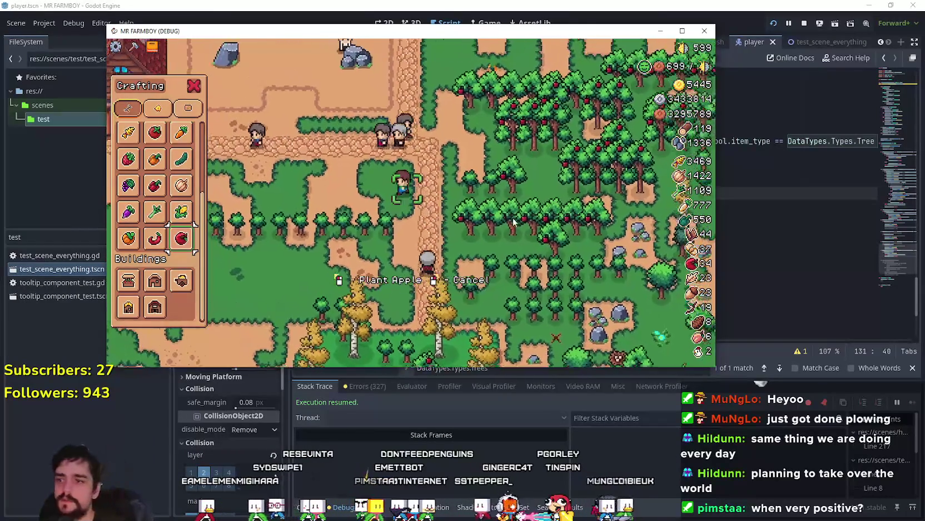
key(w)
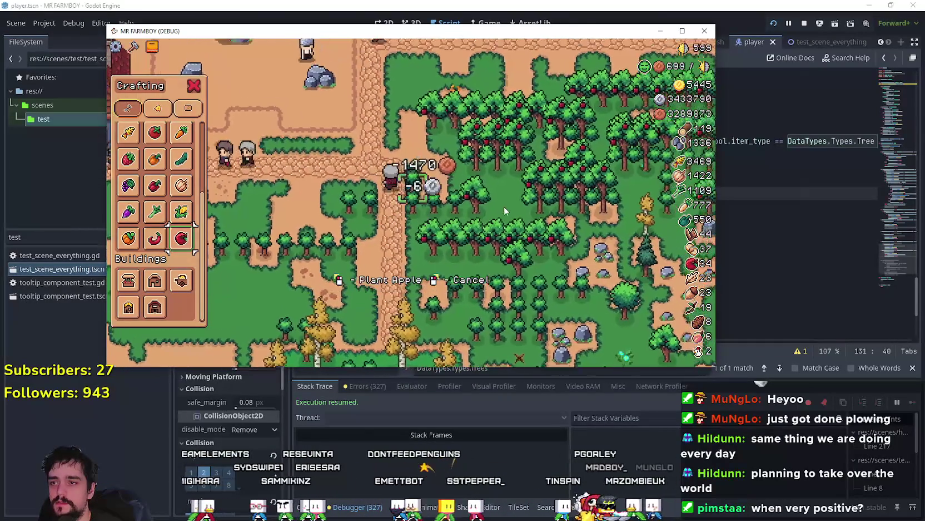
key(w)
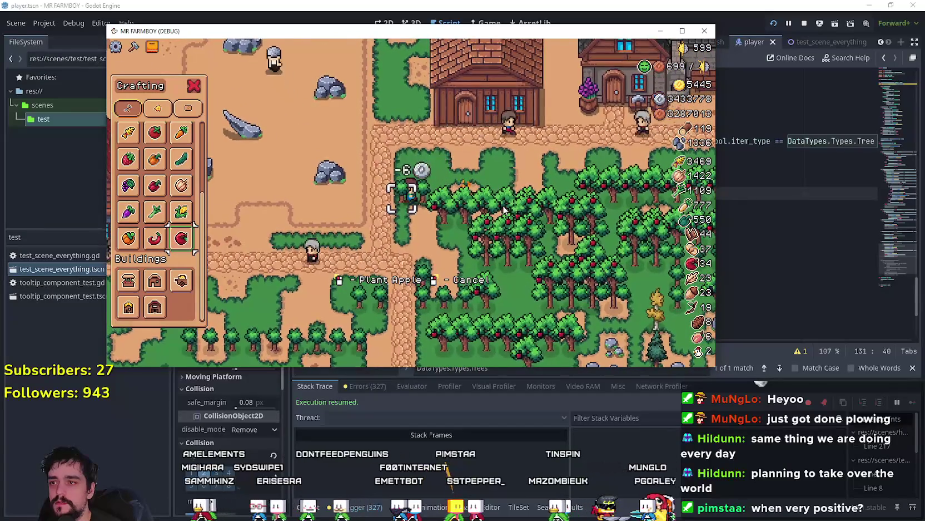
key(a)
key(d)
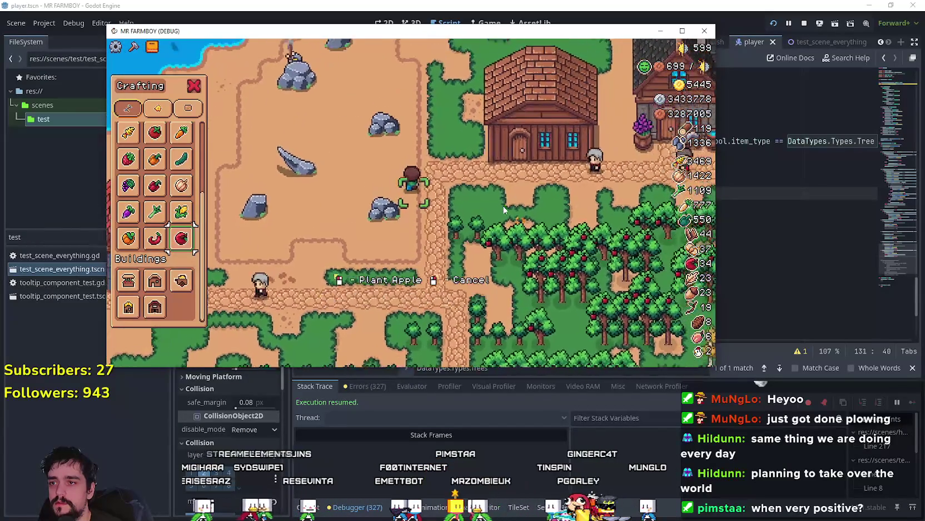
key(w)
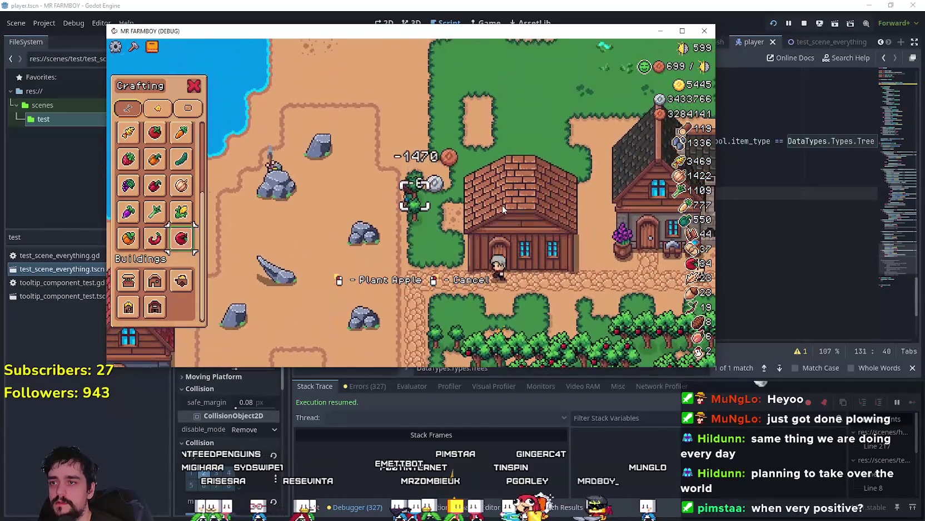
key(a)
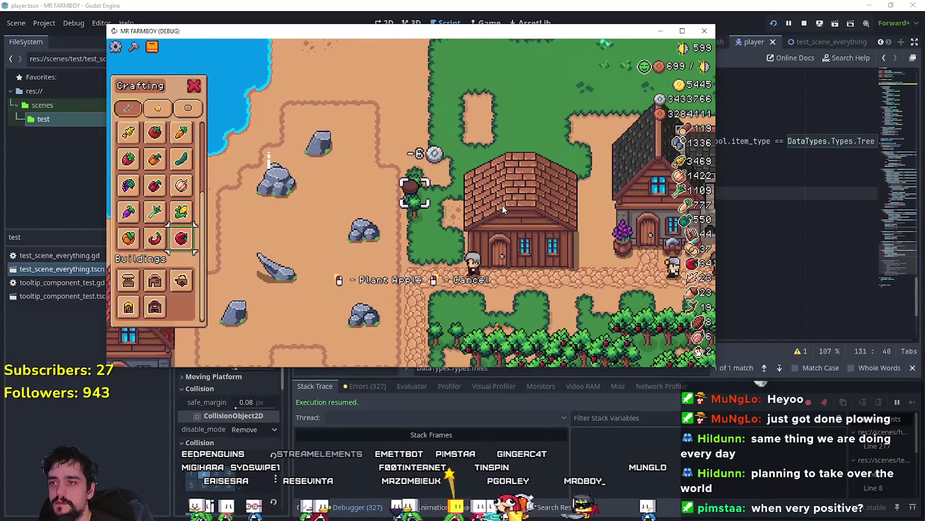
- Plant a row of apple saplings along the path heading north-east
click(502, 209)
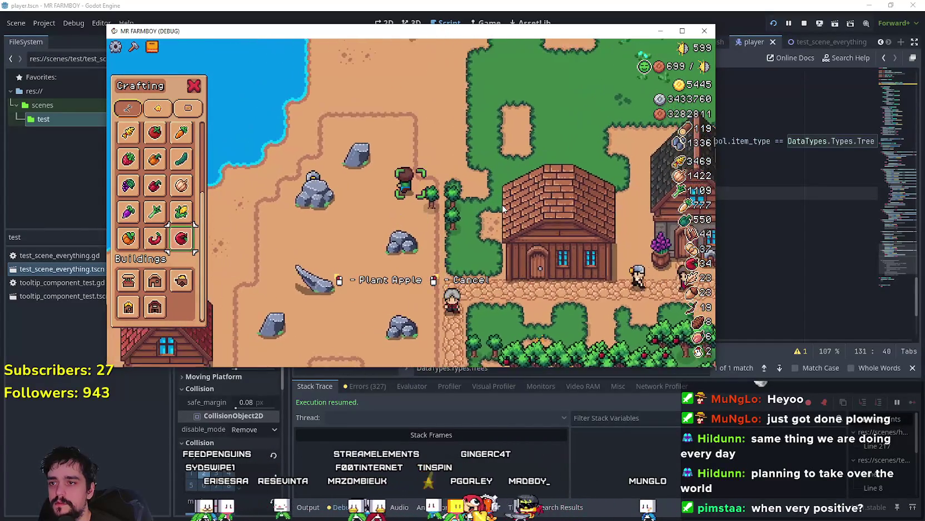
key(d)
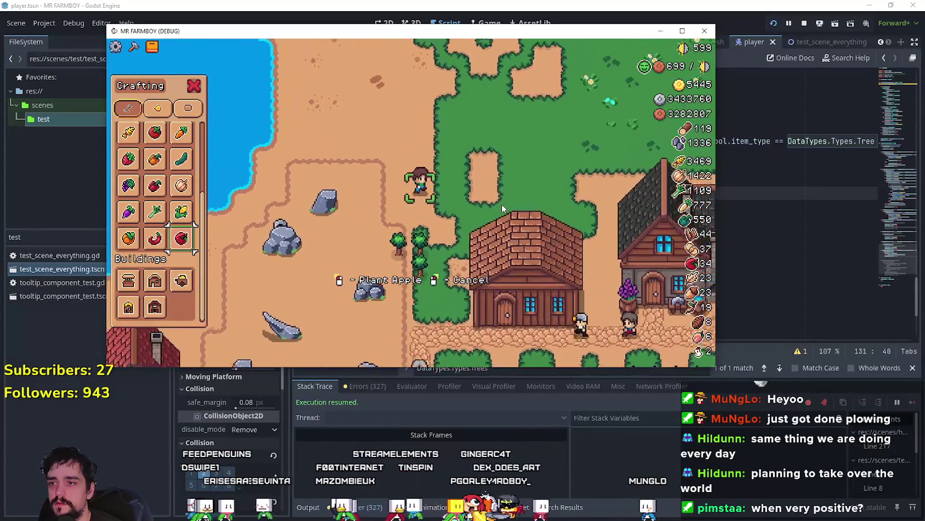
click(501, 204)
key(w)
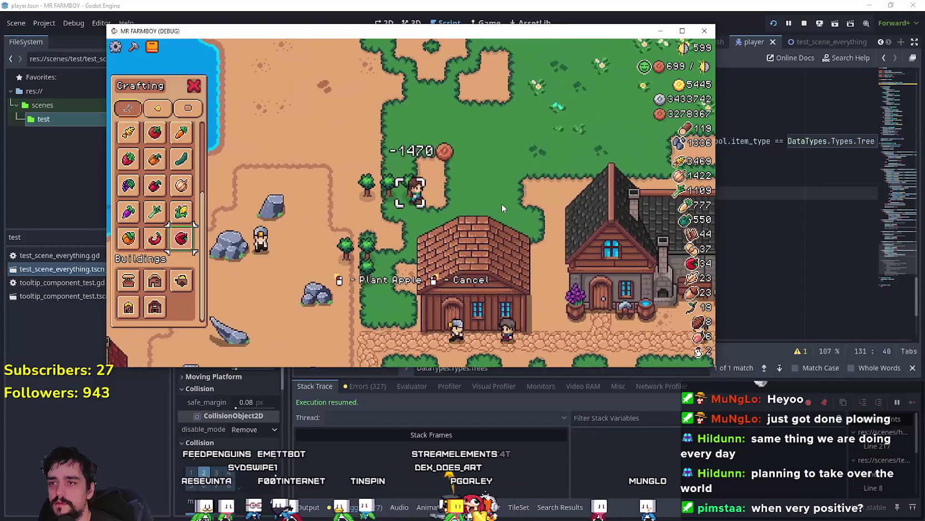
key(d)
click(502, 204)
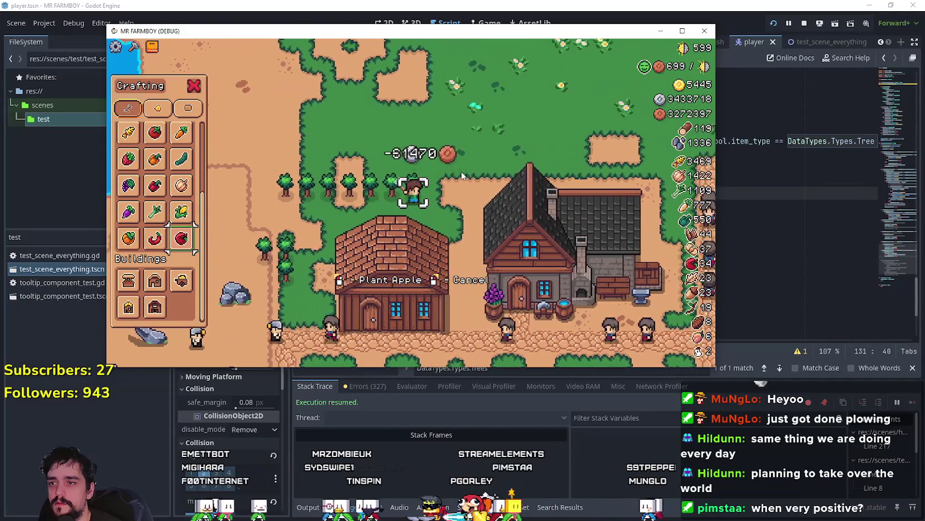
key(w)
key(d)
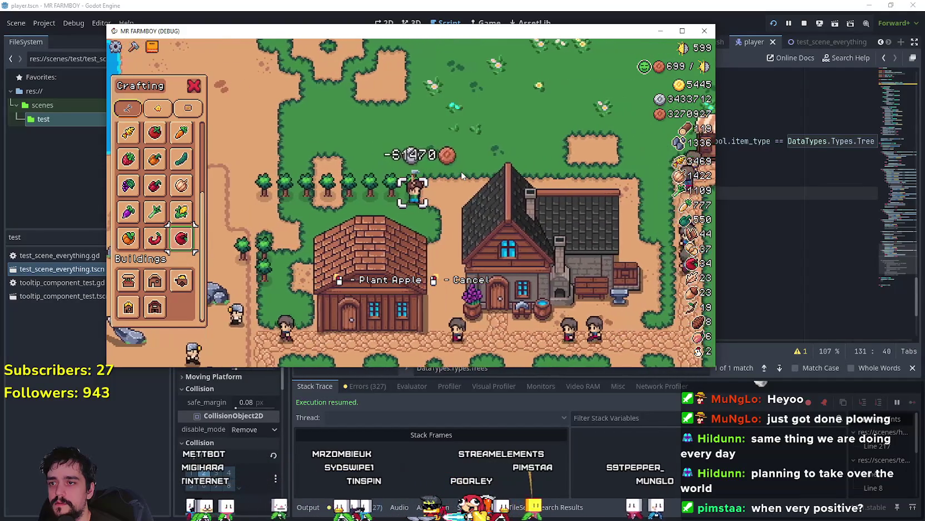
click(461, 170)
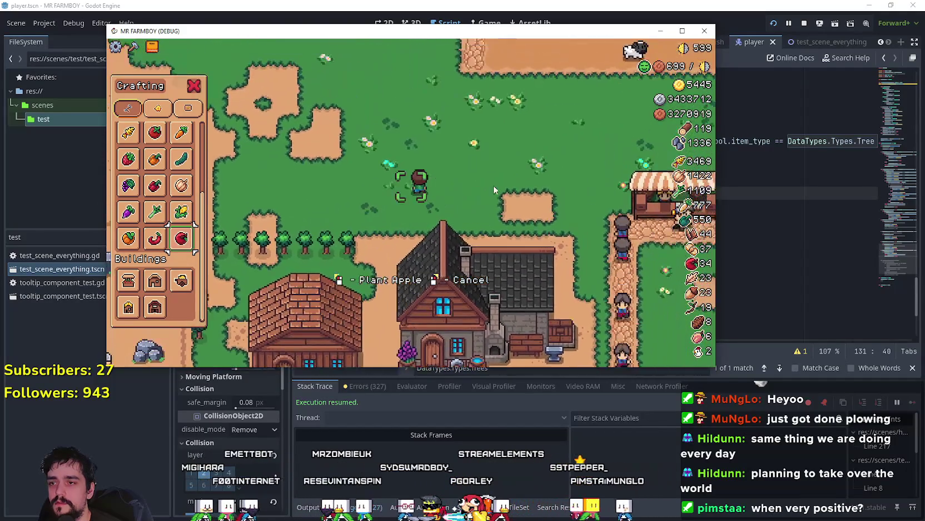
key(w)
key(d)
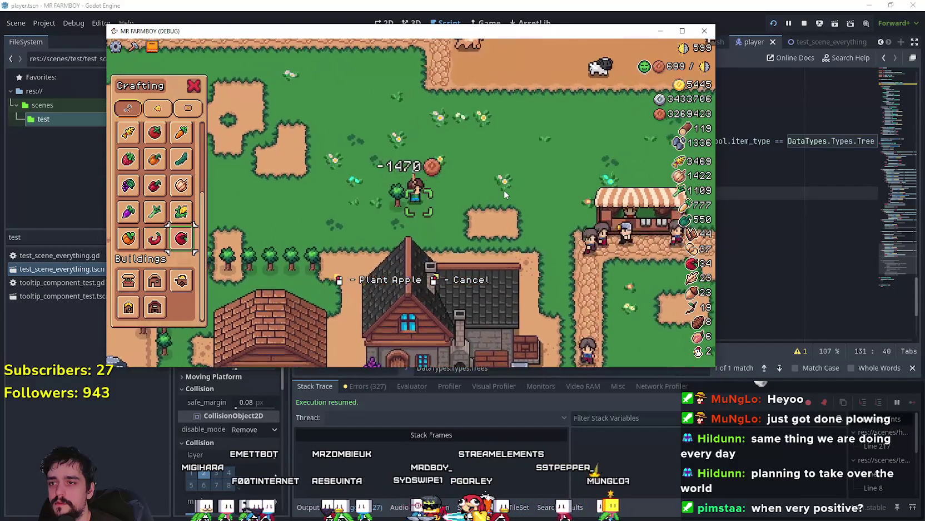
click(504, 189)
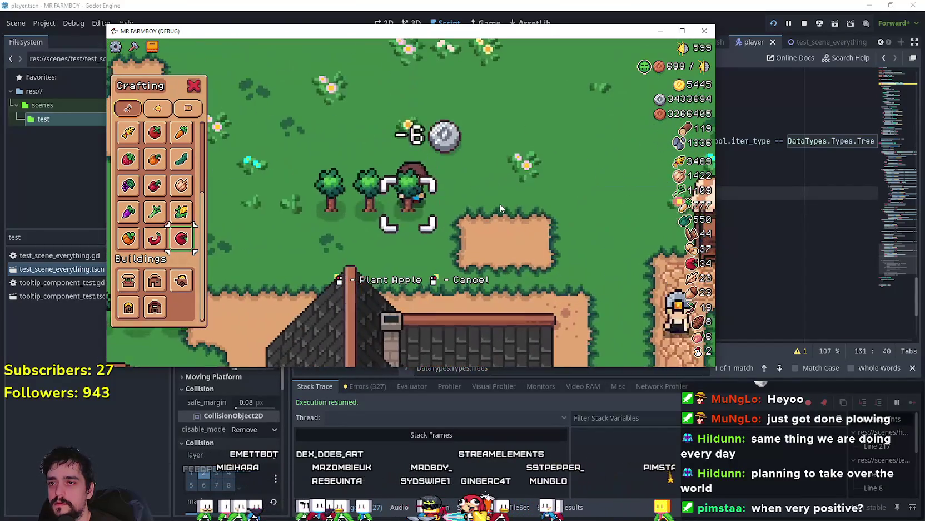
key(d)
click(500, 203)
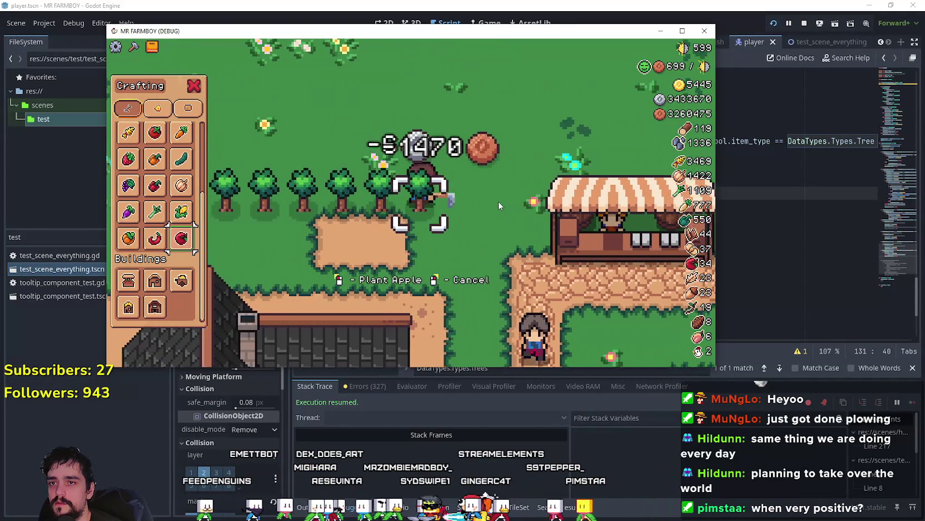
key(w)
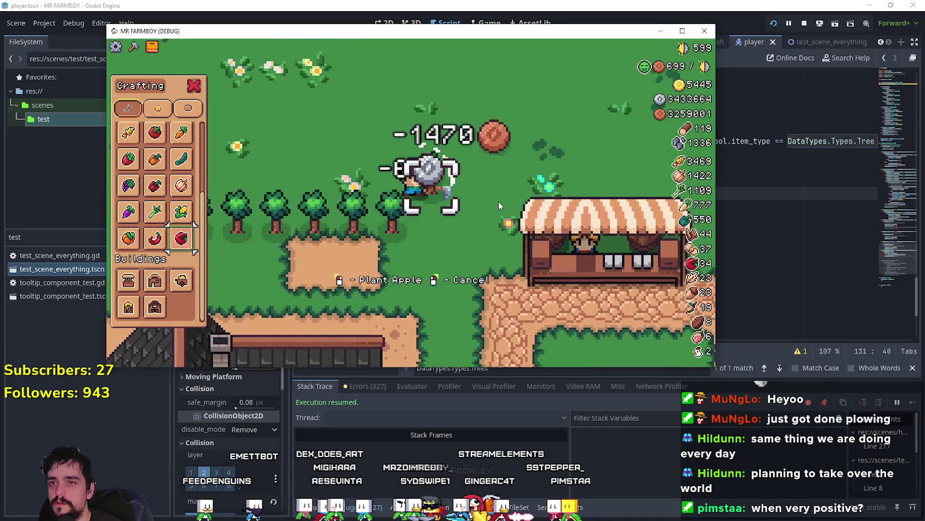
click(498, 201)
click(498, 200)
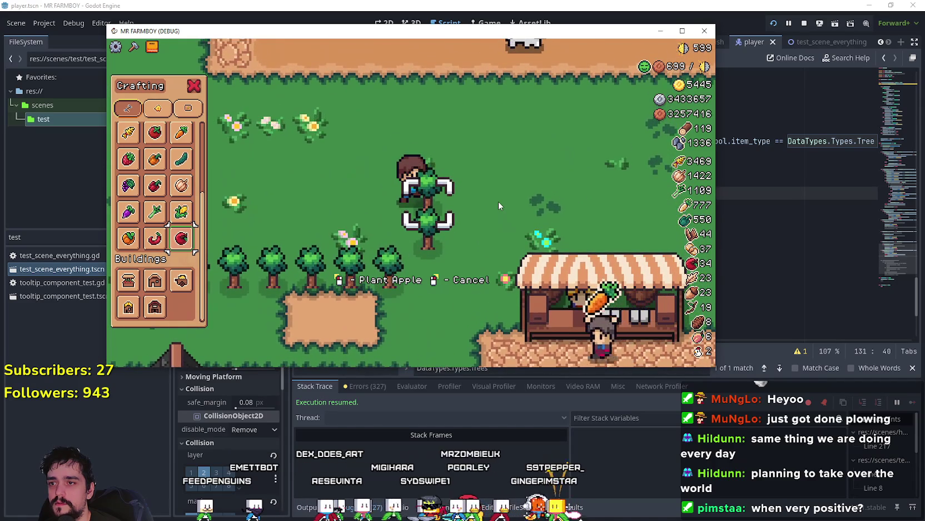
- Plant apple saplings on the dirt below the stalls and in the grass field
key(w)
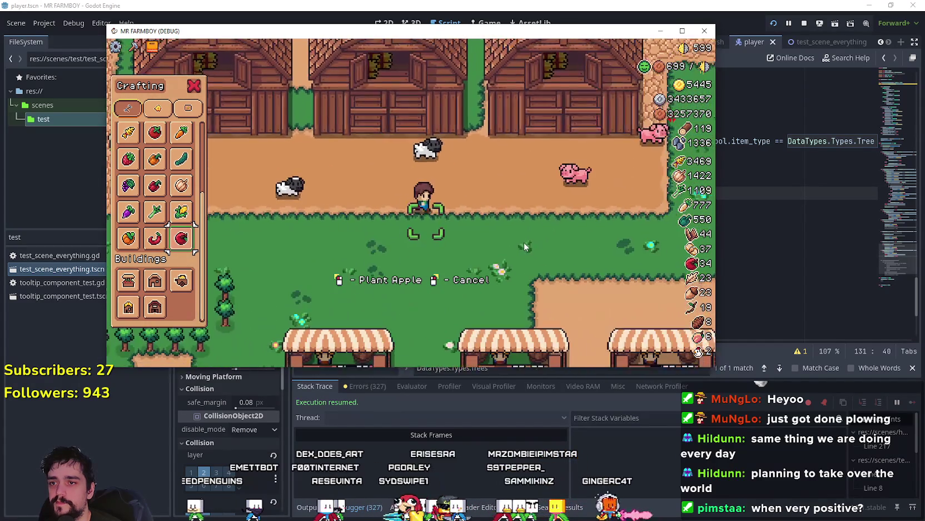
key(s)
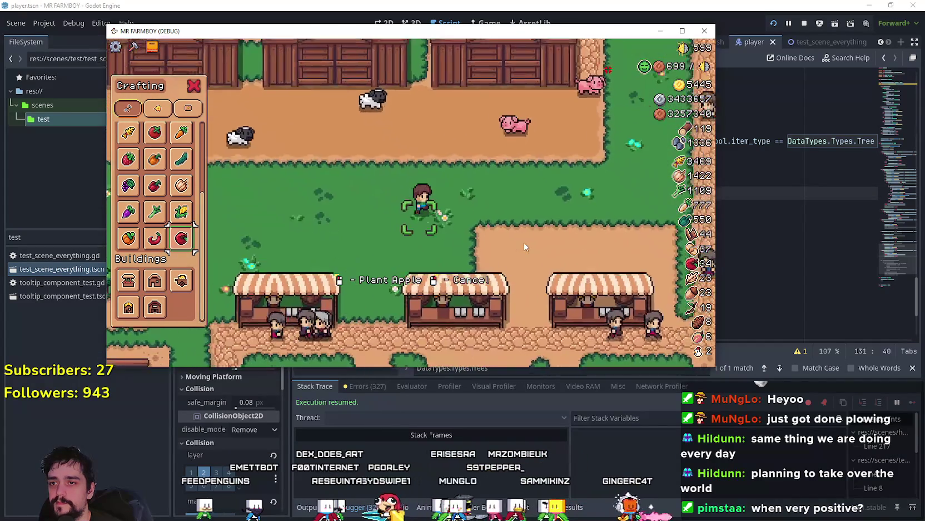
click(525, 245)
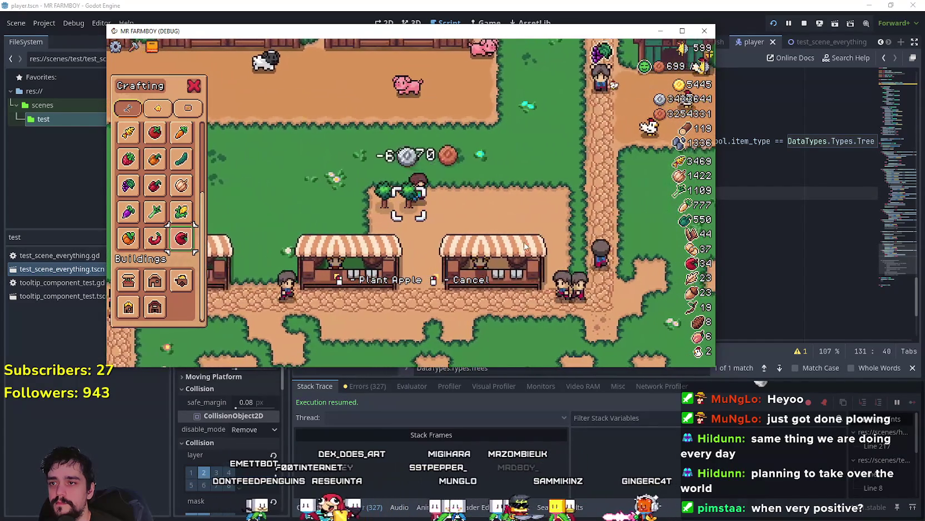
key(d)
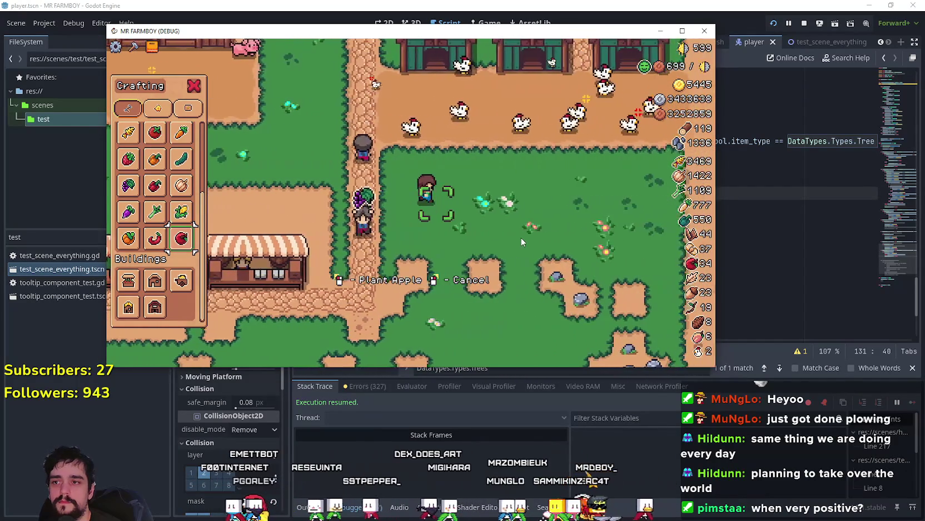
click(520, 236)
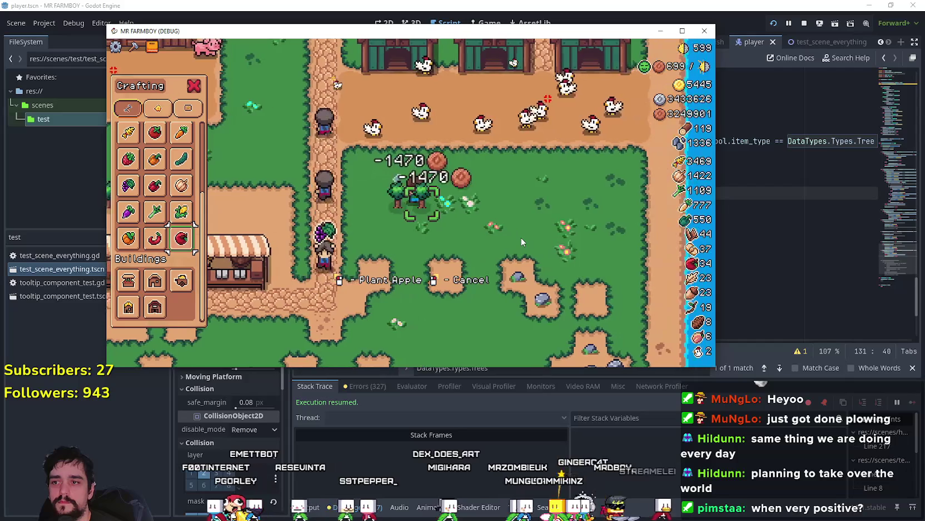
- Walk the farmer north into the orchard, then east toward the river
key(w)
key(w)
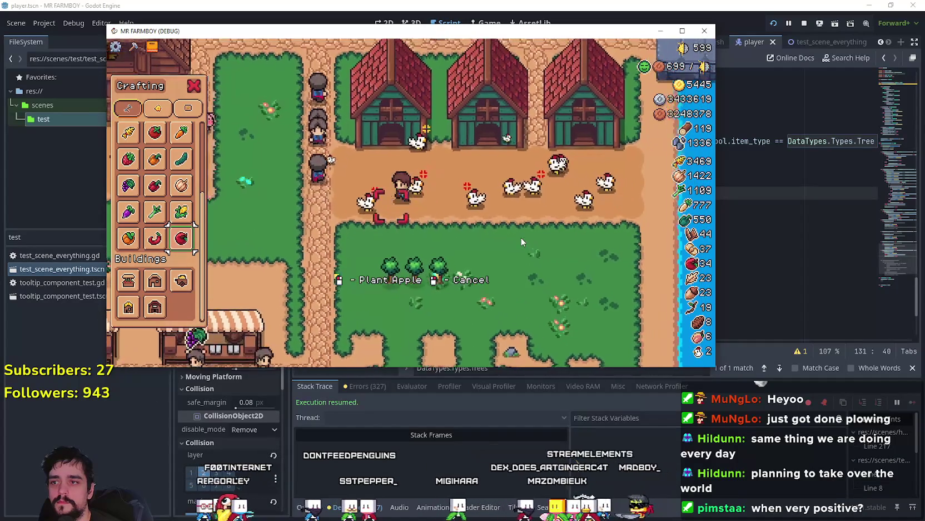
key(w)
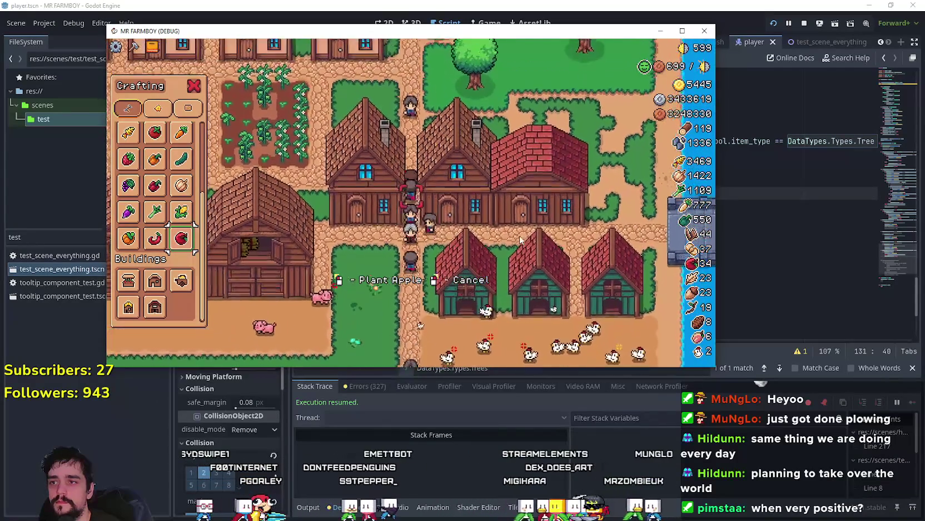
key(w)
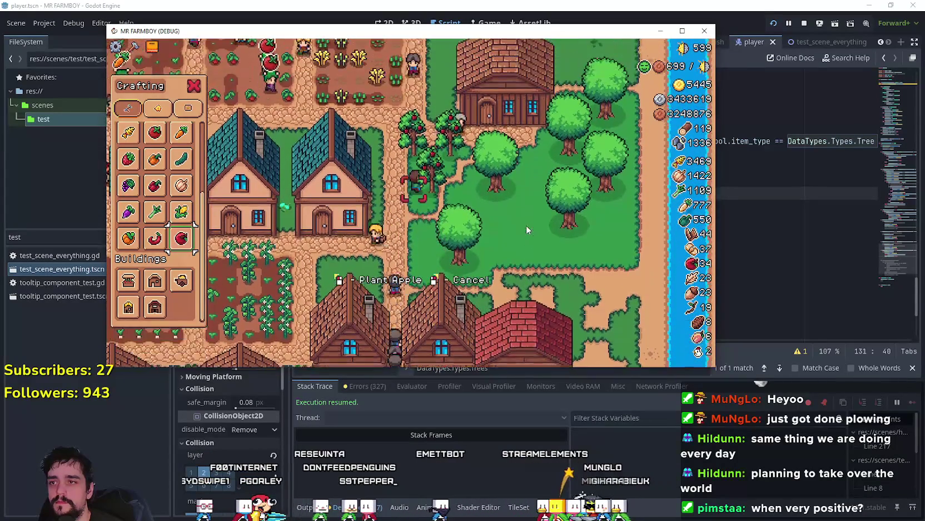
key(s)
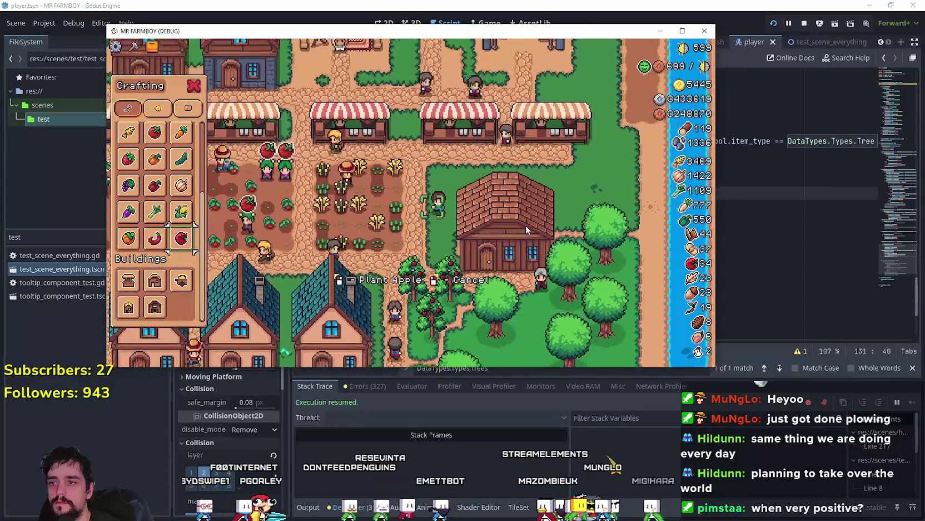
key(w)
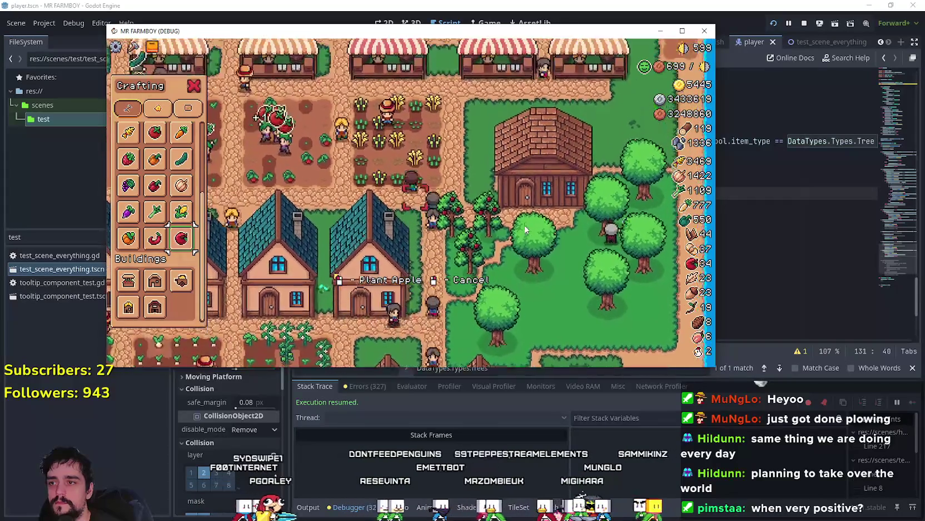
key(d)
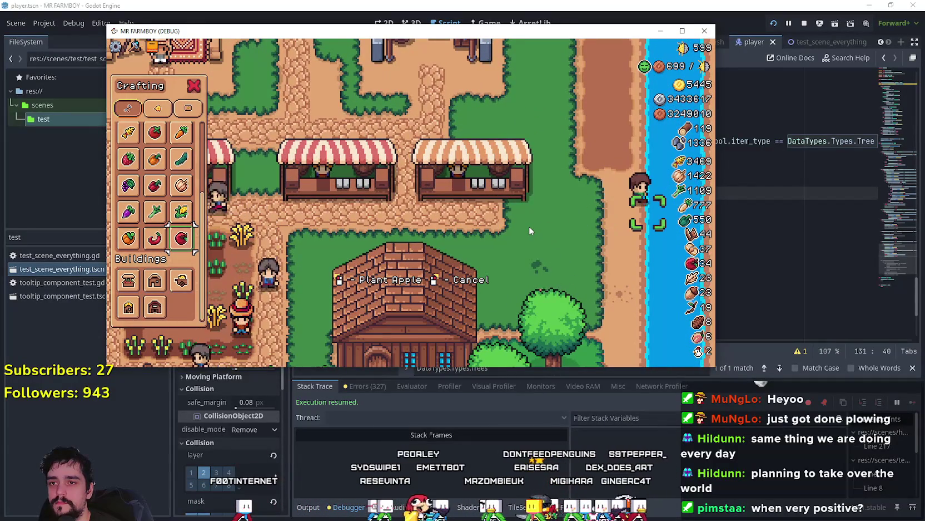
key(s)
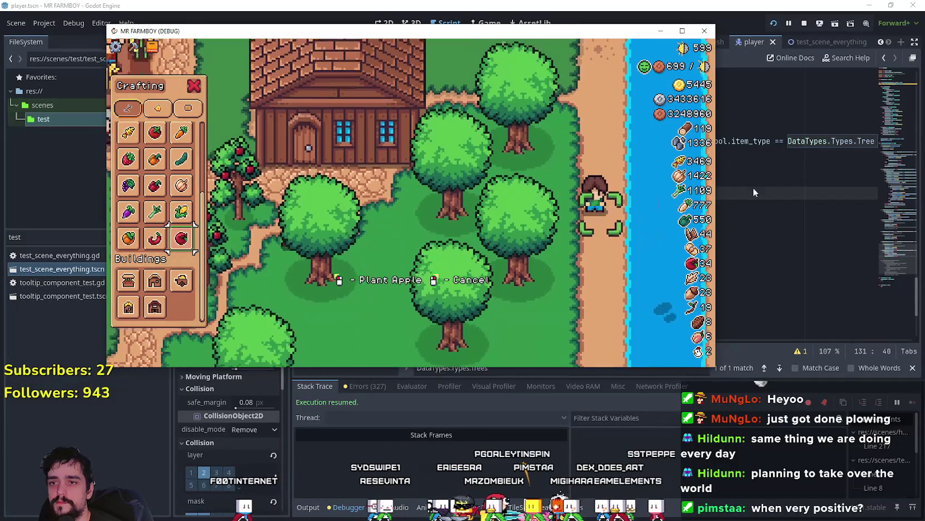
- Switch between the running game and the editor, then scroll up through walk_state.gd's planting checks
click(779, 190)
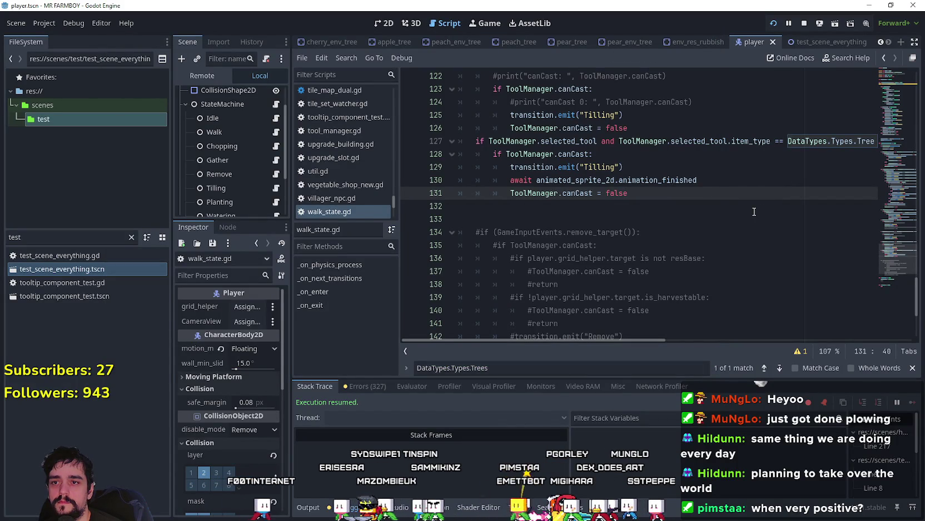
key(alt+Tab)
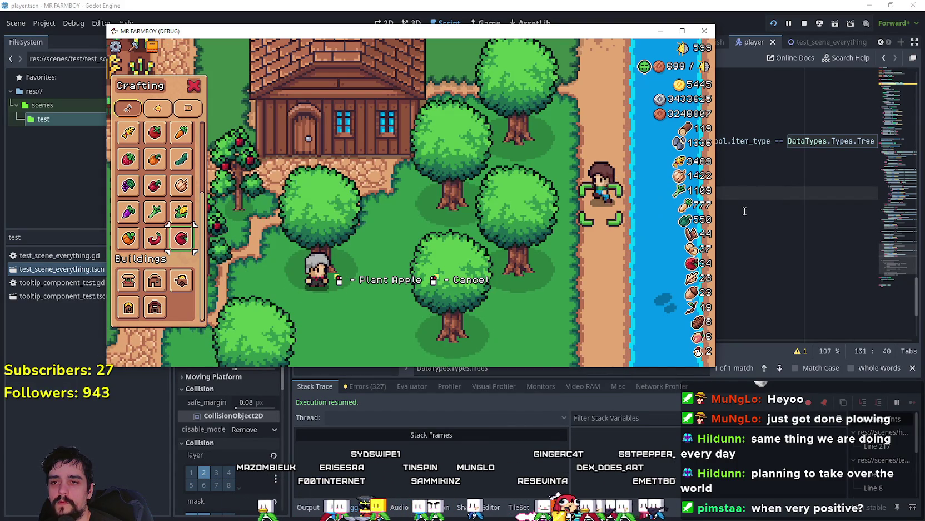
key(alt+Tab)
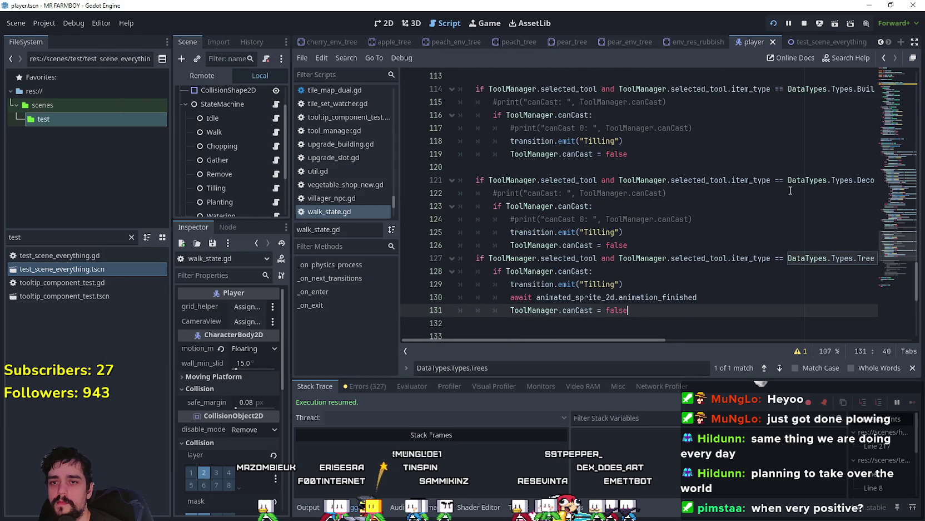
scroll(897, 248, up, 20)
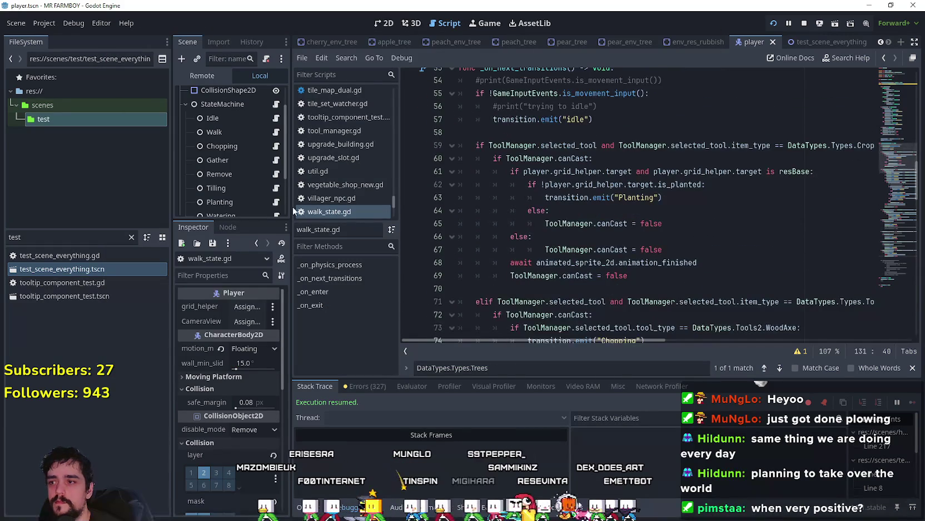
- Open test_scene_everything.tscn from the FileSystem dock and scroll through its tree
click(82, 270)
double_click(82, 269)
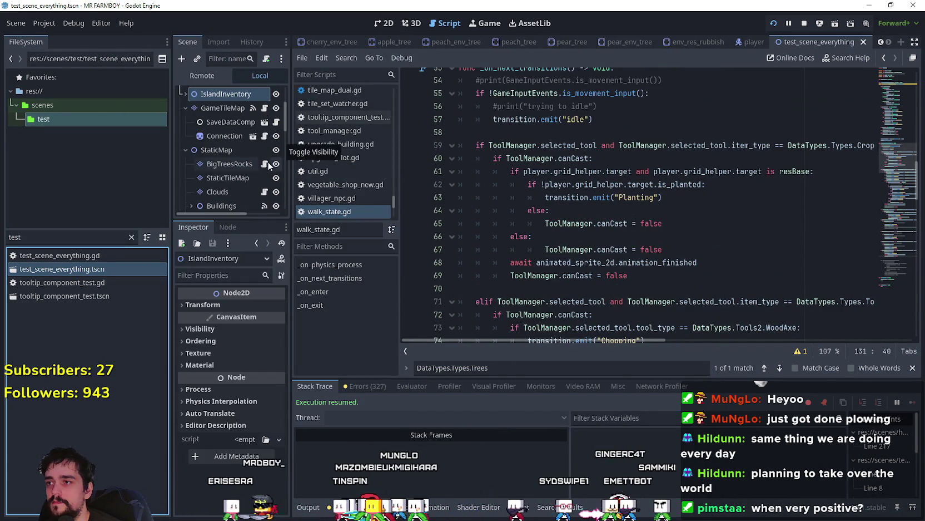
scroll(262, 156, down, 6)
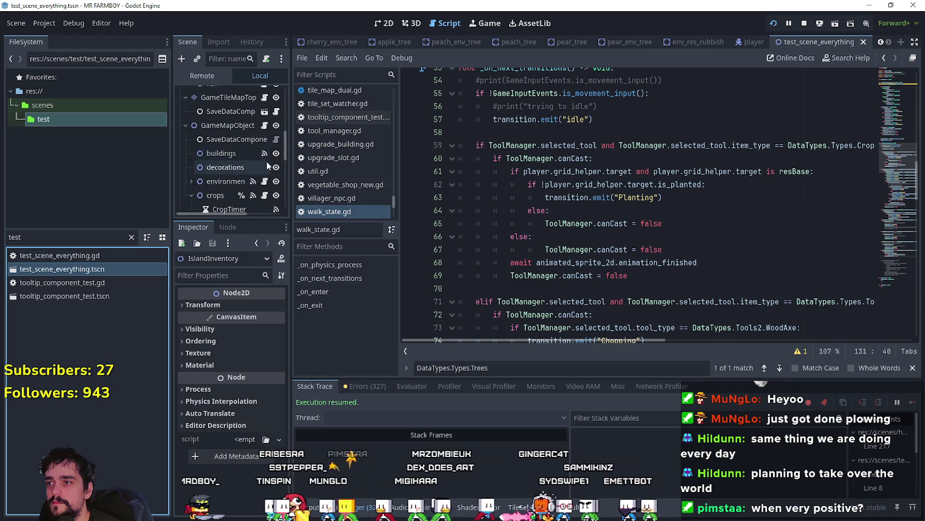
scroll(270, 151, up, 3)
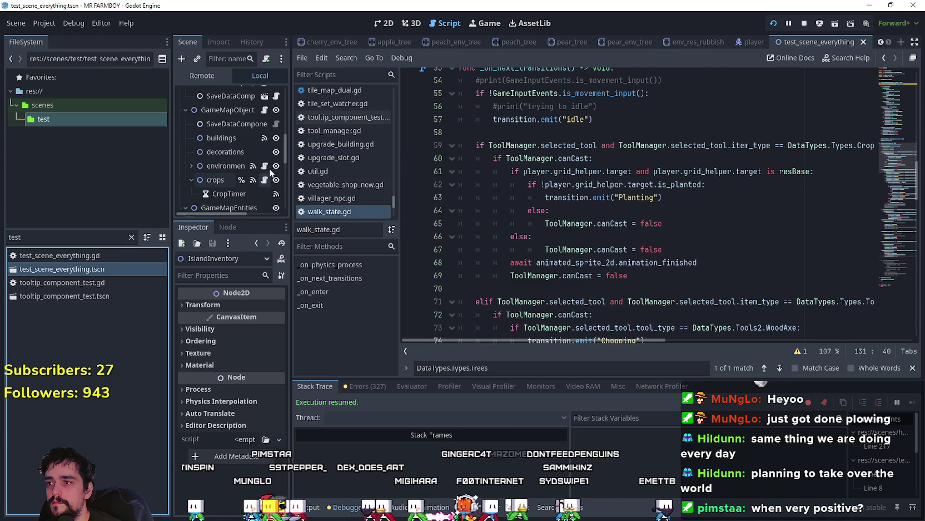
scroll(257, 150, up, 5)
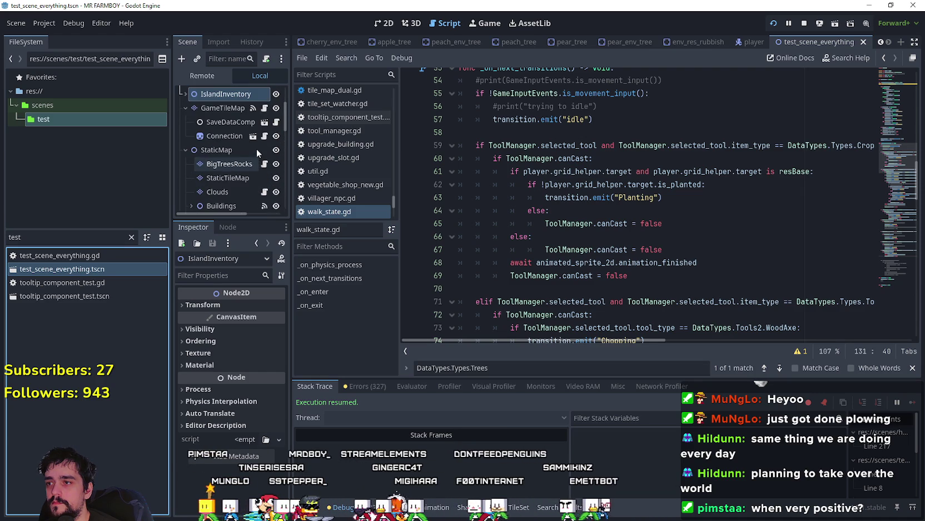
scroll(244, 183, up, 3)
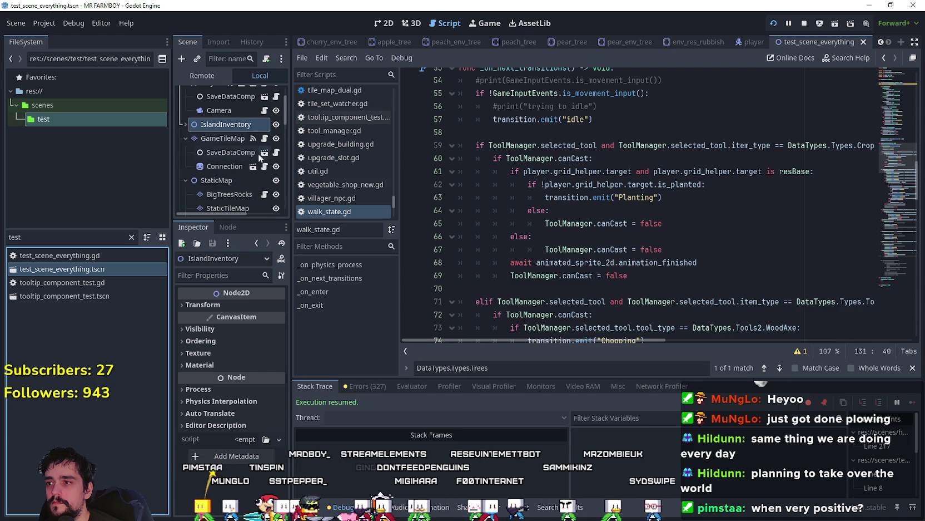
scroll(261, 177, down, 8)
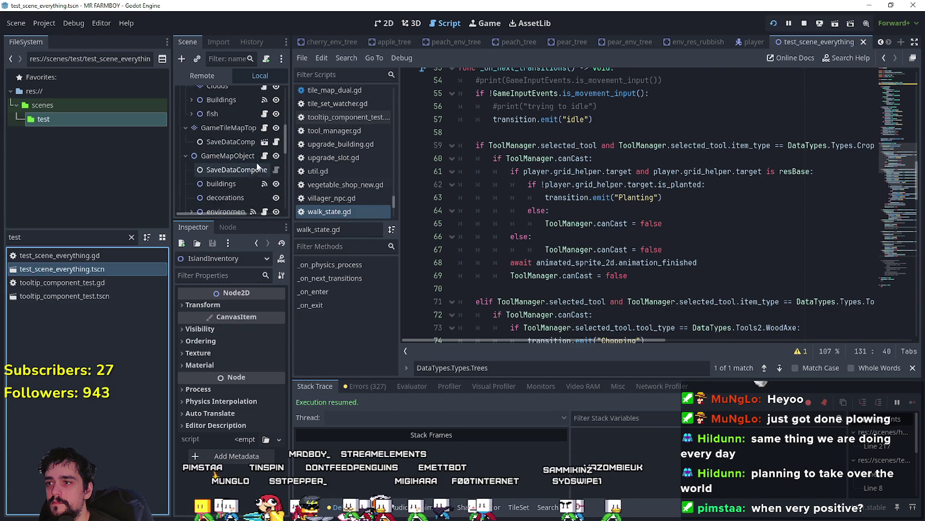
- Widen the Scene dock and select the CursorComponent node in the tree
drag(290, 173, 354, 173)
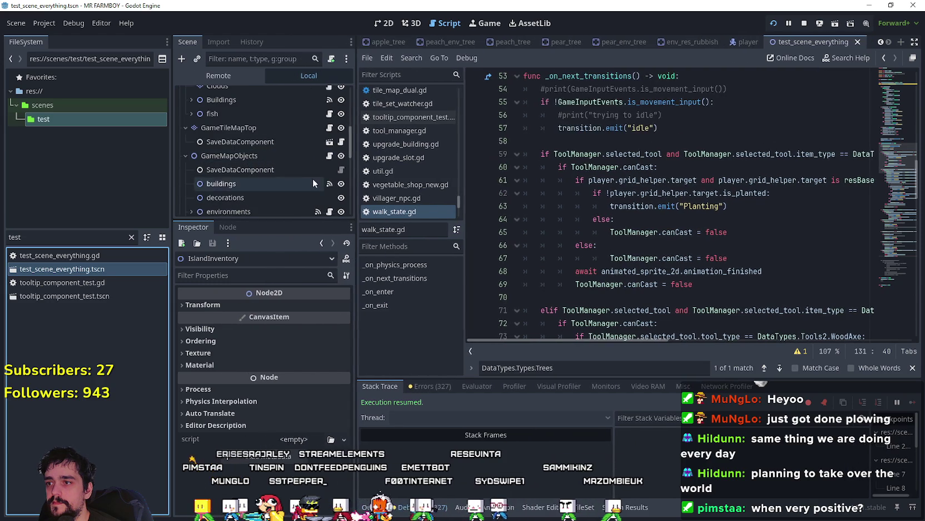
scroll(330, 177, down, 4)
scroll(334, 167, down, 2)
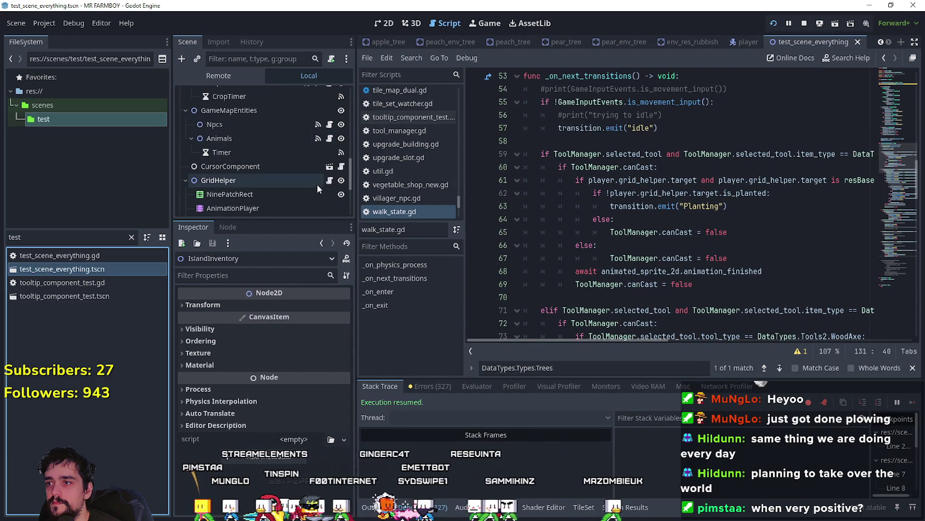
click(343, 167)
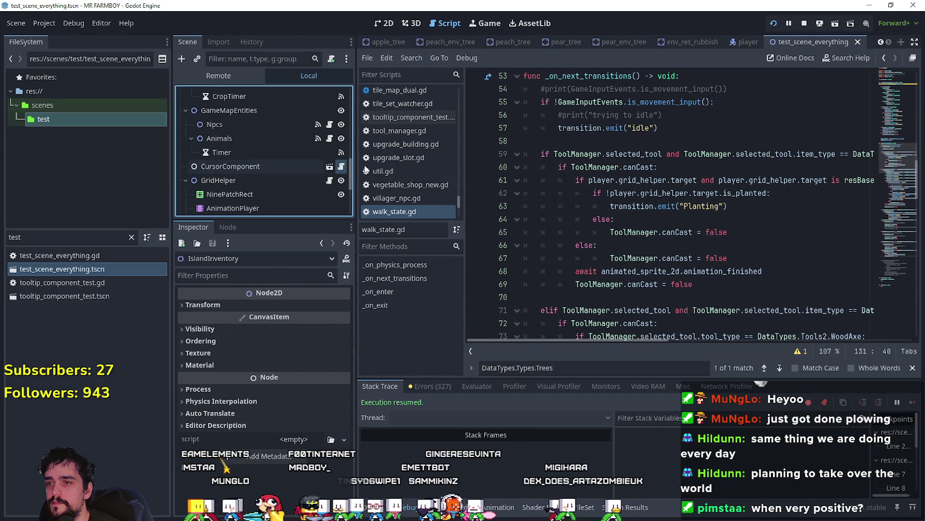
click(652, 255)
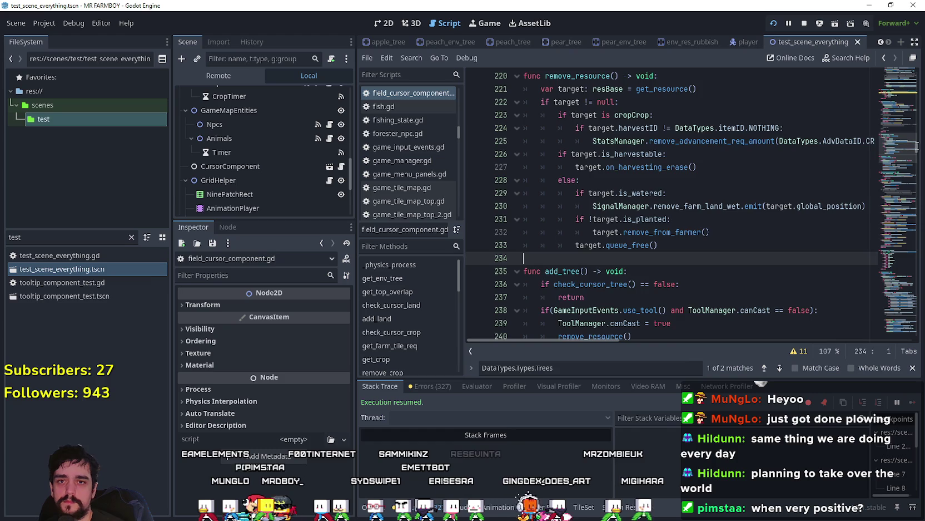
- Scroll through field_cursor_component.gd to the add_land call on line 13
mouse_move(917, 146)
mouse_down()
mouse_move(898, 132)
mouse_move(873, 60)
mouse_move(879, 84)
mouse_up()
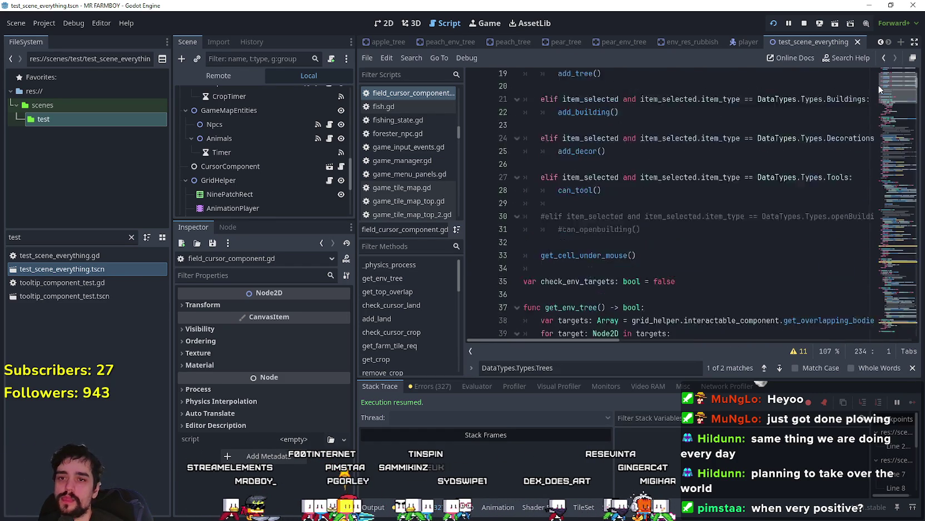
scroll(878, 84, up, 3)
click(622, 238)
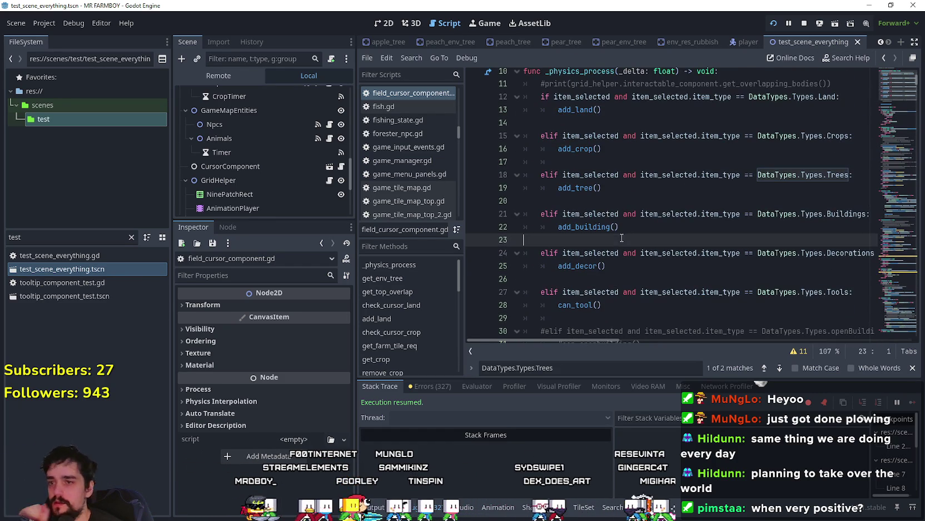
click(642, 199)
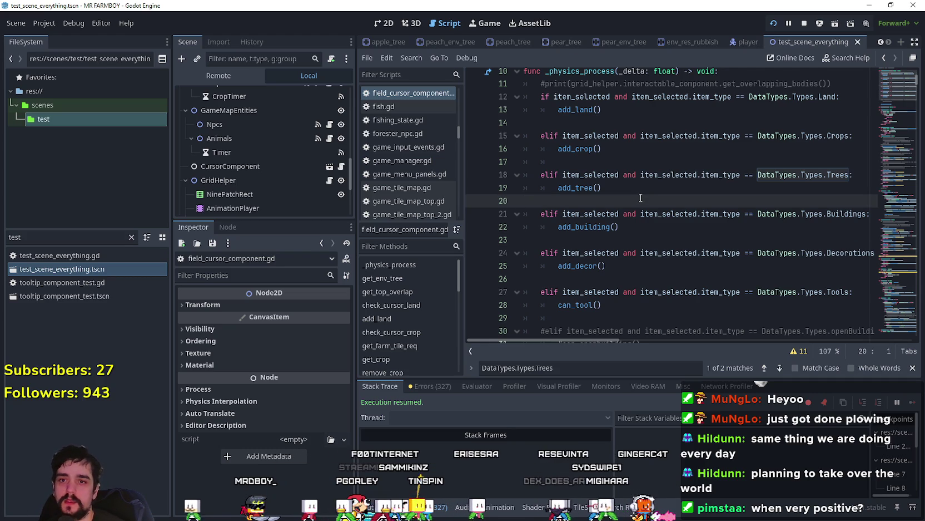
scroll(641, 197, up, 1)
click(587, 148)
right_click(585, 147)
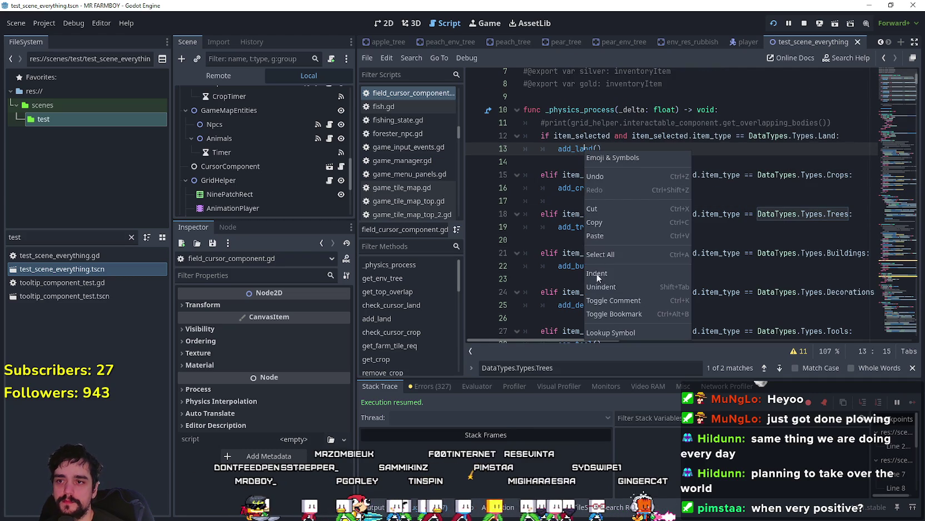
click(634, 333)
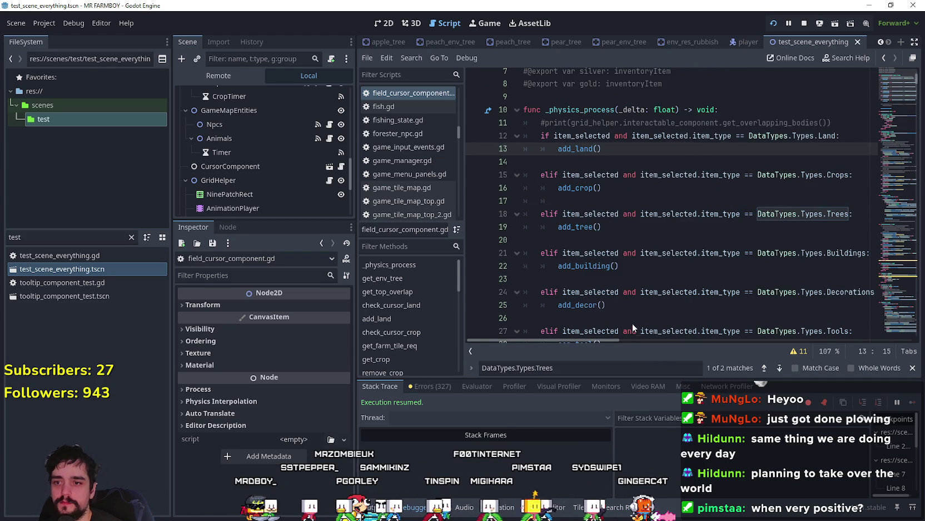
- Close the find bar, jump to add_land at line 102, and widen the code editor
click(913, 369)
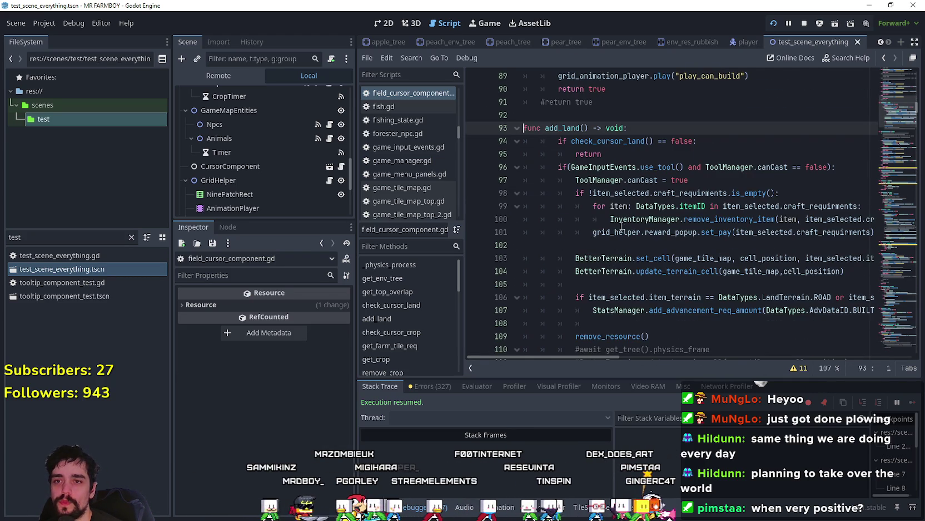
click(597, 244)
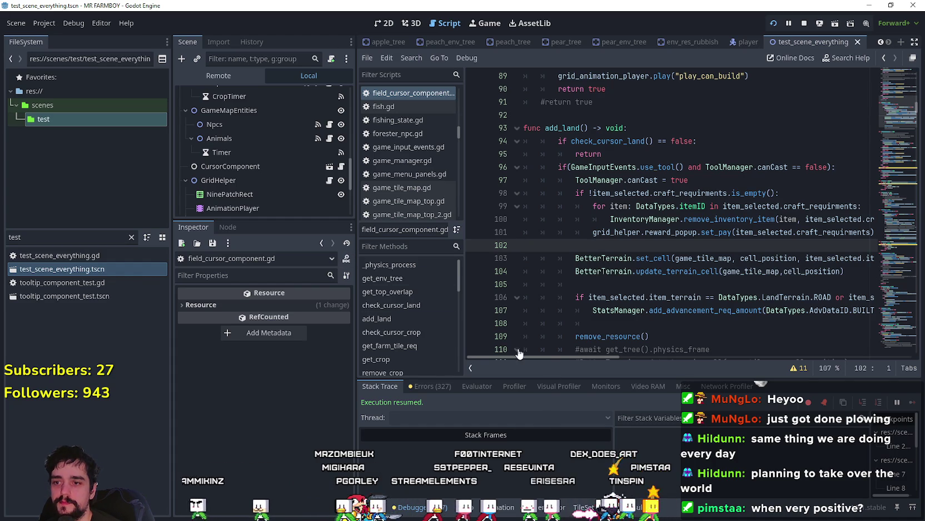
drag(356, 275, 299, 275)
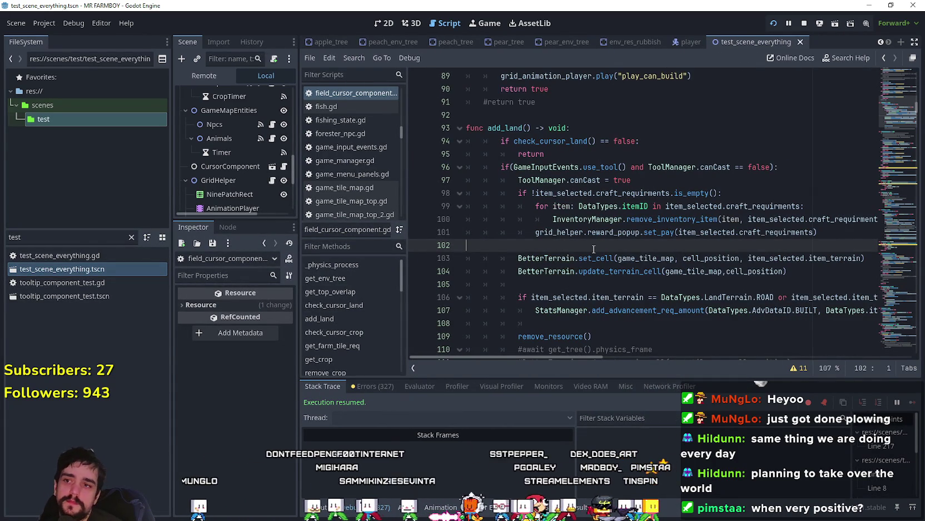
- Scroll to check_cursor_crop and locate its get_top_overlap check
scroll(594, 249, up, 7)
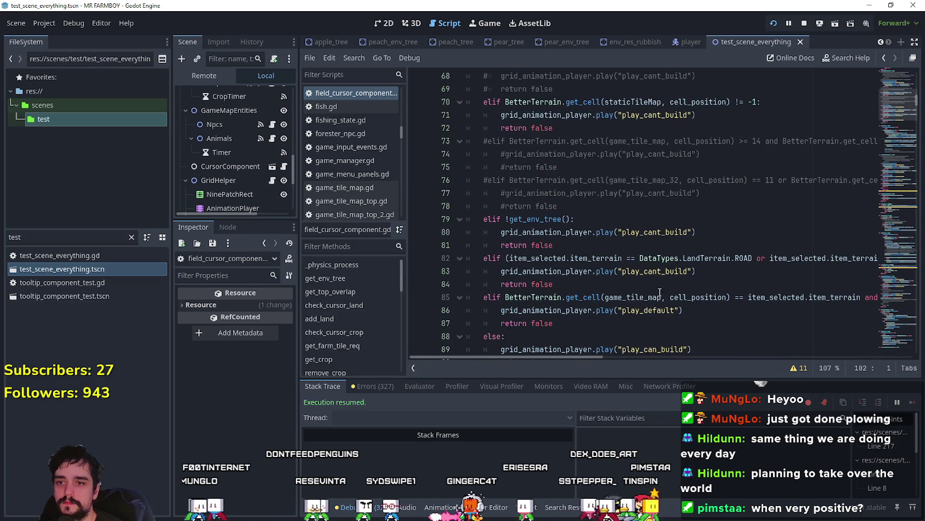
mouse_move(607, 360)
mouse_down()
mouse_move(758, 365)
mouse_move(820, 356)
mouse_move(535, 356)
mouse_move(728, 339)
mouse_up()
double_click(781, 259)
scroll(723, 325, left, 8)
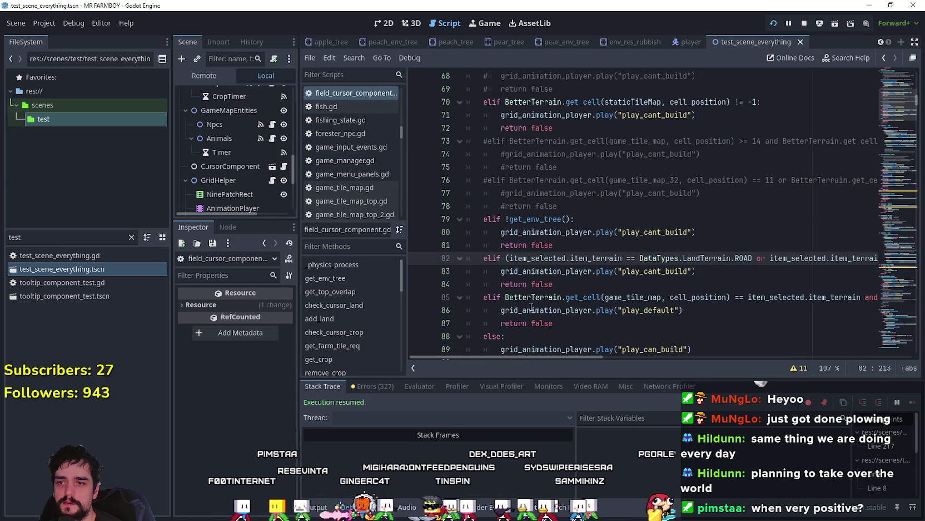
scroll(554, 278, down, 1)
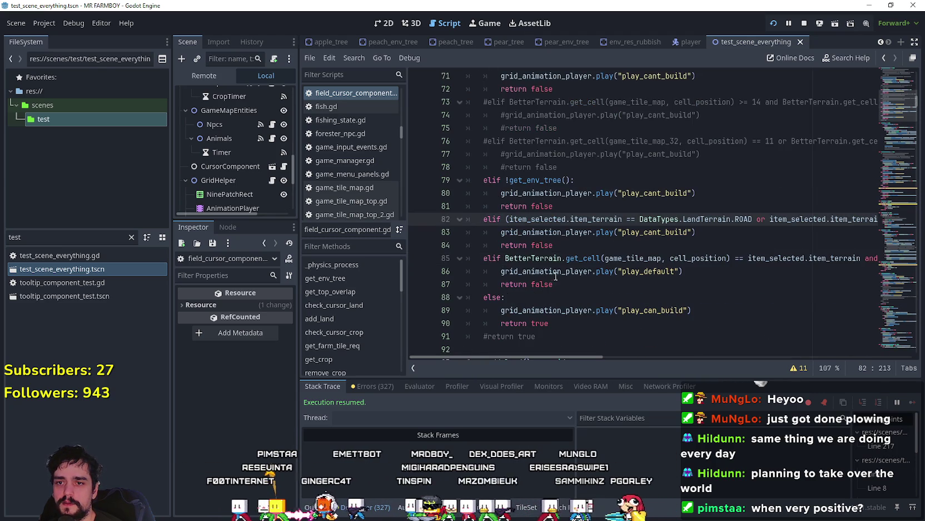
click(888, 128)
drag(892, 112, 894, 119)
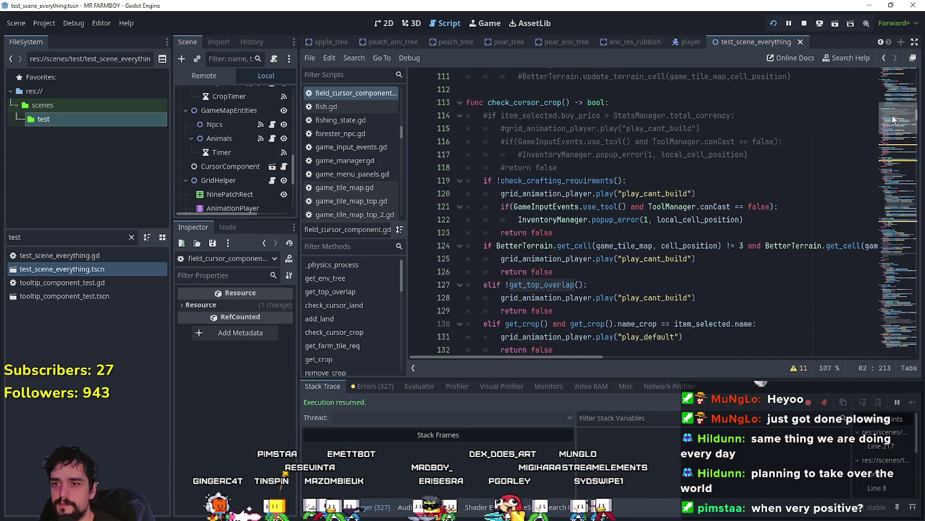
scroll(620, 196, down, 2)
- Select and copy the elif !get_top_overlap block on lines 127–129
drag(560, 239, 464, 211)
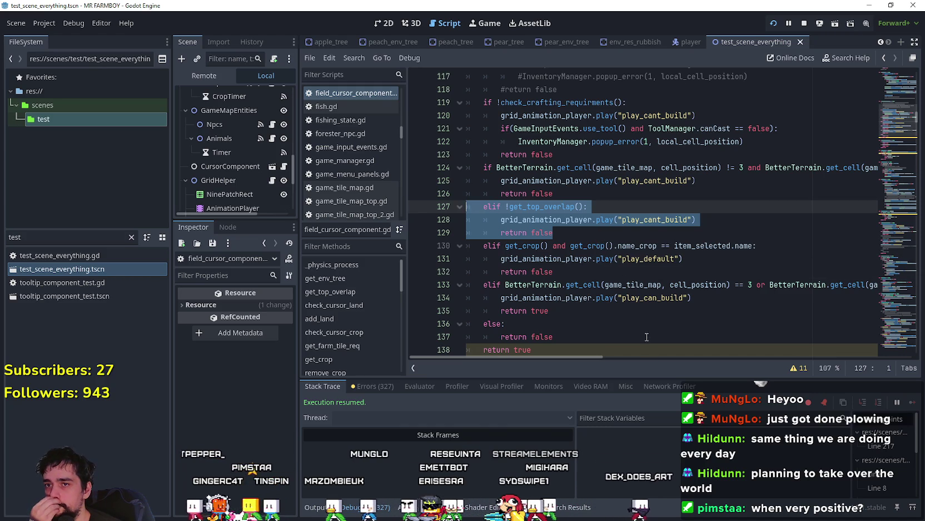
mouse_move(581, 357)
mouse_down()
mouse_move(658, 356)
mouse_move(557, 339)
mouse_up()
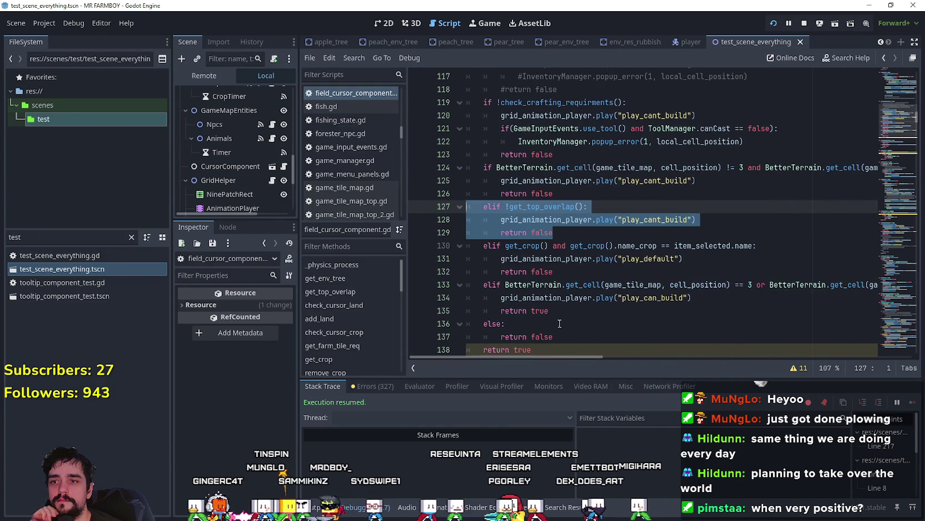
scroll(908, 224, down, 3)
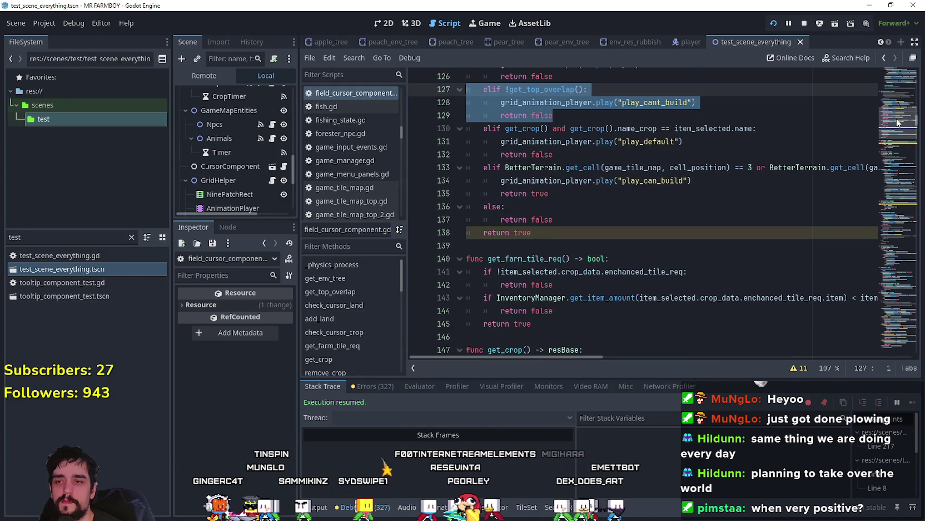
scroll(896, 125, down, 6)
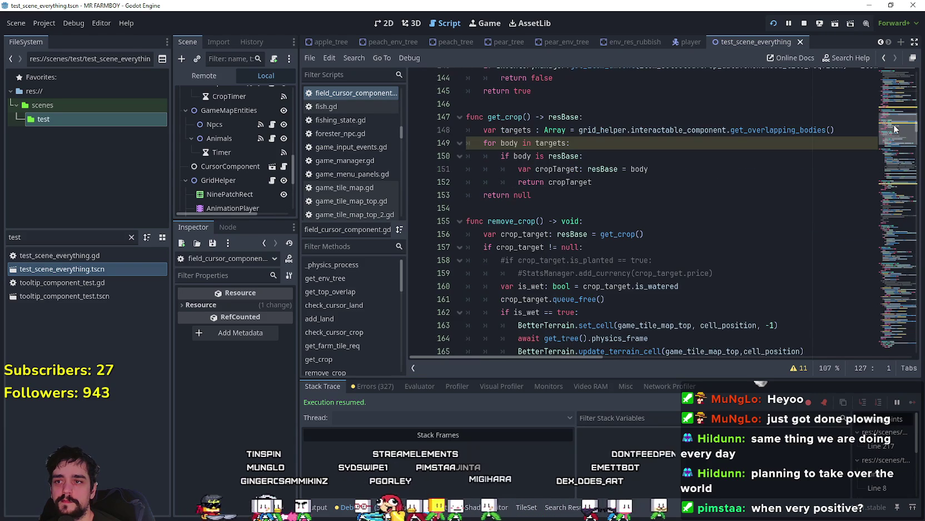
scroll(895, 129, up, 8)
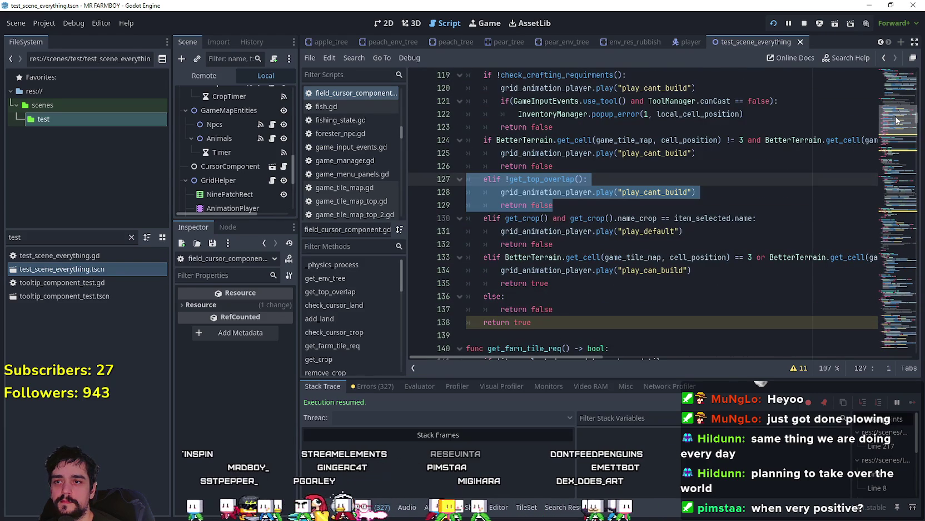
mouse_move(585, 210)
mouse_down()
mouse_move(477, 195)
mouse_move(461, 184)
mouse_up()
key(ctrl+c)
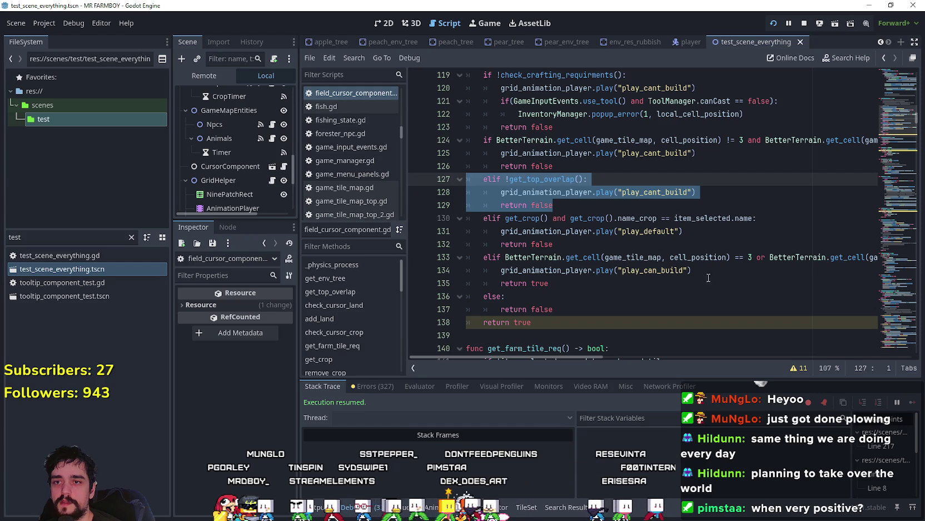
- Scroll down to func check_cursor_tree() where the check will go
scroll(915, 124, down, 15)
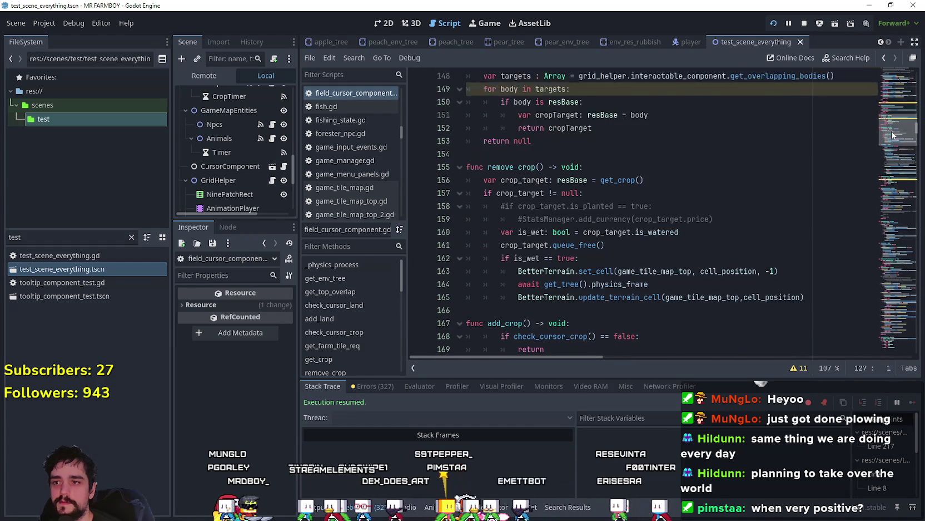
scroll(888, 141, down, 8)
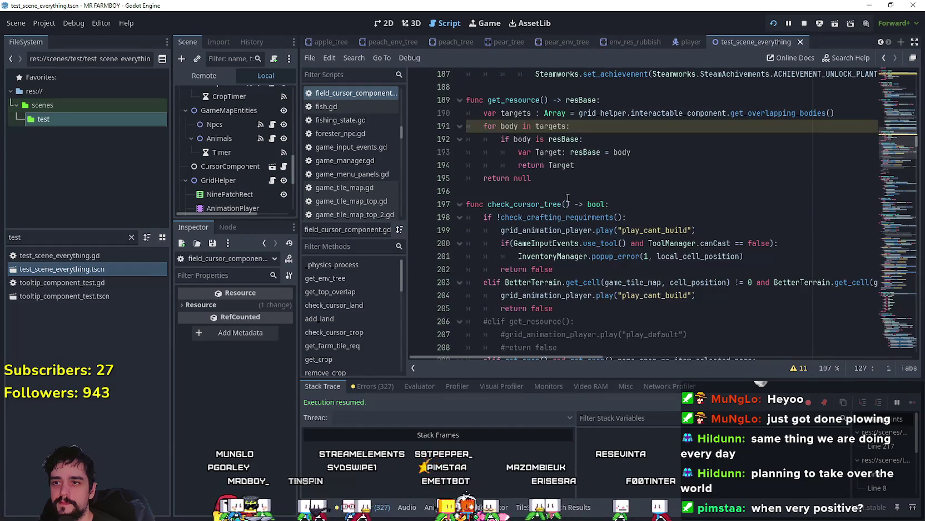
click(567, 196)
scroll(589, 203, down, 2)
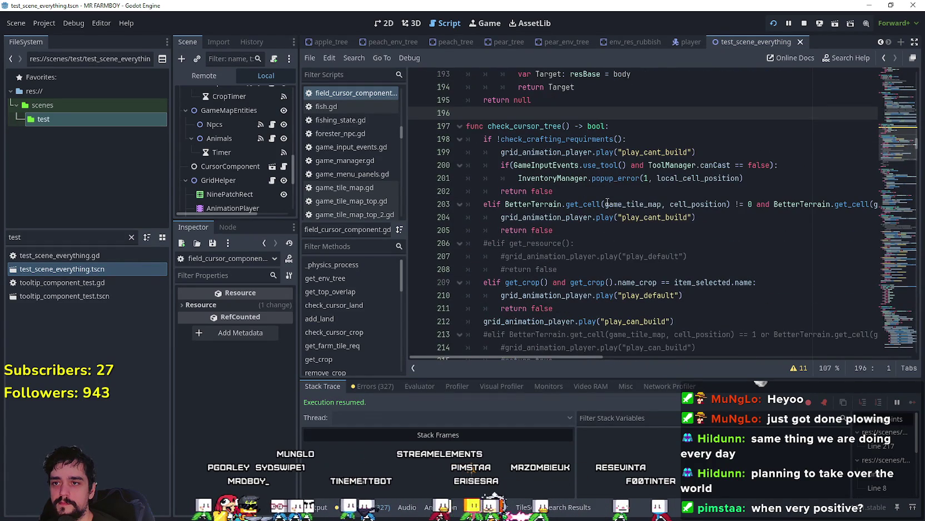
scroll(608, 203, down, 2)
- Paste the top-overlap check into check_cursor_tree after line 208
click(627, 186)
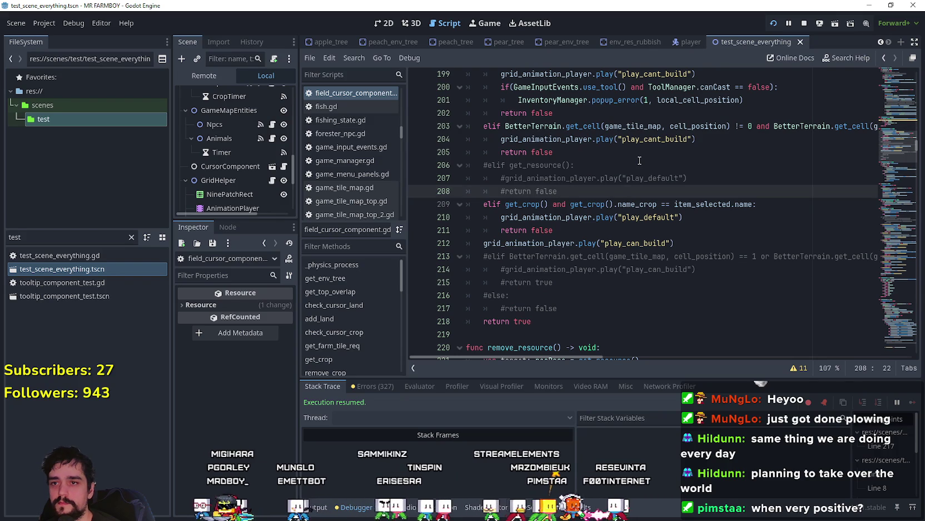
key(Return)
key(ctrl+v)
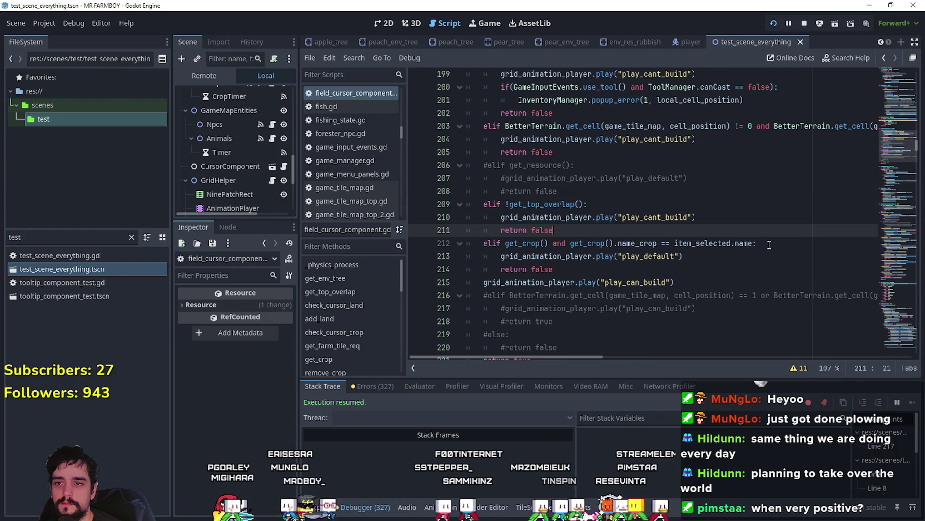
click(699, 268)
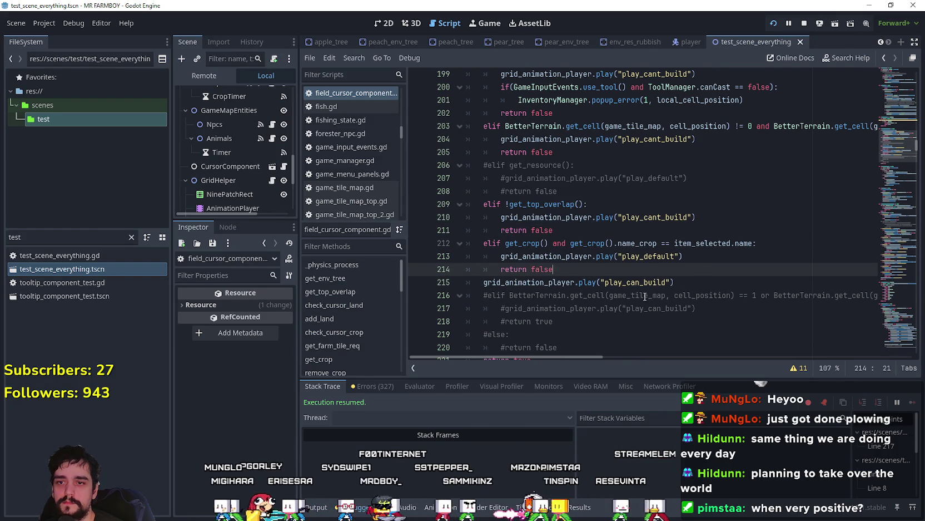
key(Return)
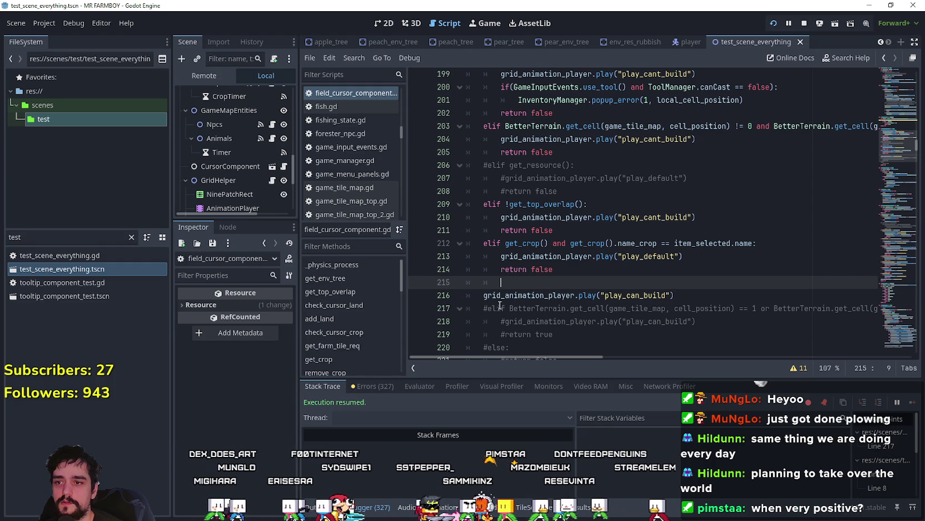
- Uncomment the elif terrain check and play_can_build lines 217–218
click(481, 295)
scroll(474, 345, down, 2)
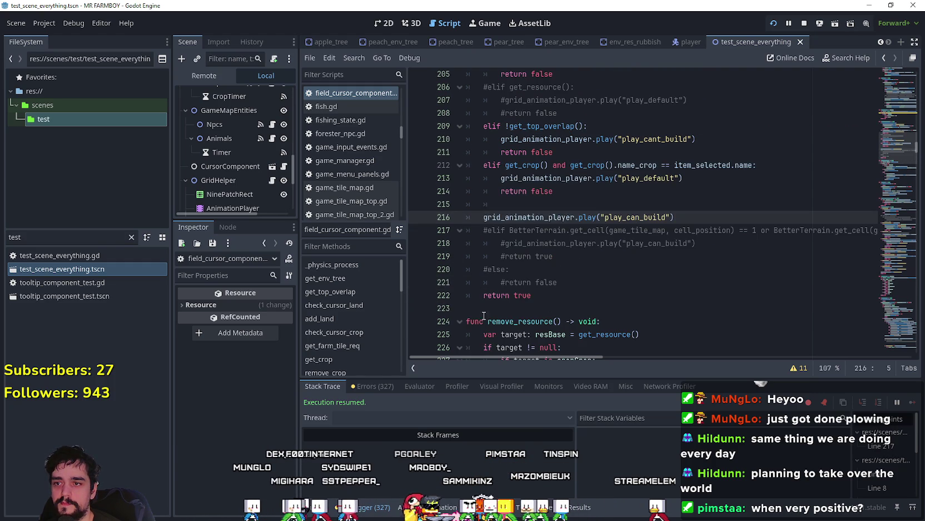
text(#)
click(489, 231)
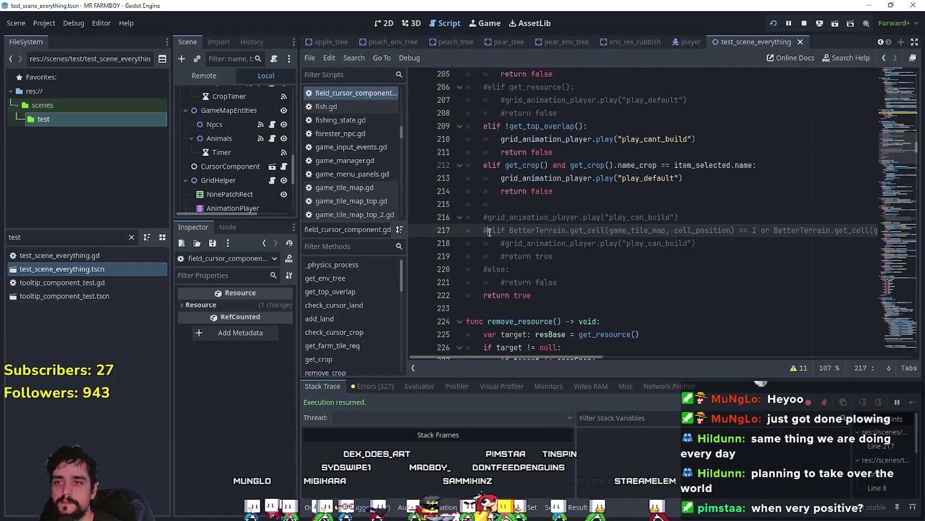
scroll(486, 241, up, 1)
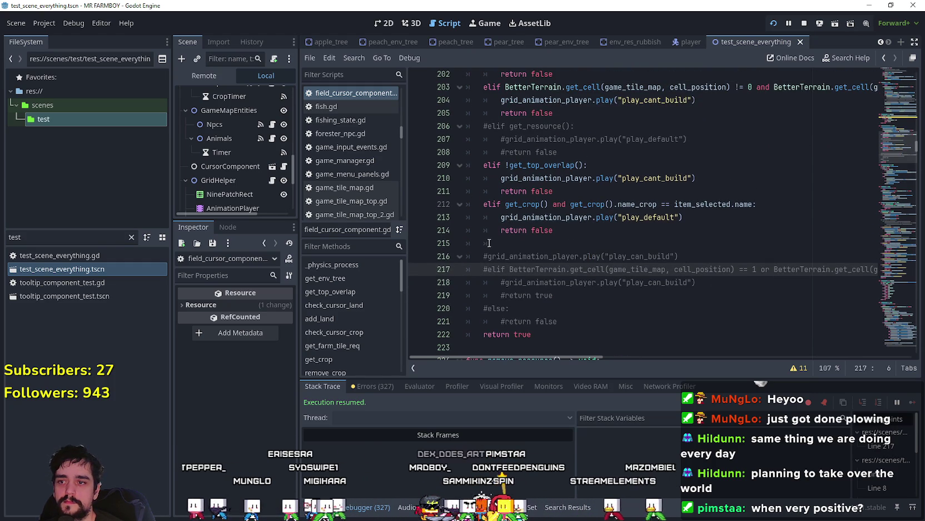
key(BackSpace)
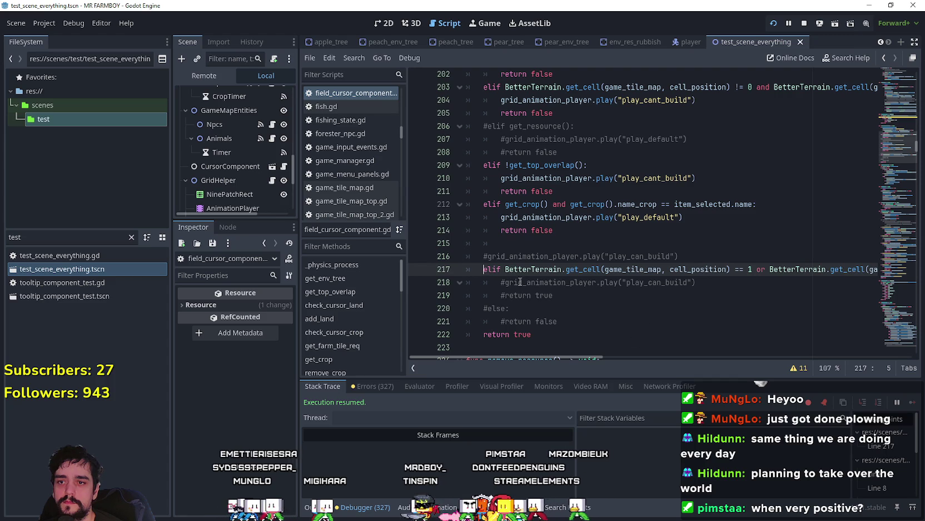
click(505, 282)
key(BackSpace)
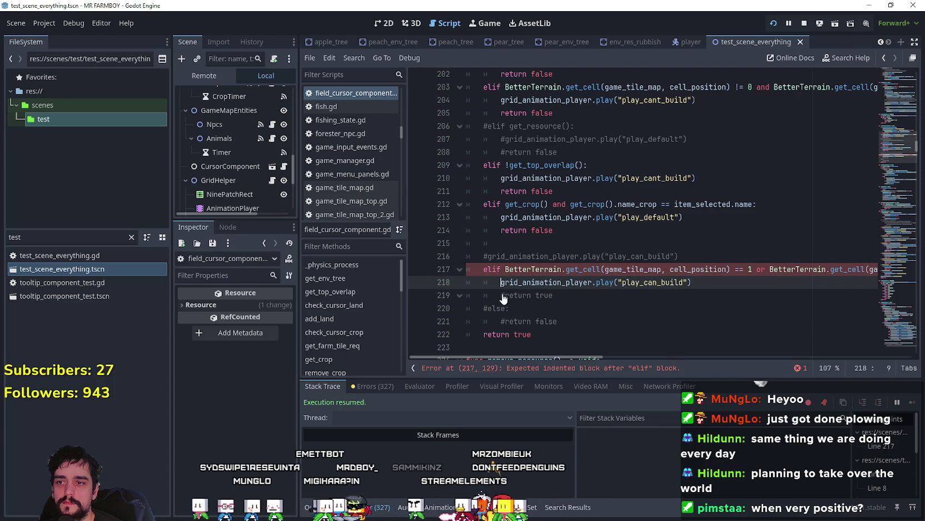
click(504, 295)
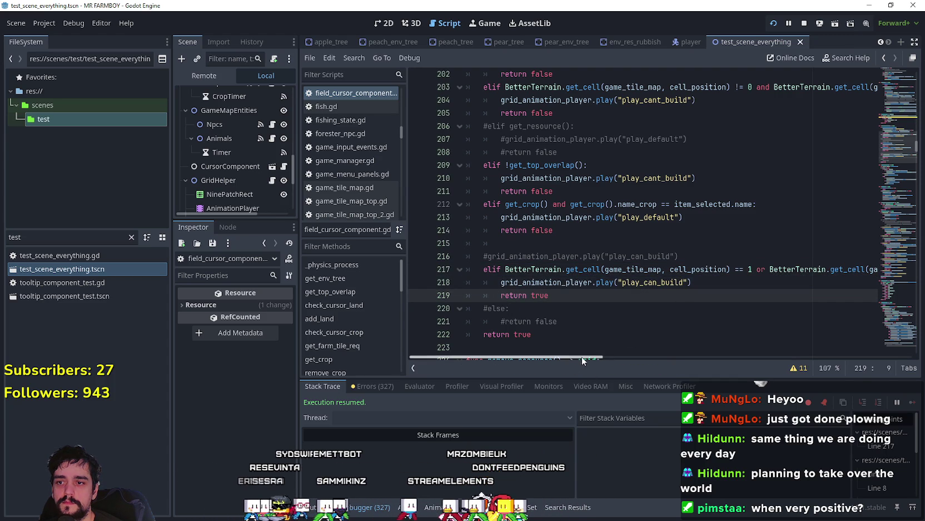
- Change line 217's first terrain comparison from 1 to 0 and save the script
mouse_move(581, 356)
mouse_down()
mouse_move(662, 350)
mouse_move(561, 349)
mouse_move(675, 352)
mouse_move(661, 352)
mouse_up()
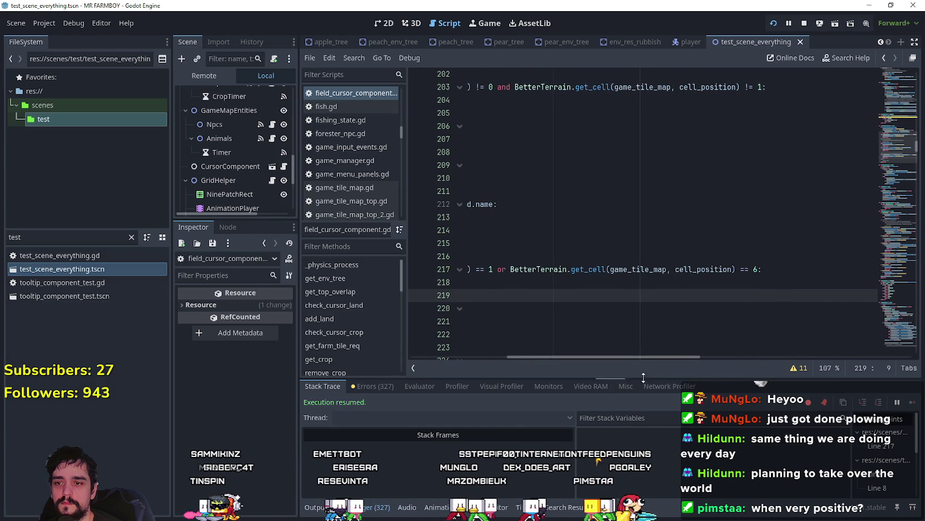
drag(630, 362, 577, 292)
click(619, 269)
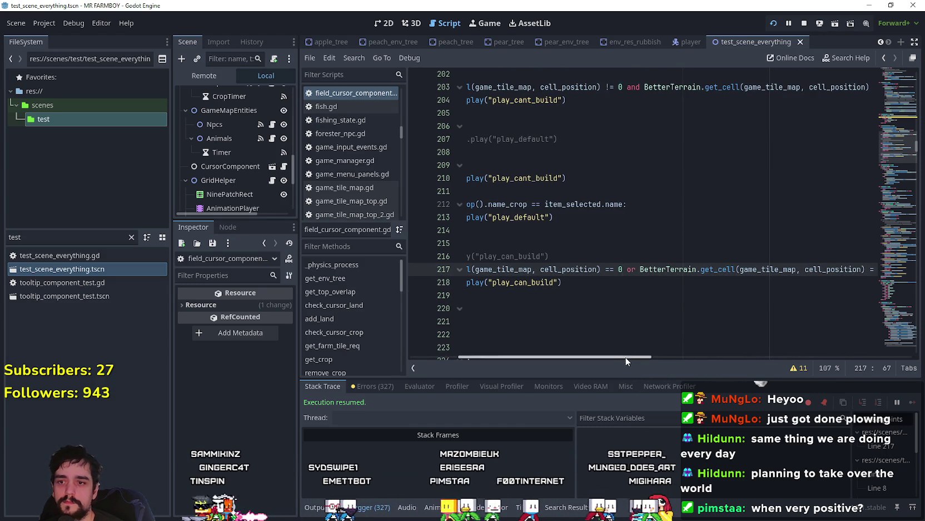
mouse_move(622, 356)
mouse_down()
mouse_move(678, 312)
mouse_move(694, 273)
mouse_up()
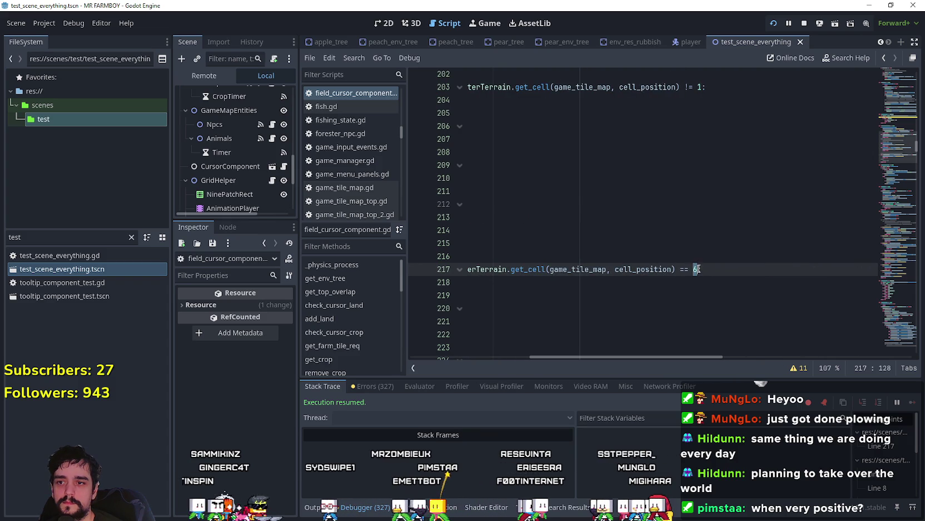
click(562, 301)
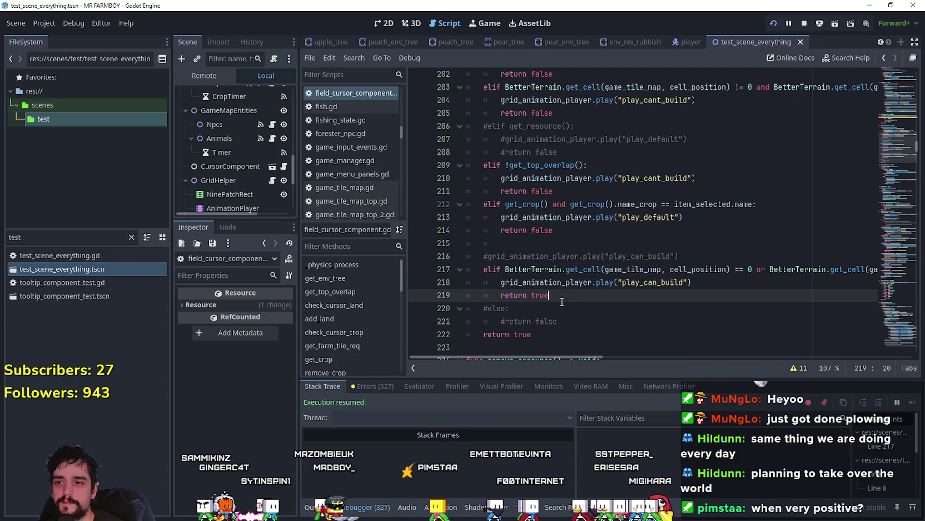
key(ctrl+s)
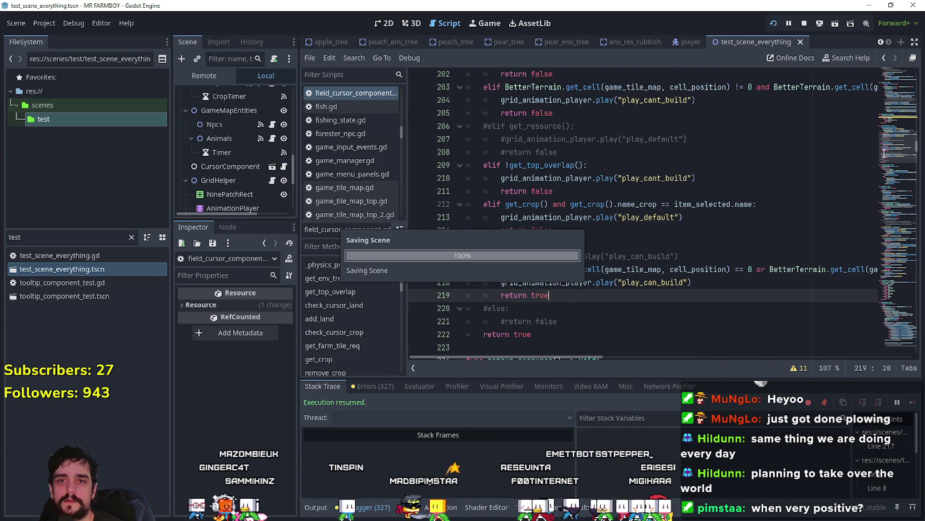
- Compare against check_cursor_crop's else branch around line 139
drag(899, 145, 890, 118)
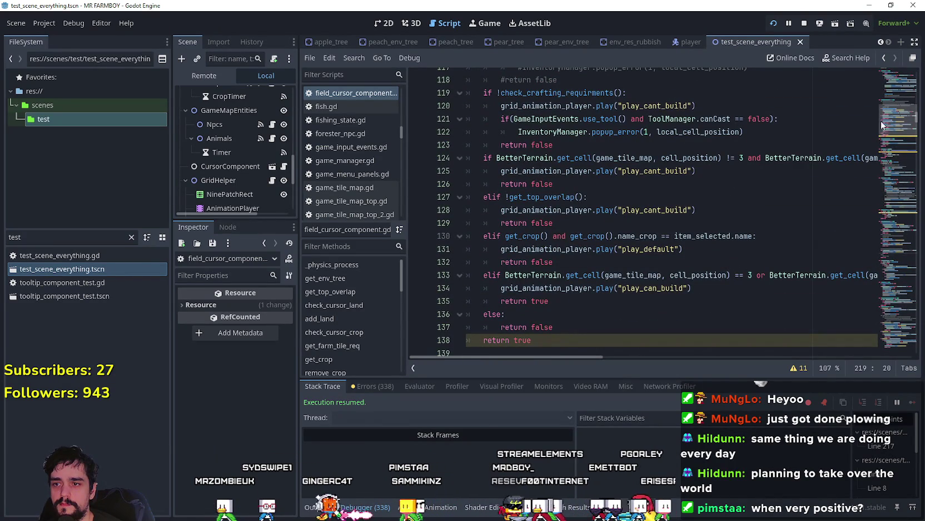
scroll(606, 304, up, 4)
scroll(610, 263, down, 6)
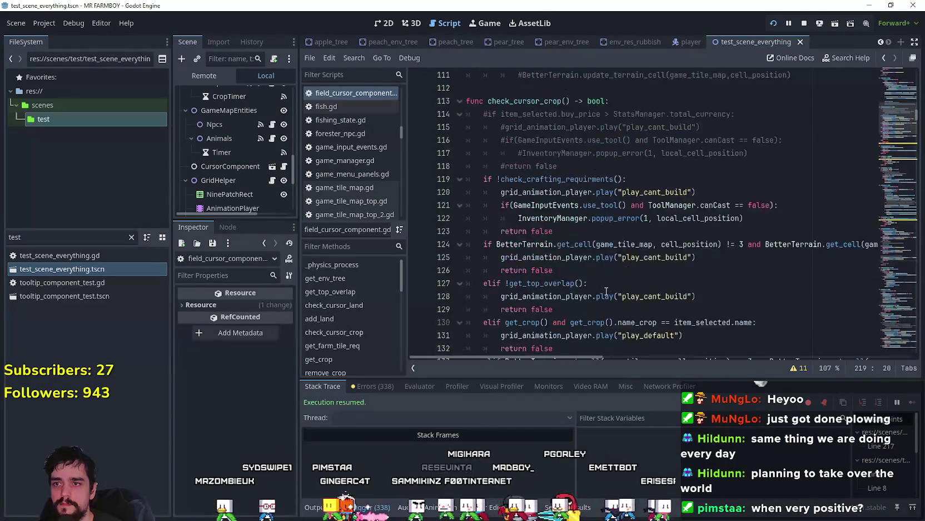
drag(604, 247, 473, 236)
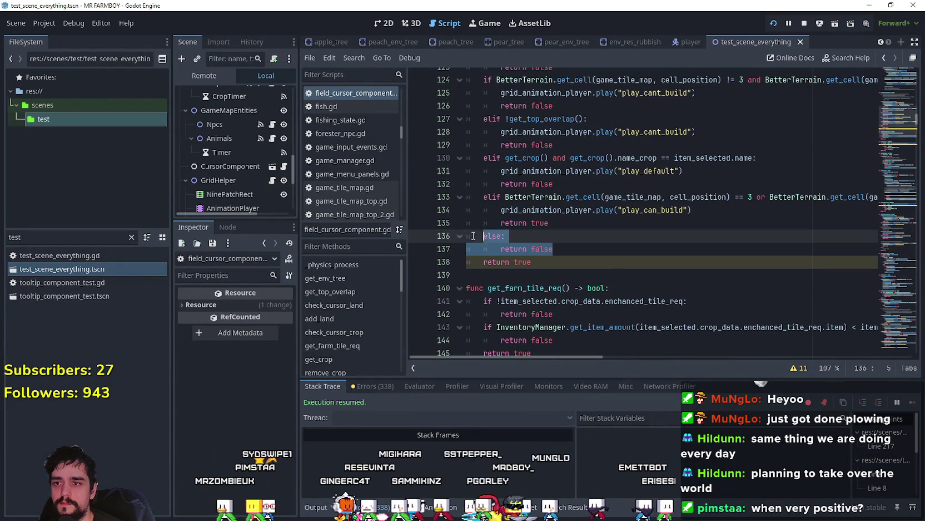
click(644, 261)
key(Down)
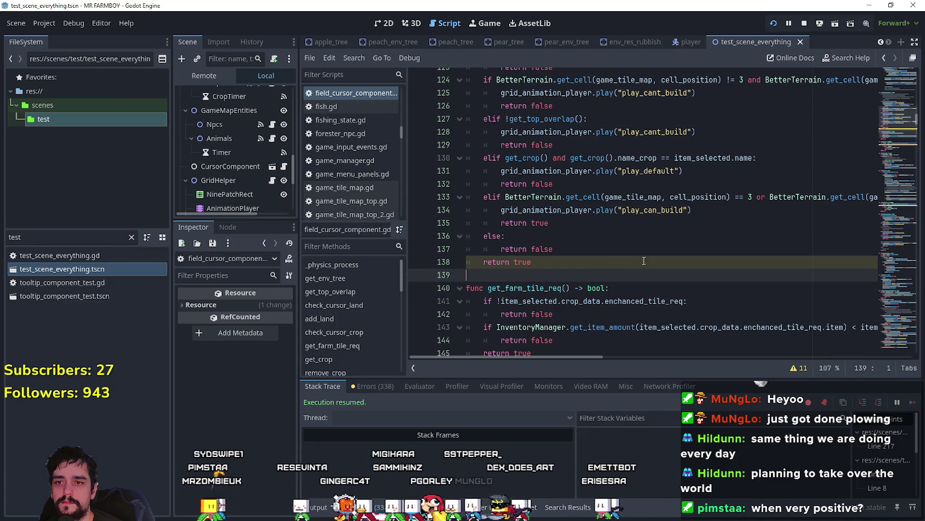
- Uncomment the else / return false lines 220–221 and save
mouse_move(895, 120)
mouse_down()
mouse_move(889, 165)
mouse_move(888, 149)
mouse_up()
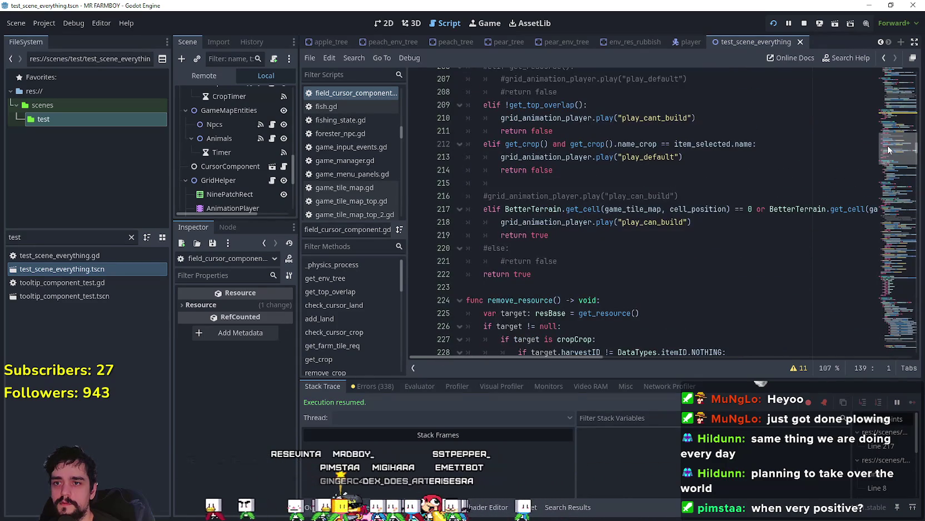
drag(557, 262, 454, 252)
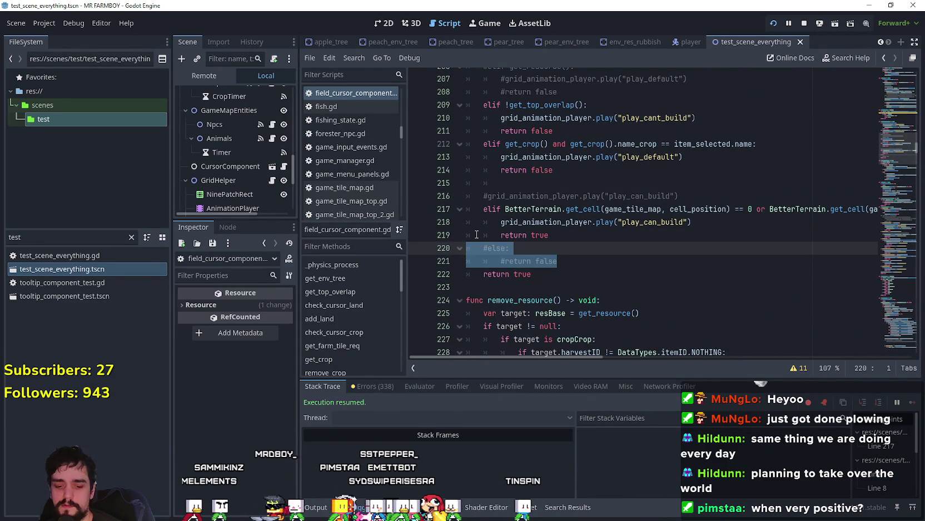
key(ctrl+s)
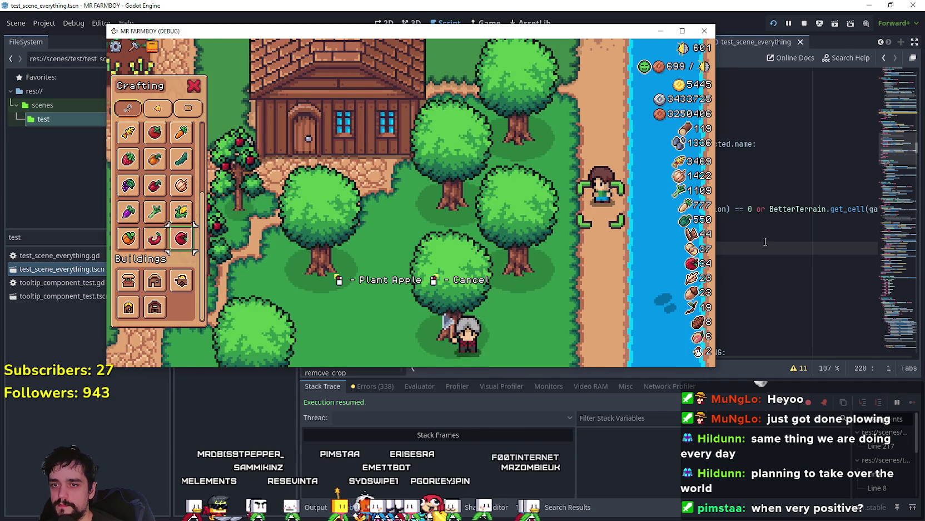
- Walk the farmer south past the farmhouse and coops into the sandy rocky area
click(766, 241)
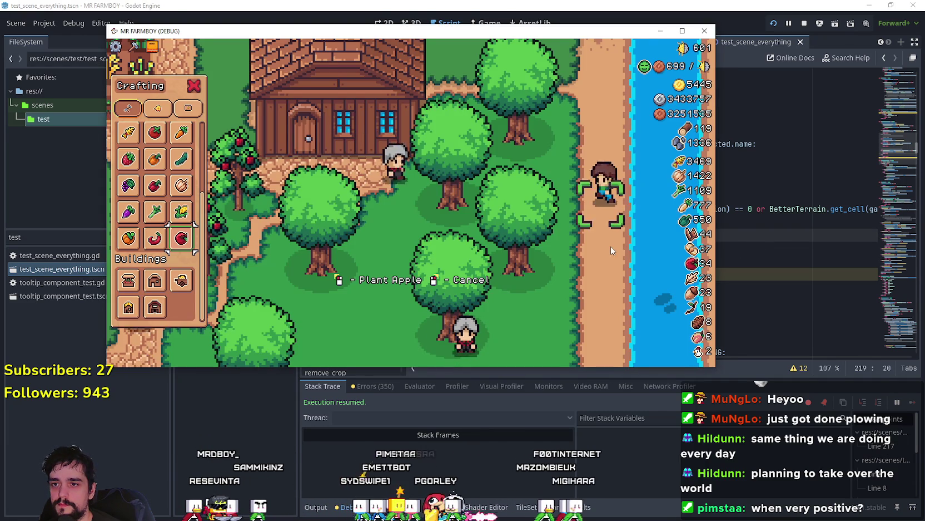
key(s)
key(a)
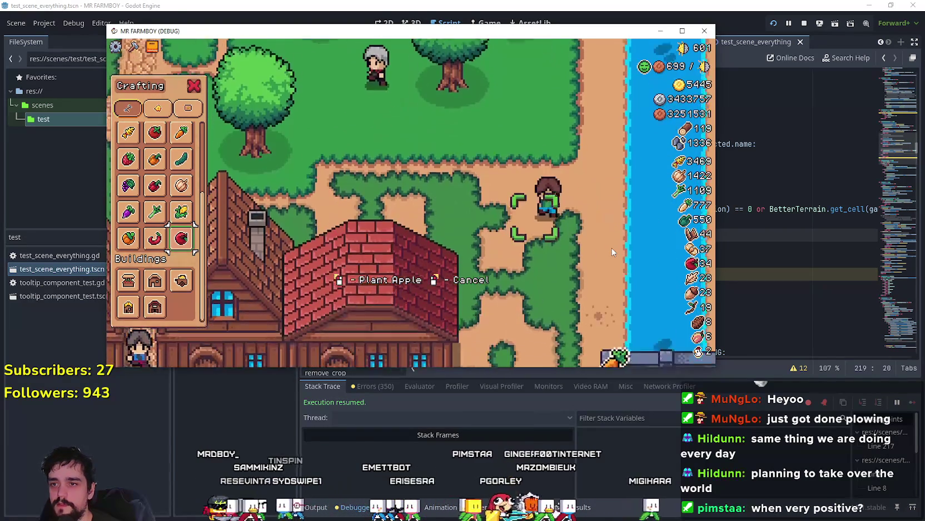
key(s)
key(a)
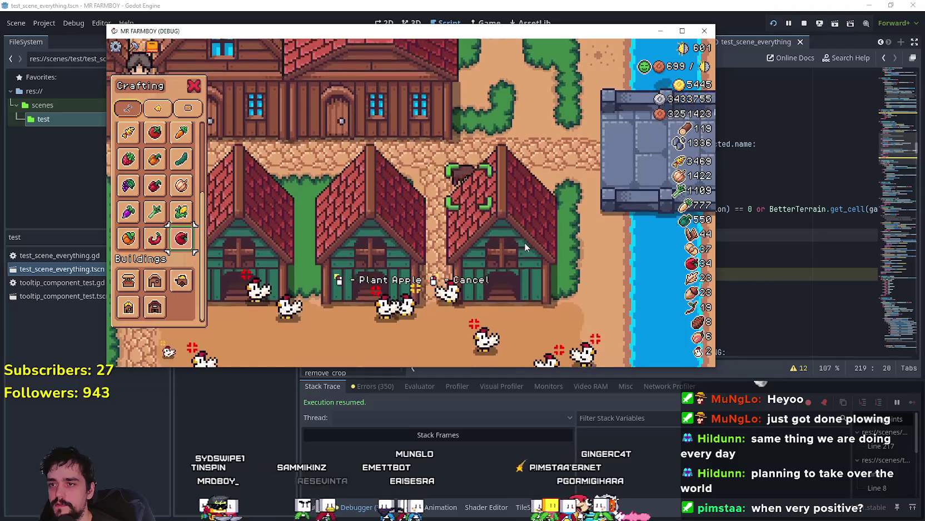
key(s)
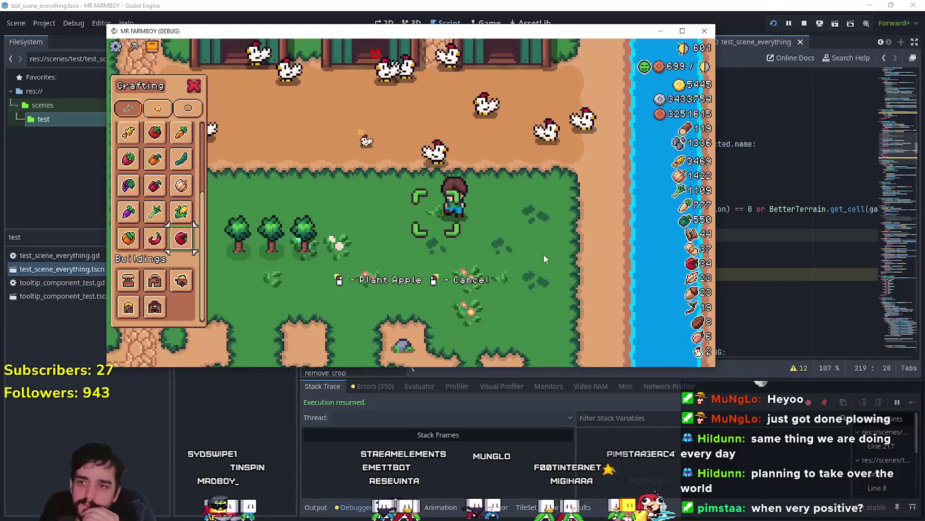
key(s)
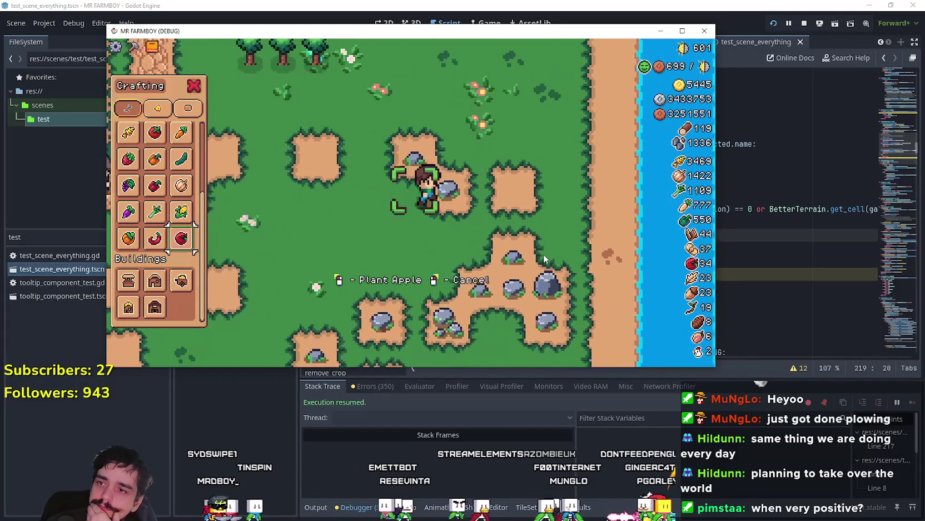
- Walk the farmer west, north, then south through the woods to a planting spot
key(a)
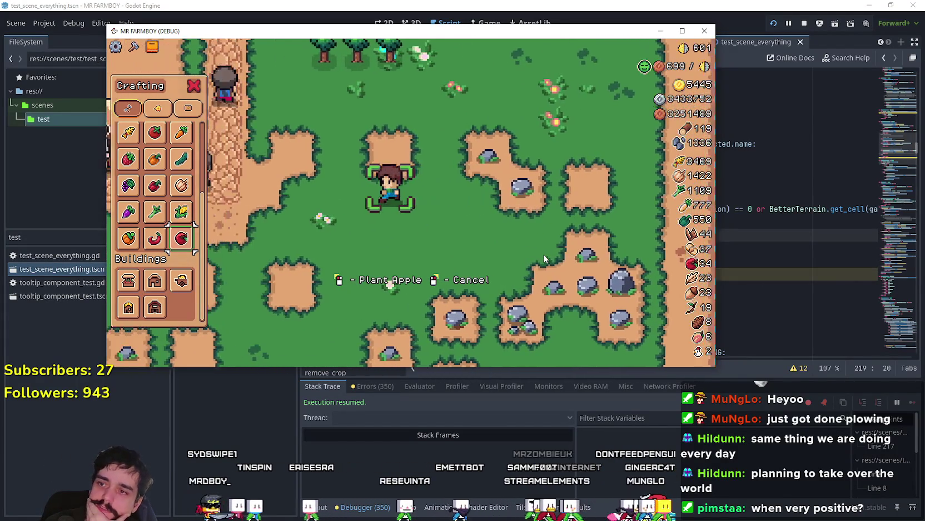
key(w)
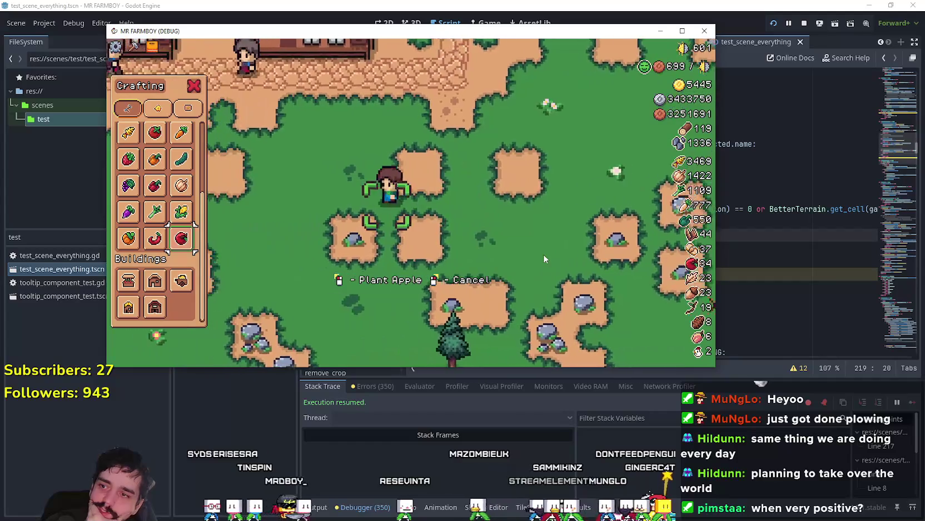
key(s)
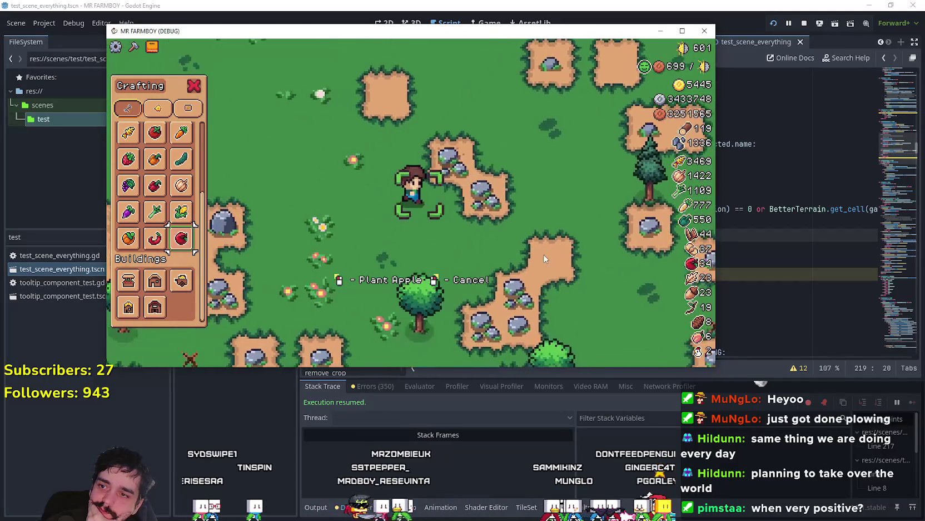
key(s)
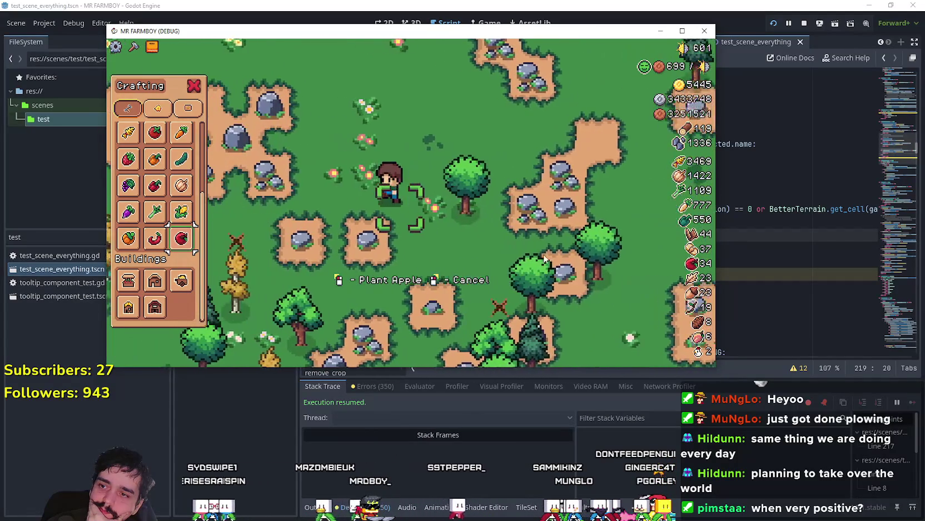
key(s)
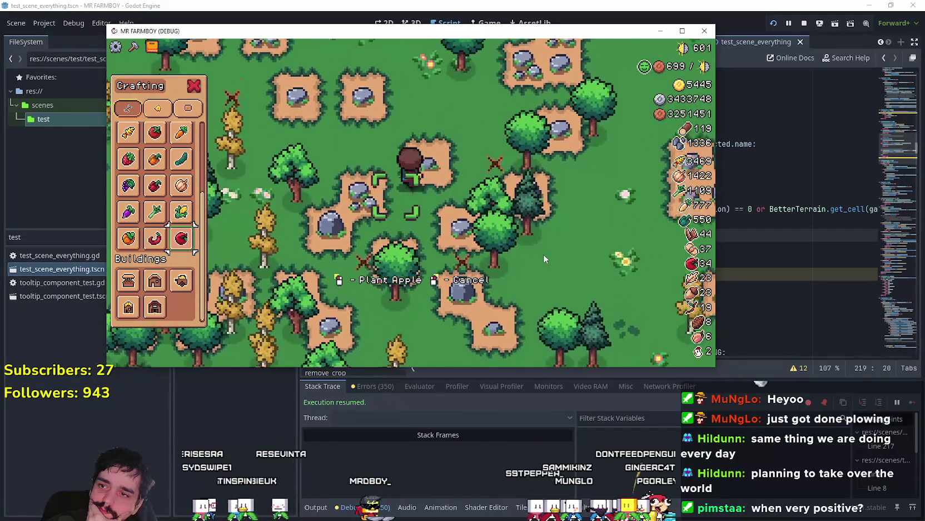
key(s)
- Plant the apple tree, hitting the remove_from_farmer invalid-call error at field_cursor_component.gd line 236
click(534, 253)
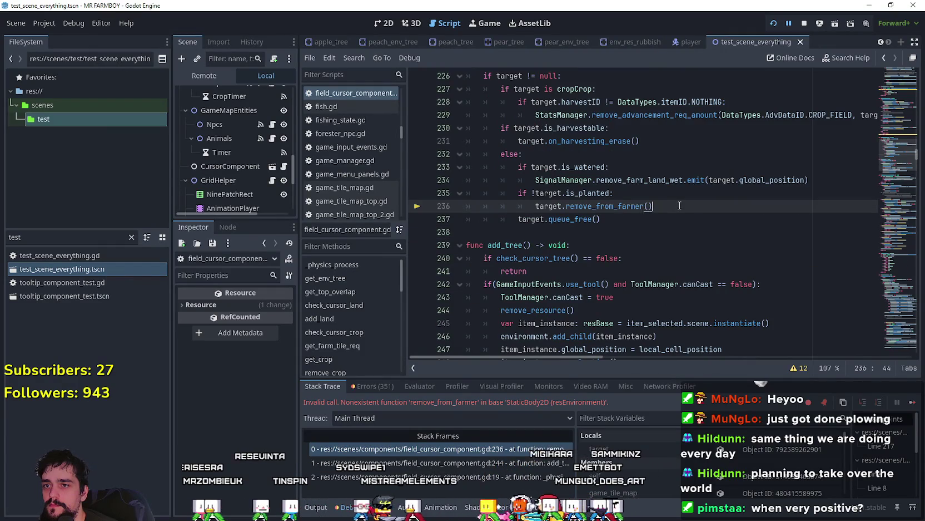
scroll(680, 205, up, 2)
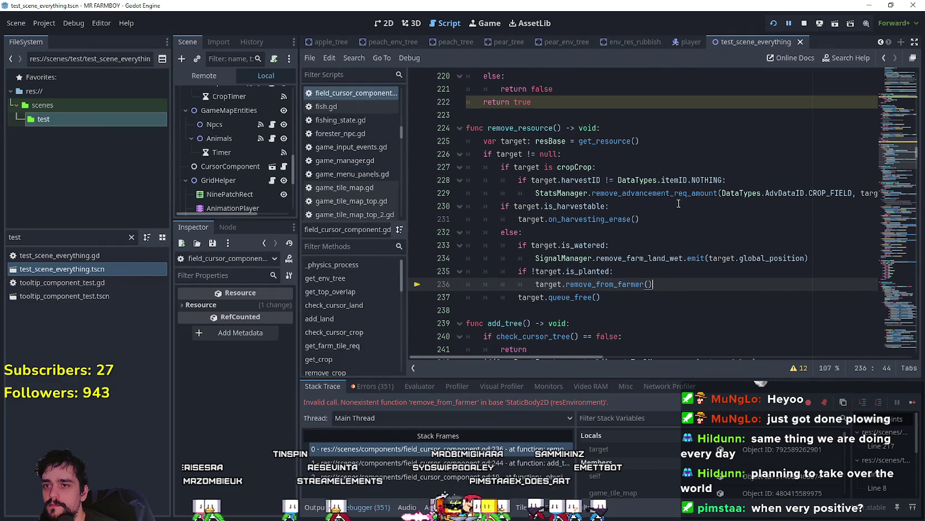
mouse_move(672, 198)
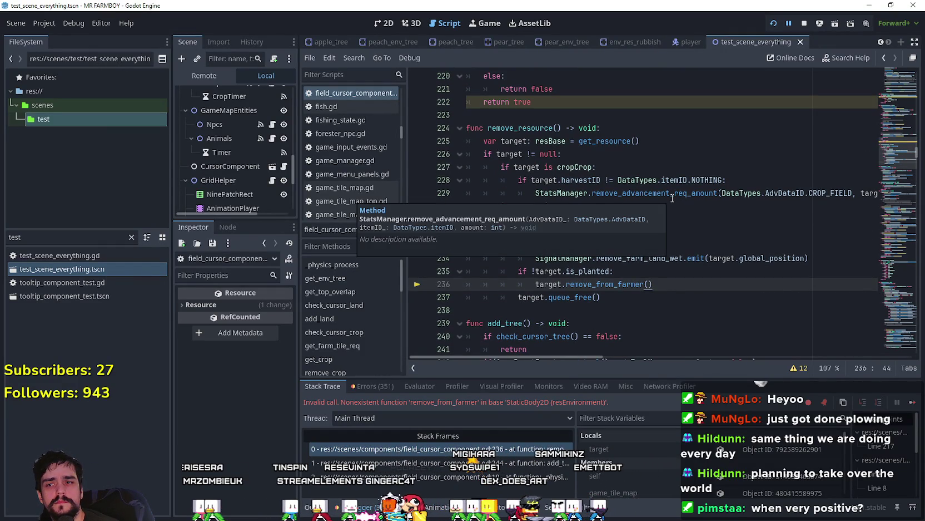
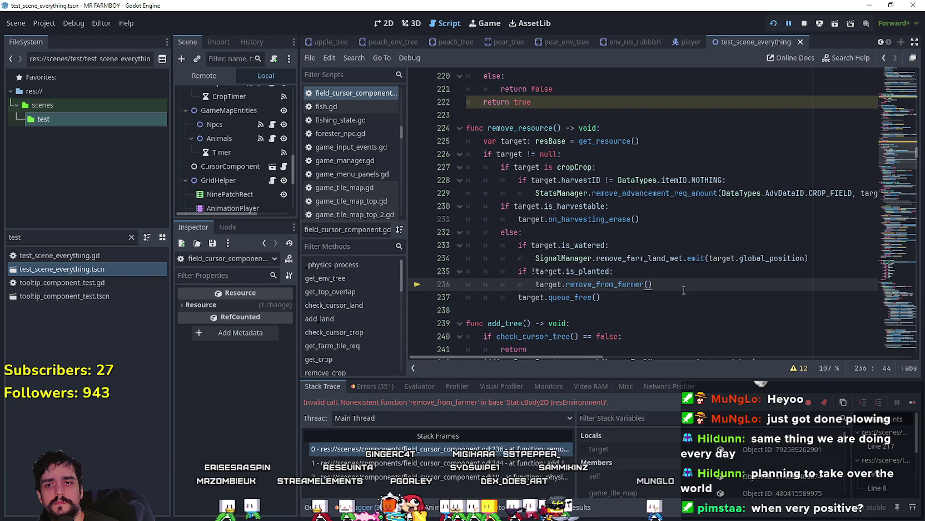
- Resume the game with the debugger's Continue until the stack trace reads 'Execution resumed.'
click(910, 408)
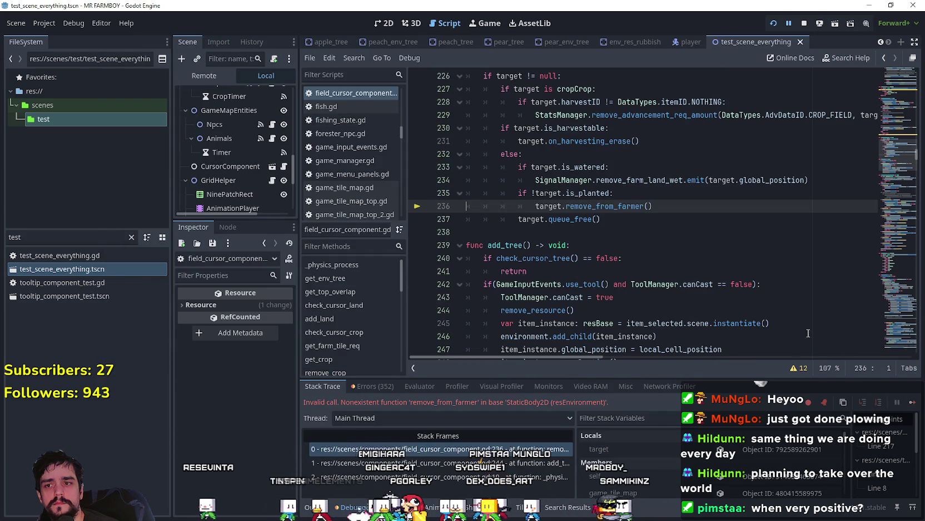
click(918, 403)
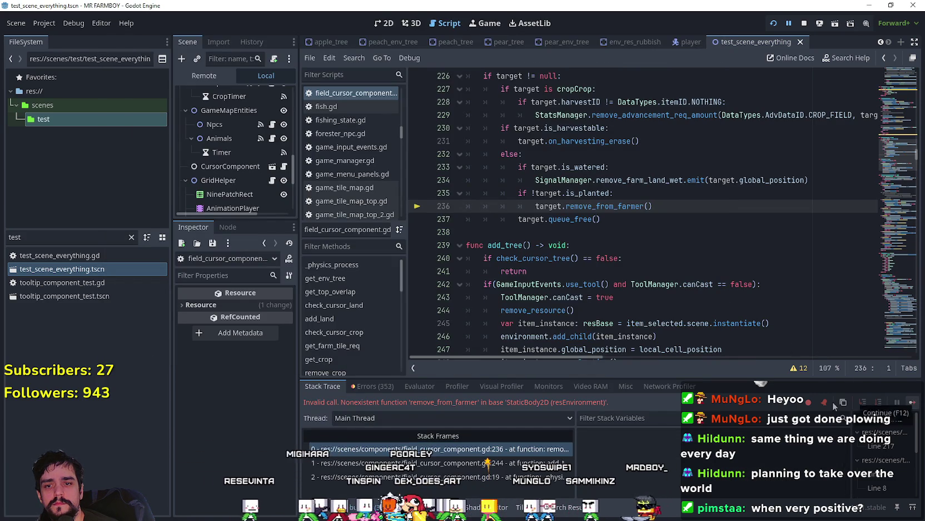
click(913, 405)
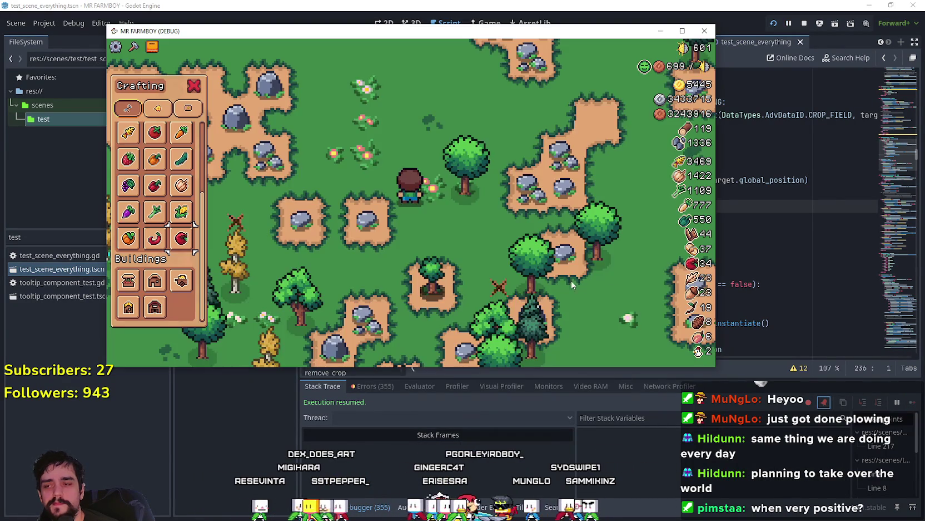
- Choose Apple from the Crafting list and walk the farmer south along the path
click(181, 238)
key(a)
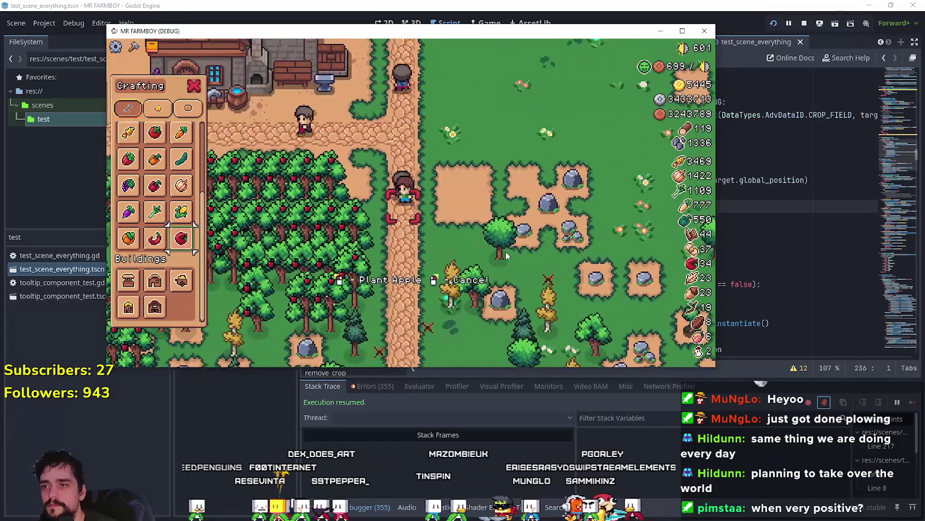
key(s)
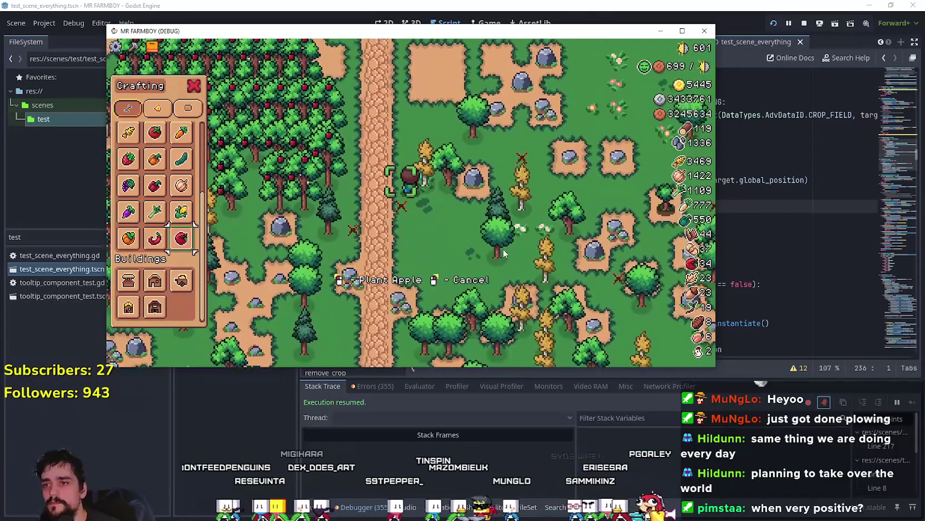
key(s)
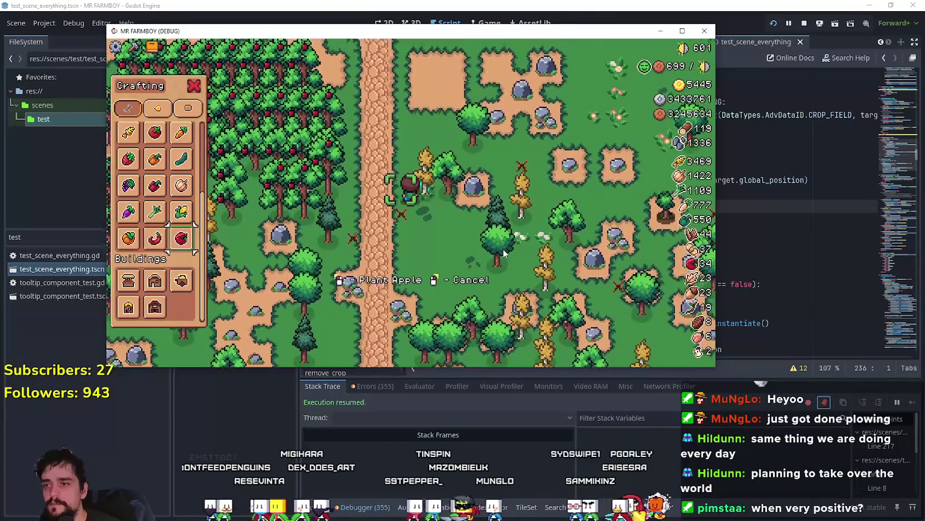
key(s)
key(d)
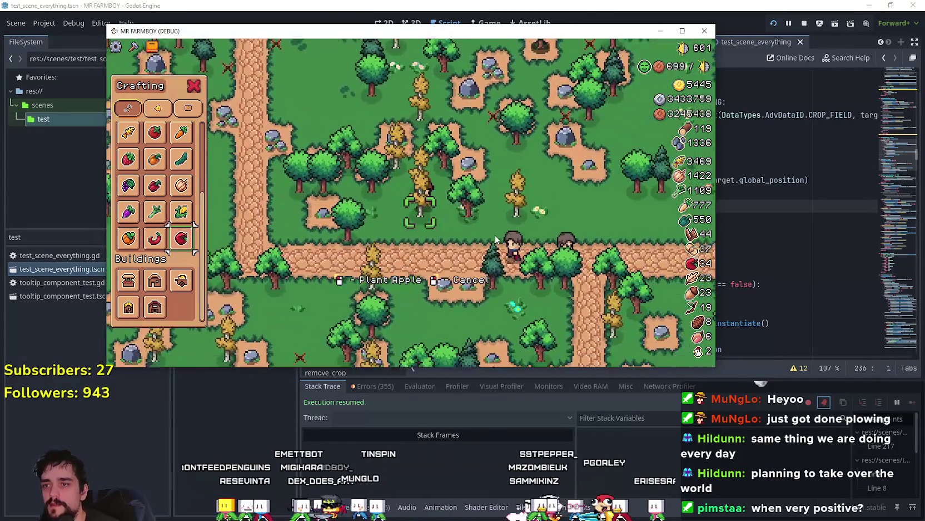
key(s)
key(d)
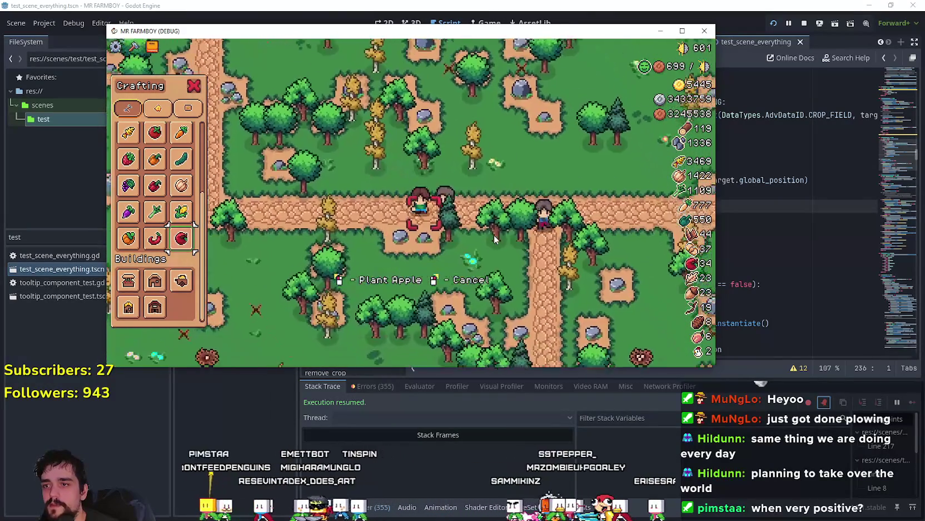
key(s)
- Roam the farmer up past the market stalls with the Plant Apple prompt showing
key(d)
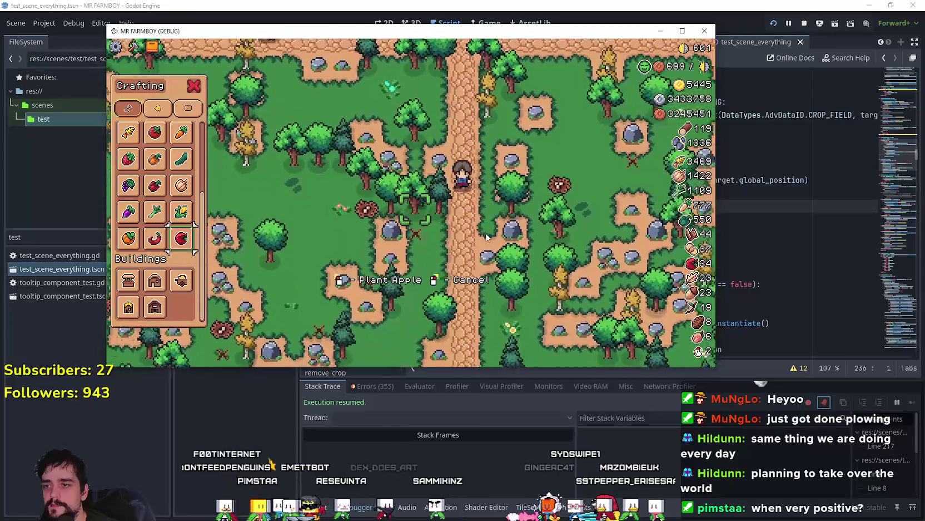
key(w)
key(d)
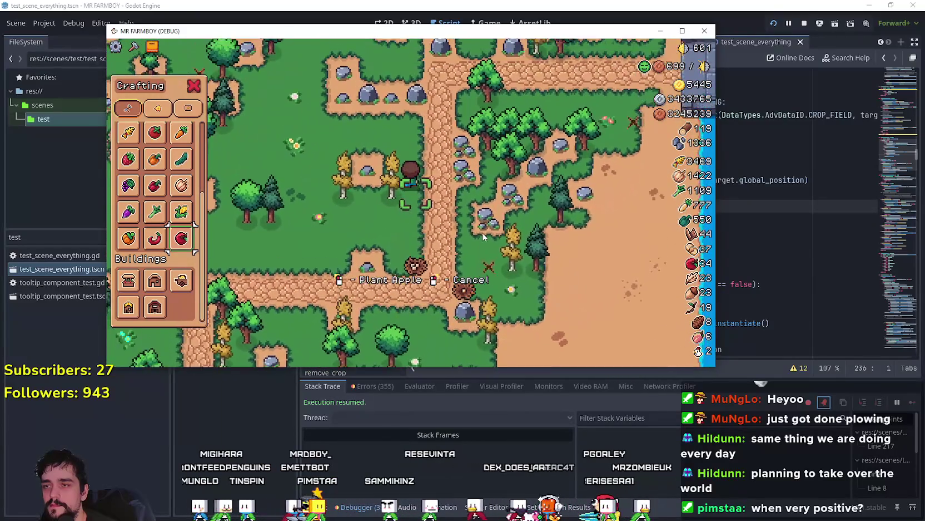
key(w)
key(a)
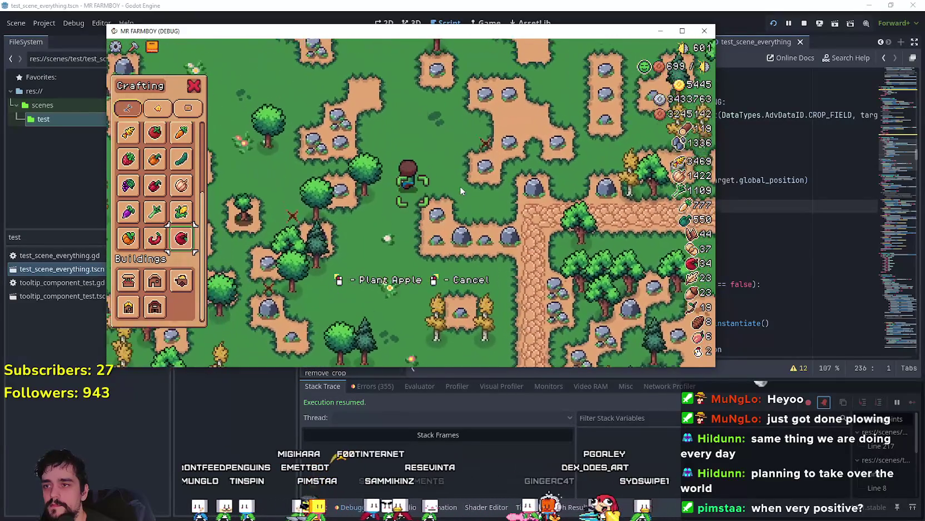
key(w)
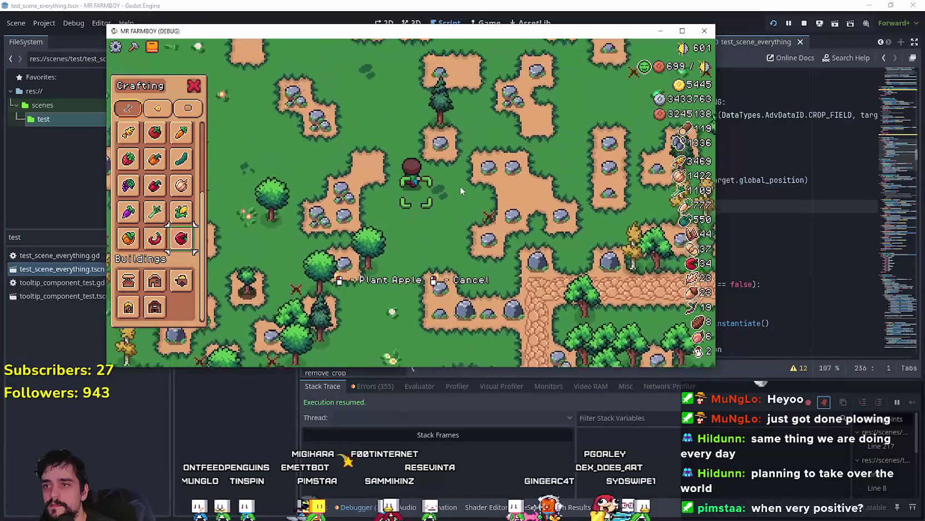
key(w)
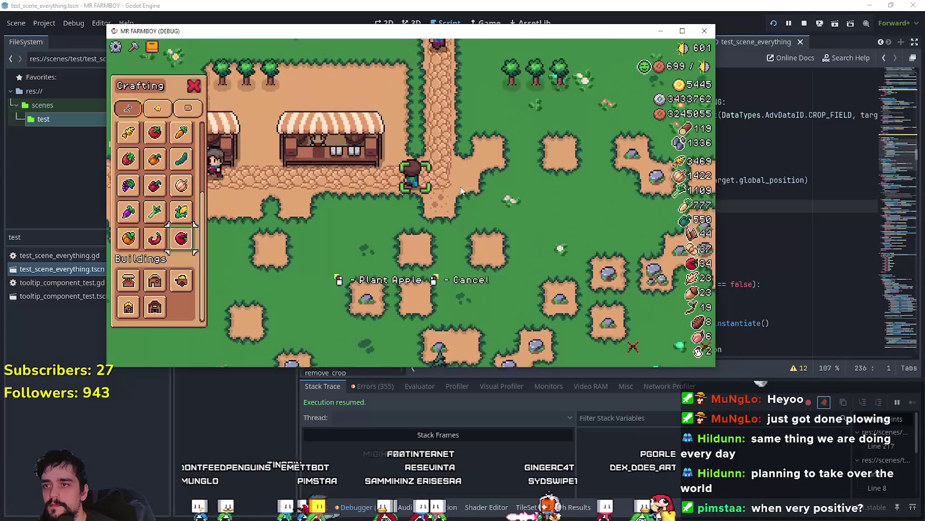
key(a)
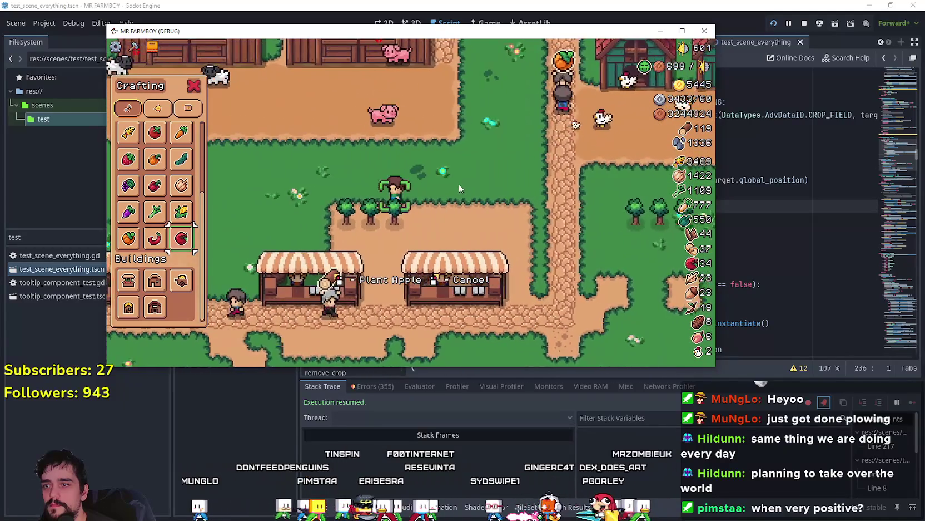
key(s)
key(a)
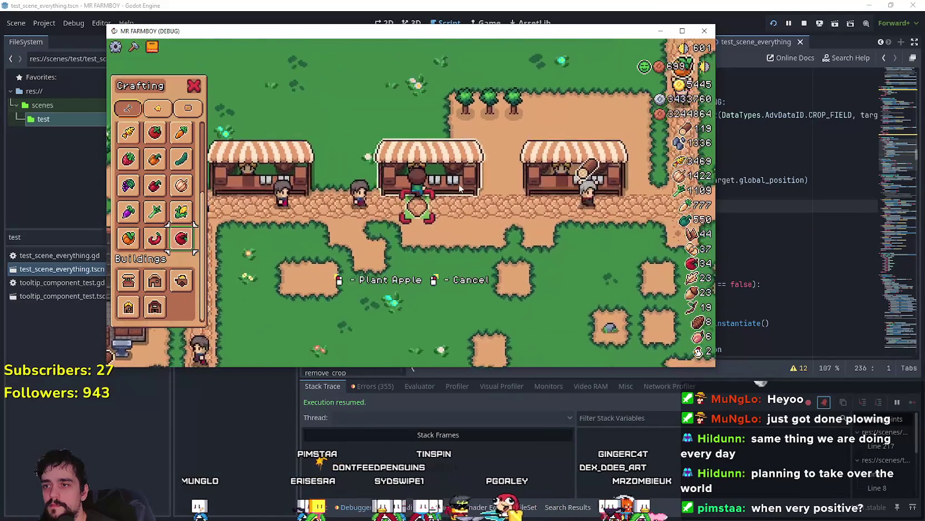
- Walk the farmer past the stalls and houses, down toward the water and rocks
key(a)
key(w)
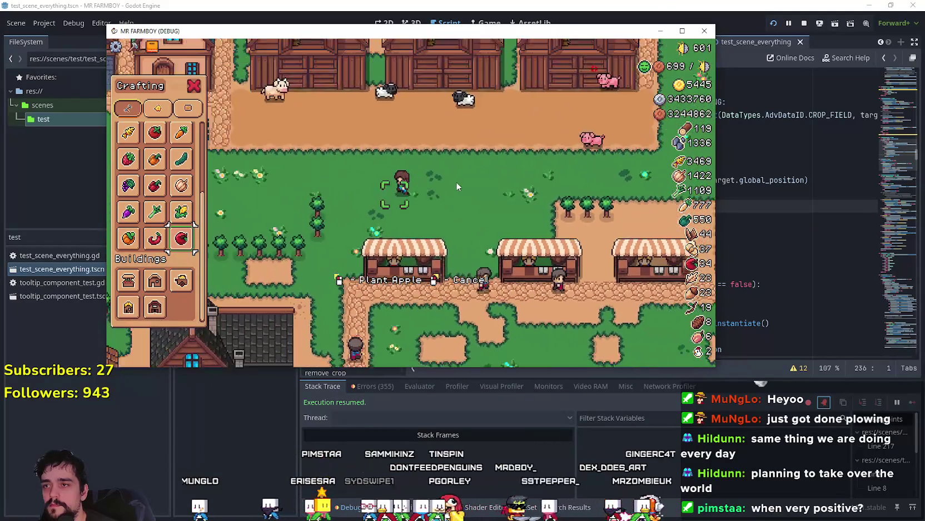
key(w)
key(a)
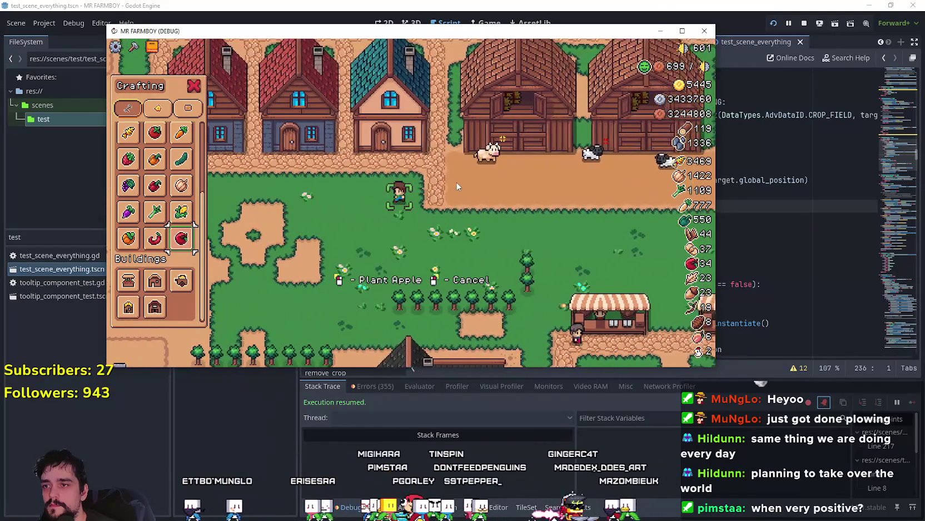
key(a)
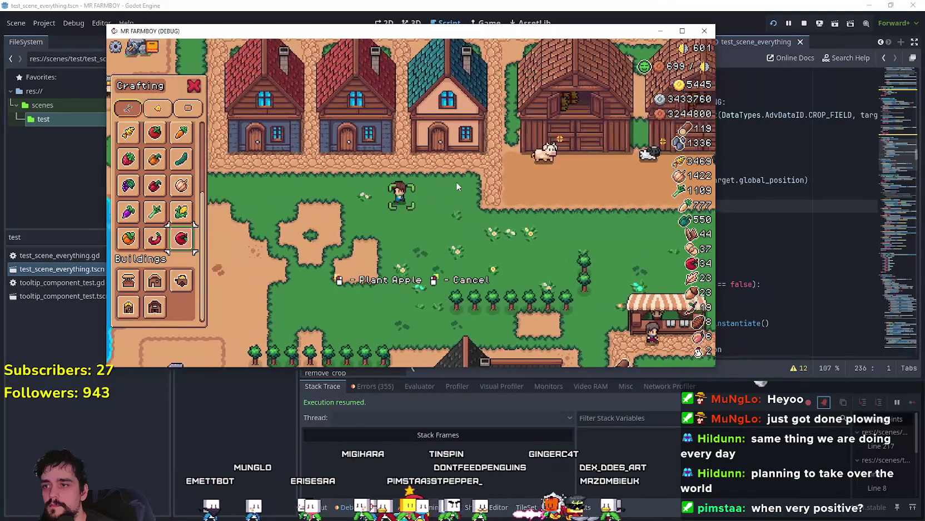
key(s)
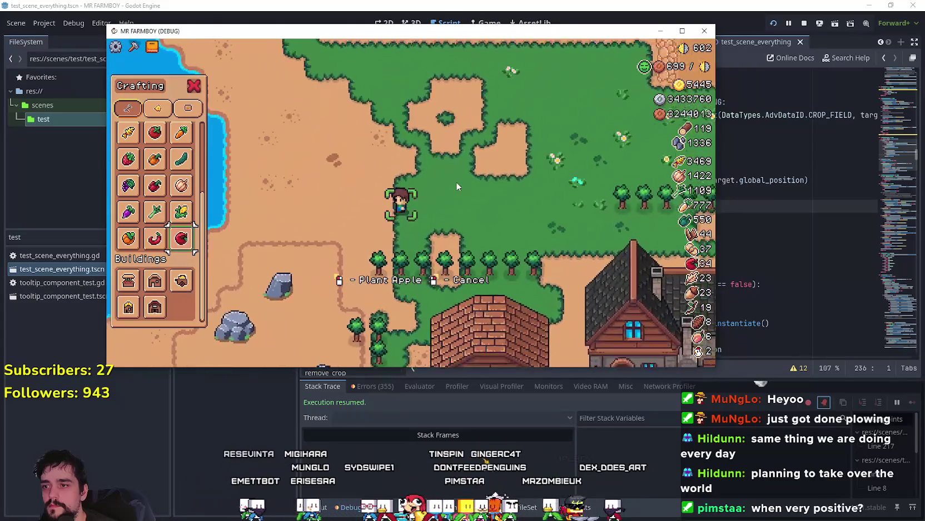
key(a)
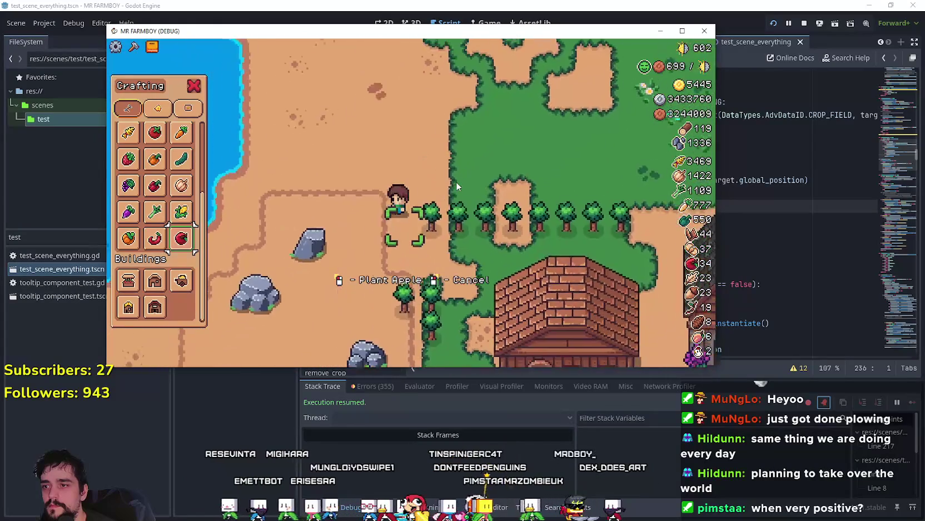
key(s)
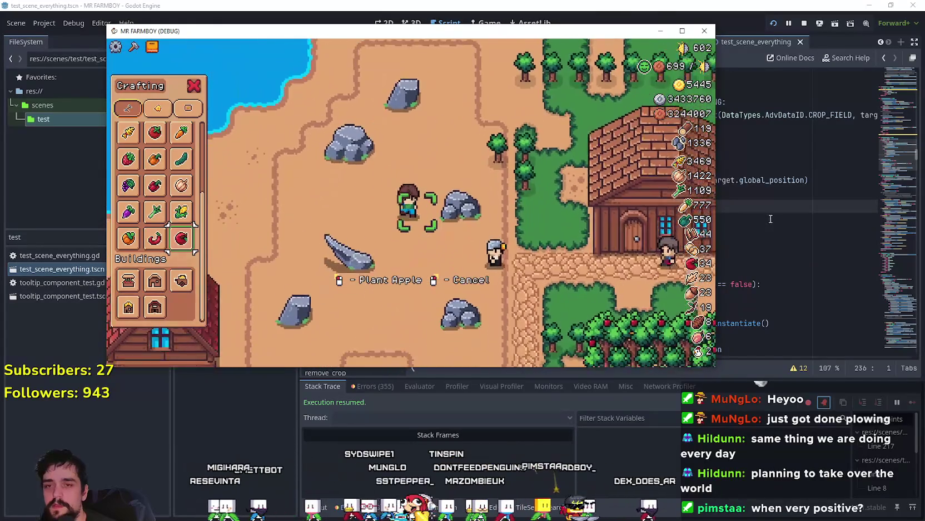
- Return to the script and mark the remove_resource call on line 244
click(771, 218)
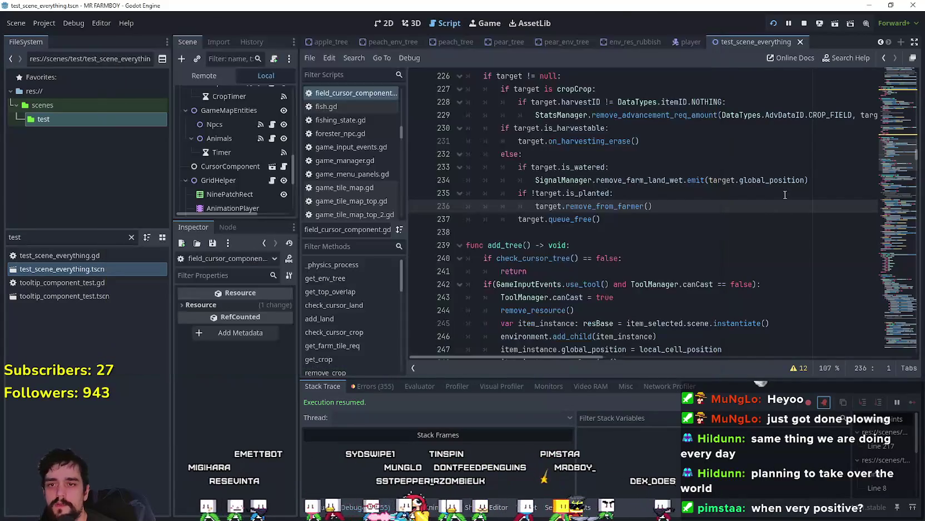
scroll(834, 234, up, 6)
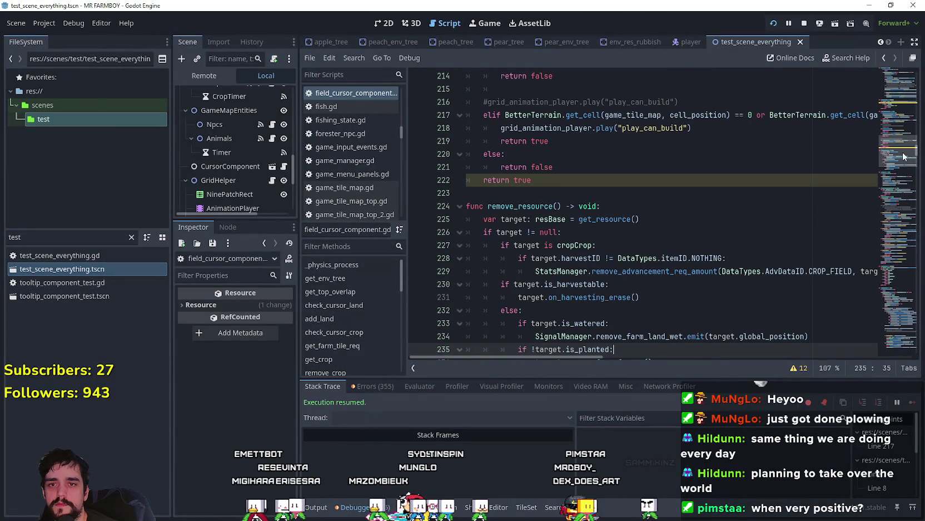
scroll(521, 347, down, 9)
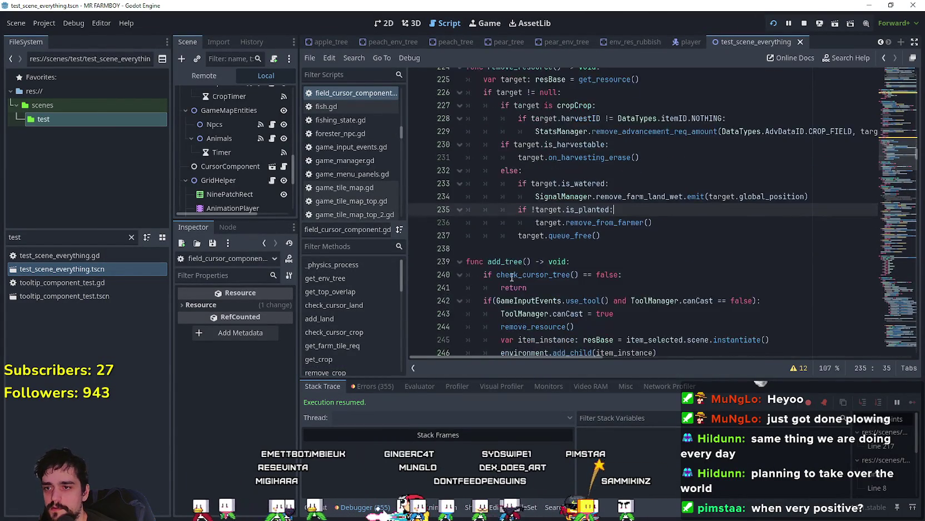
scroll(556, 220, up, 3)
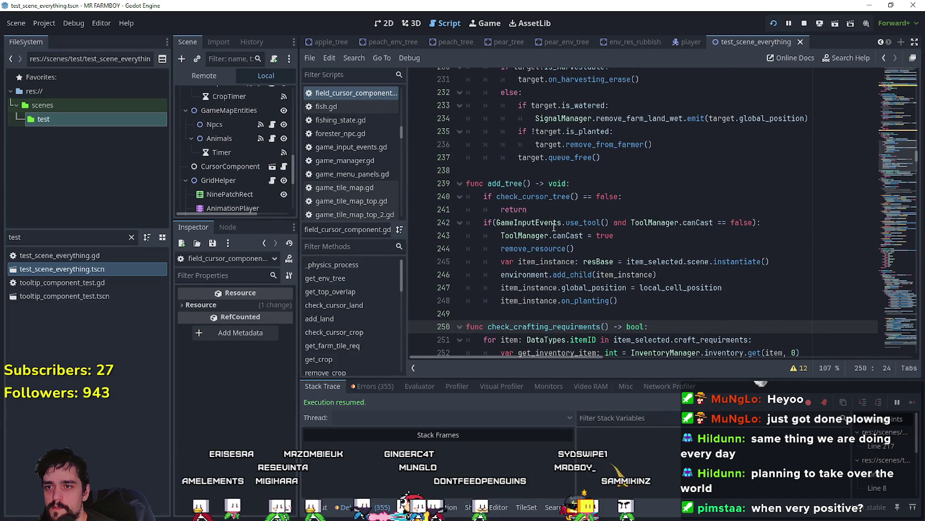
click(545, 248)
scroll(545, 248, up, 7)
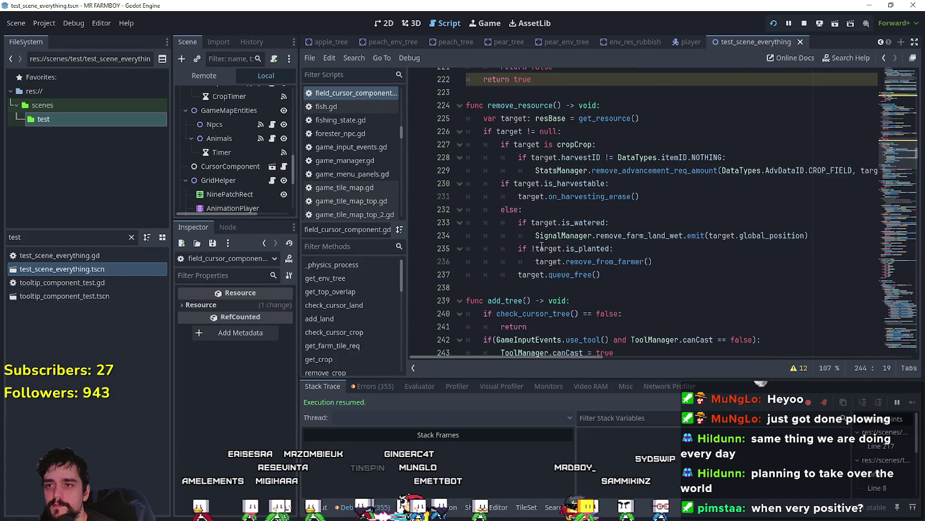
scroll(531, 235, up, 6)
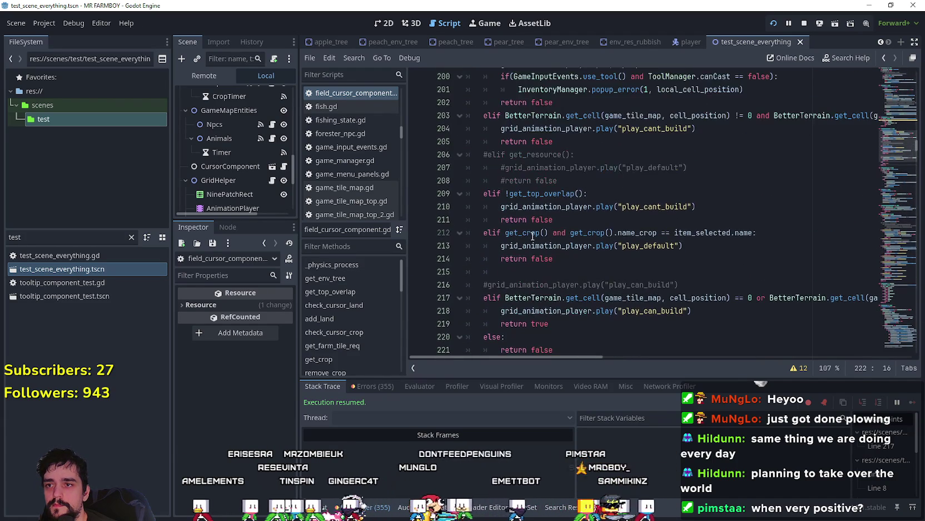
scroll(645, 287, down, 4)
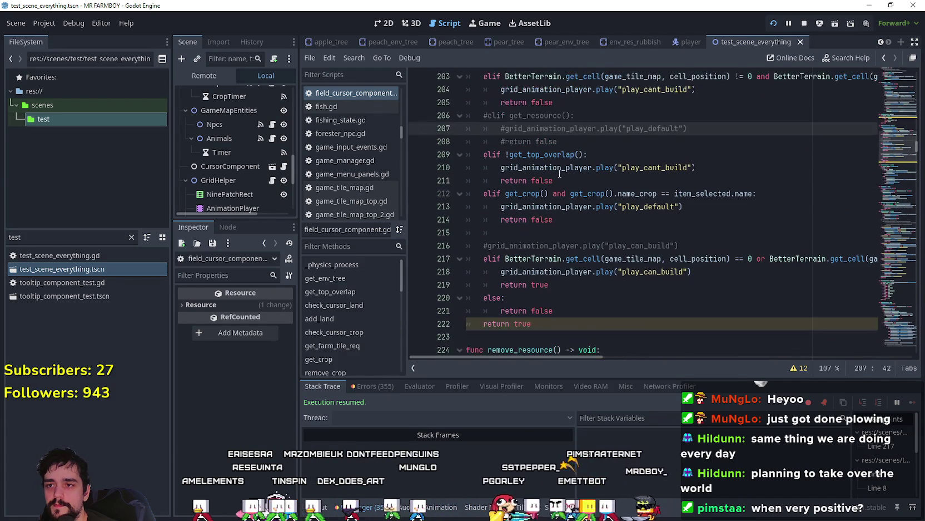
- Jump to the get_top_overlap definition and look at its GameTileMapTop type
click(551, 155)
right_click(550, 154)
click(567, 335)
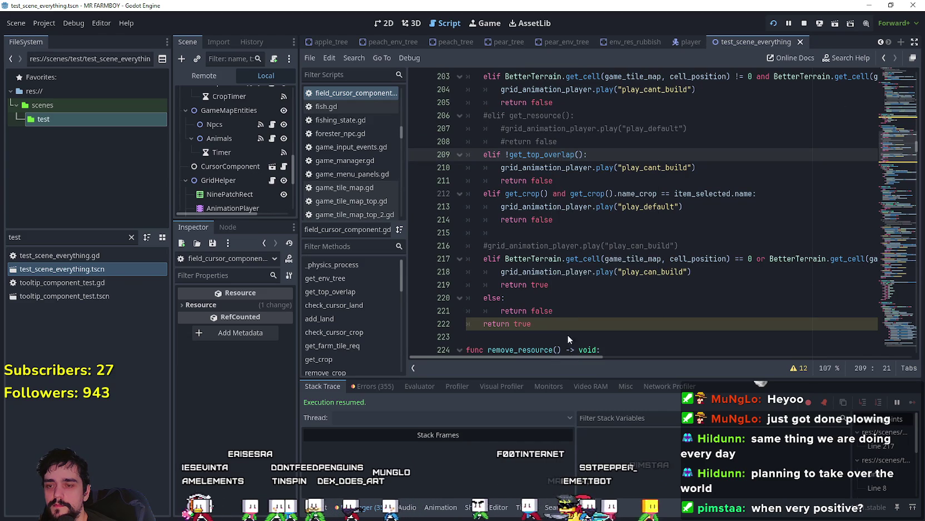
ctrl+click(551, 157)
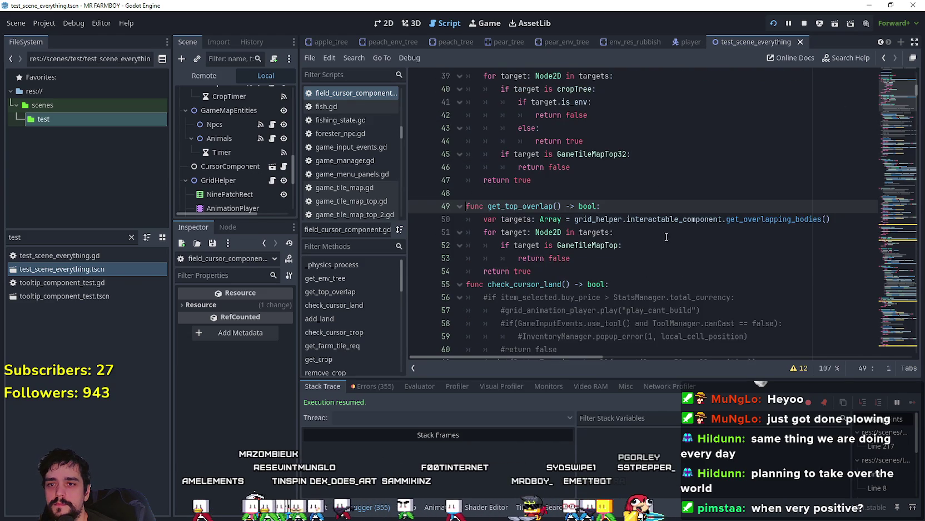
double_click(590, 246)
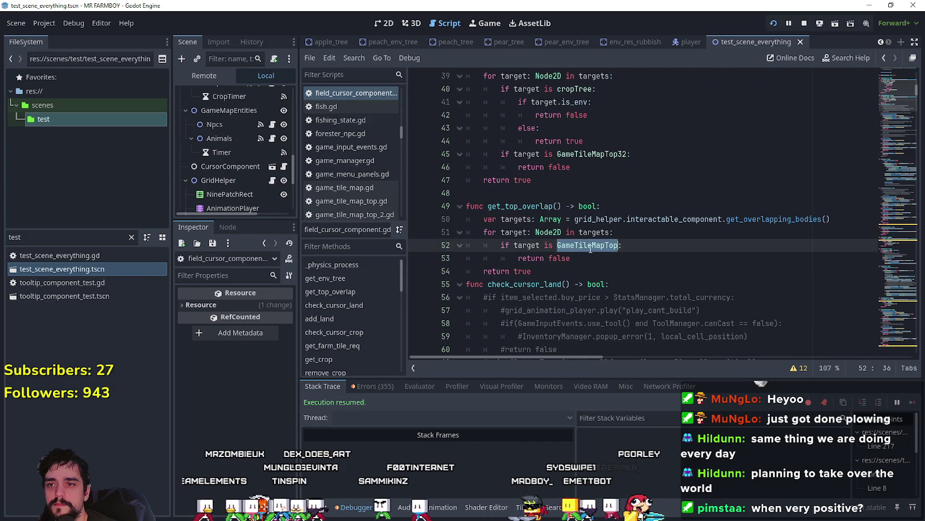
click(679, 270)
- Scroll down and select the staticTileMap build check on lines 70–72
scroll(674, 265, down, 4)
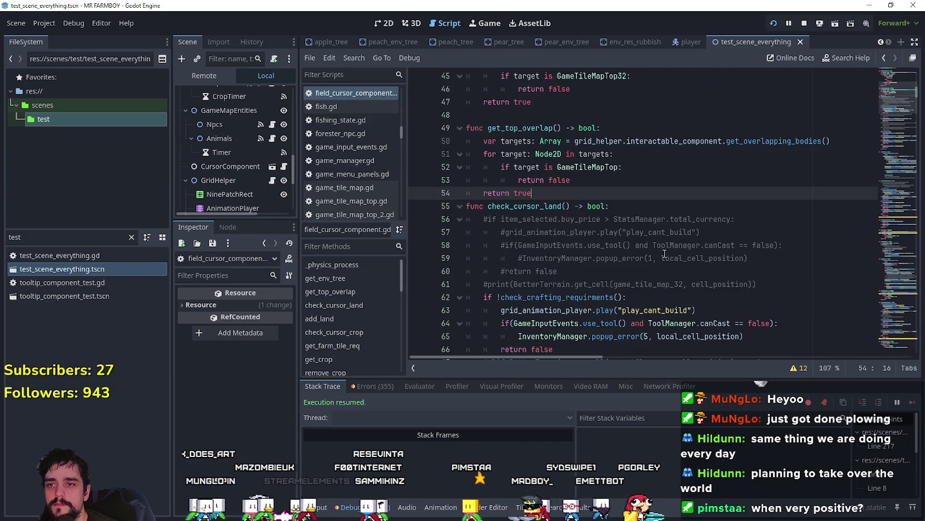
drag(897, 87, 890, 110)
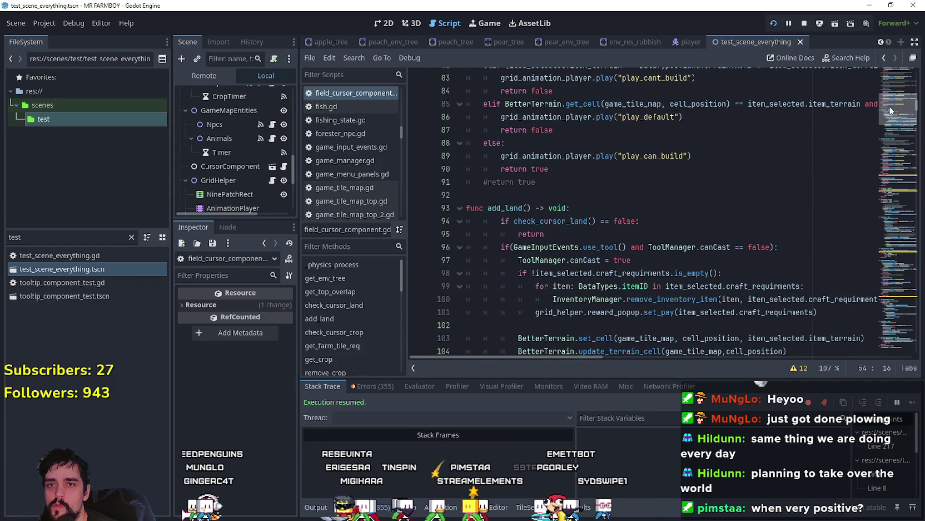
drag(890, 108, 888, 103)
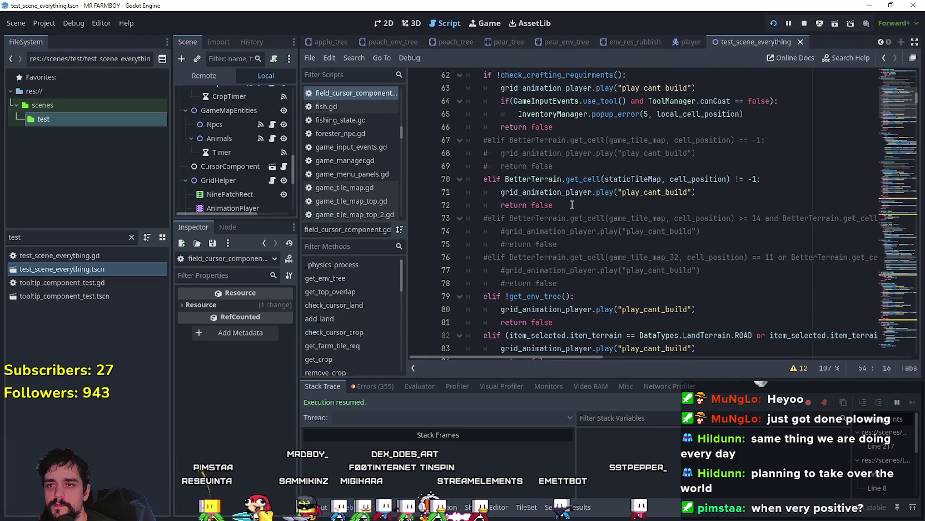
drag(566, 205, 448, 175)
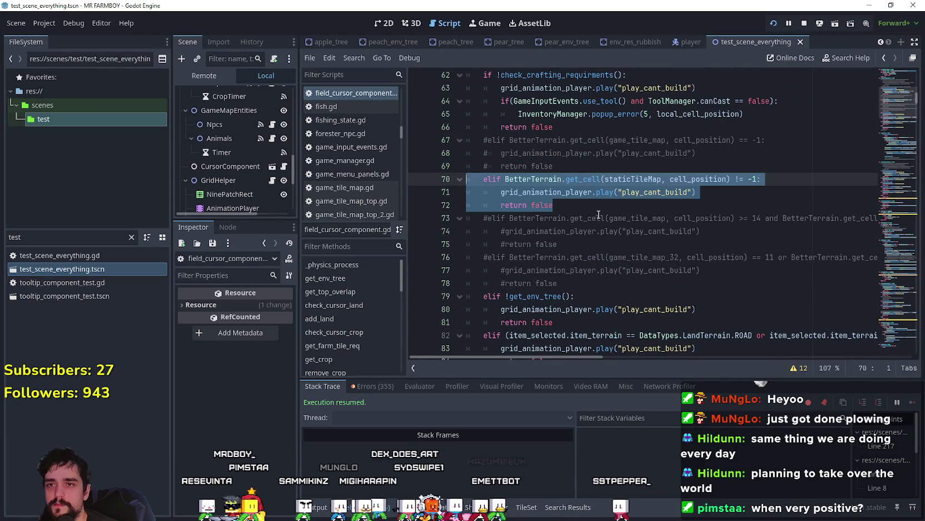
- Select the static-tile and get_env_tree checks on lines 70–81
scroll(596, 249, down, 2)
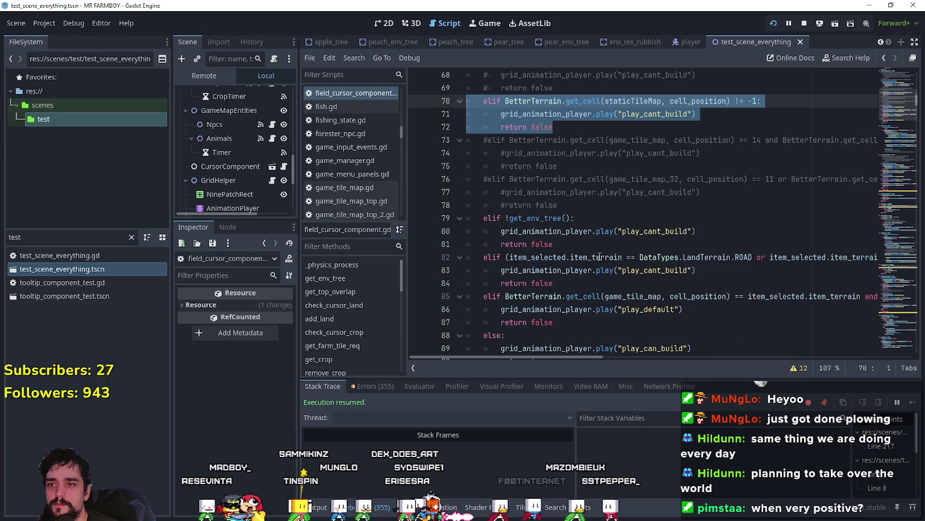
drag(562, 244, 456, 215)
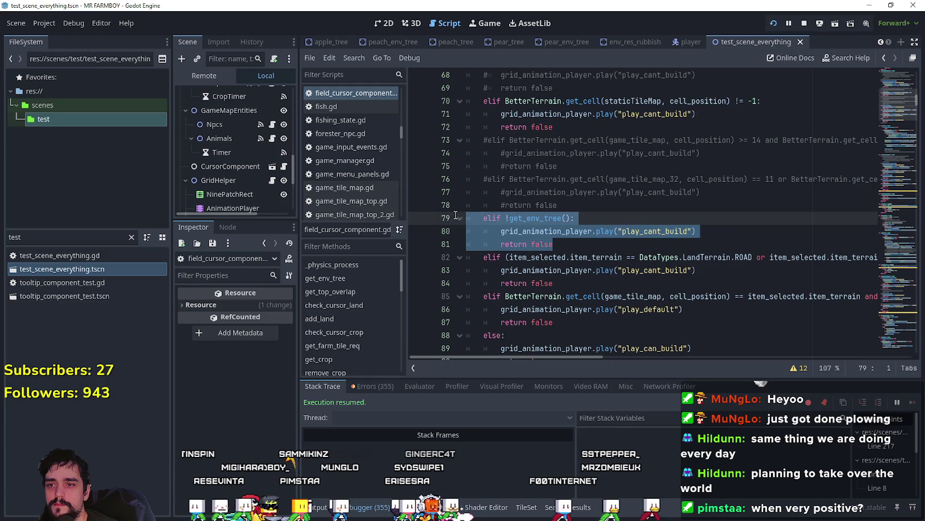
drag(456, 215, 448, 101)
key(ctrl+c)
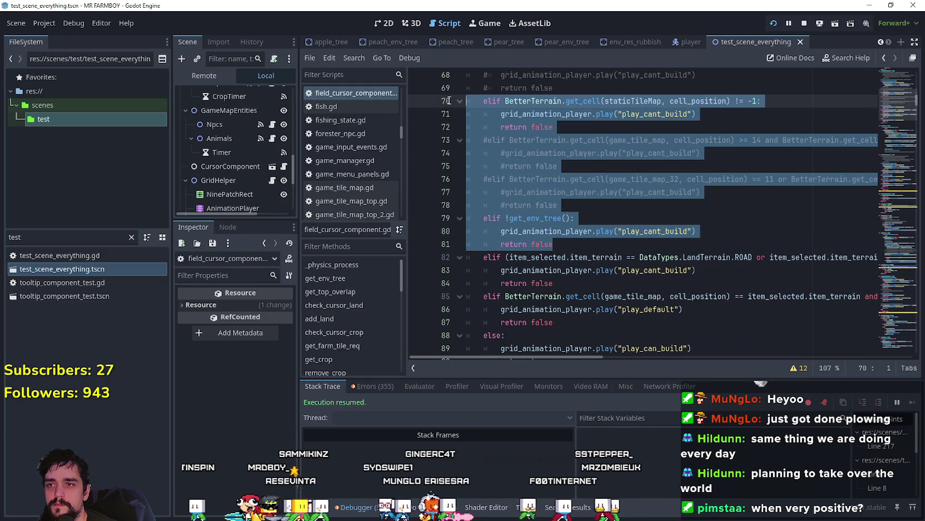
drag(895, 113, 885, 150)
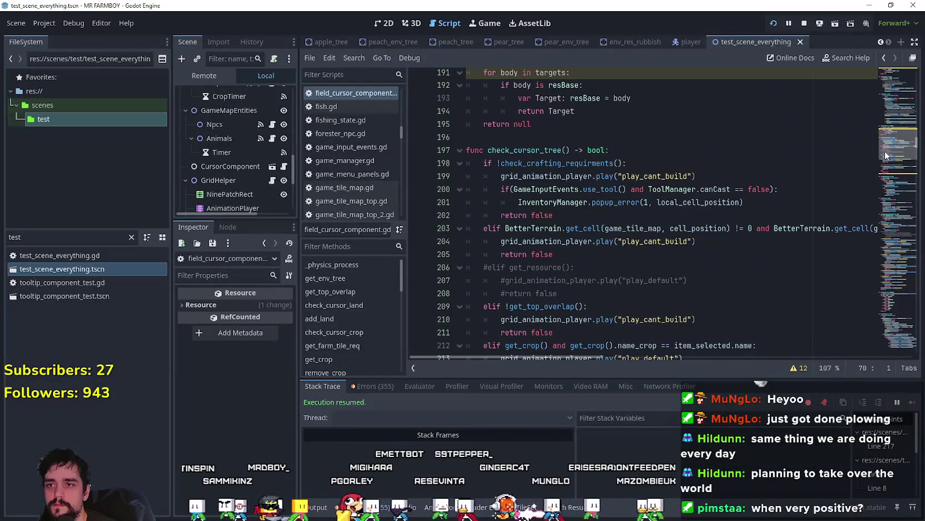
- Paste the checks into check_cursor_tree after the commented get_resource return
scroll(576, 240, down, 3)
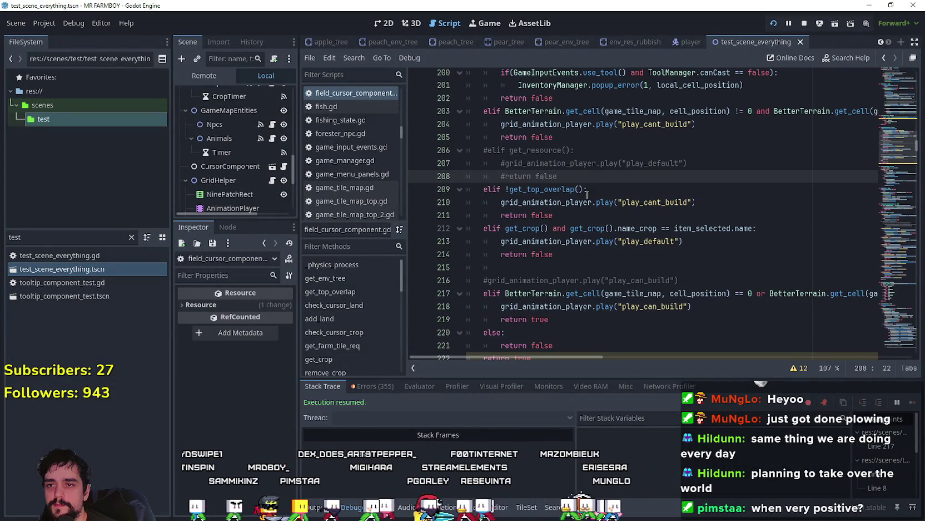
click(578, 215)
key(Return)
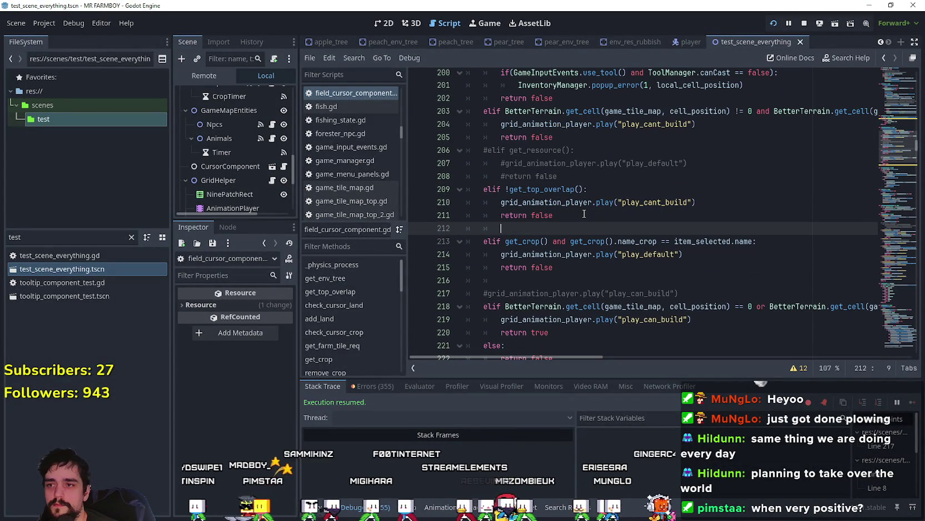
click(578, 176)
key(Return)
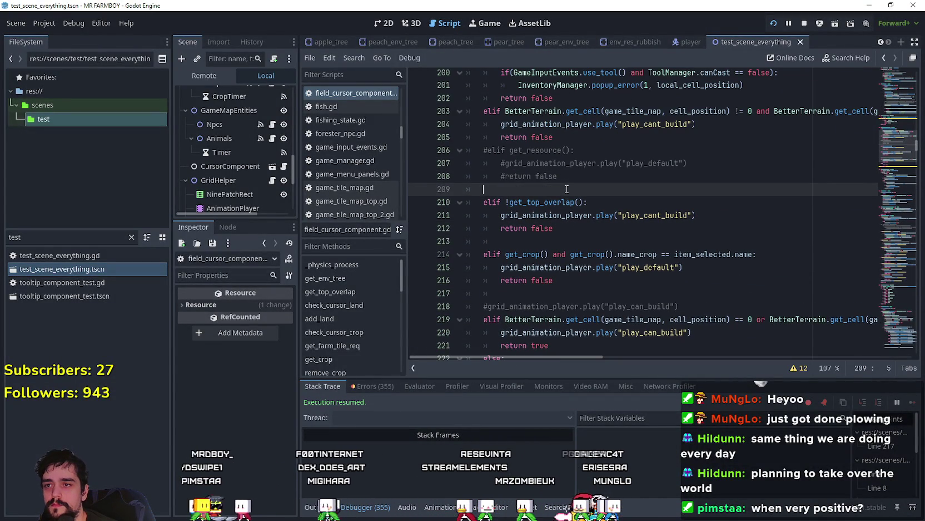
key(ctrl+v)
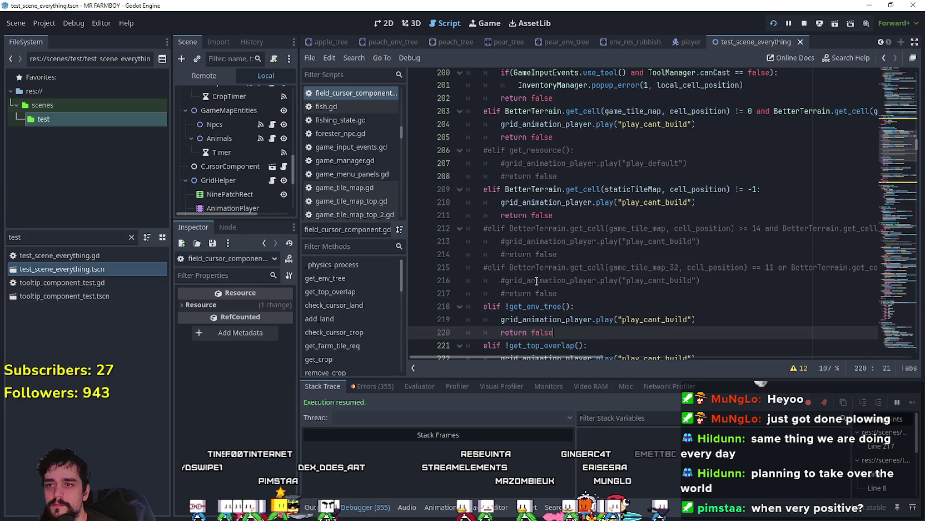
- Delete the pasted commented-out #elif lines and save the script
drag(594, 287, 554, 233)
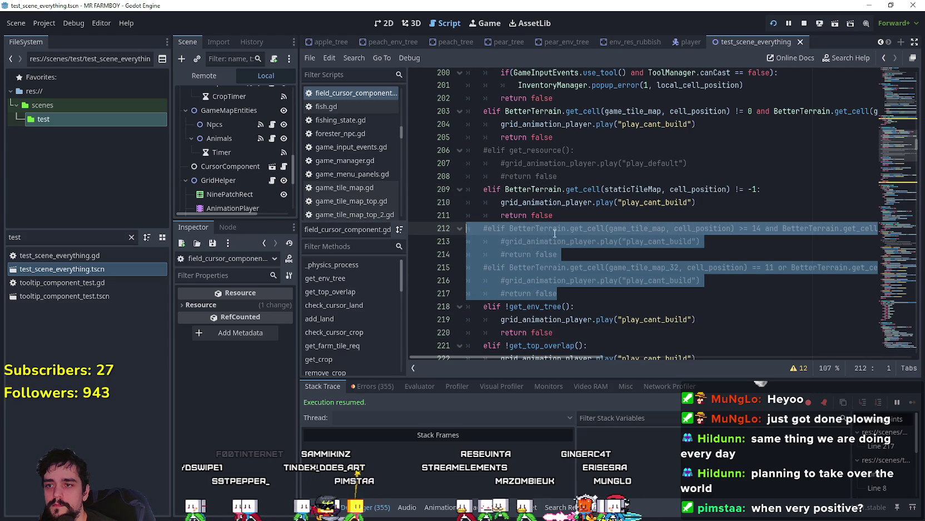
key(BackSpace)
key(BackSpace)
key(ctrl+s)
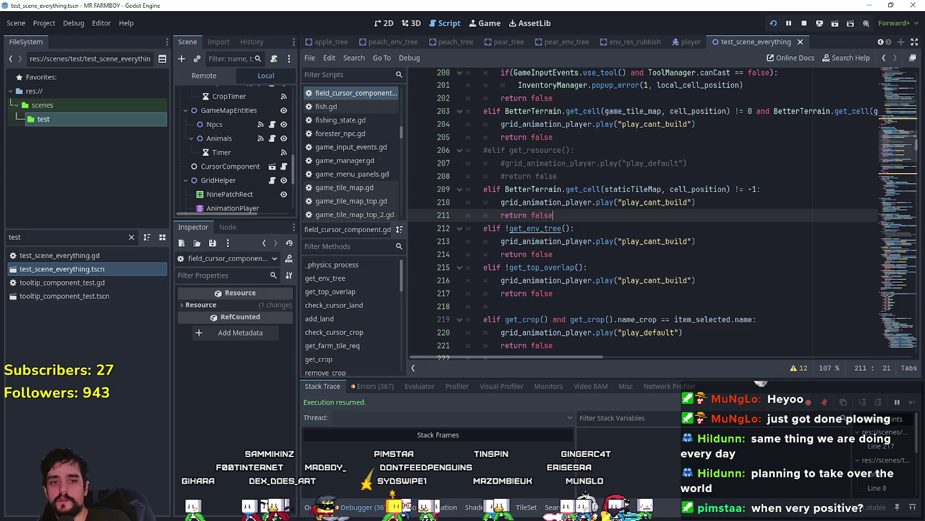
- Maximize the game window and plant three apple saplings near the farmer's starting spot
key(alt+Tab)
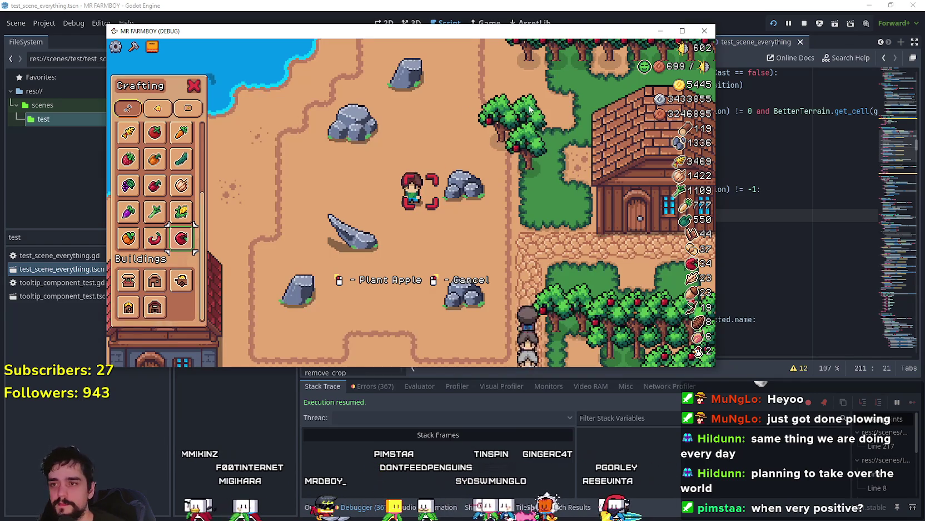
click(682, 31)
key(w)
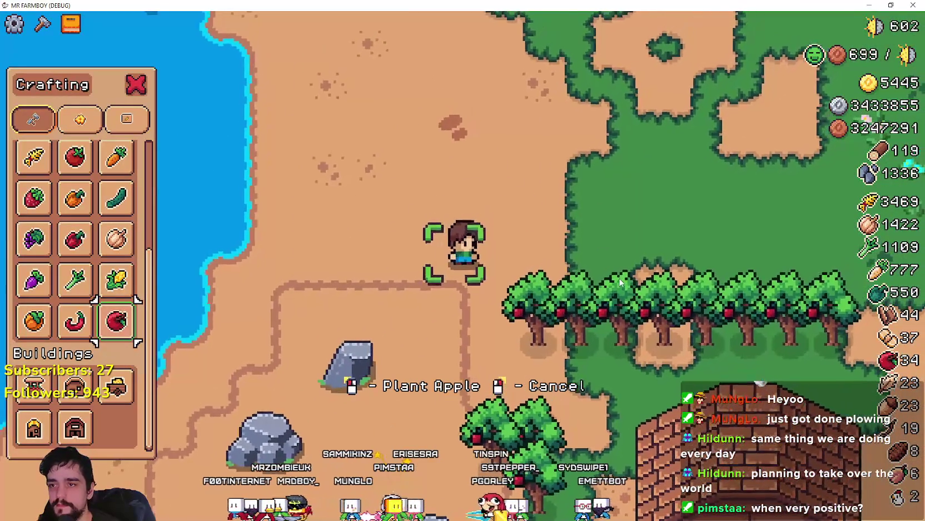
click(620, 283)
key(d)
click(620, 283)
click(620, 283)
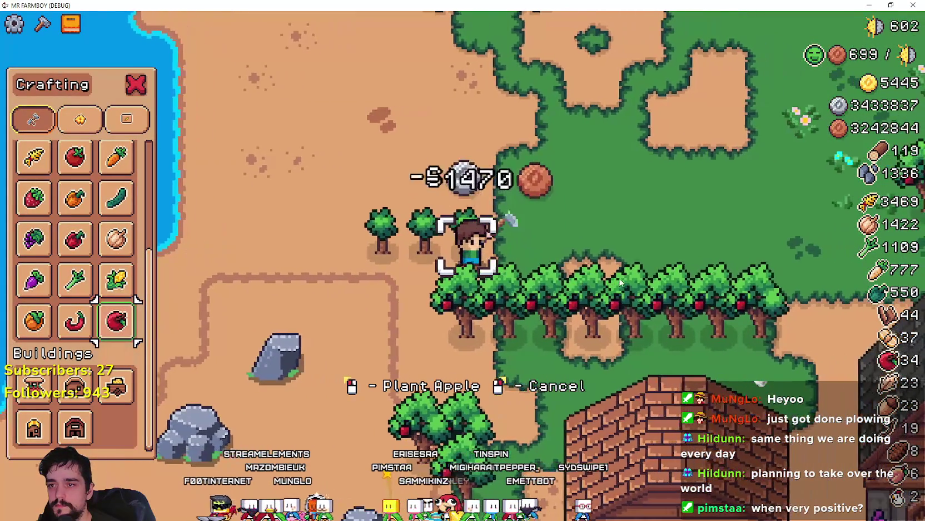
- Walk the farmer along the water's edge and past the barns toward the chicken coops
key(w)
key(a)
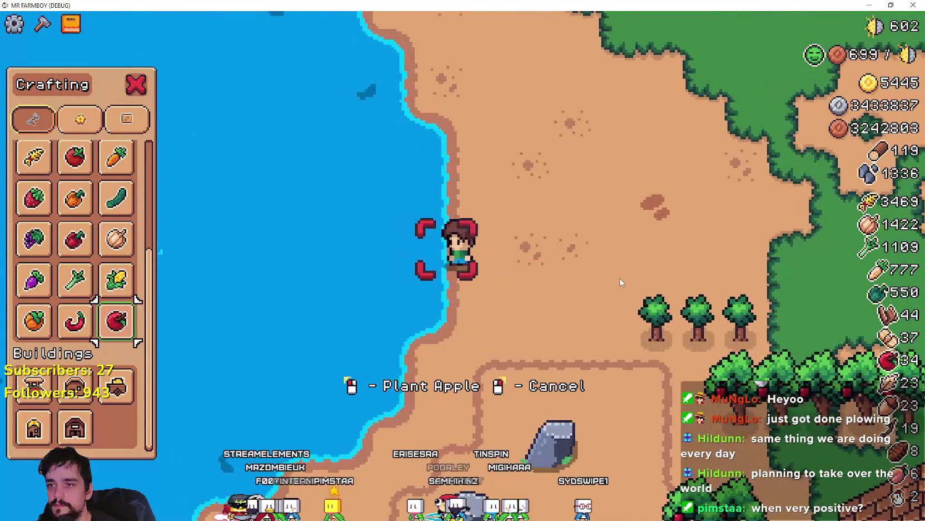
key(w)
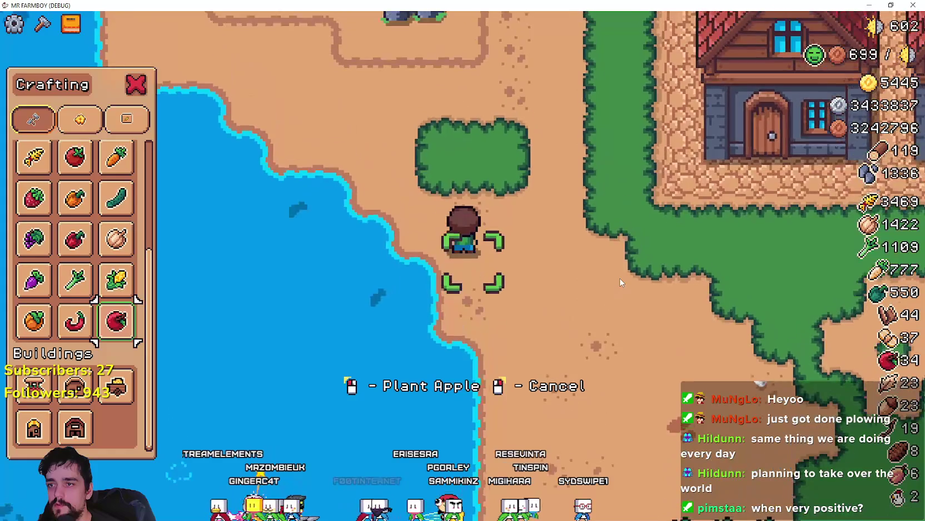
key(d)
key(w)
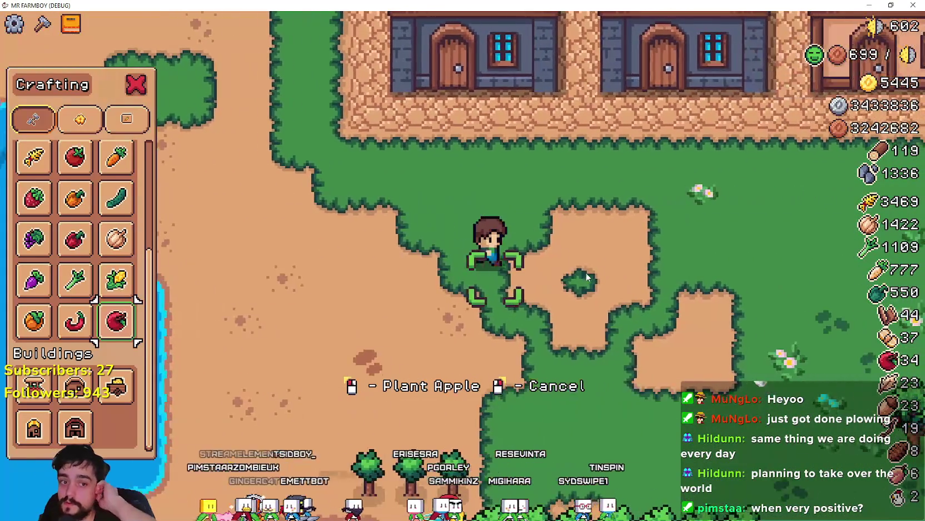
key(d)
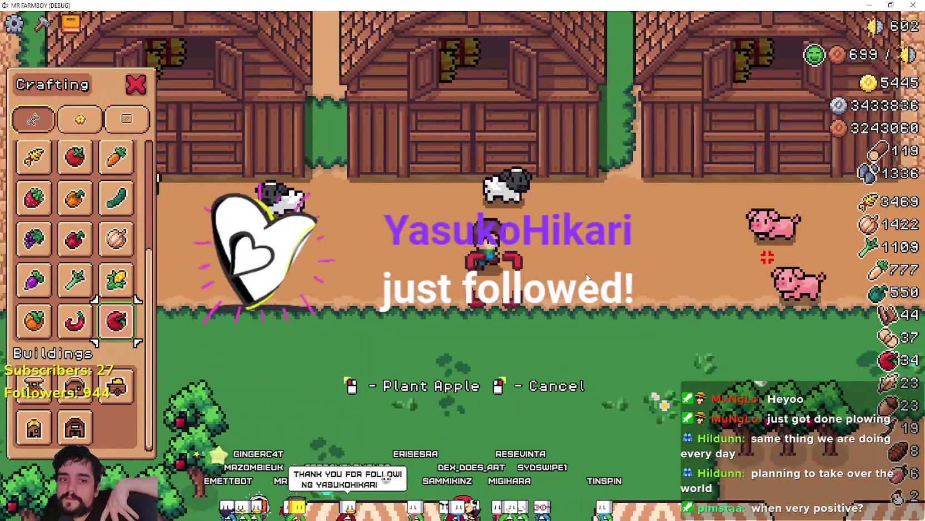
key(s)
key(d)
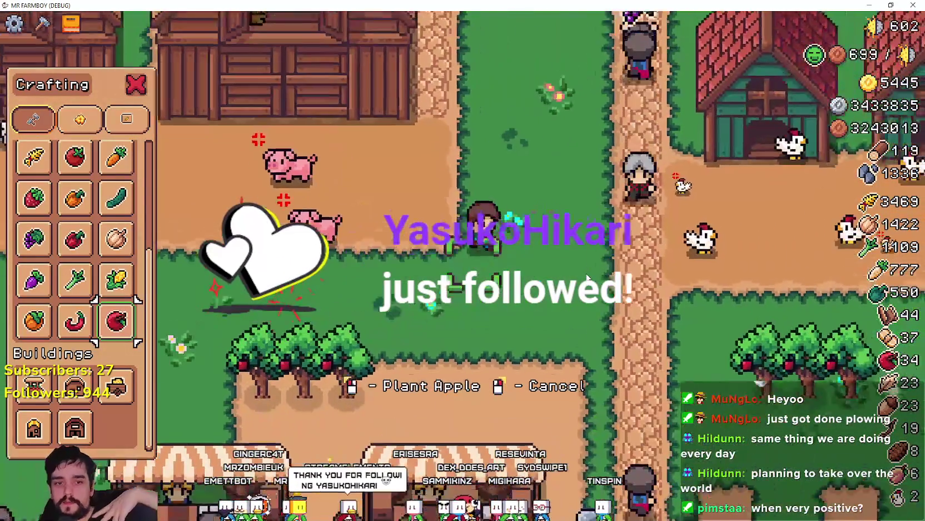
key(w)
- Head into the grassy tree area and plant three apple saplings beside the wooden house
key(w)
key(d)
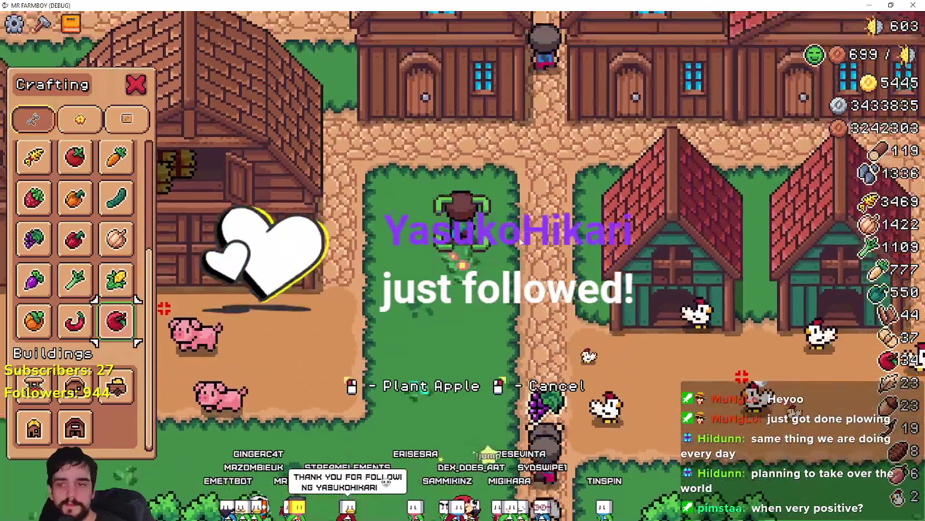
key(w)
key(d)
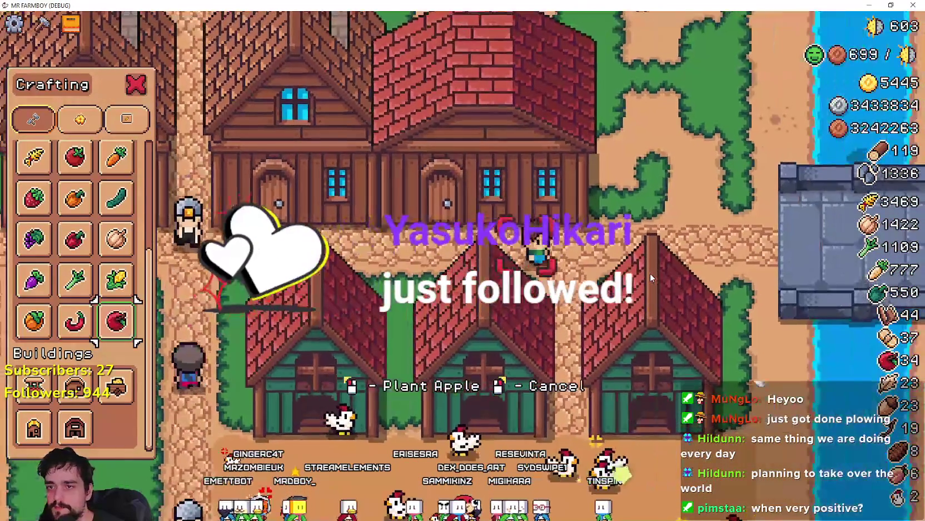
key(w)
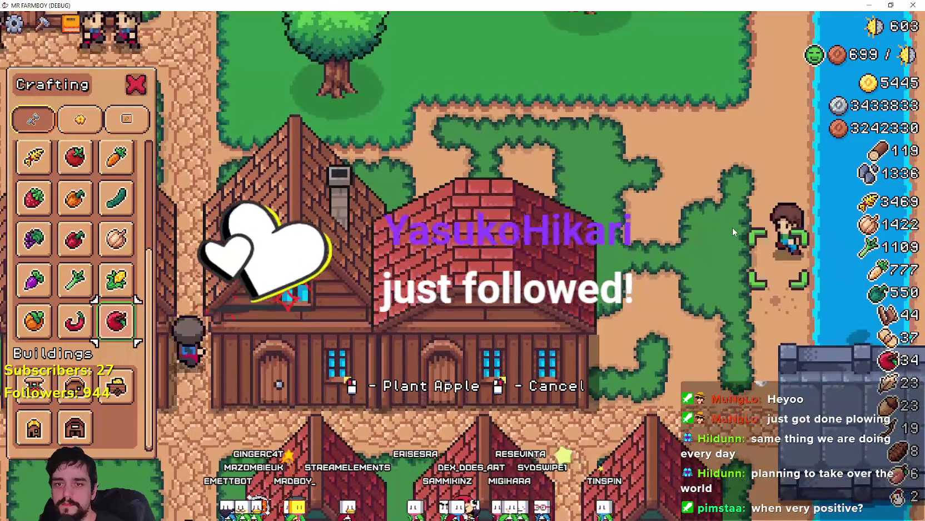
key(a)
key(w)
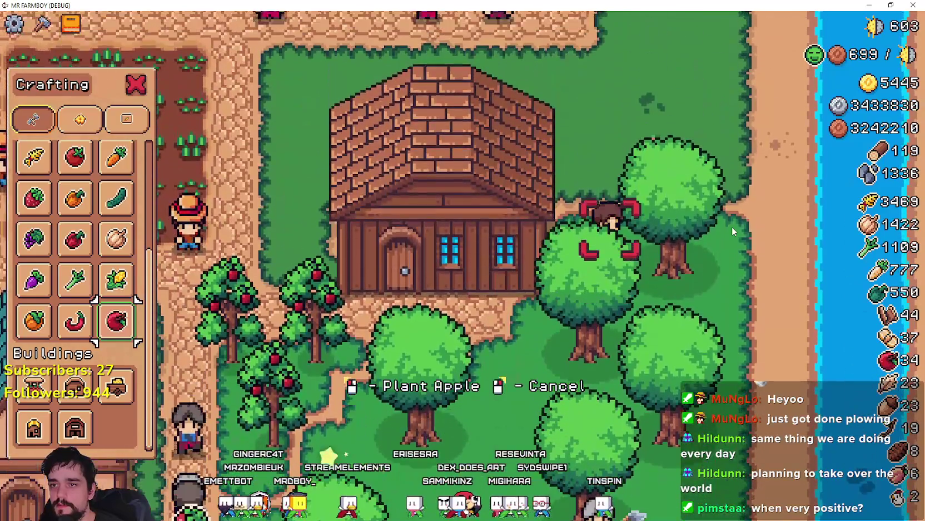
- Walk the farmer to the riverside dirt path, then down along the river
key(w)
click(732, 226)
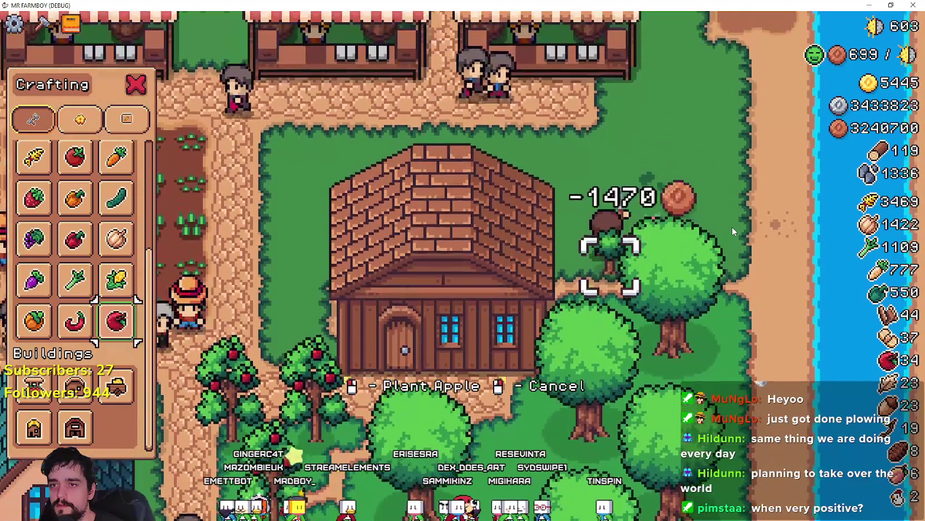
click(732, 227)
click(732, 227)
key(d)
key(w)
key(d)
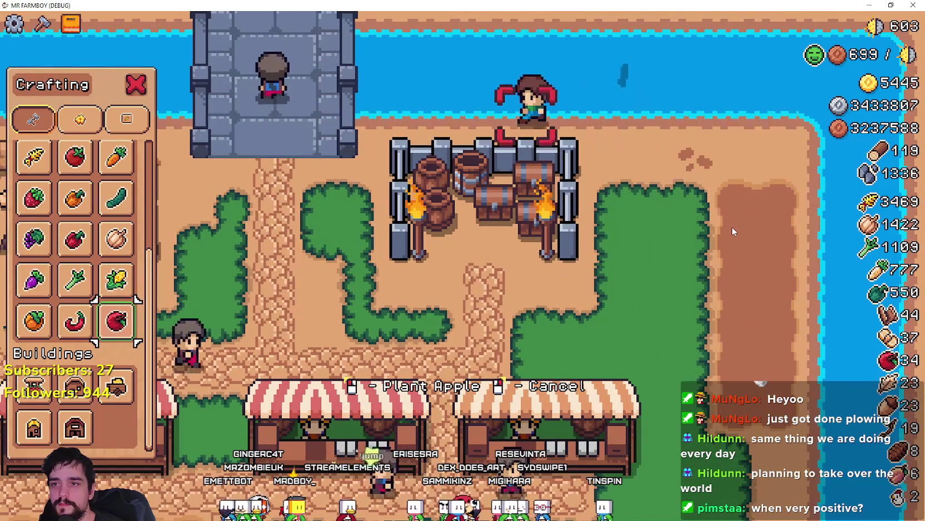
key(a)
key(d)
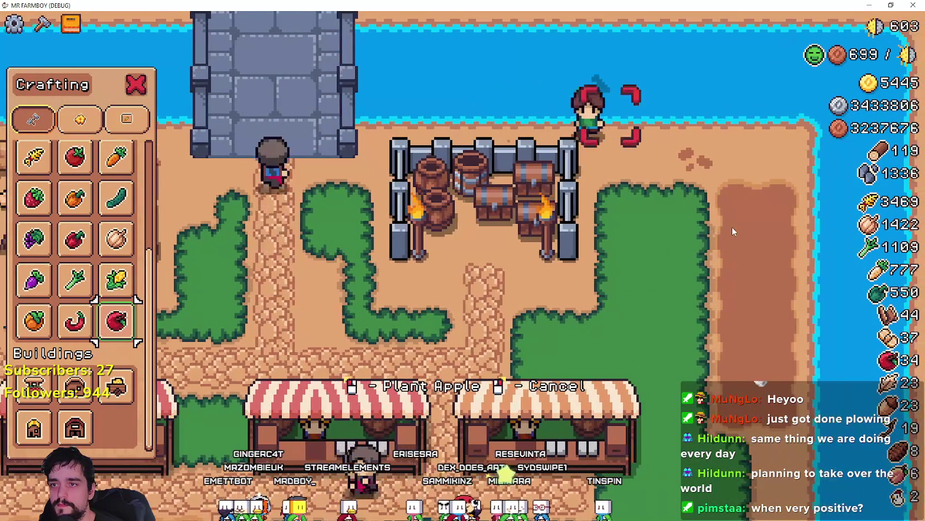
key(s)
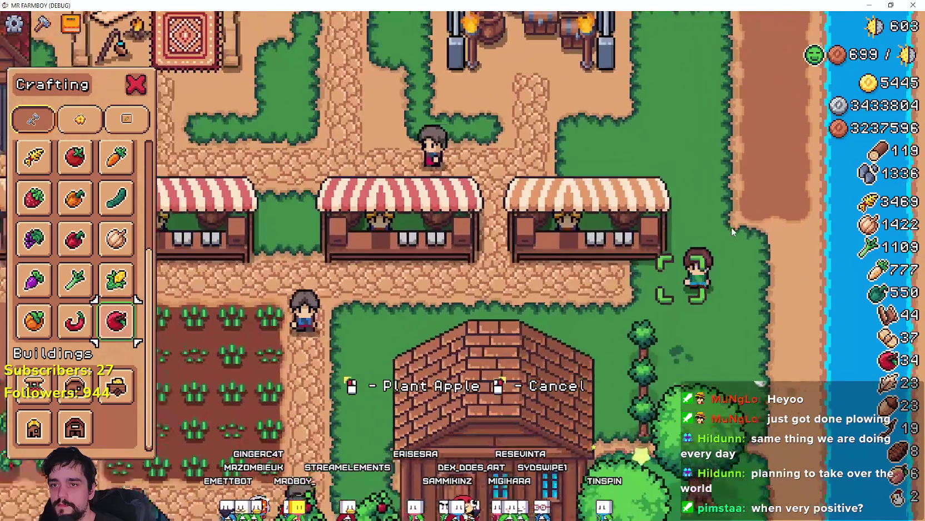
key(s)
key(d)
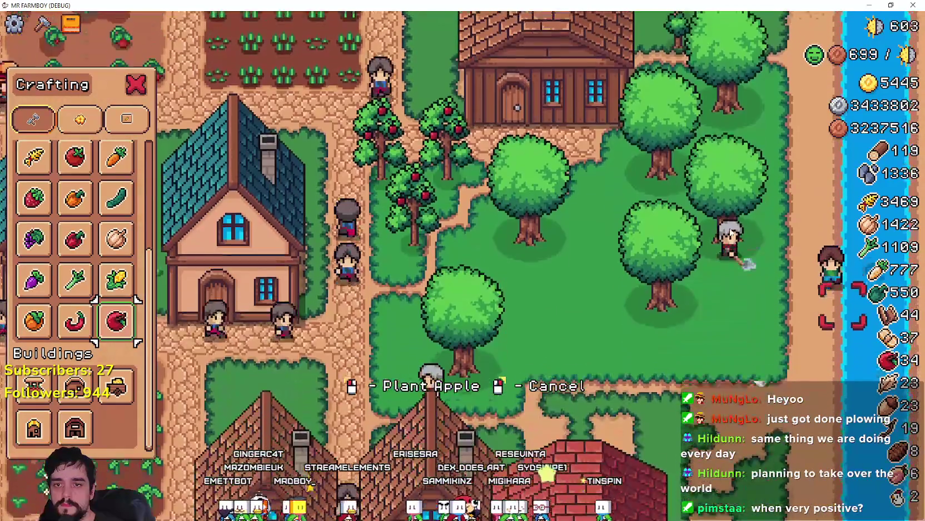
key(s)
key(a)
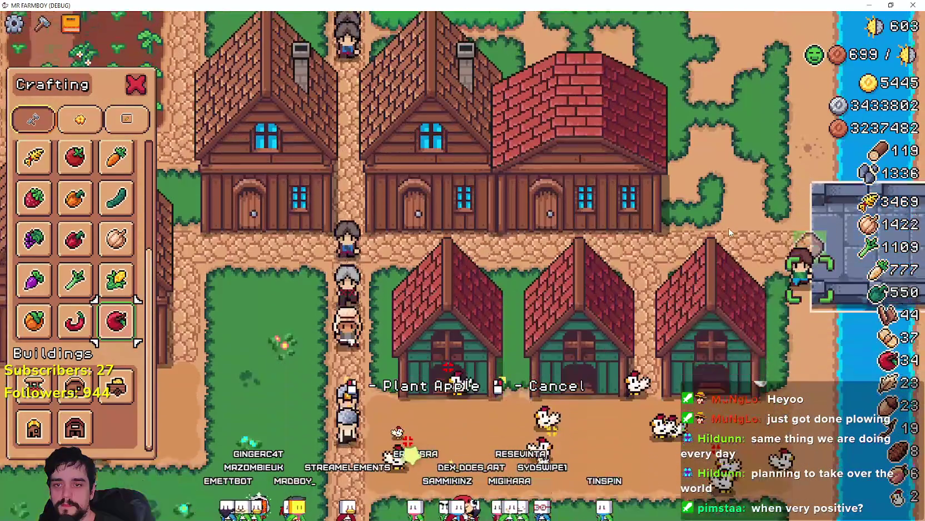
key(s)
key(d)
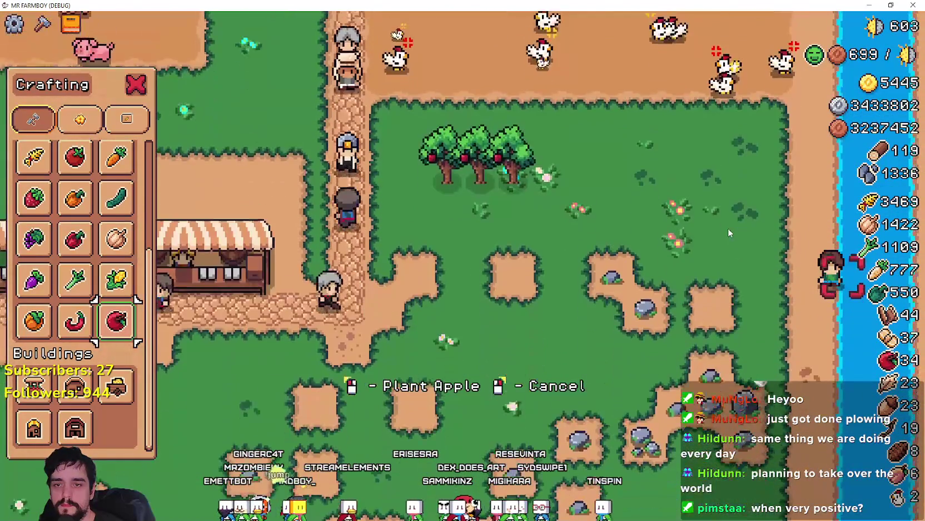
key(s)
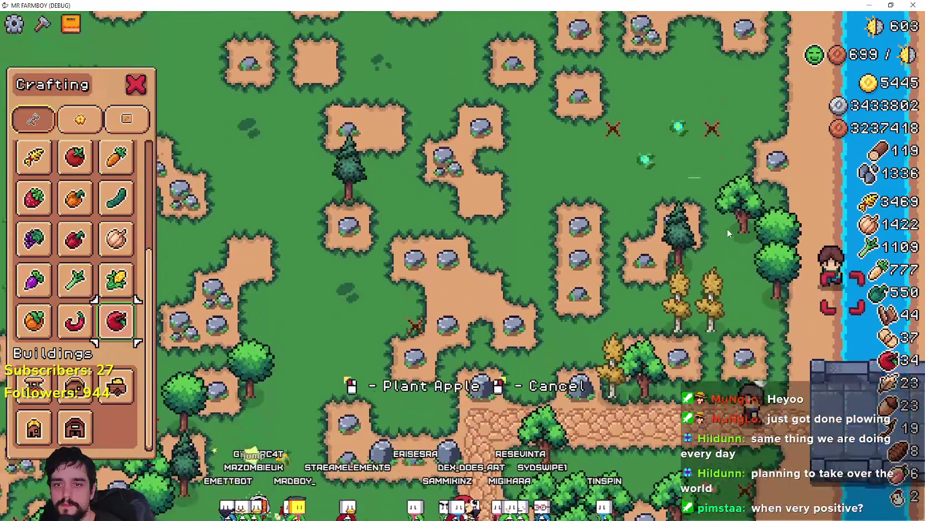
key(s)
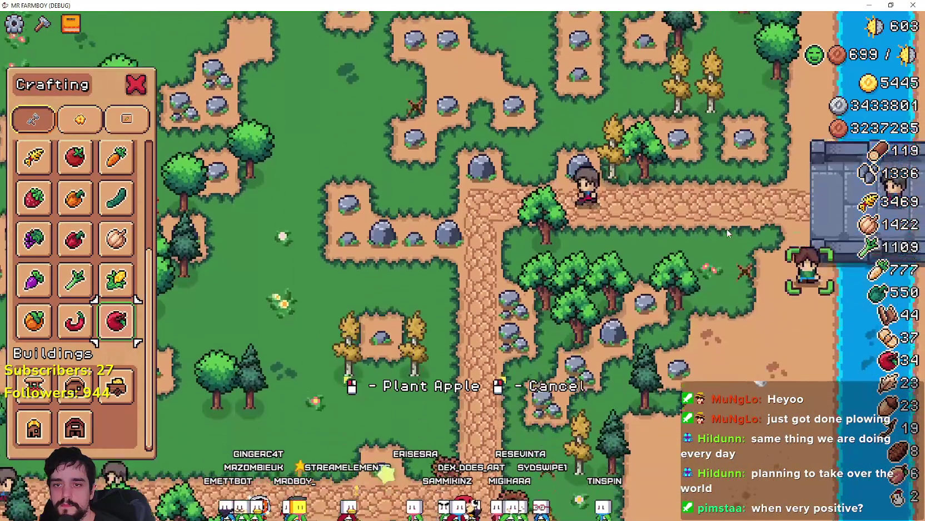
key(s)
key(a)
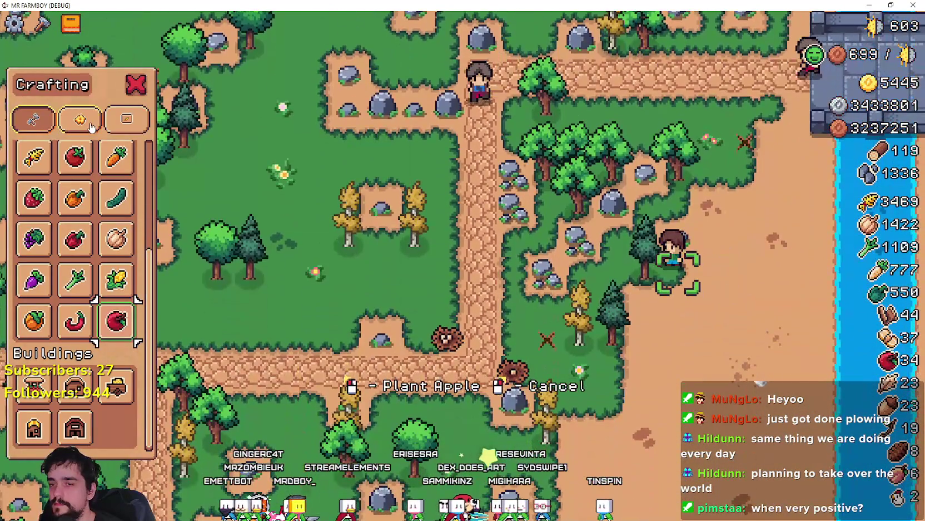
key(a)
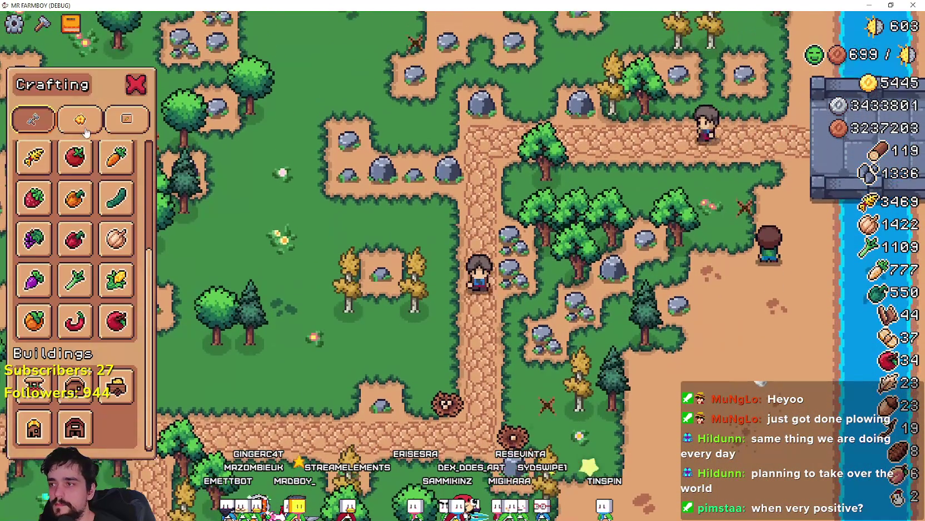
- Show the Decorations crafting list while walking the farmer north through the rocky meadow
click(80, 119)
key(w)
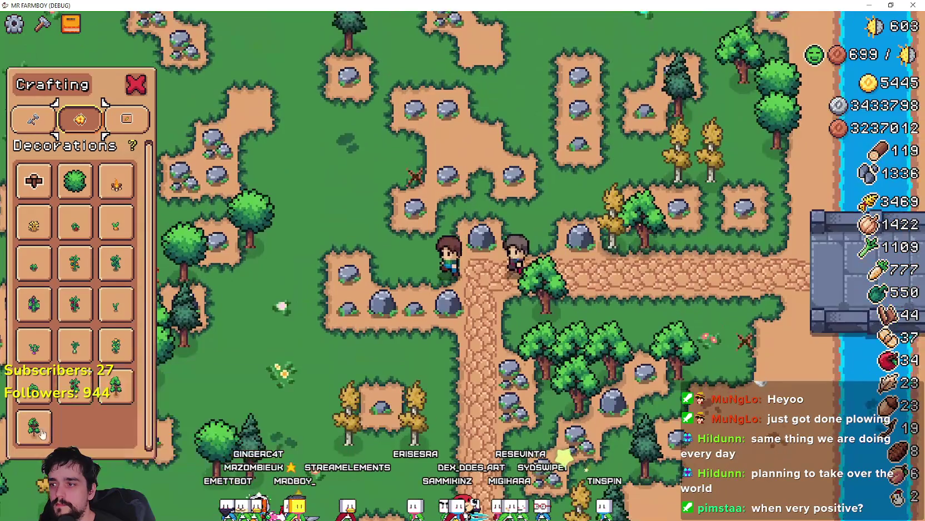
key(a)
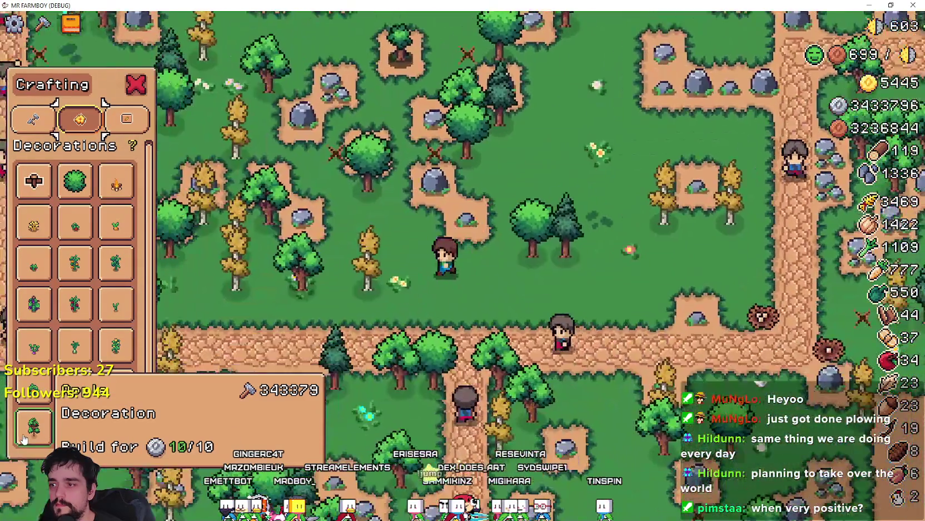
key(w)
key(d)
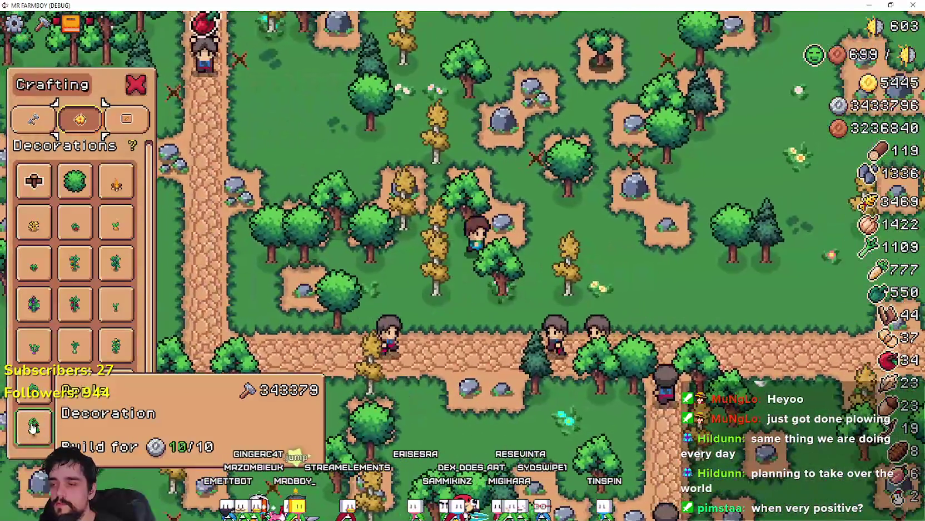
key(w)
key(d)
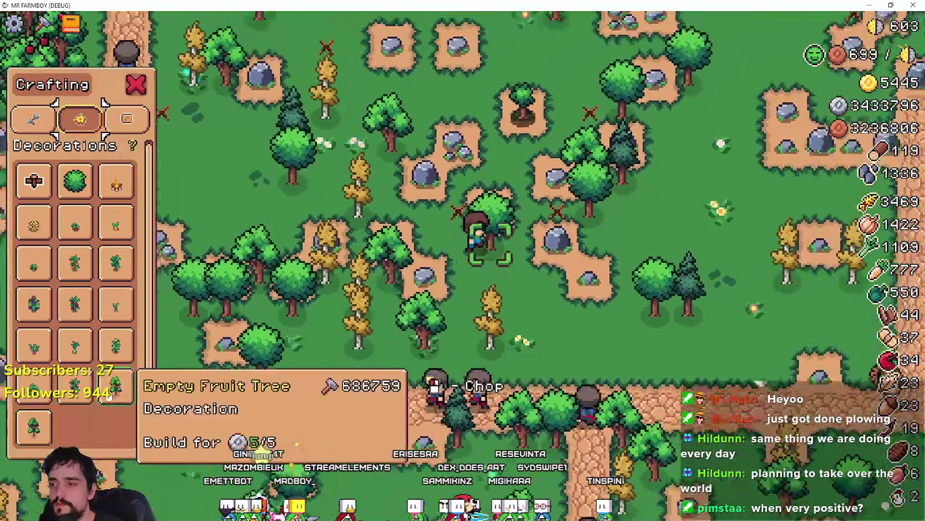
key(Escape)
- Walk the farmer north past the market stalls, then south into the apple orchard
key(w)
key(d)
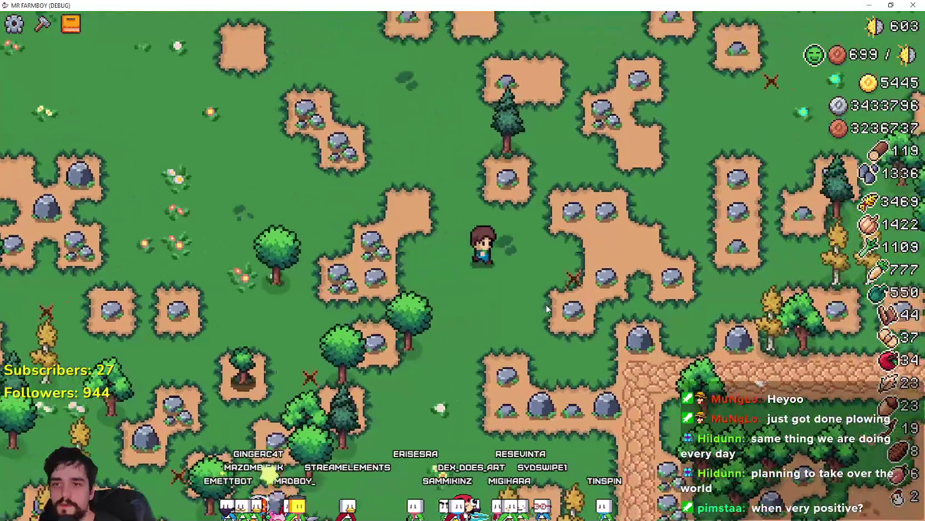
key(c)
key(w)
key(a)
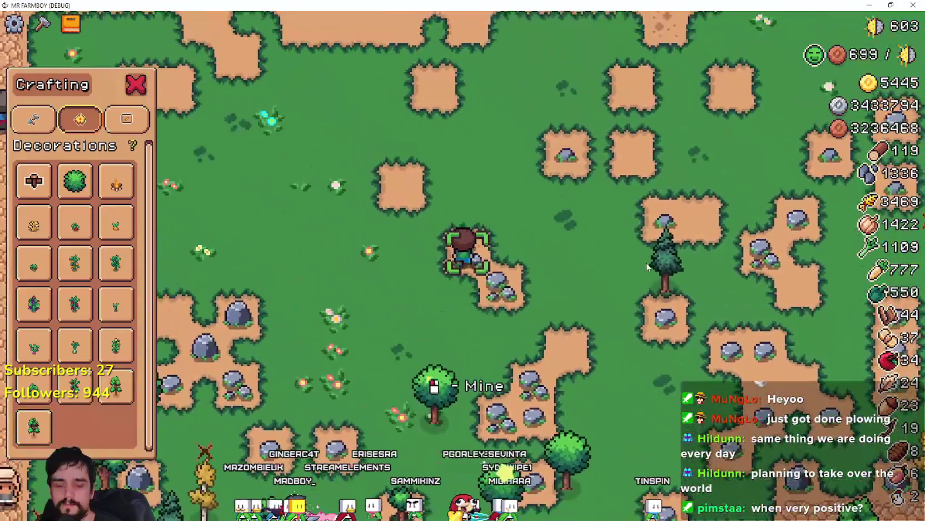
key(w)
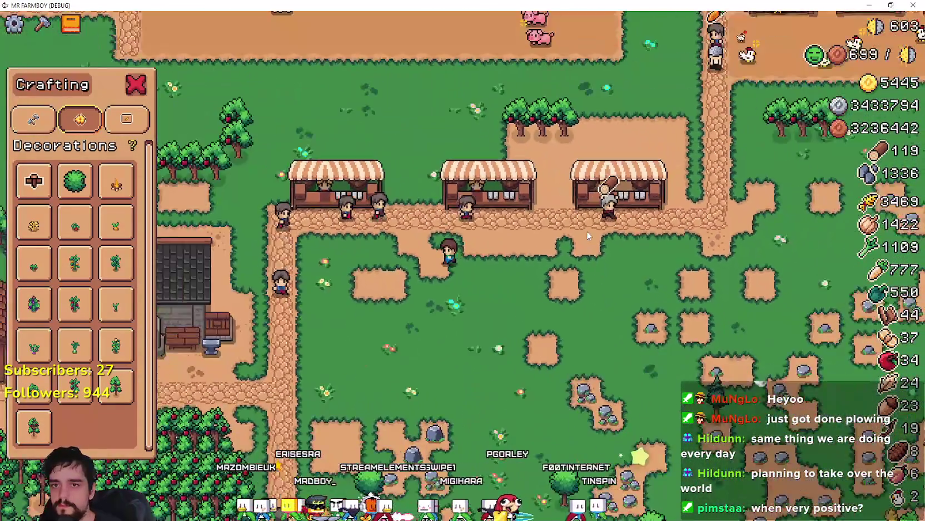
key(w)
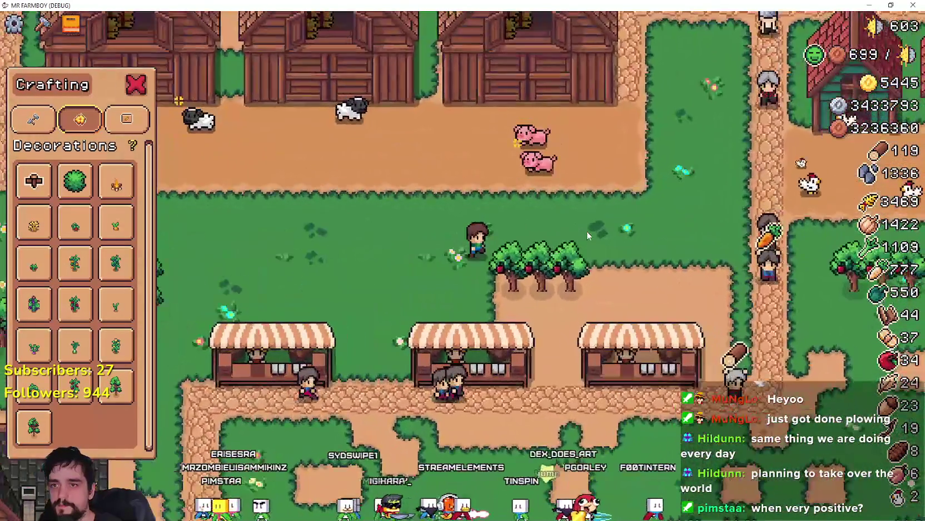
key(d)
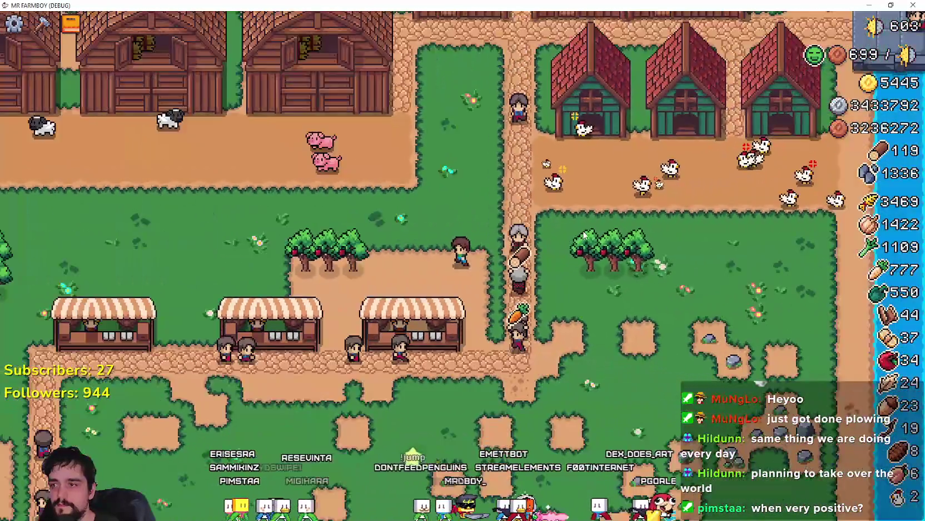
scroll(583, 230, down, 3)
key(a)
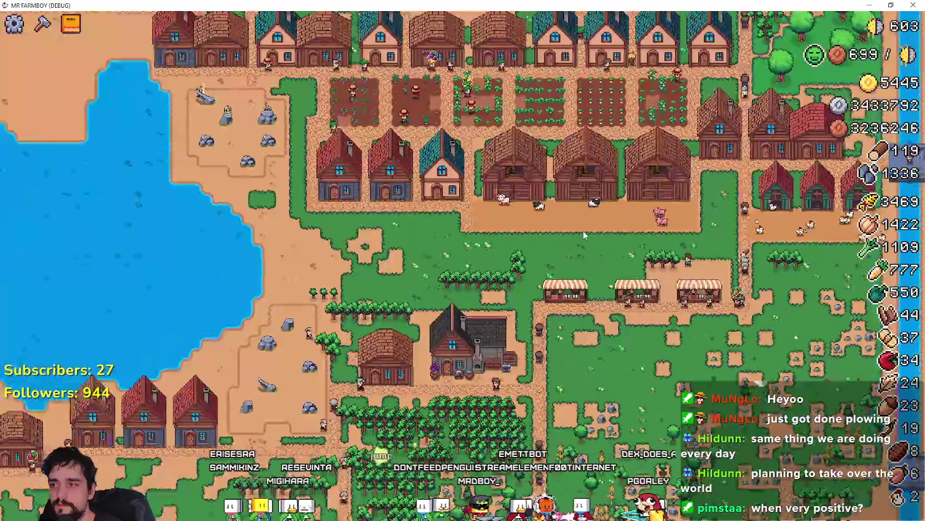
scroll(545, 275, up, 3)
key(s)
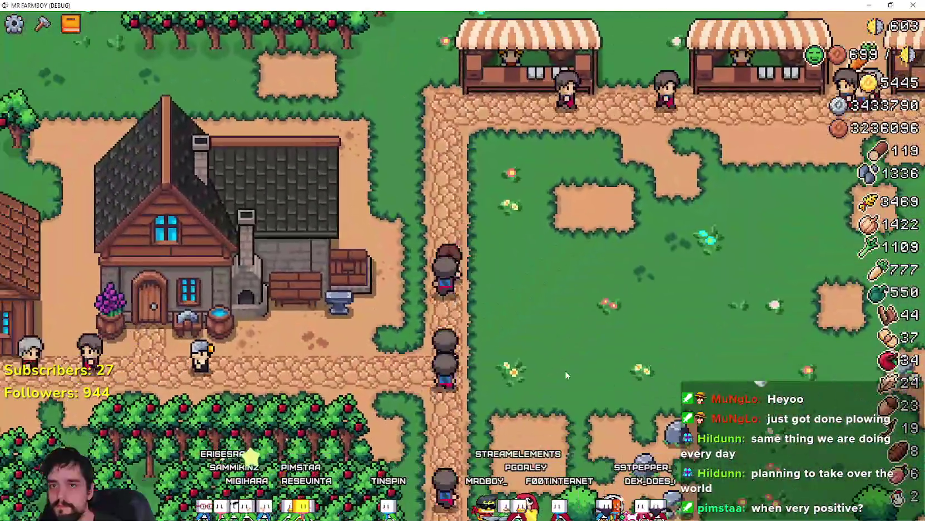
key(s)
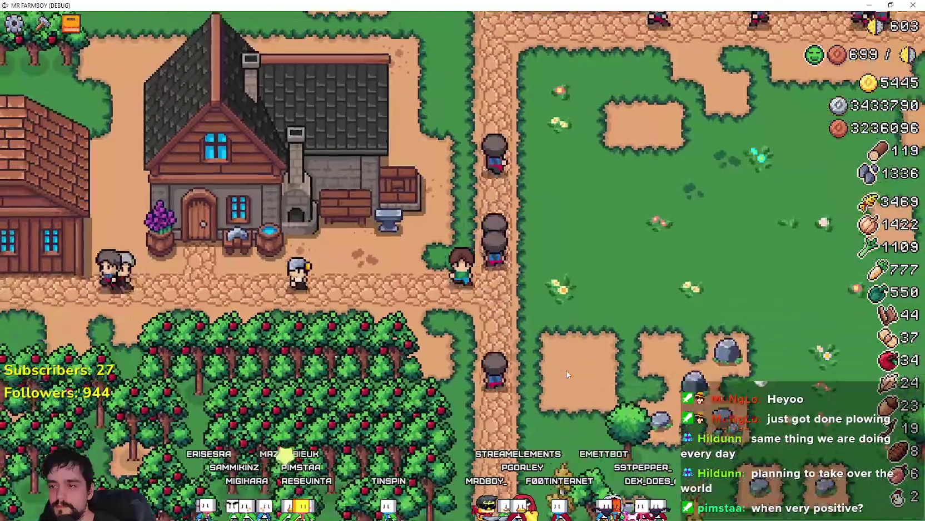
key(a)
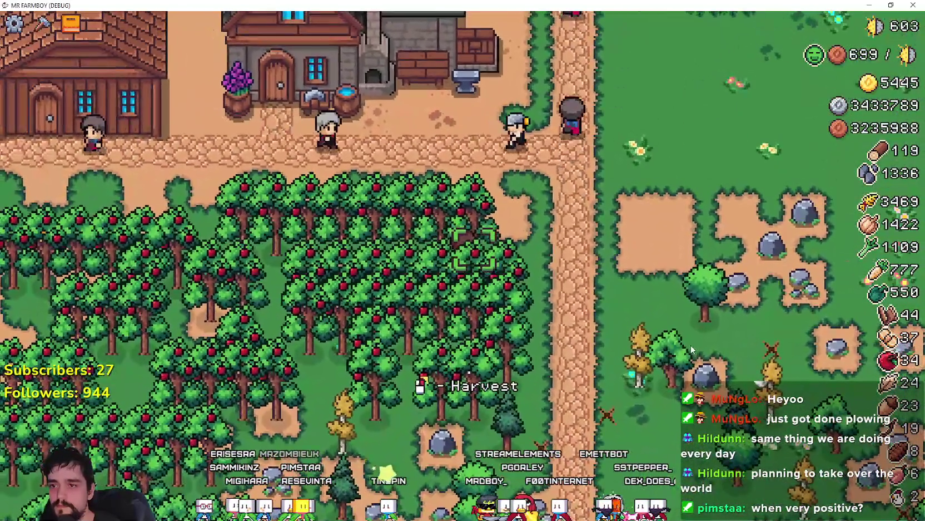
- Harvest apples from two trees in the orchard beside the blacksmith house
click(691, 345)
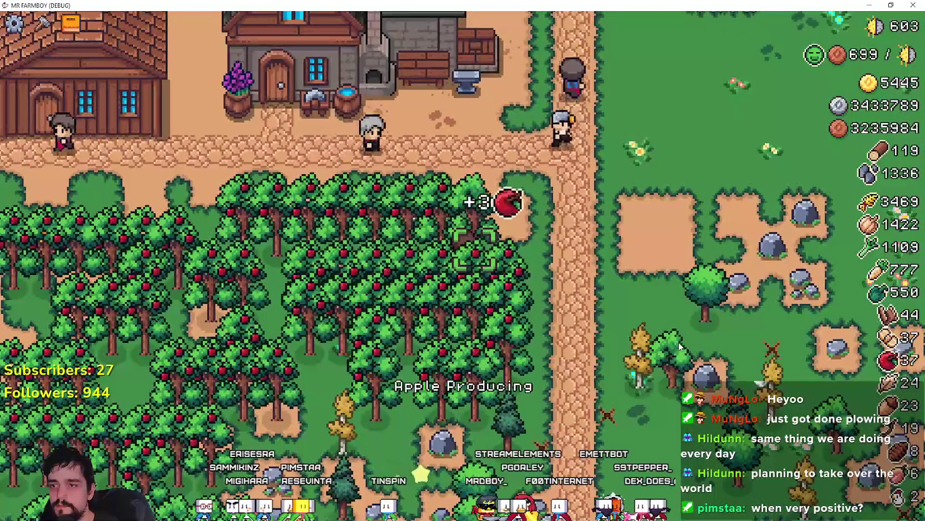
key(a)
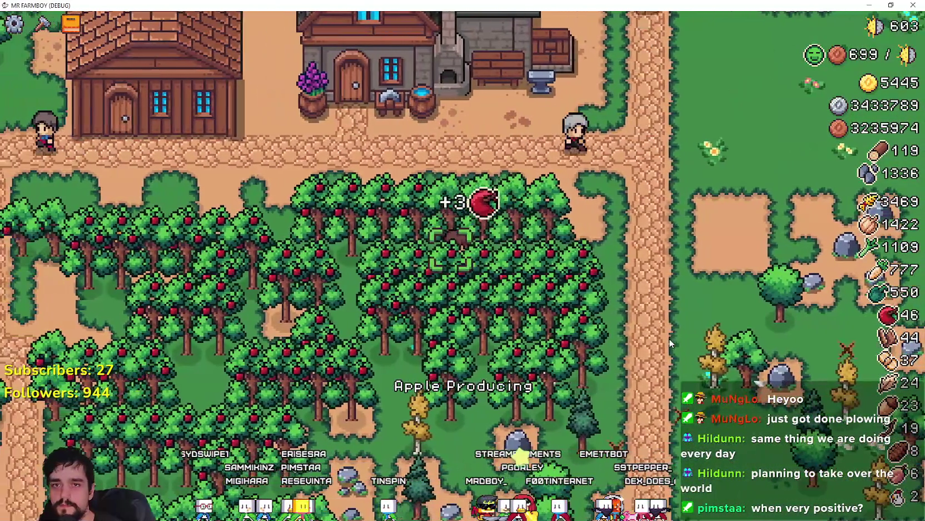
key(a)
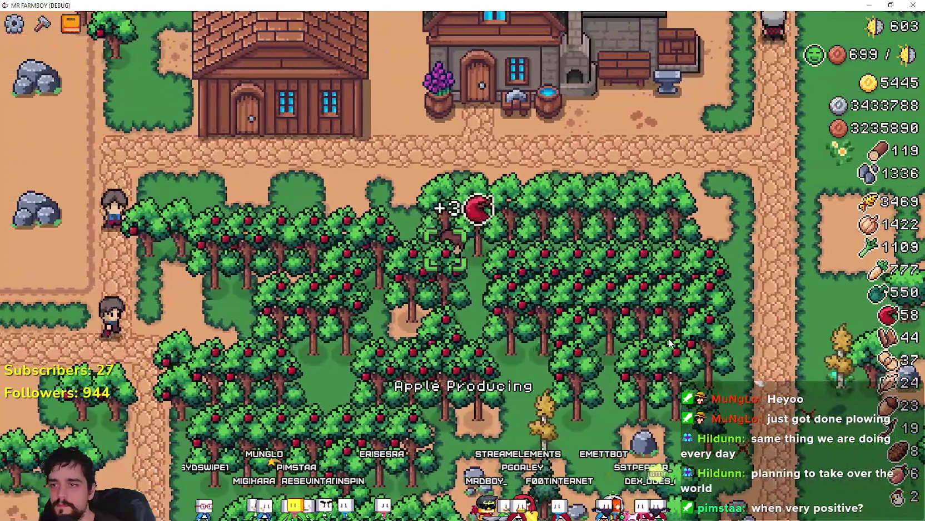
key(s)
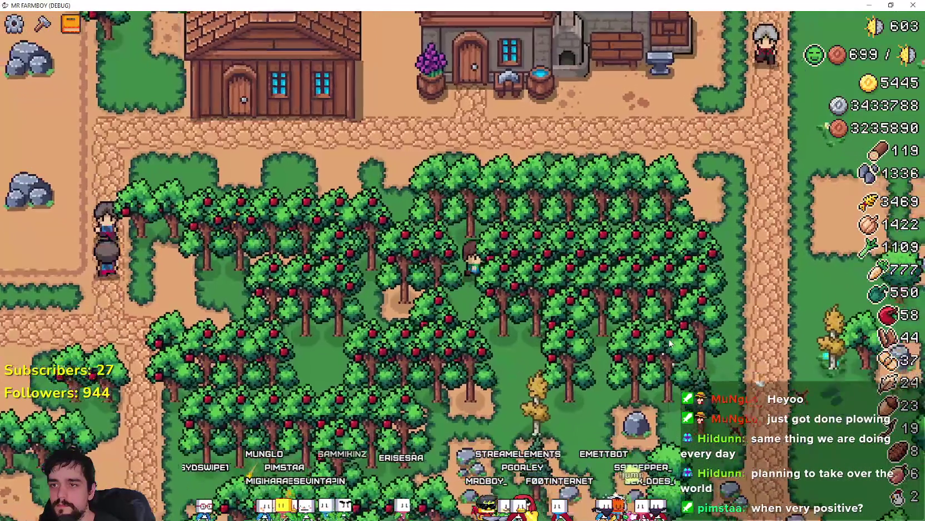
key(d)
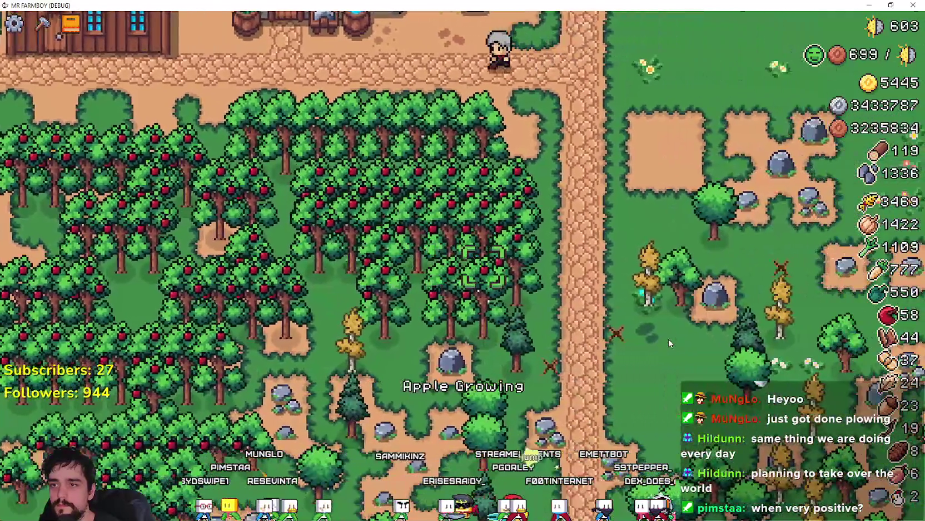
key(w)
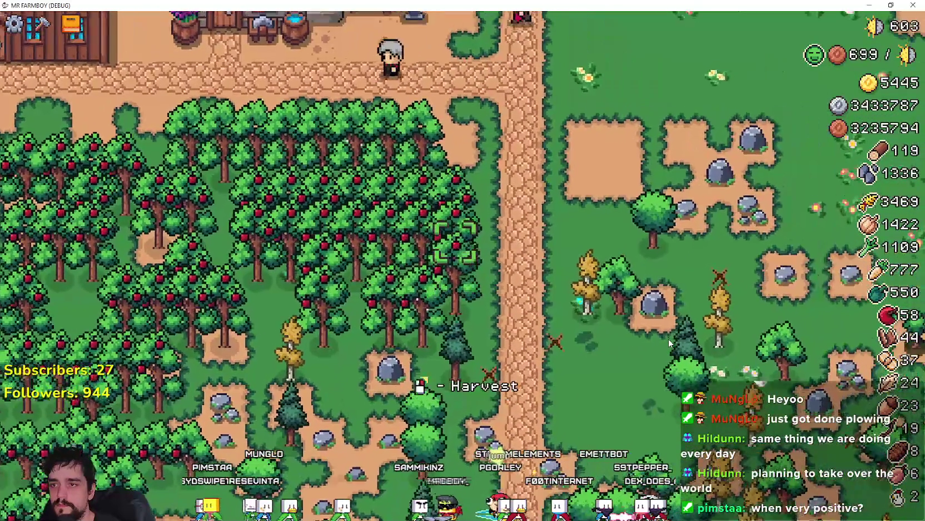
key(a)
click(668, 339)
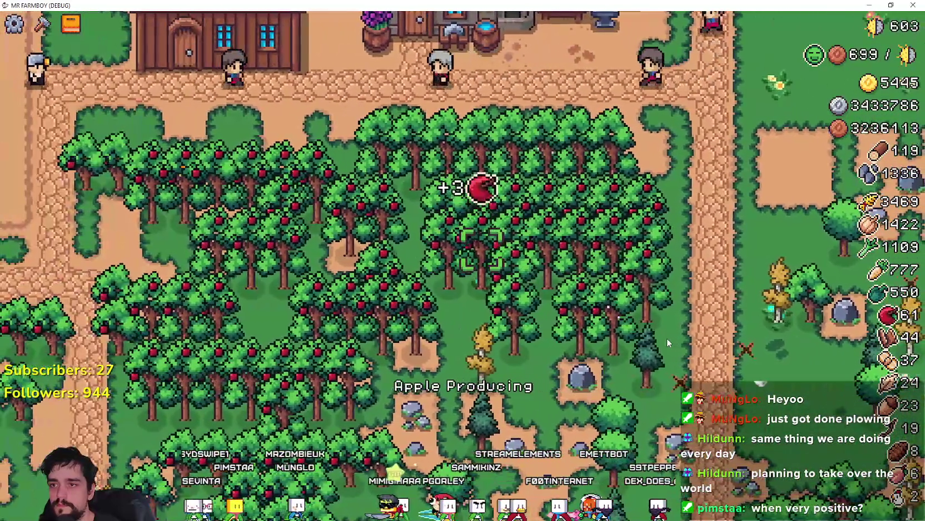
- Continue past the merchant_npc.gd breakpoint, then show the Remote scene tree in the editor
key(d)
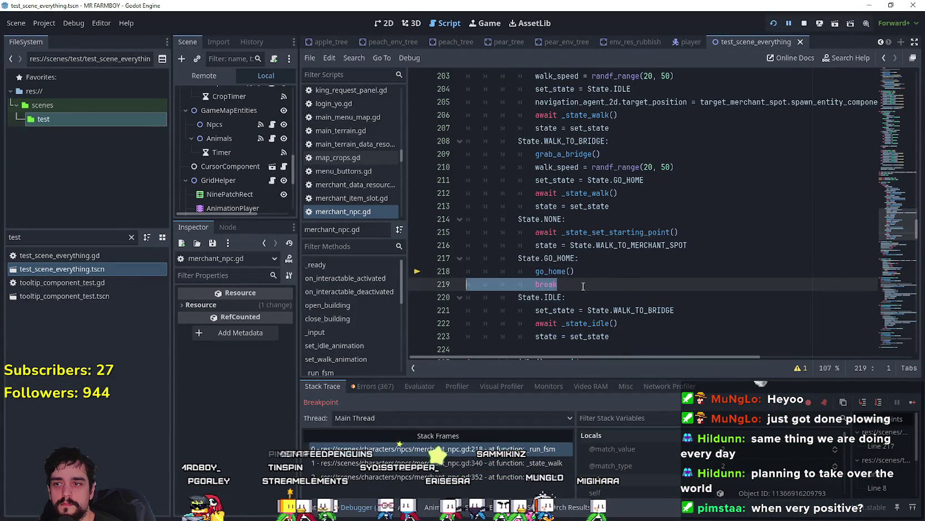
click(913, 401)
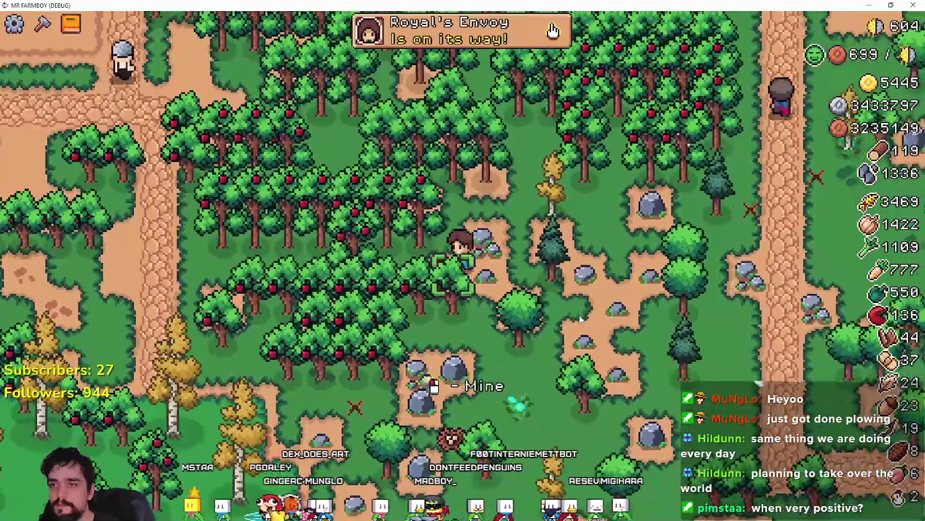
key(alt+Tab)
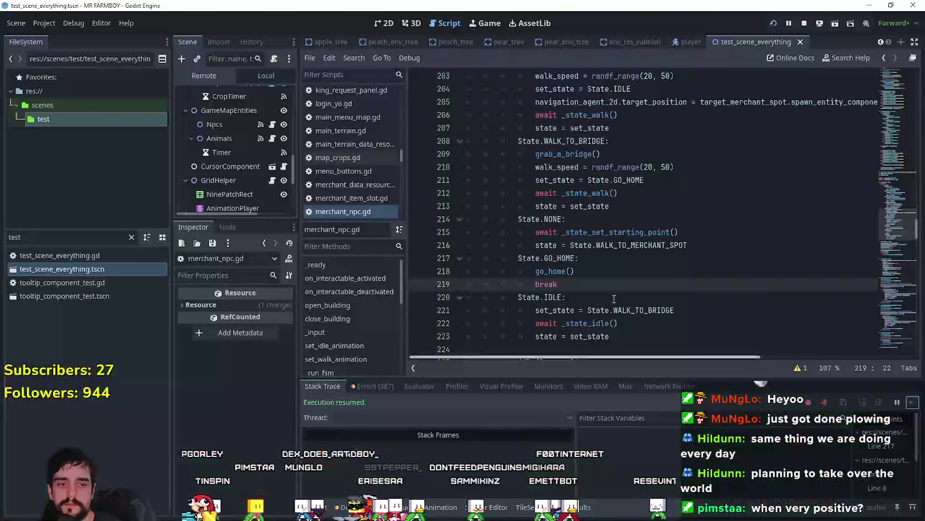
click(228, 76)
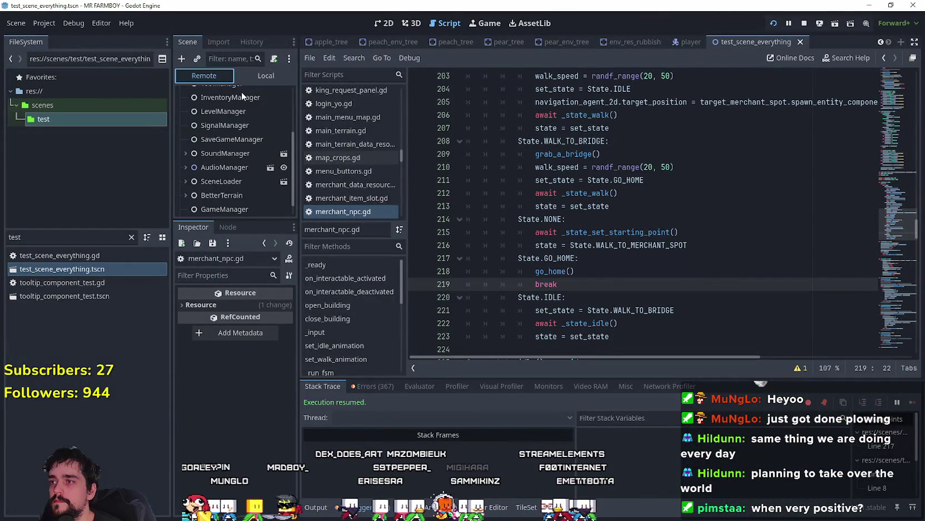
- Inspect DayAndNightCycleManager's live values in the remote tree, then return to the script editor
click(248, 138)
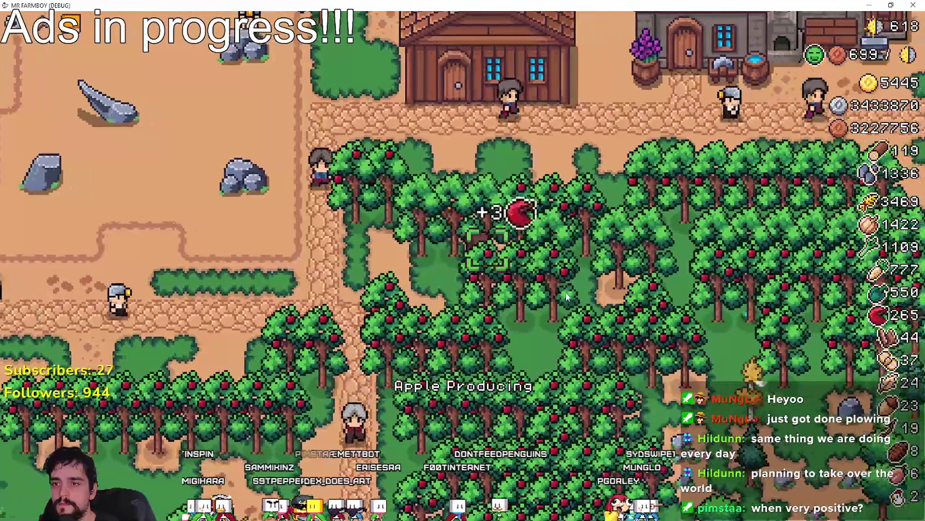
key(alt+Tab)
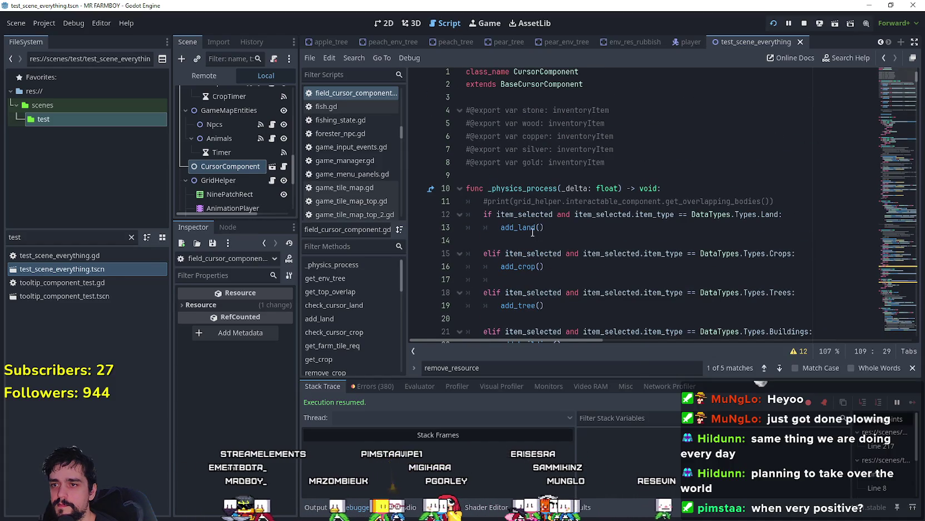
- Follow add_land to the remove_resource() definition at line 231 of field_cursor_component.gd
click(574, 415)
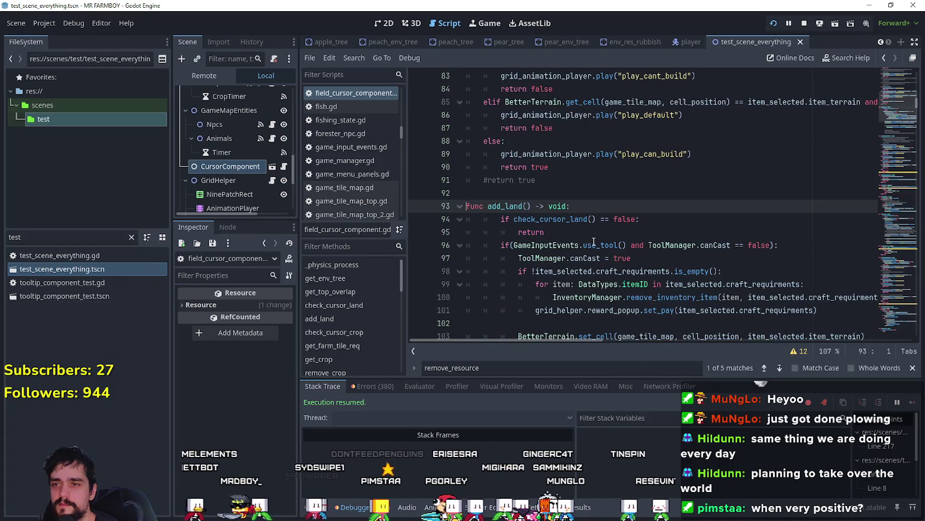
scroll(537, 231, down, 5)
scroll(538, 218, up, 3)
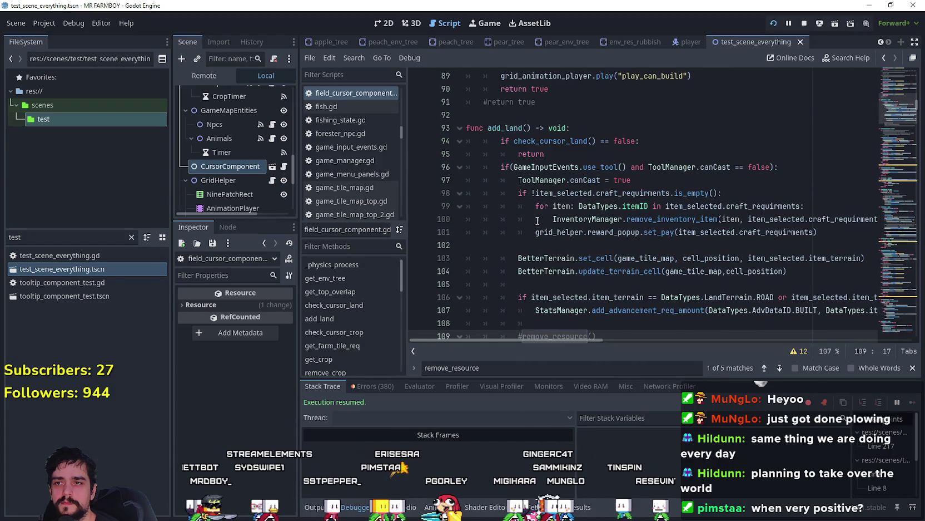
scroll(538, 221, down, 3)
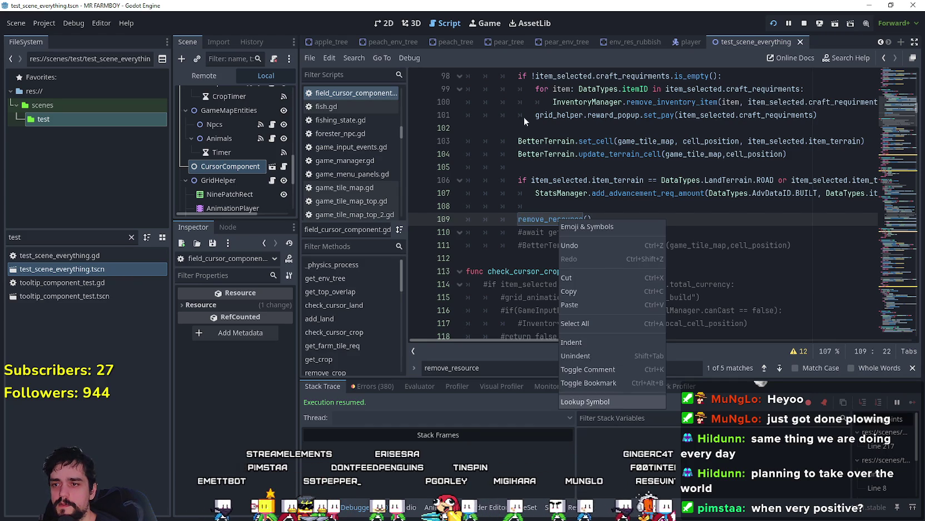
ctrl+click(578, 219)
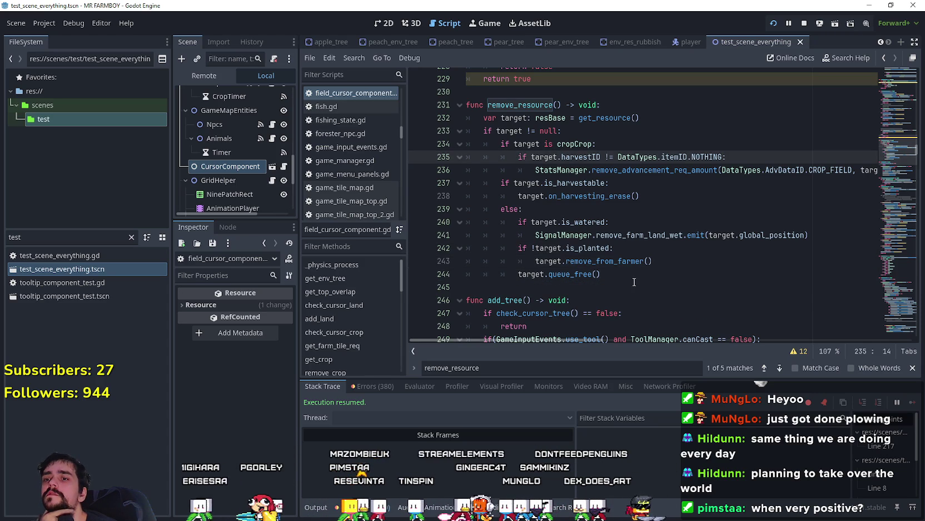
- Add an 'as' cast with the cropCrop type in remove_resource near line 244
scroll(629, 288, down, 1)
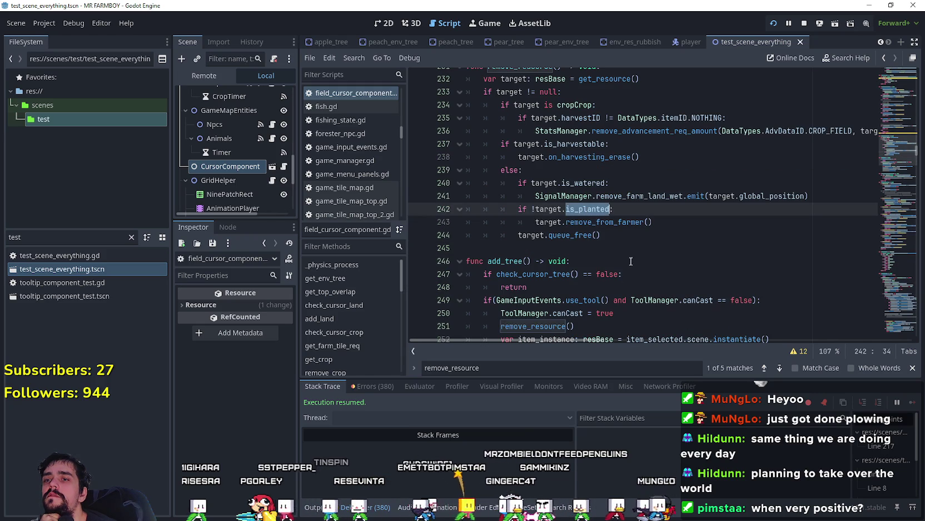
click(633, 240)
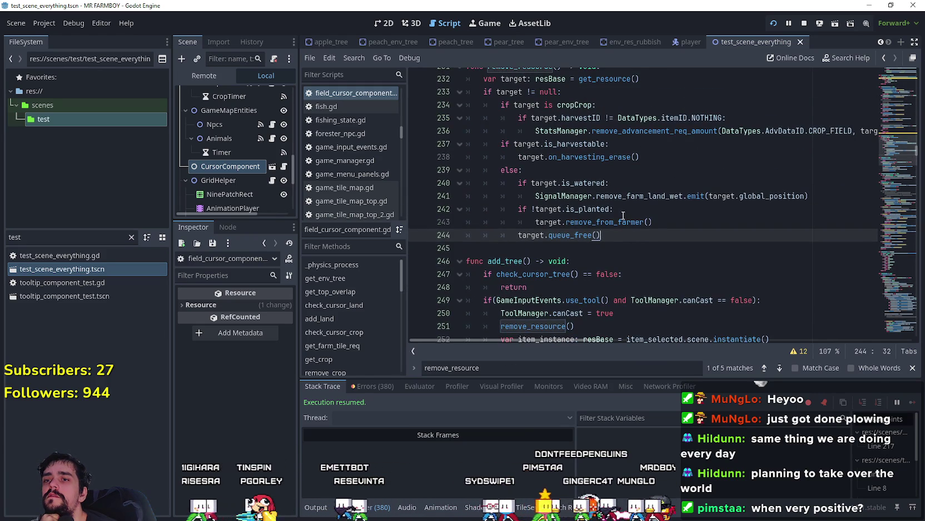
scroll(624, 225, up, 1)
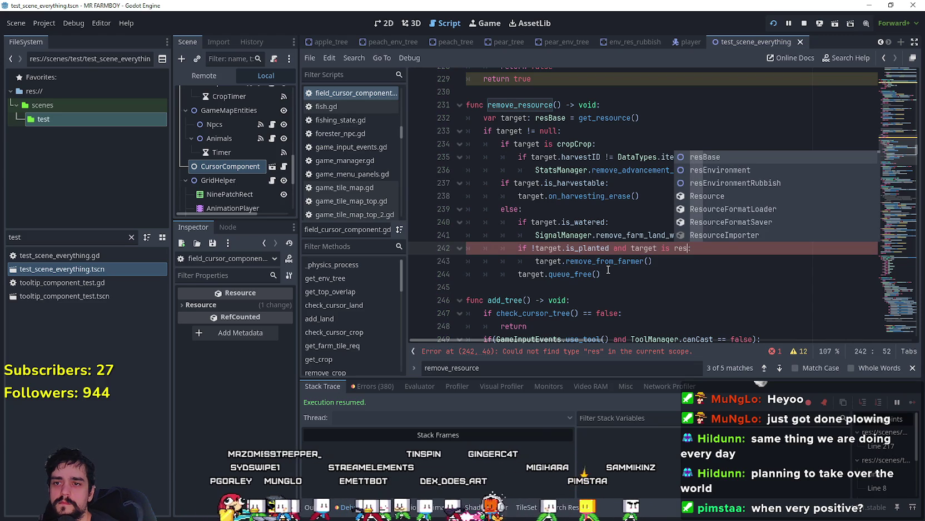
text(as)
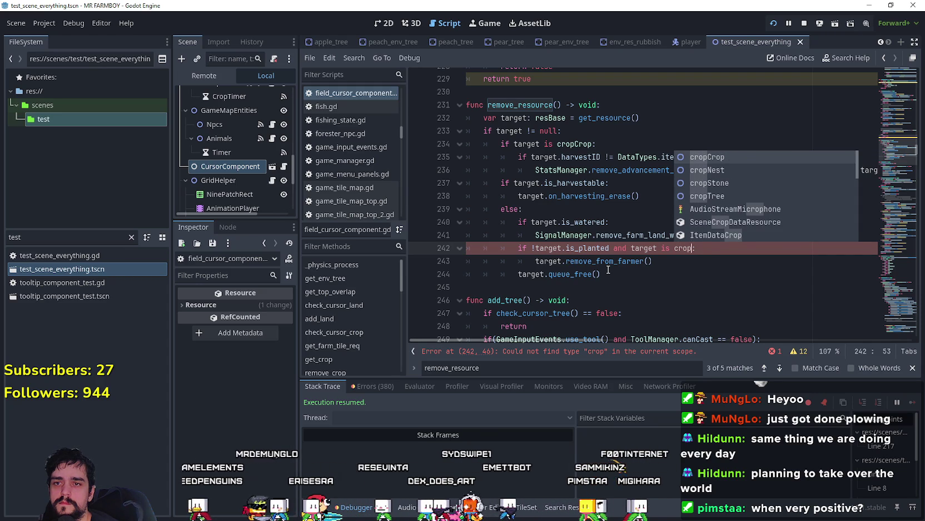
key(Return)
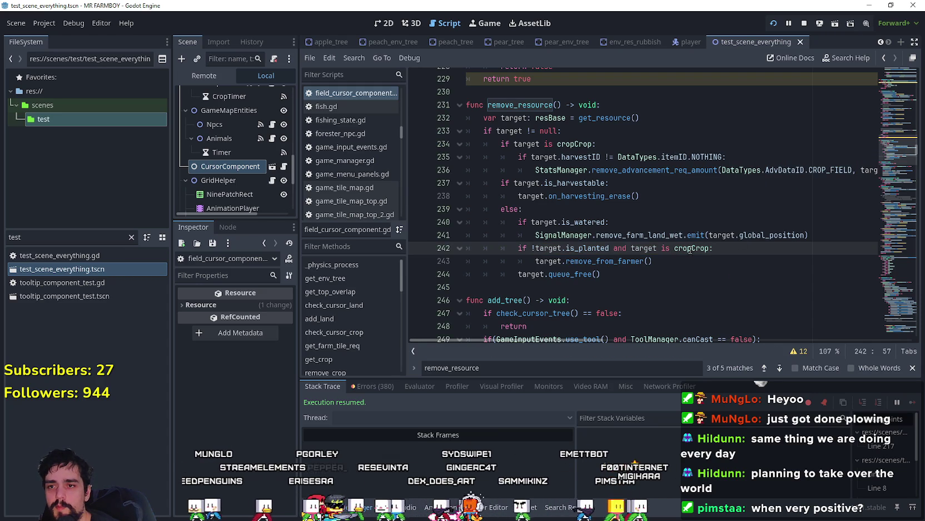
right_click(690, 250)
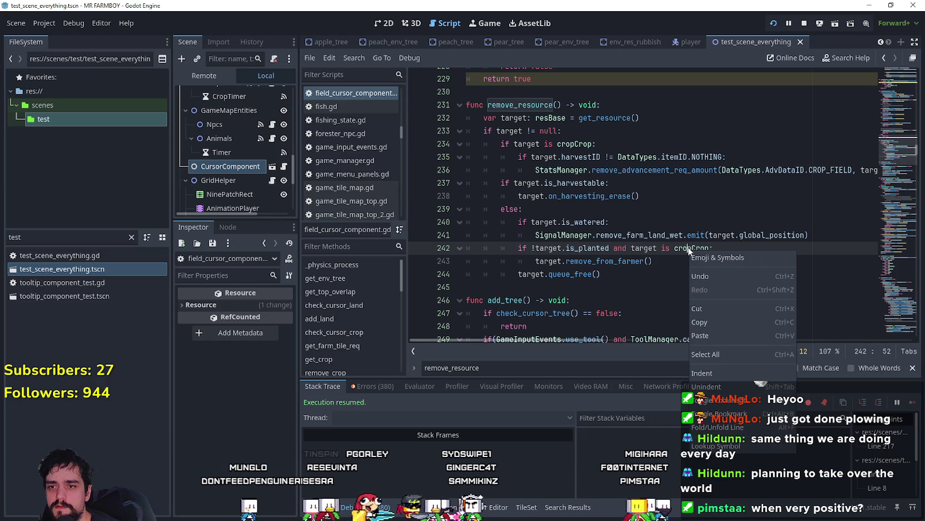
click(663, 285)
- Check base_crop_crop.gd, return to field_cursor_component.gd, save, and launch the game
key(alt+Left)
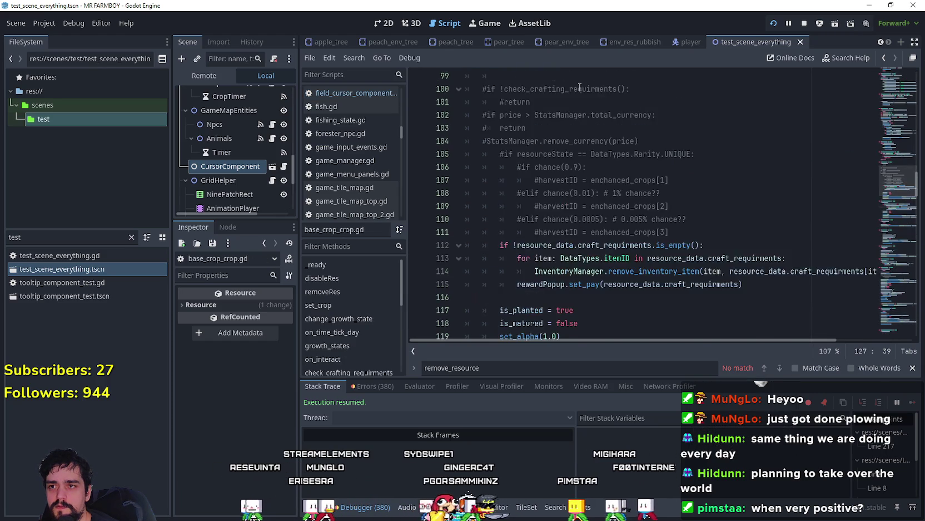
drag(900, 170, 896, 79)
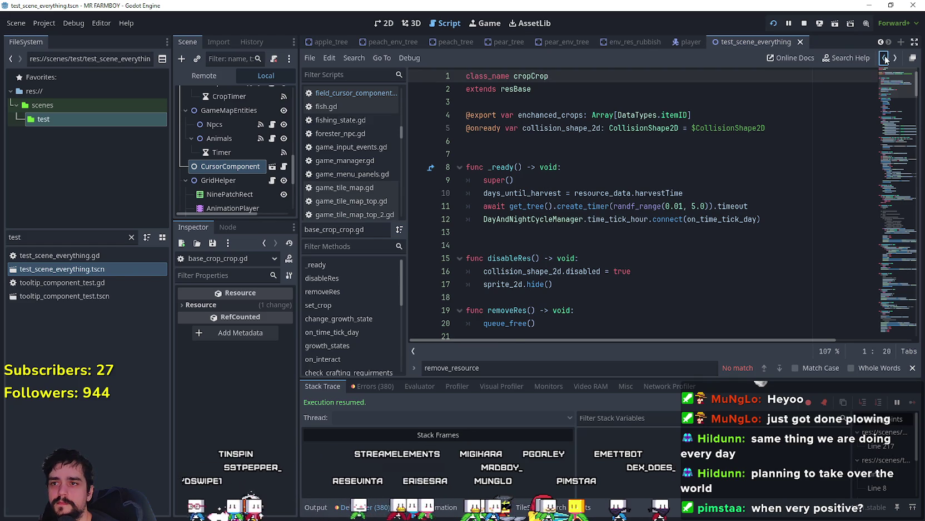
click(885, 61)
click(726, 294)
key(ctrl+s)
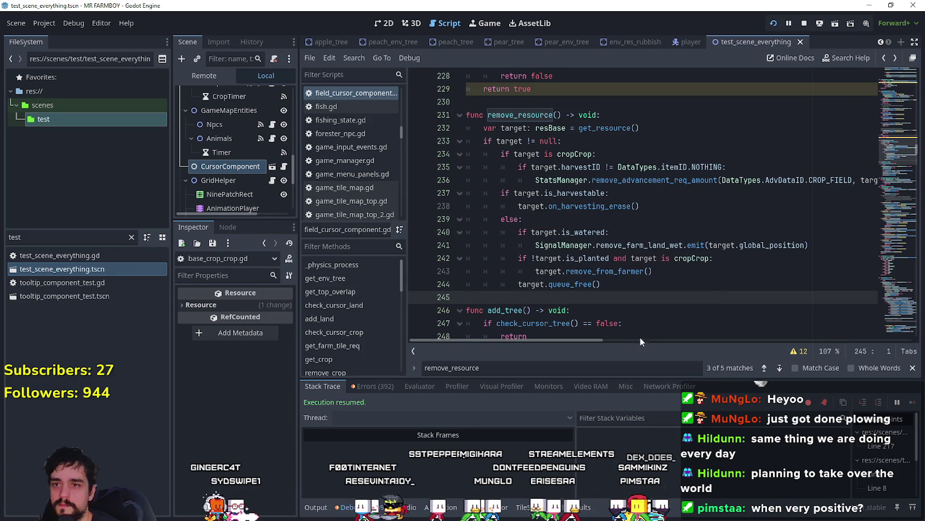
click(913, 368)
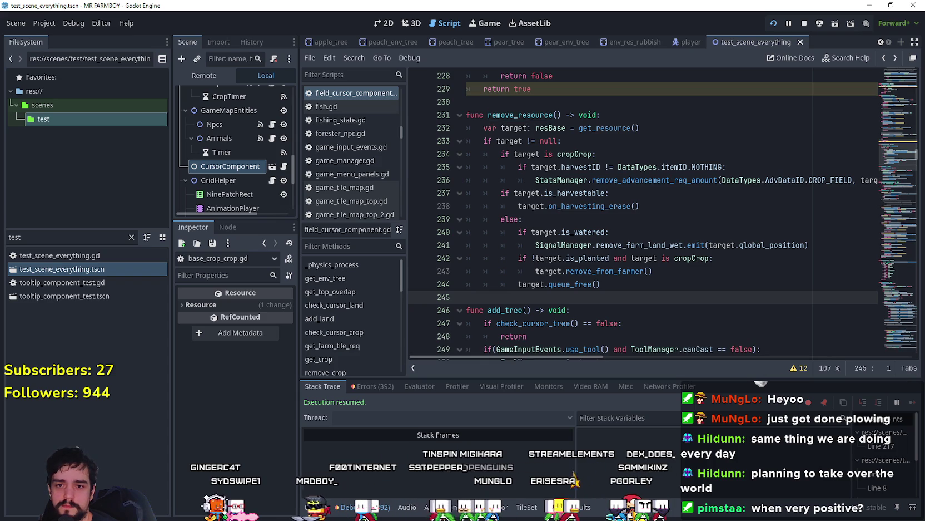
key(alt+Tab)
- Pick the Sand Tile from the crafting panel, cancel it, and walk over to chop a tree
key(c)
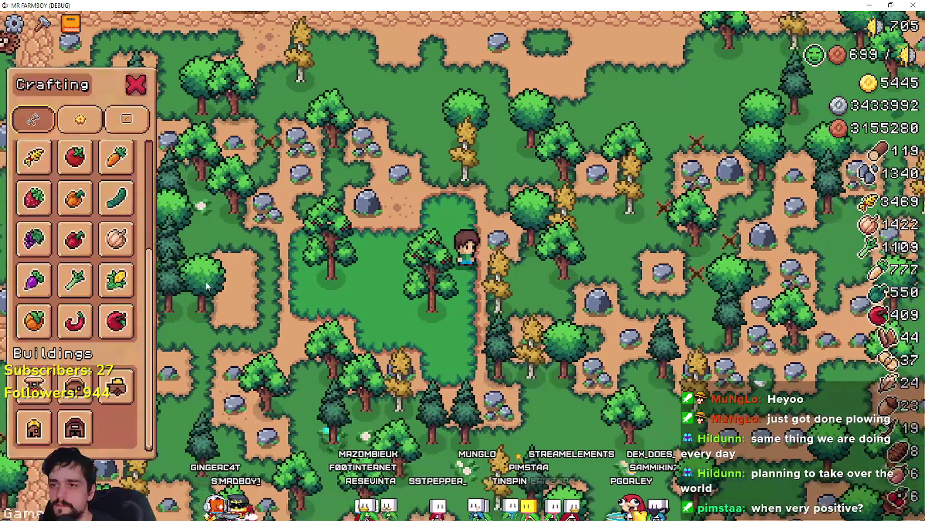
scroll(49, 194, up, 3)
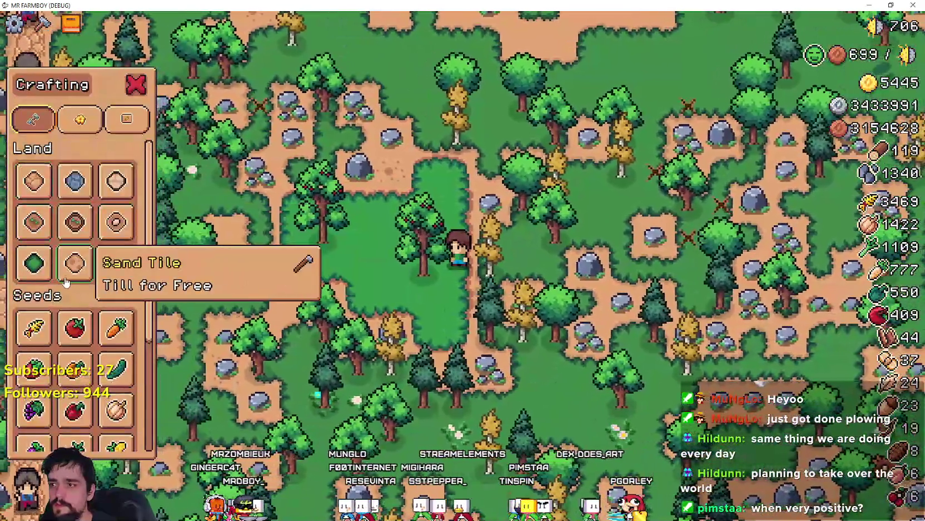
click(75, 263)
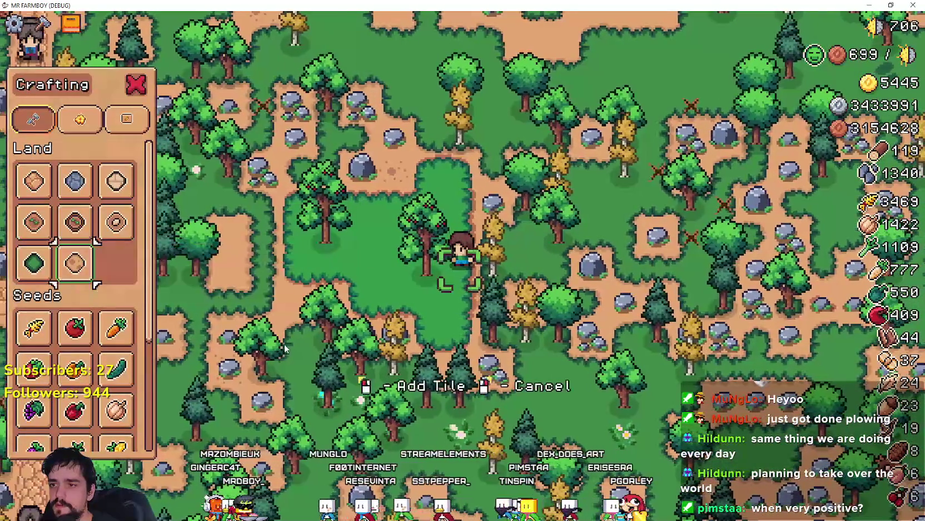
key(w)
key(a)
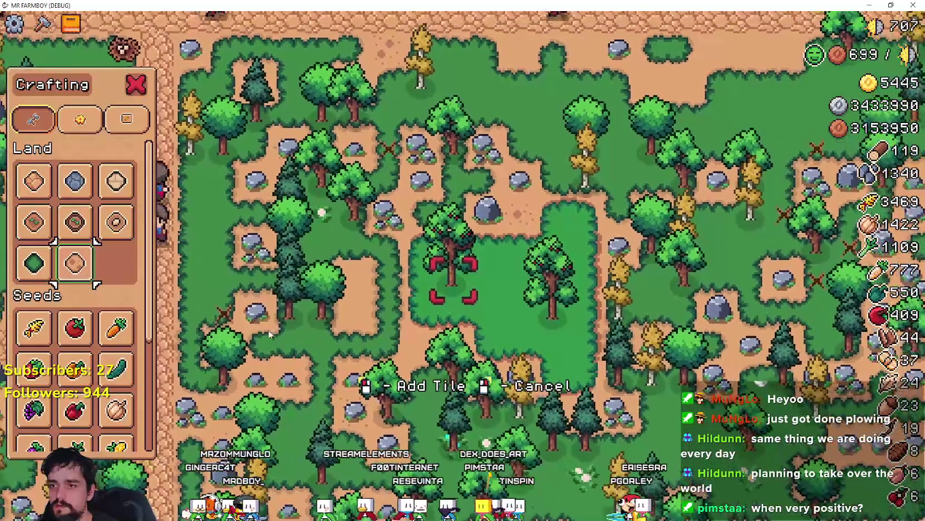
scroll(74, 311, down, 5)
key(Escape)
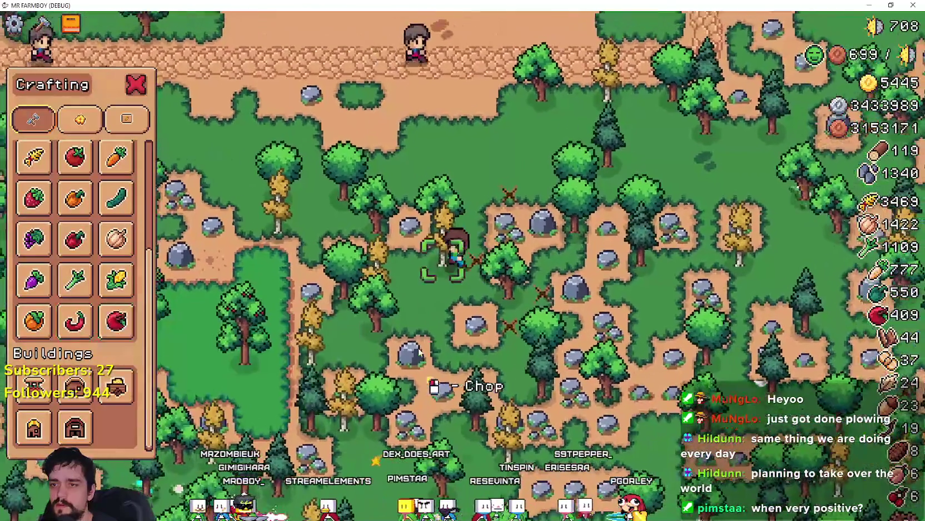
key(Escape)
key(s)
key(a)
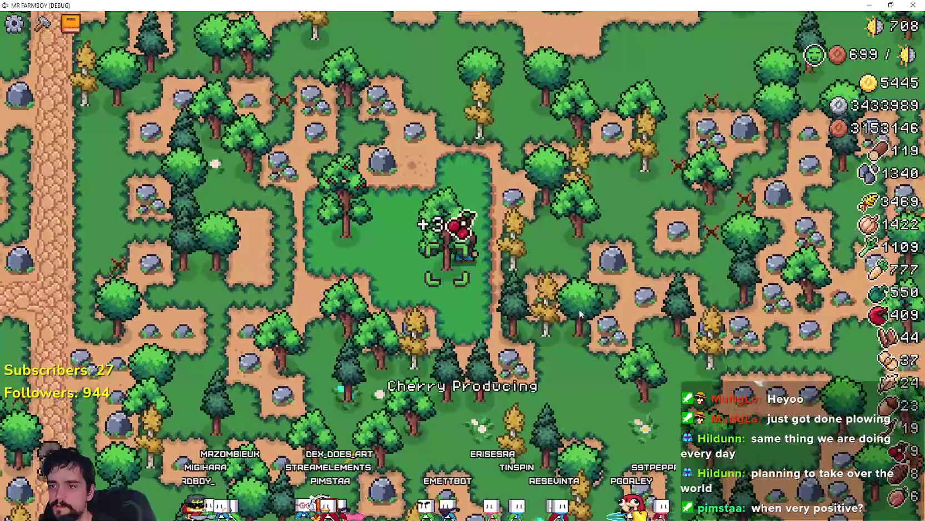
key(w)
key(a)
key(d)
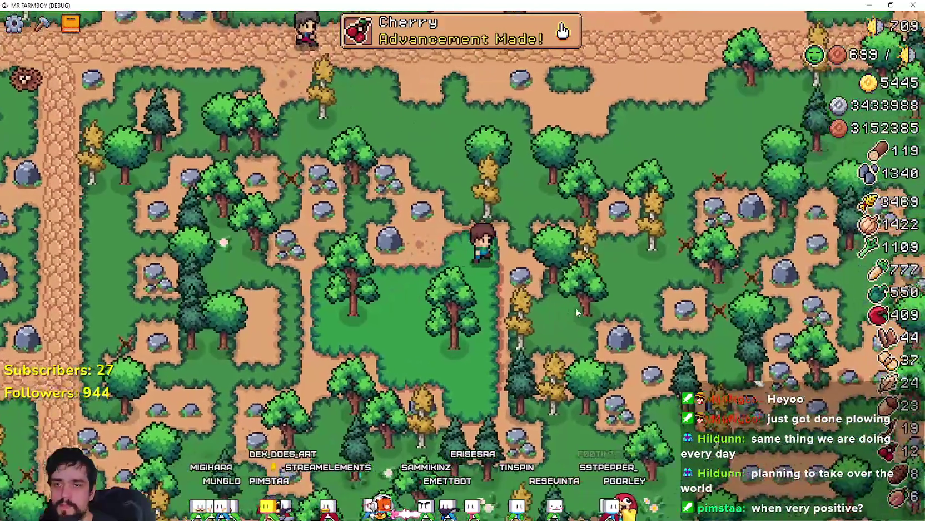
key(d)
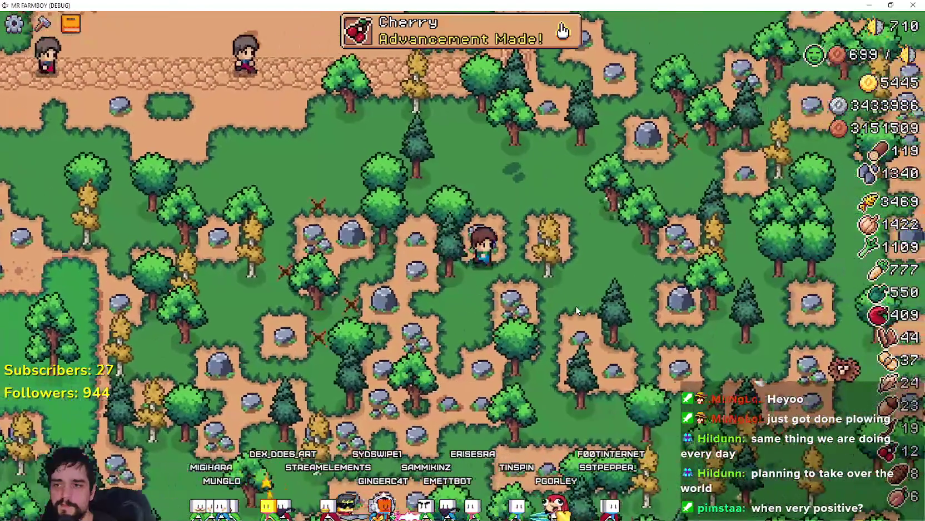
- Pick the green land tile, then walk to the cherry trees and strike one
key(c)
scroll(78, 223, up, 3)
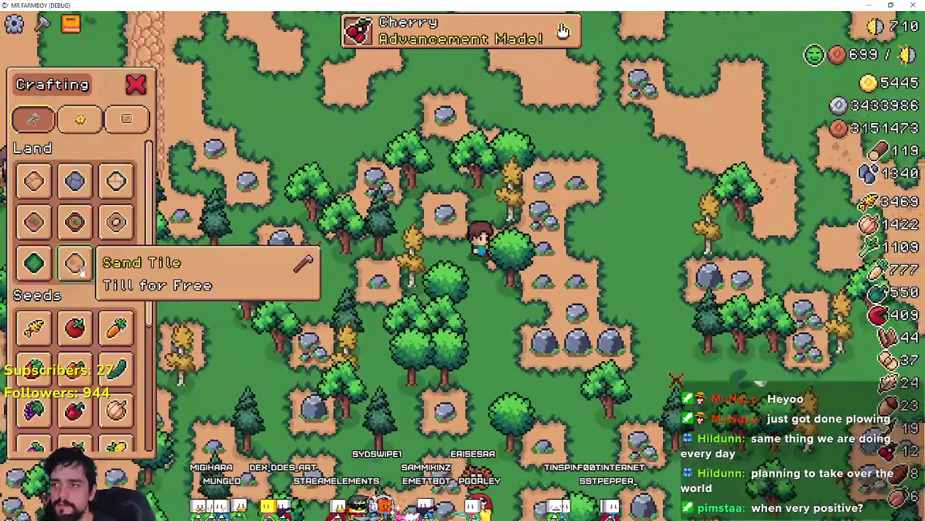
click(43, 274)
key(d)
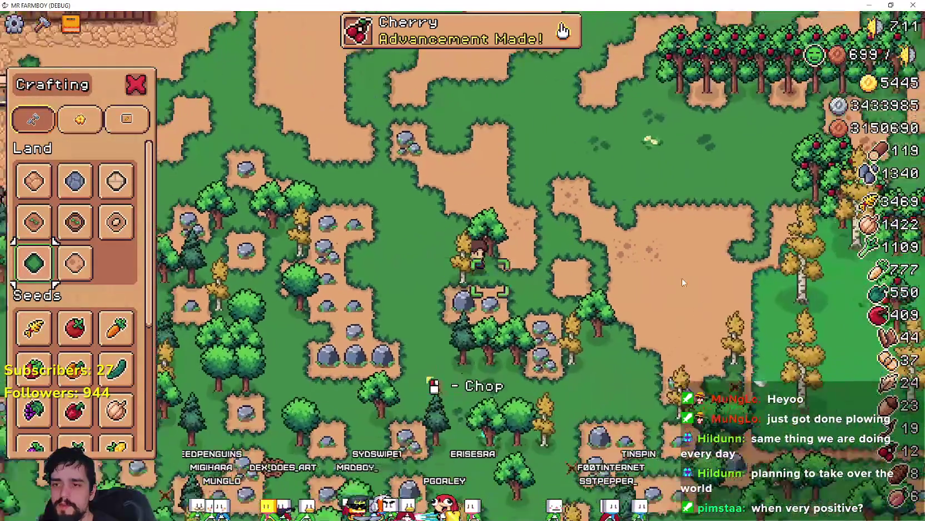
key(w)
key(d)
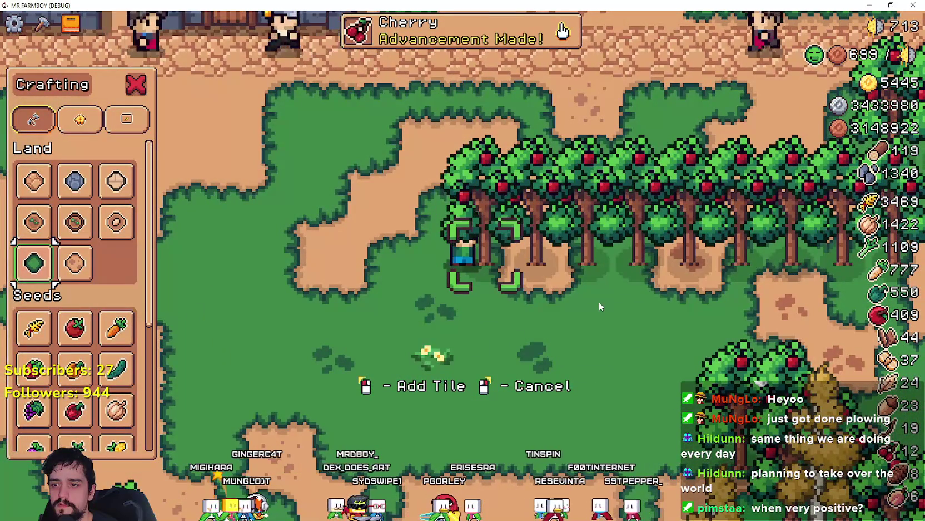
key(a)
key(d)
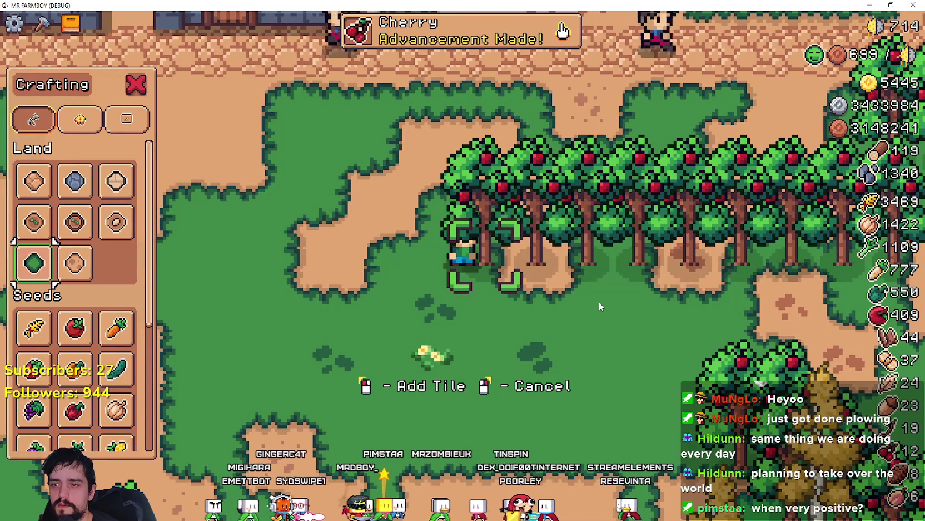
- Back in Godot, add a breakpoint on line 232 of remove_resource
key(alt+Tab)
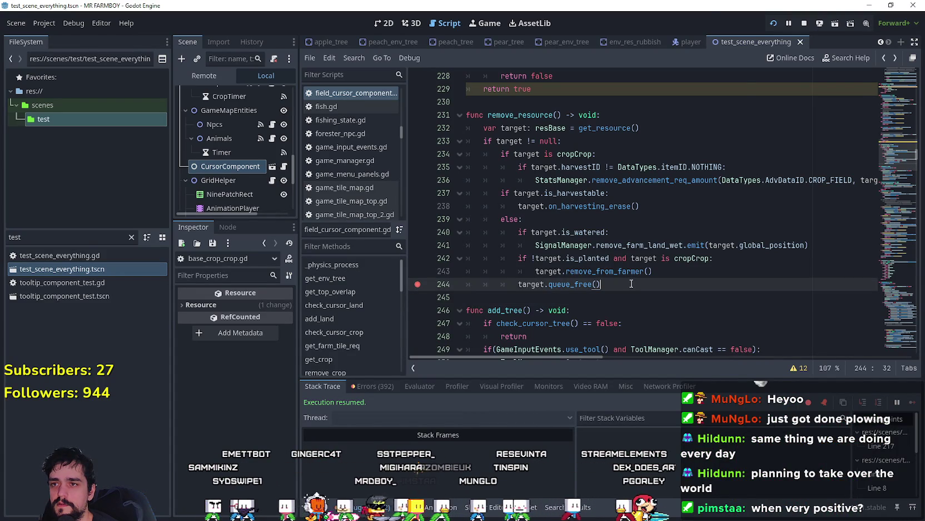
key(alt+Tab)
key(alt+Tab)
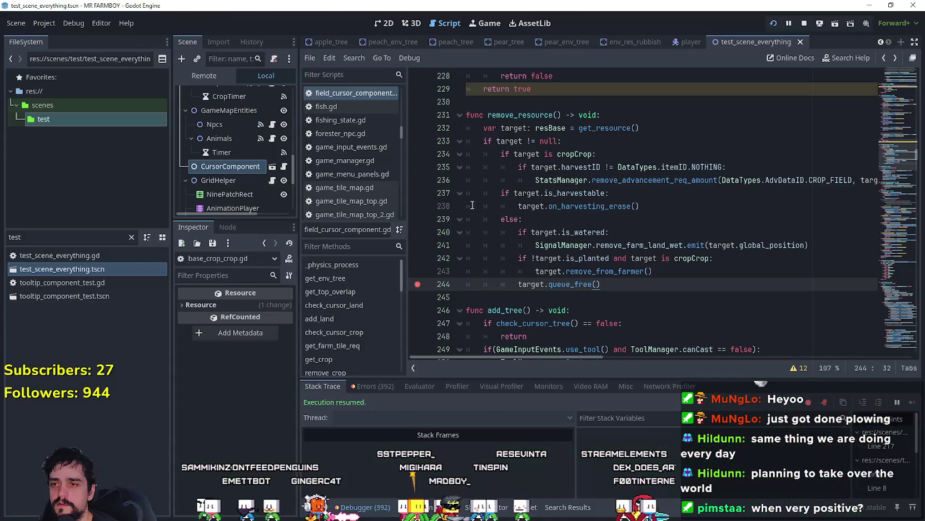
click(417, 129)
key(alt+Tab)
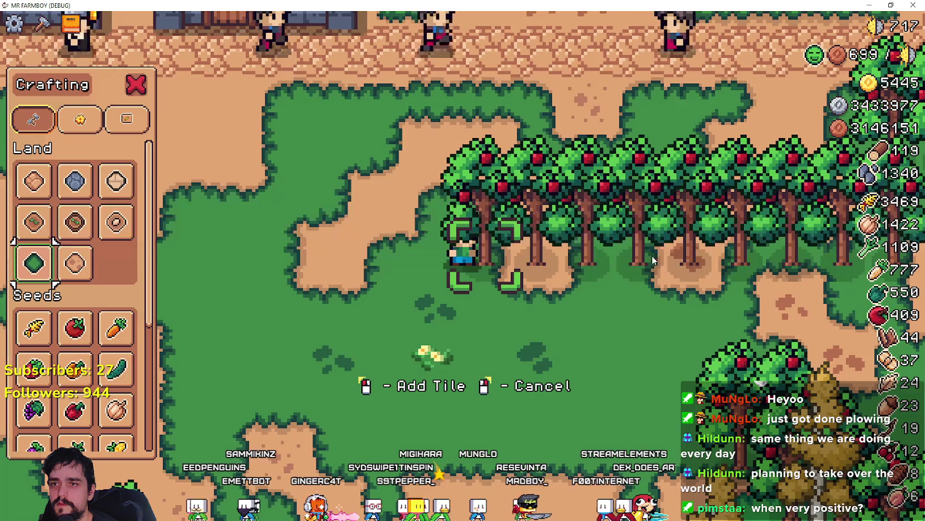
scroll(512, 202, down, 1)
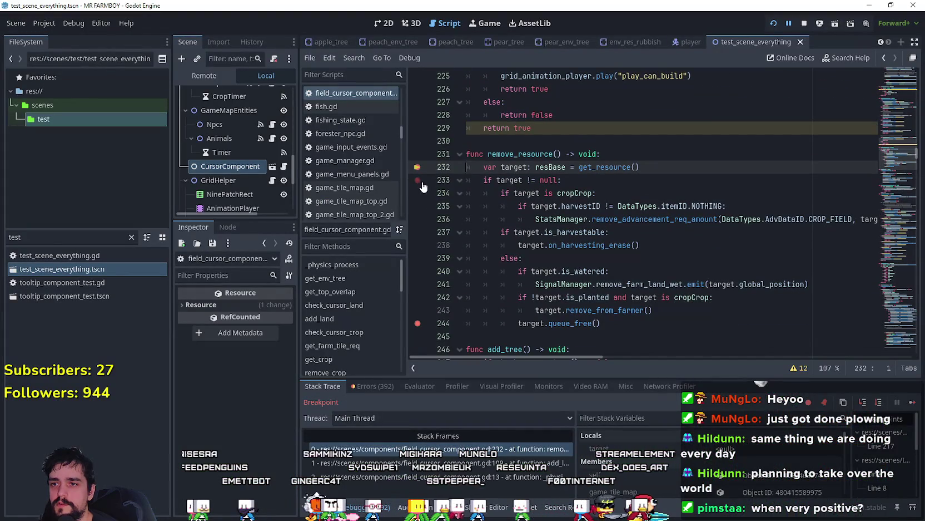
- Add breakpoints on lines 239, 241–242 and 243, then continue the paused game through them
click(598, 182)
click(612, 196)
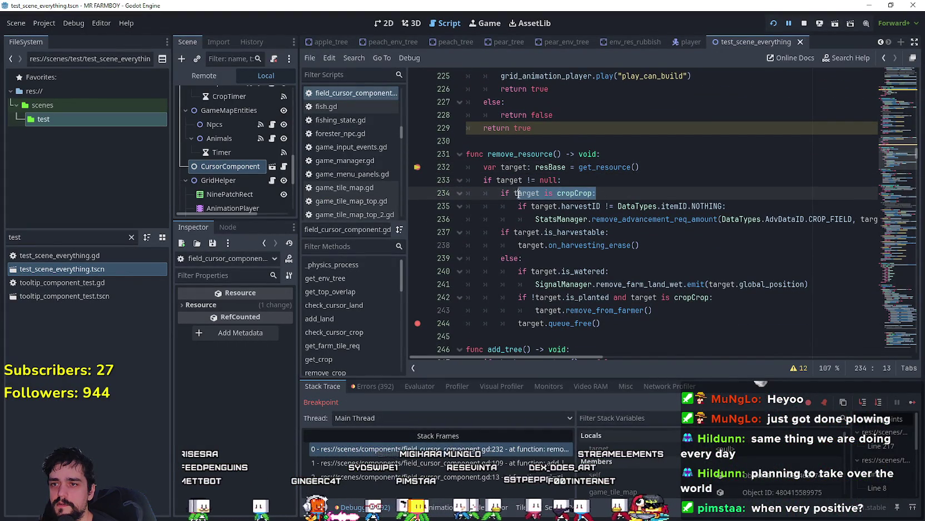
mouse_move(518, 193)
mouse_down()
mouse_move(502, 192)
mouse_move(510, 193)
mouse_up()
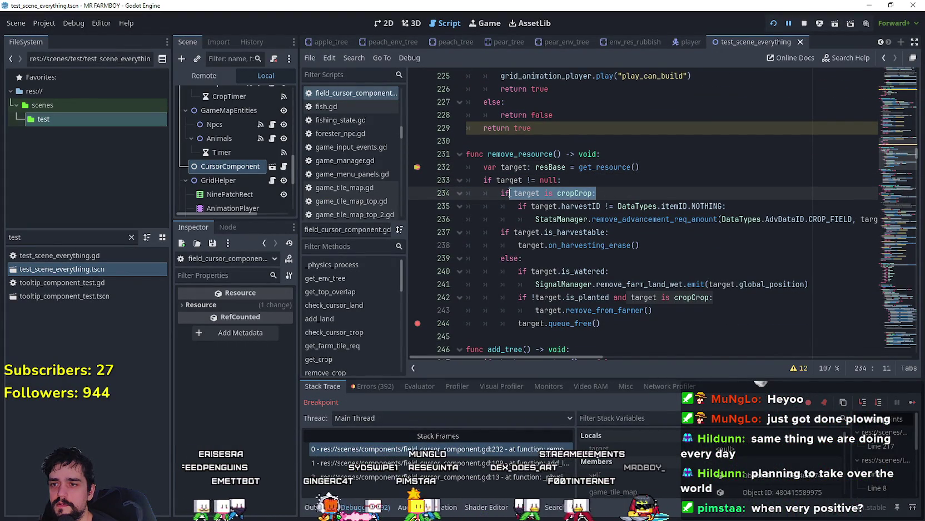
click(543, 258)
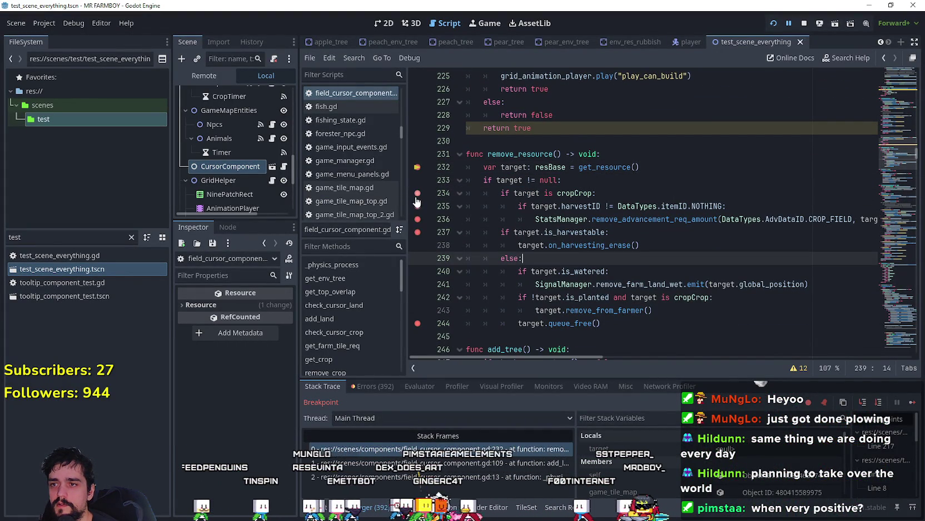
click(418, 258)
click(418, 292)
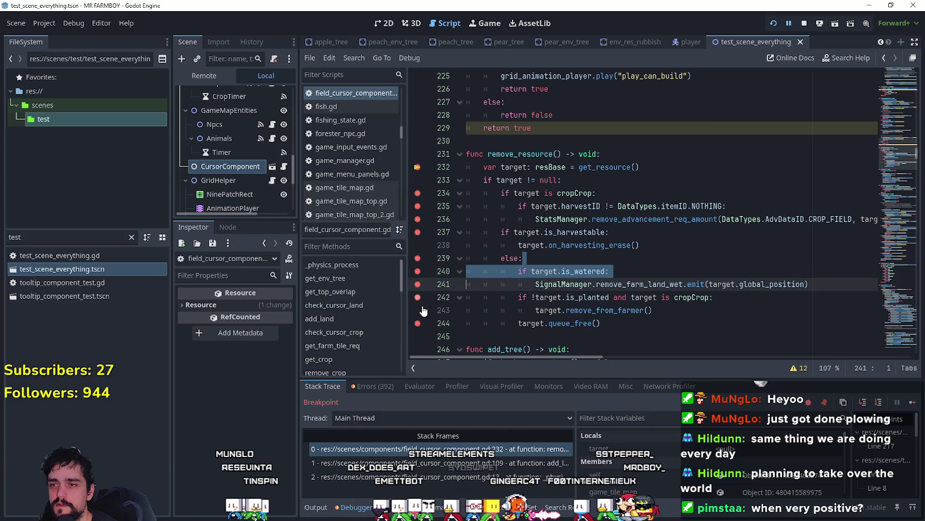
click(418, 310)
click(621, 310)
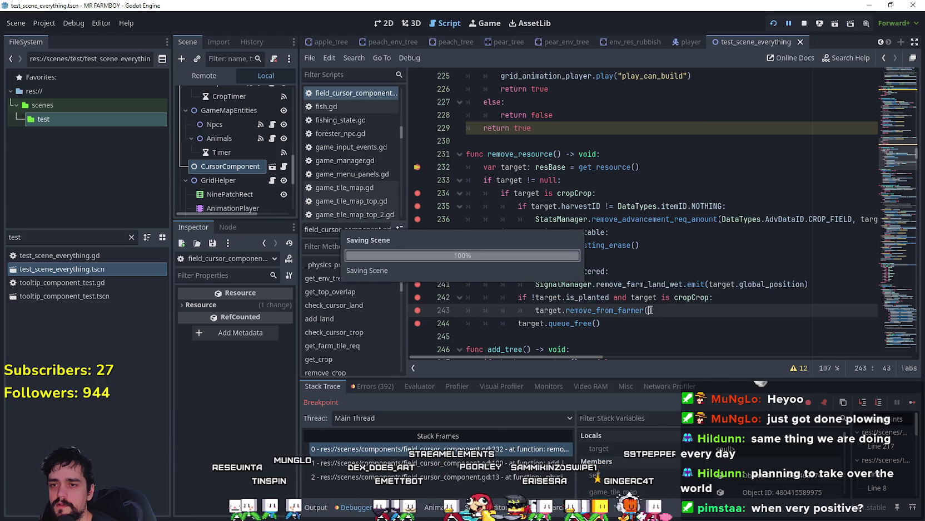
click(912, 403)
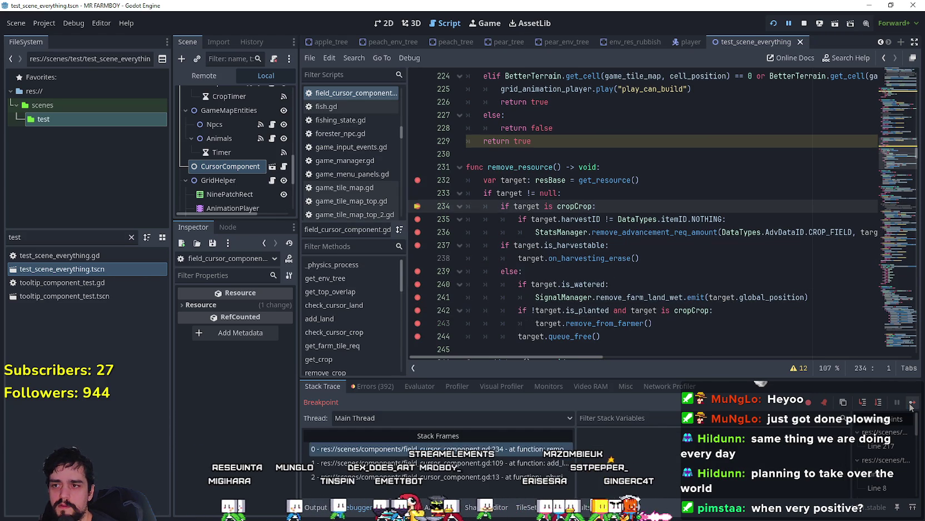
click(912, 404)
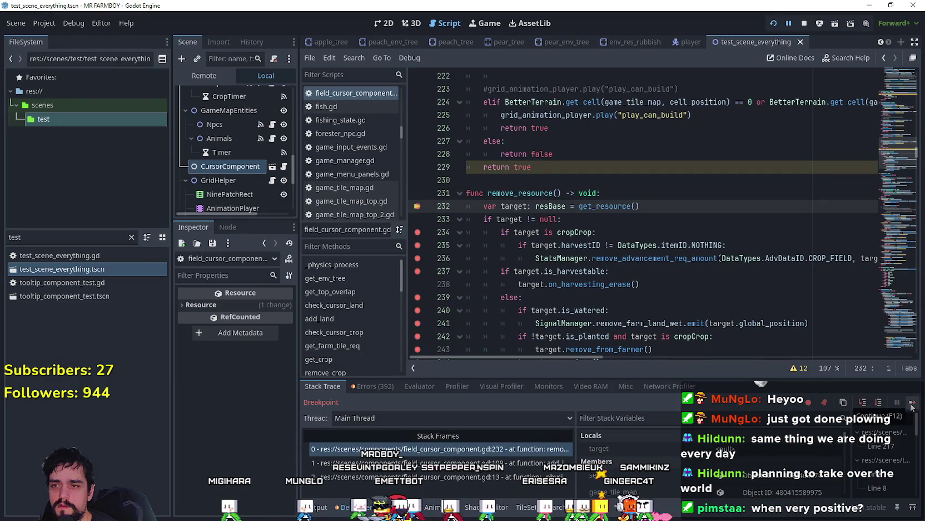
click(912, 405)
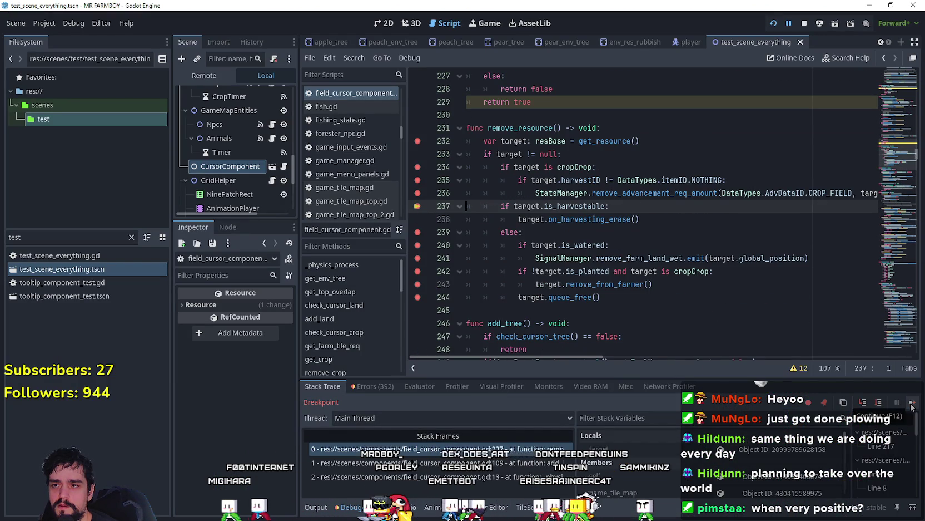
- Bookmark line 238, remove that bookmark, and select the on_harvesting_erase name
click(592, 219)
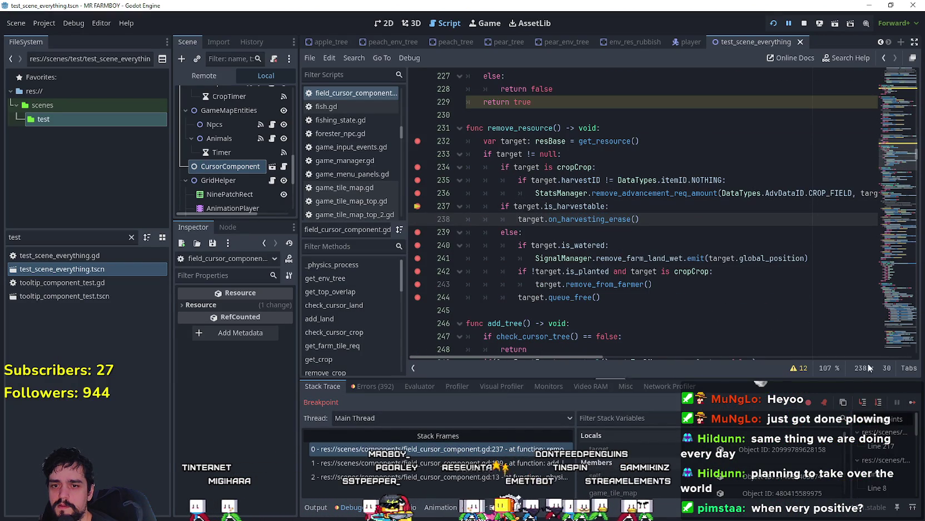
right_click(561, 215)
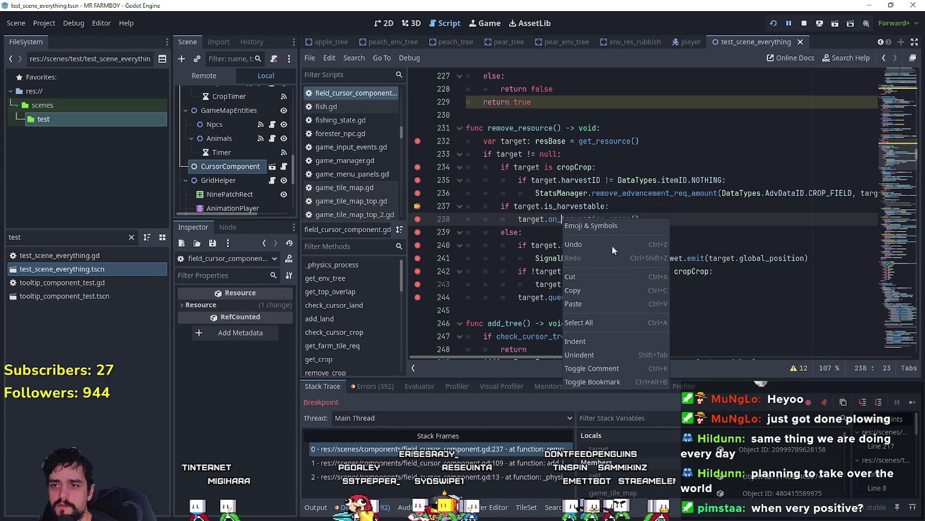
click(646, 379)
right_click(556, 227)
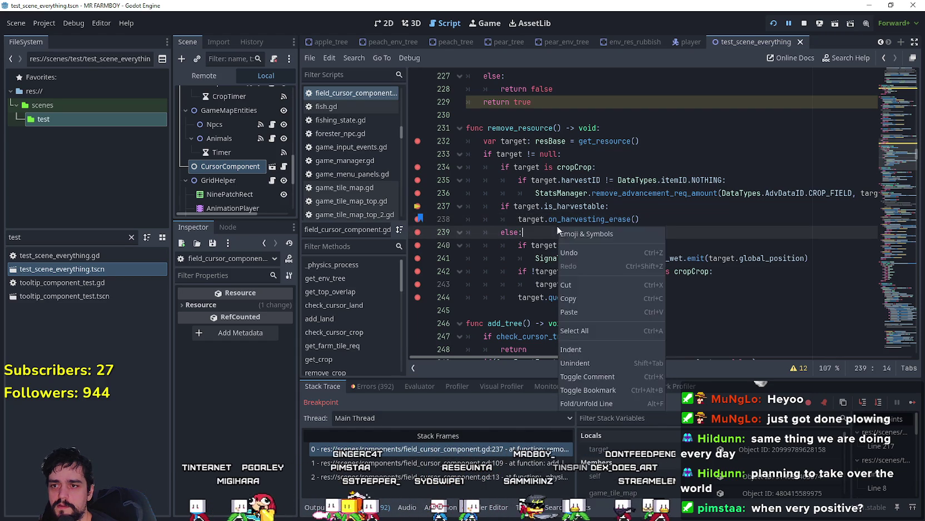
key(Escape)
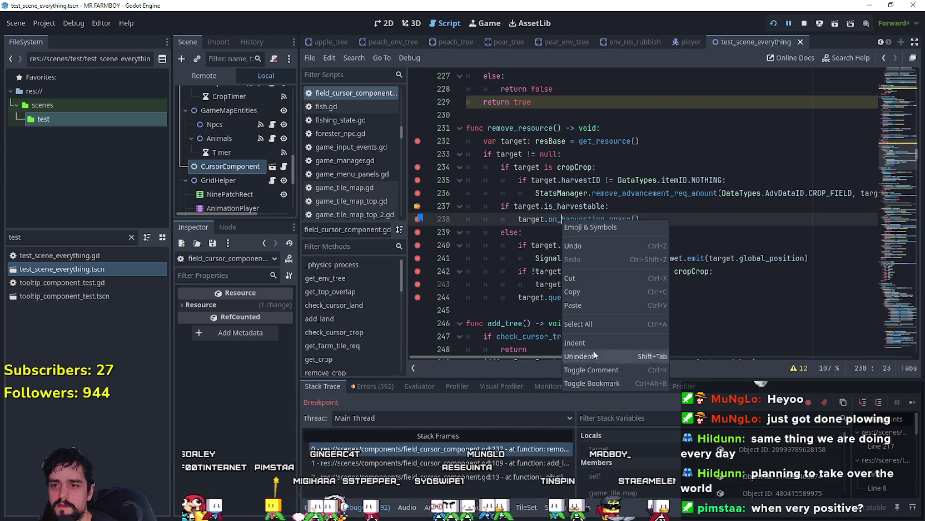
key(Escape)
right_click(563, 221)
click(607, 383)
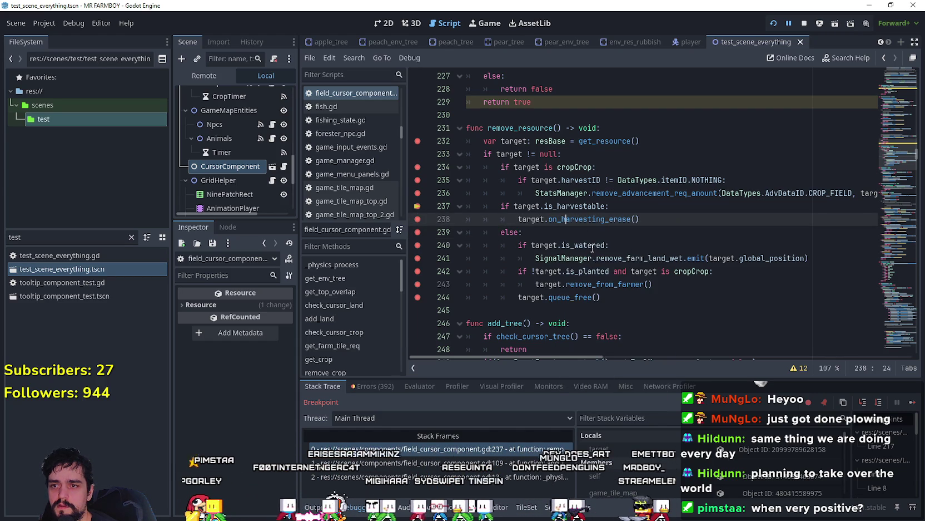
right_click(583, 221)
key(Escape)
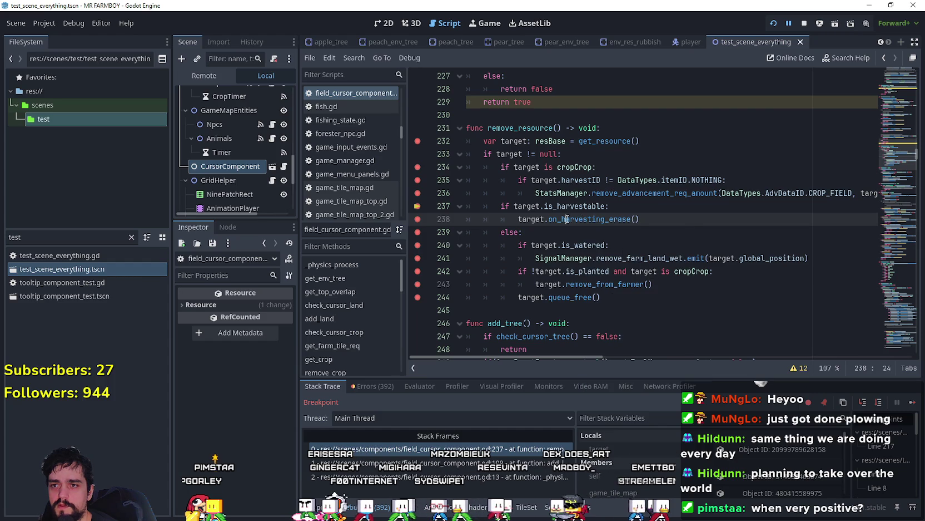
right_click(572, 217)
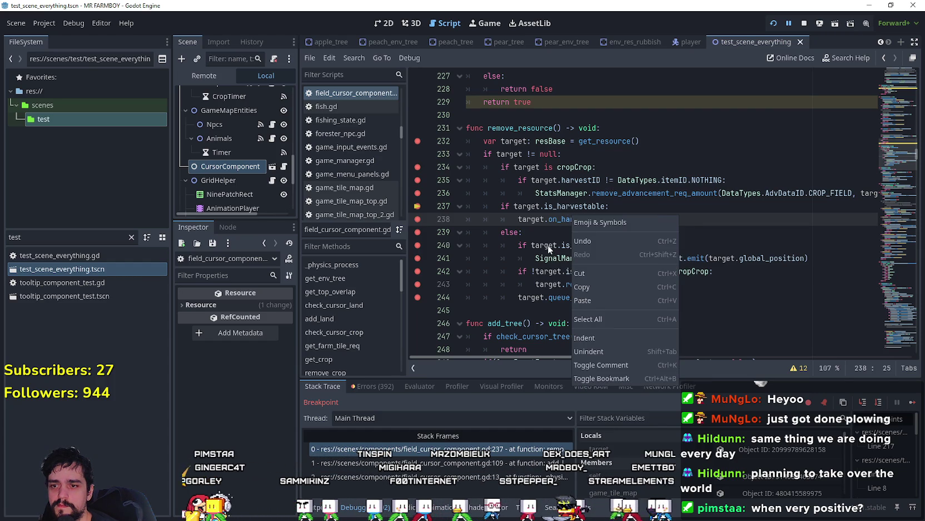
key(Escape)
double_click(588, 219)
- Find on_harvesting_erase project-wide, open it in base_crop_tree.gd, and breakpoint lines 139, 141, 142
key(ctrl+shift+f)
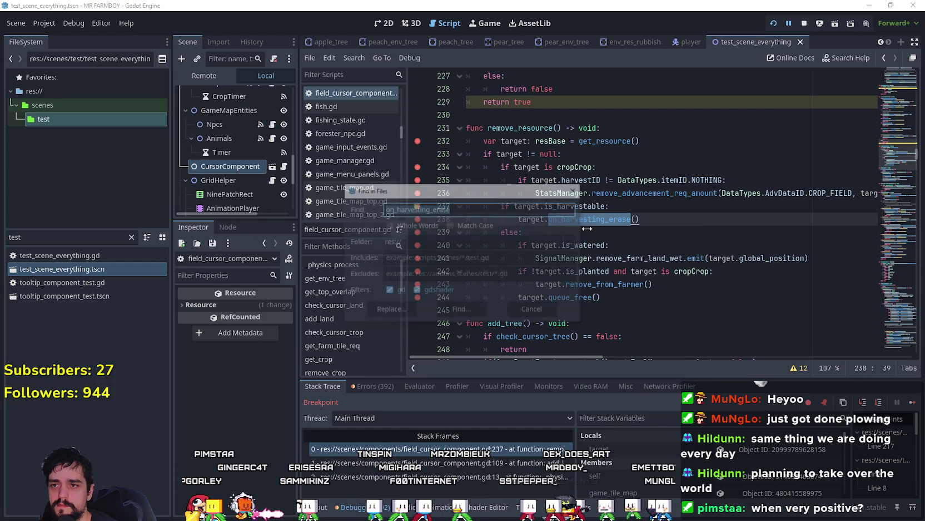
key(Return)
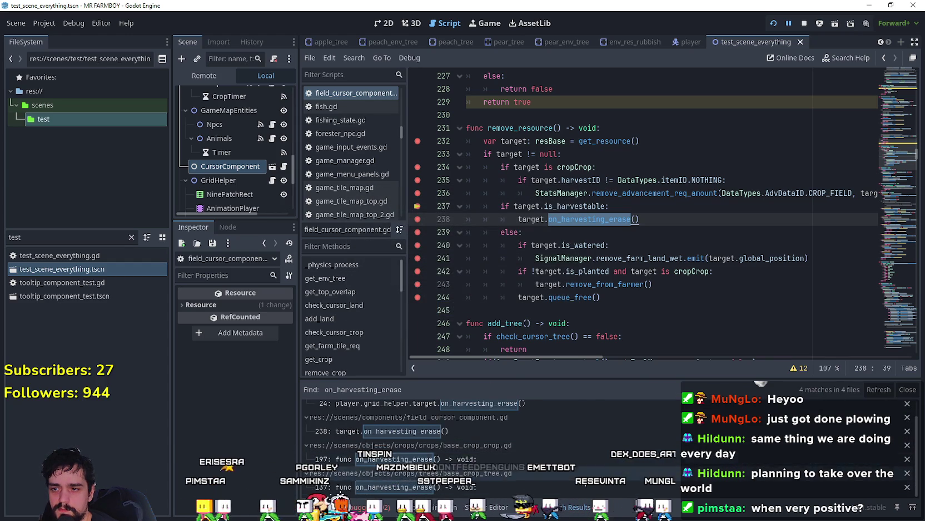
click(580, 487)
scroll(580, 340, up, 2)
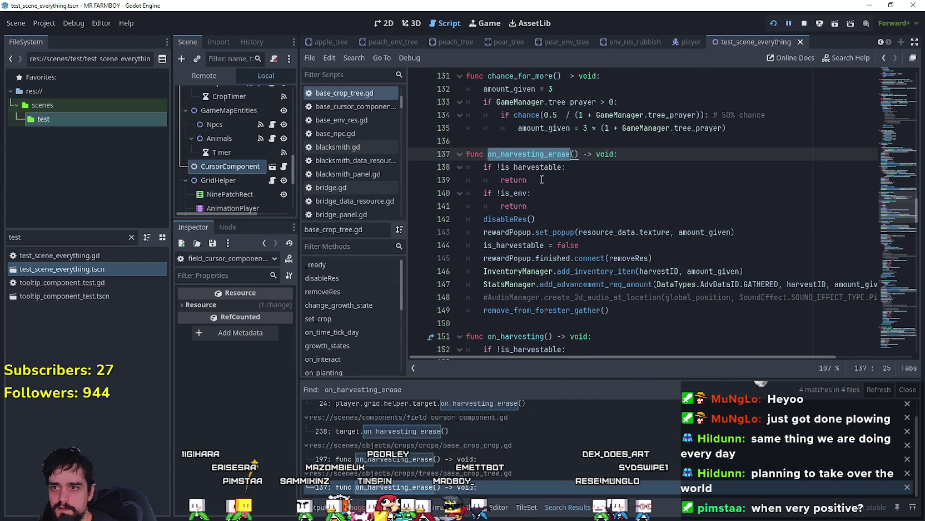
key(Down)
key(Down)
click(418, 179)
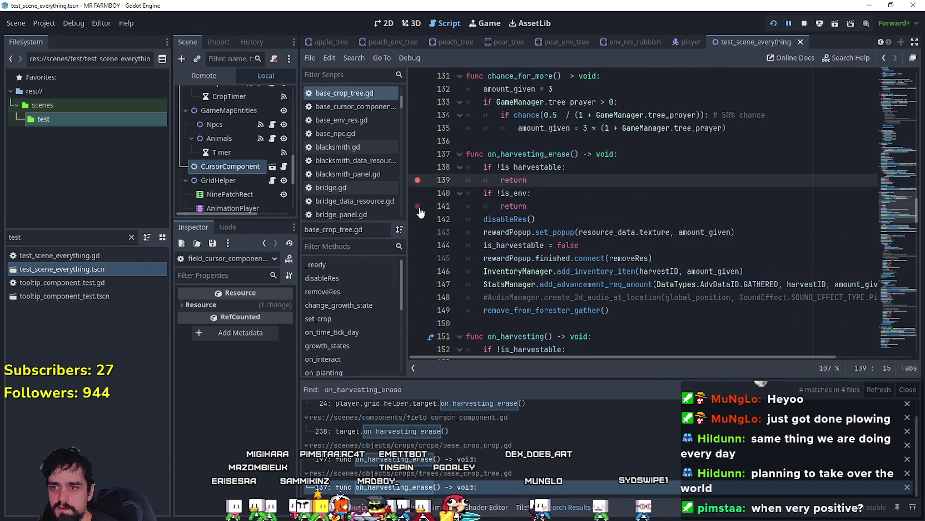
click(418, 206)
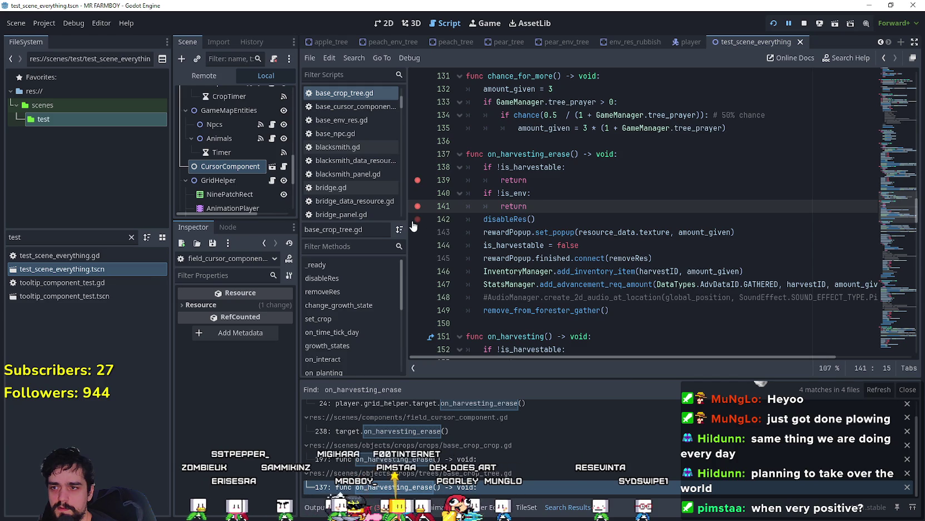
key(Down)
key(F9)
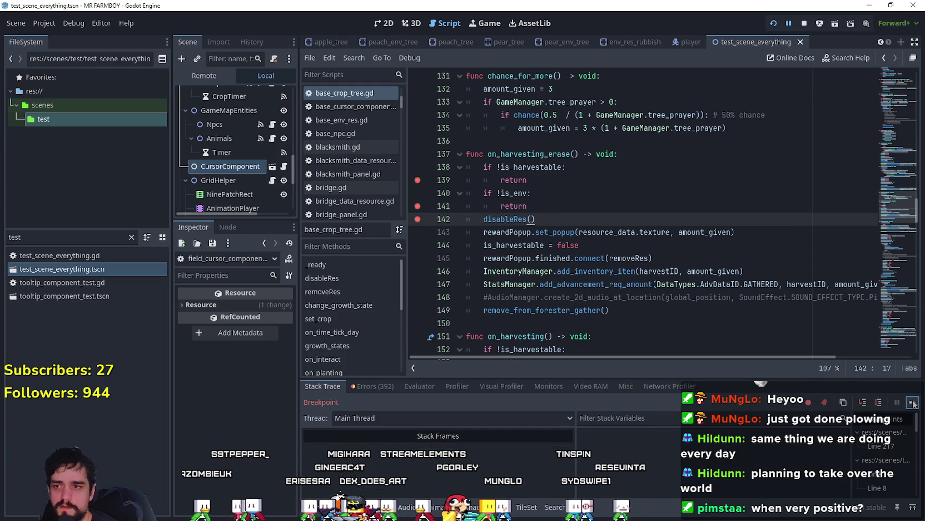
- Step the paused game into on_harvesting_erase and look up where is_env is used
click(914, 404)
click(913, 404)
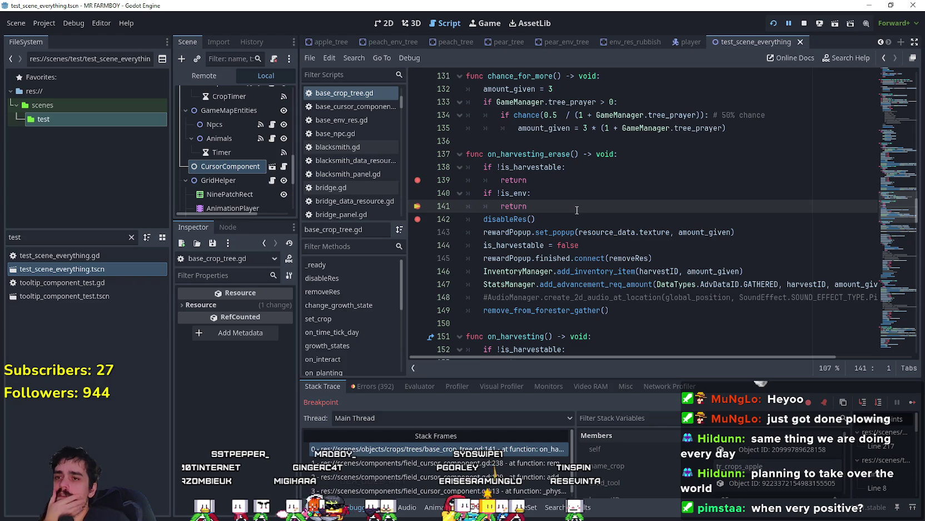
drag(532, 200, 427, 190)
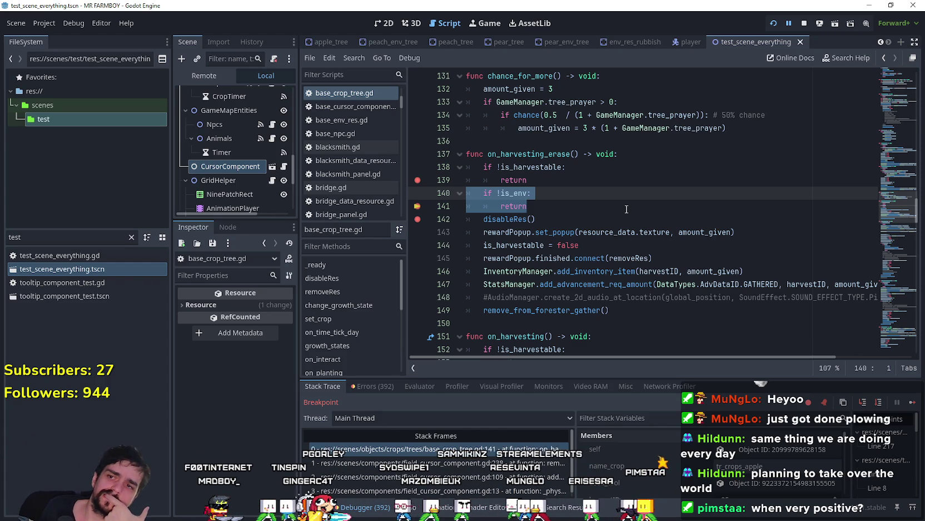
scroll(572, 285, down, 4)
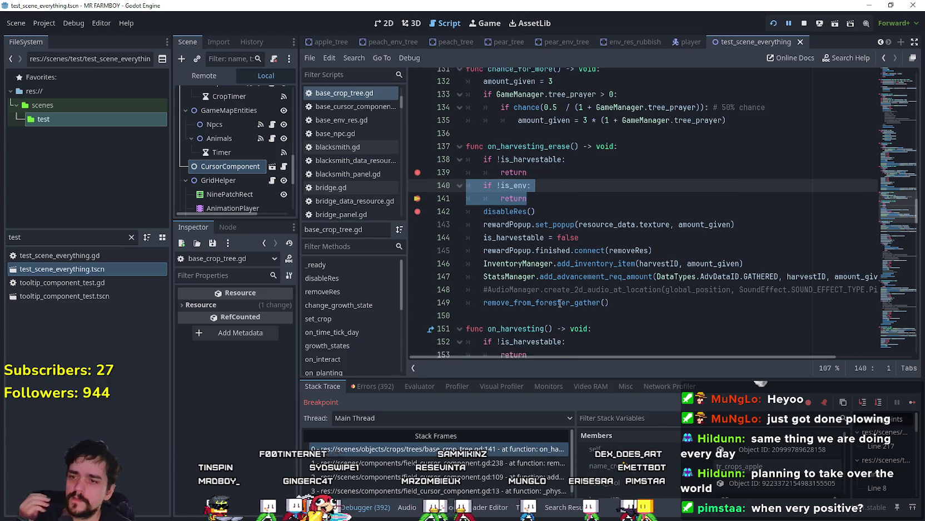
click(598, 285)
scroll(599, 284, down, 2)
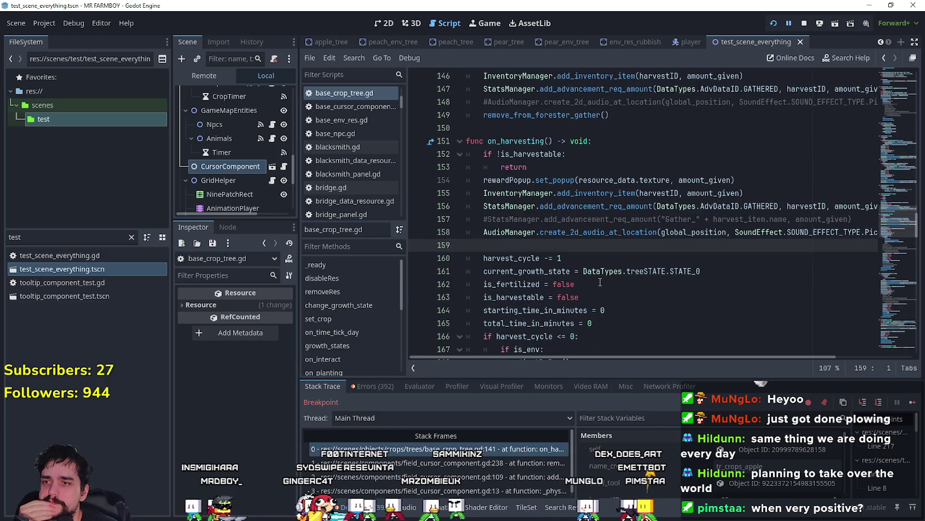
scroll(597, 274, up, 2)
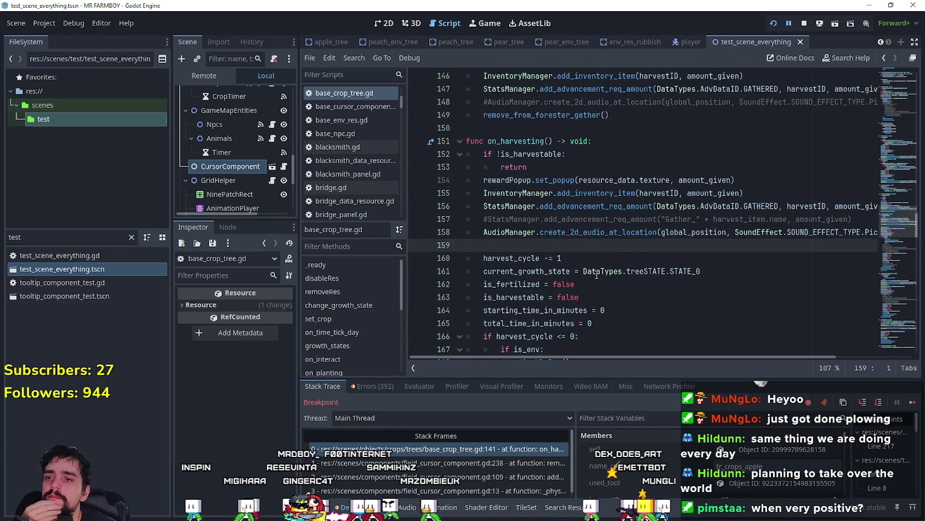
scroll(597, 274, down, 3)
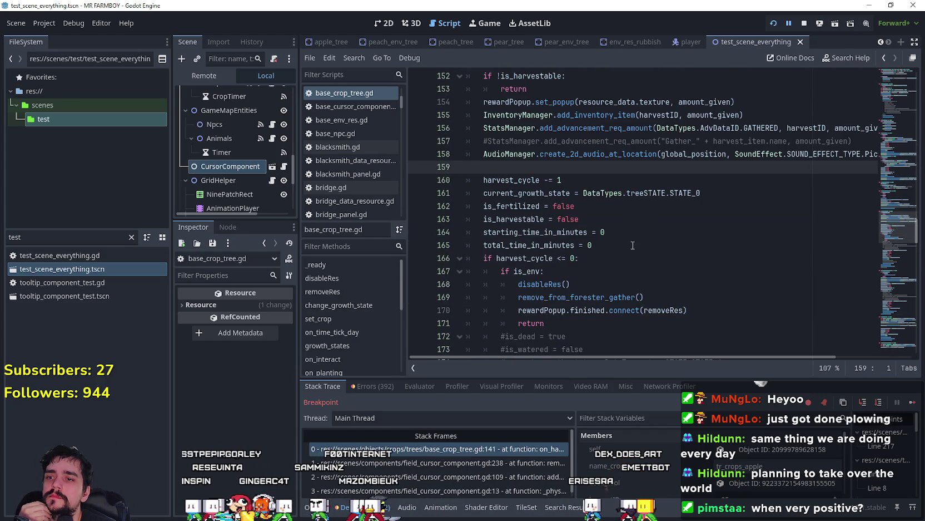
scroll(633, 245, down, 1)
double_click(534, 233)
- Review add_to_forester_plant on line 187 and the is_harvestable, is_env and disableRes lines
scroll(643, 241, up, 3)
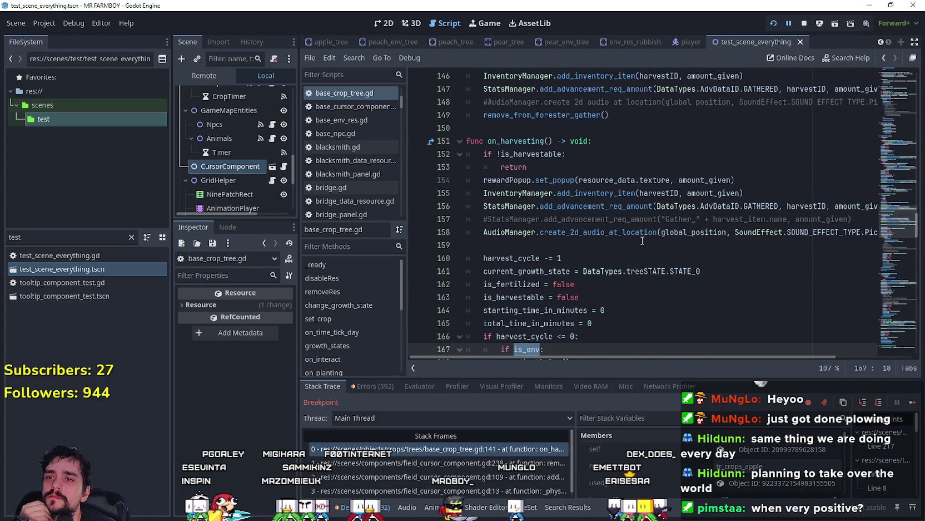
scroll(536, 211, down, 6)
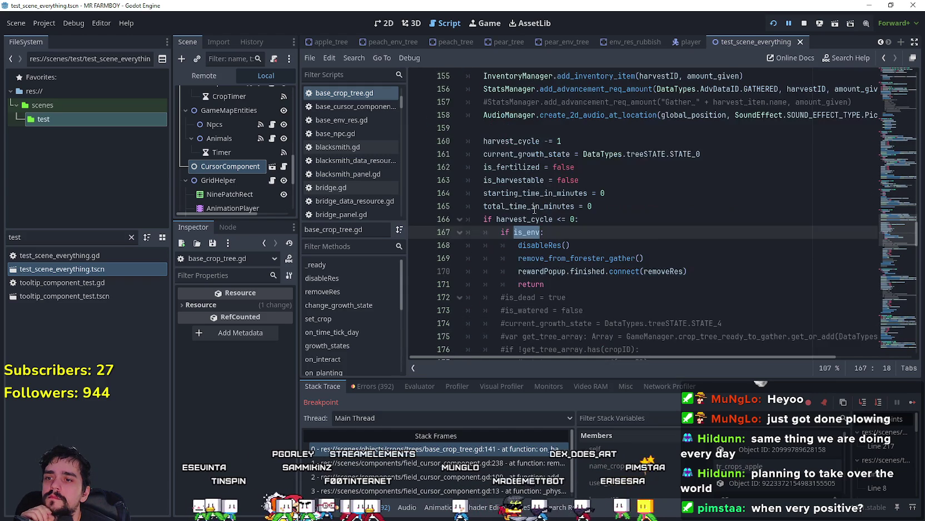
scroll(491, 200, down, 3)
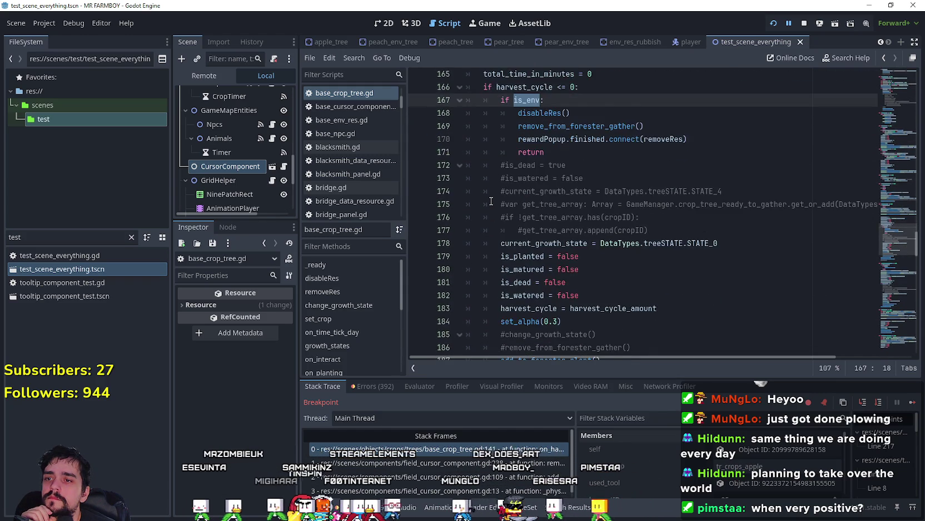
click(625, 243)
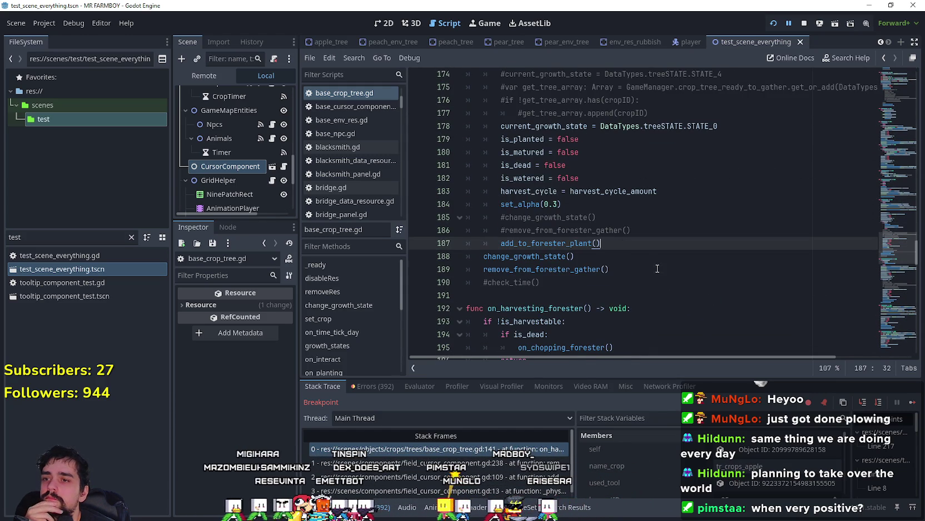
scroll(657, 269, up, 13)
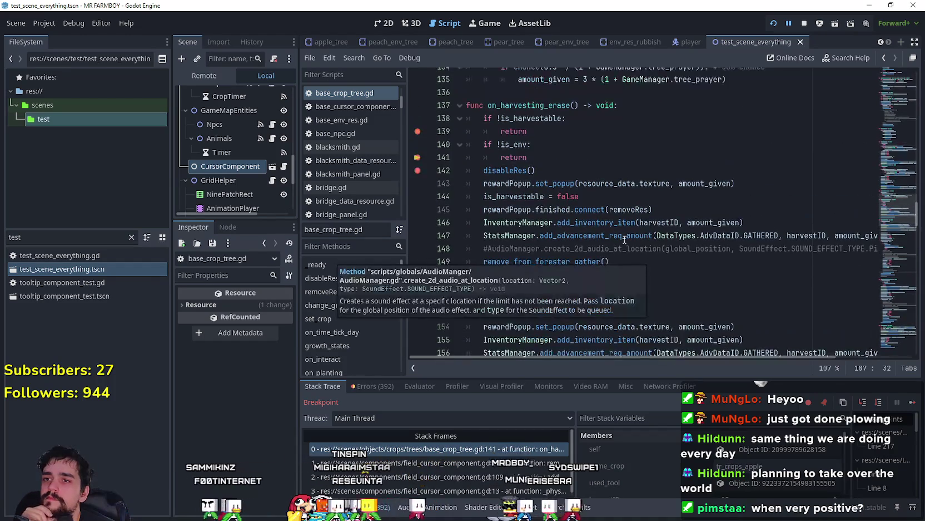
scroll(590, 212, up, 2)
click(551, 181)
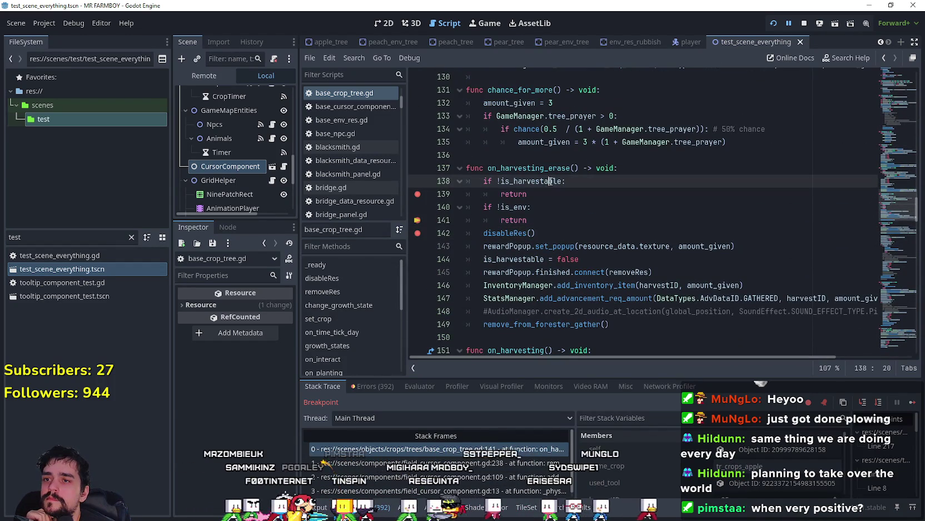
click(612, 208)
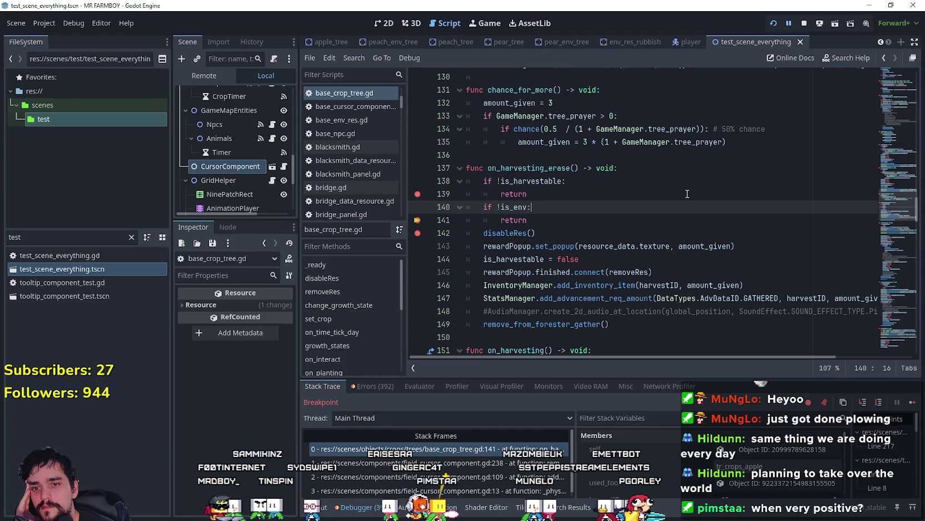
click(523, 233)
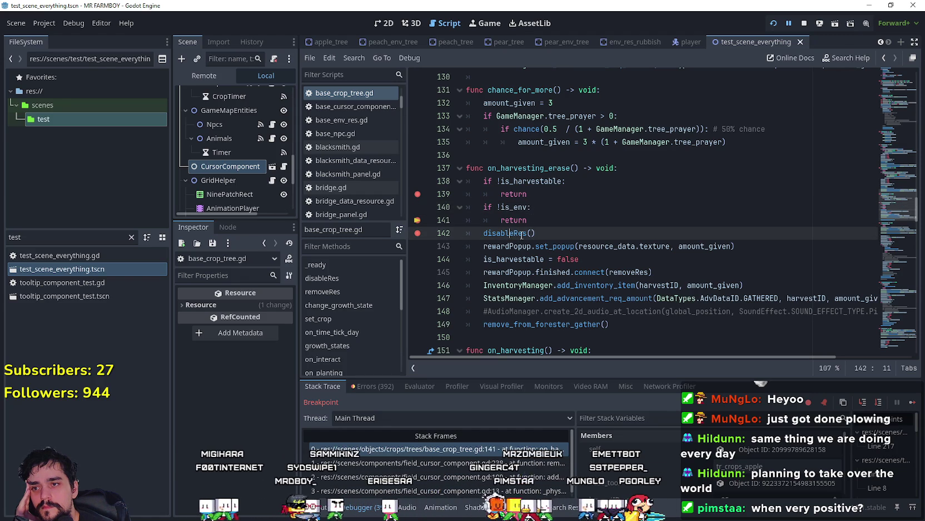
- Look up the disableRes definition, then return to on_harvesting_erase
right_click(512, 233)
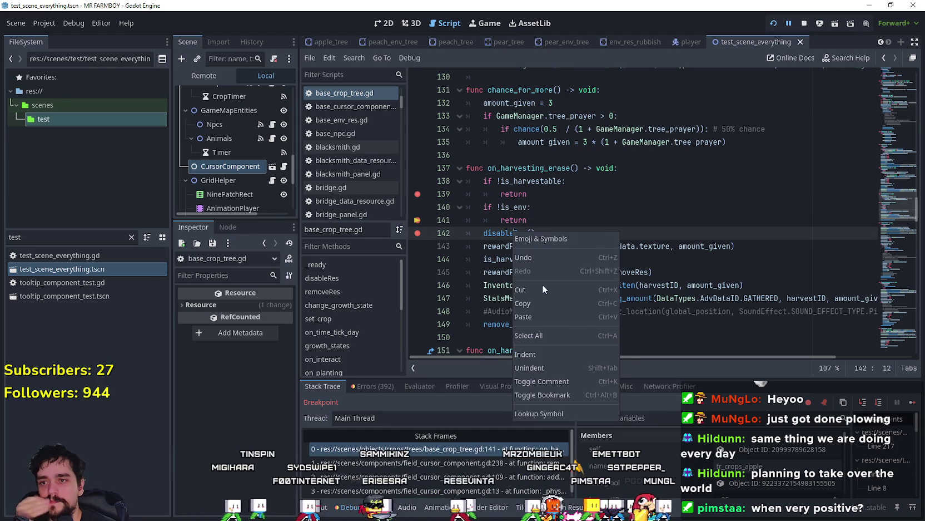
click(596, 414)
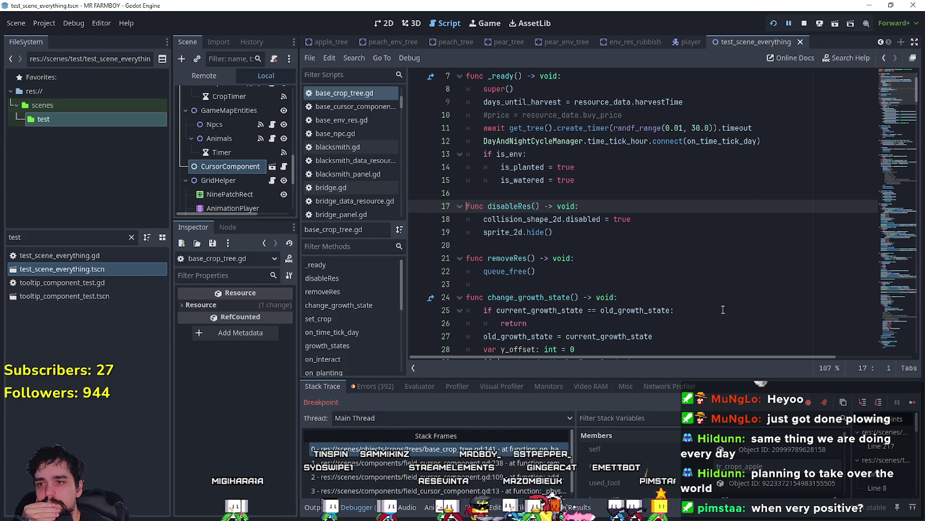
key(alt+Left)
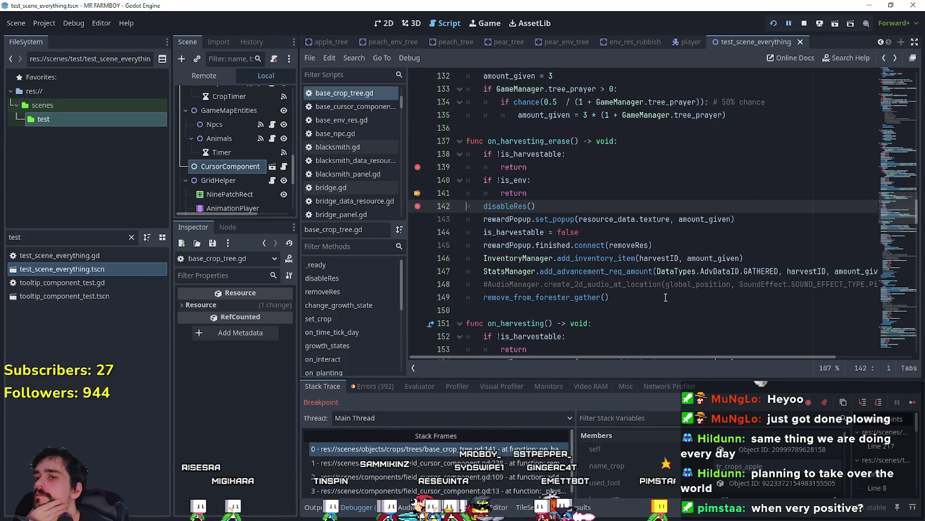
double_click(635, 244)
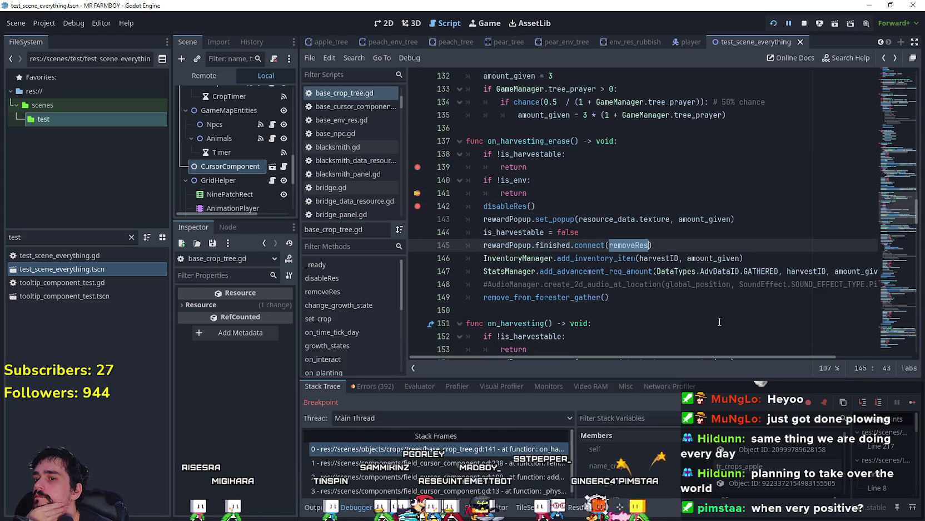
- Copy on_harvesting_erase (lines 137–149) below itself and edit the copy's function name
click(626, 293)
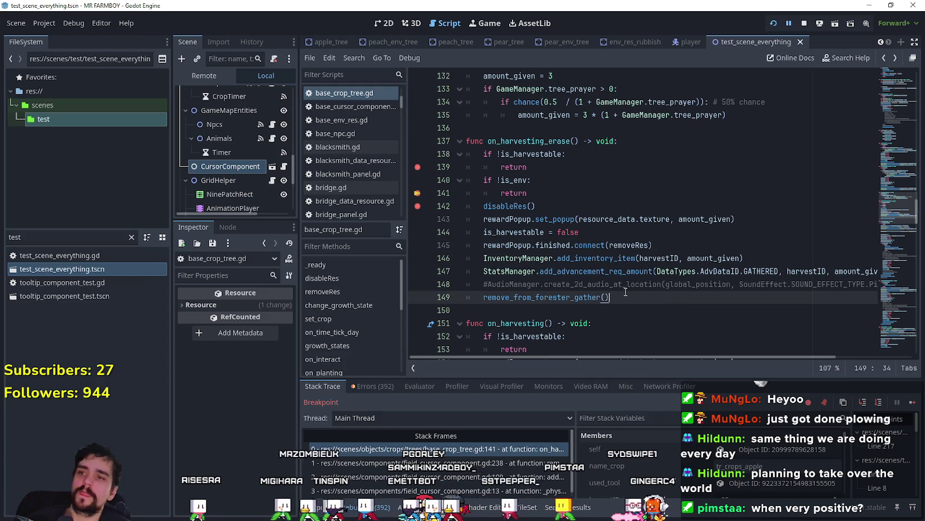
drag(626, 293, 466, 140)
key(ctrl+c)
click(515, 308)
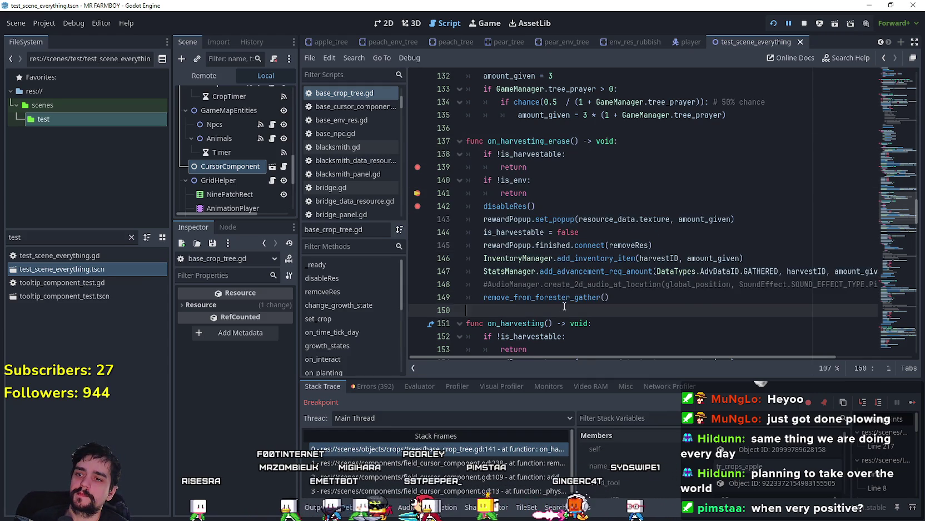
key(ctrl+v)
key(Return)
click(623, 166)
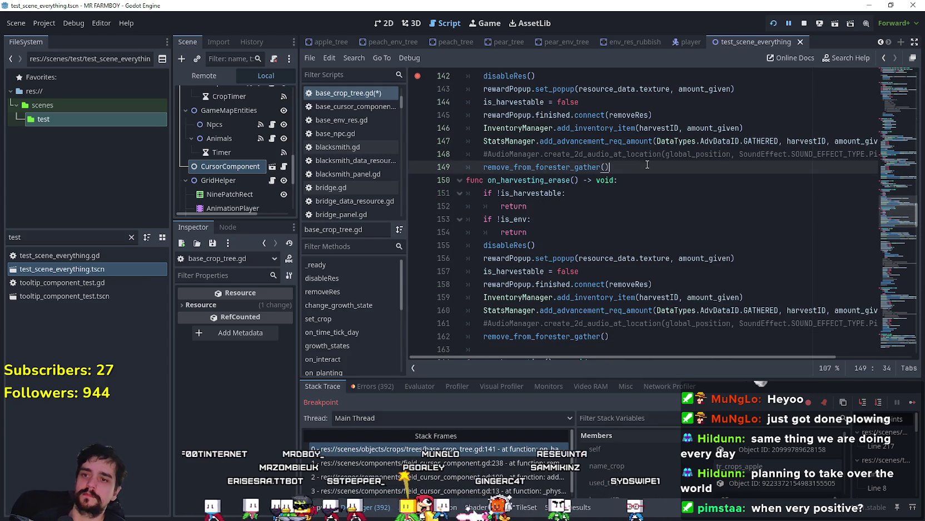
key(Return)
click(572, 194)
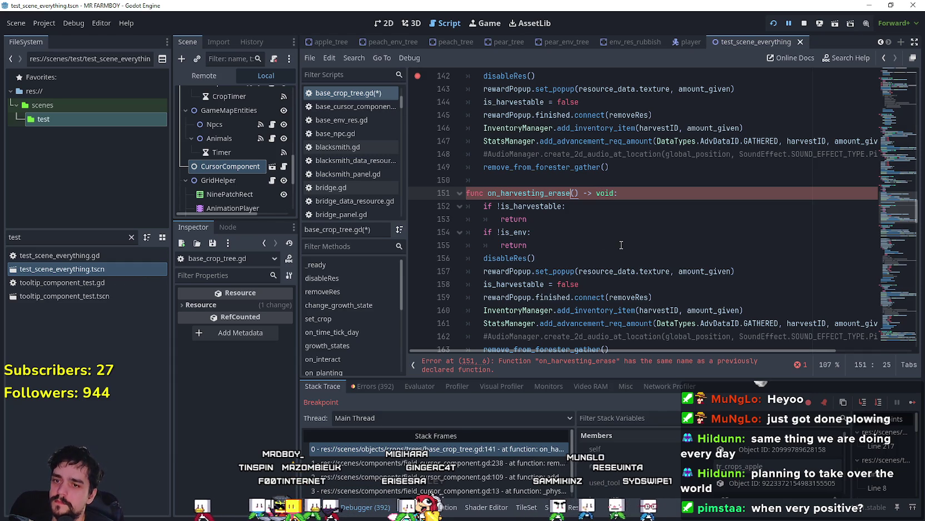
scroll(620, 243, down, 2)
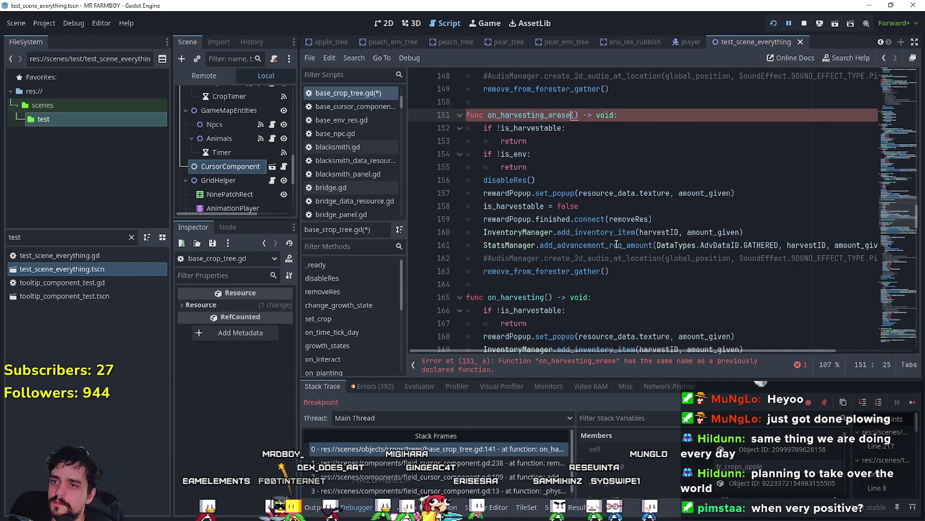
scroll(616, 244, up, 2)
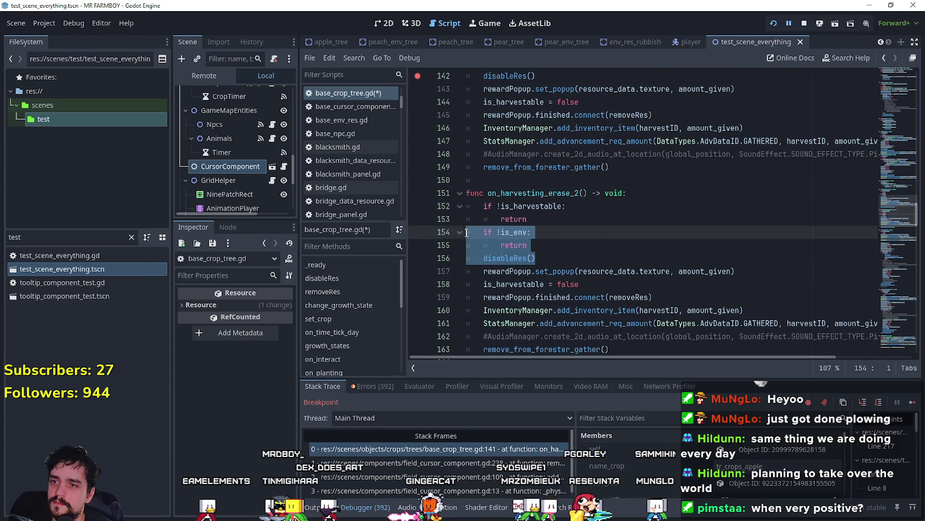
- Restore the is_env check lines in on_harvesting_erase_2 by uncommenting them
mouse_move(528, 244)
mouse_down()
mouse_move(467, 219)
mouse_move(401, 236)
mouse_up()
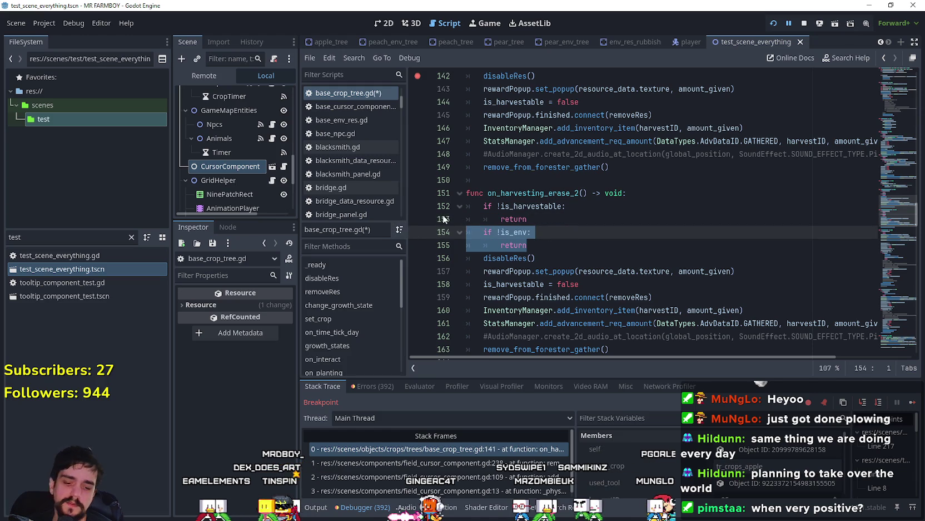
key(ctrl+l)
key(Escape)
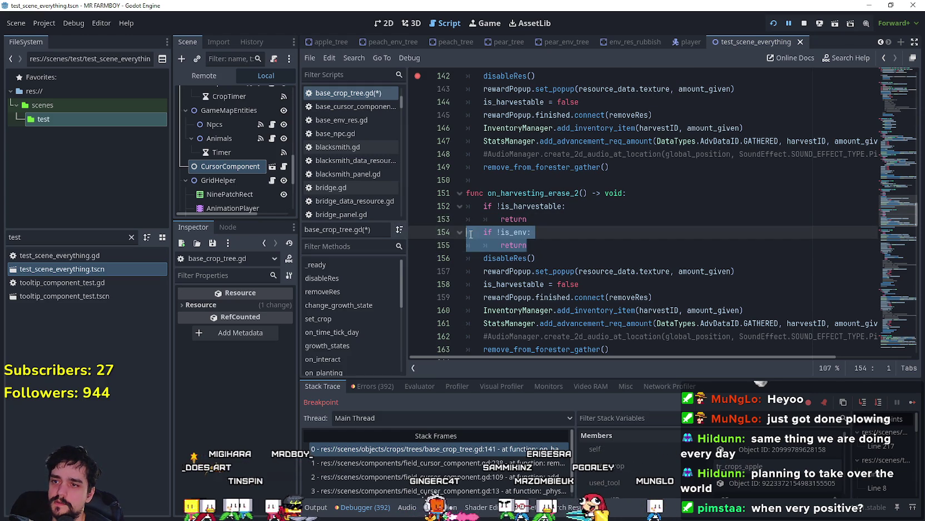
scroll(480, 233, down, 2)
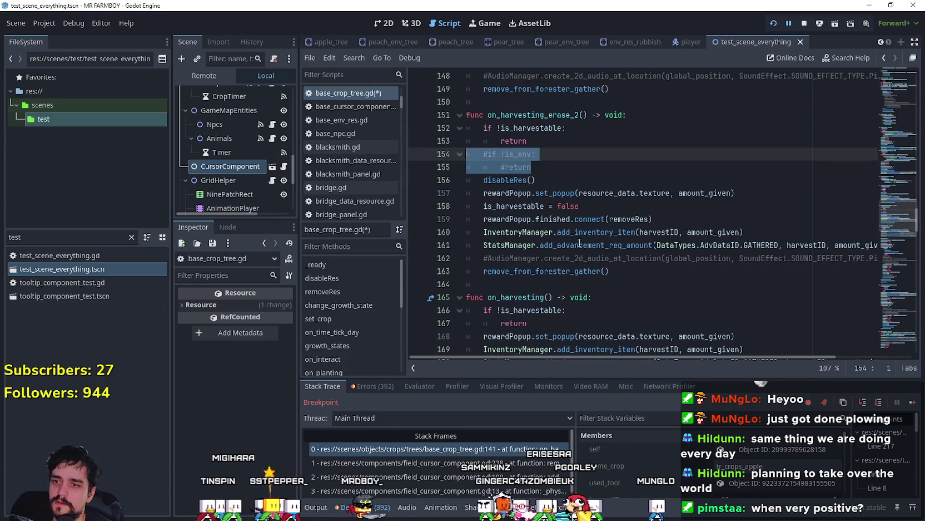
click(591, 284)
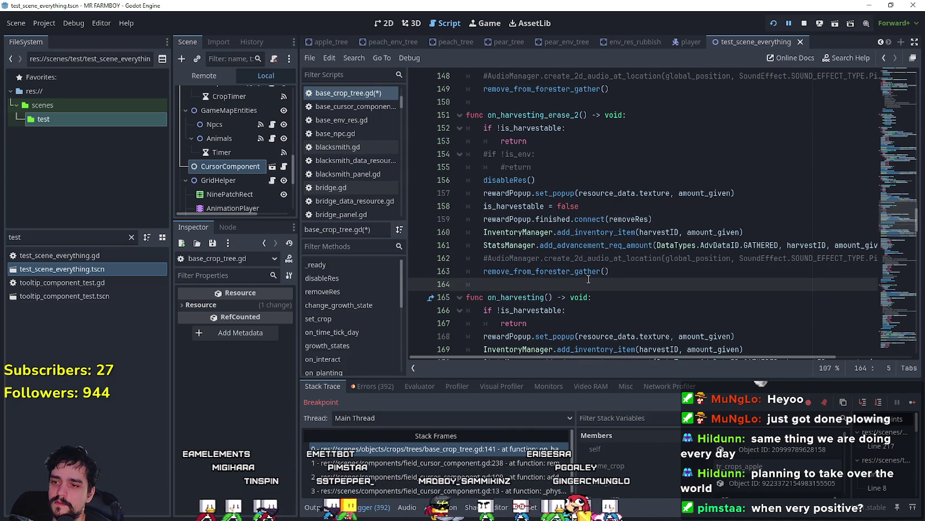
scroll(581, 239, up, 1)
click(556, 206)
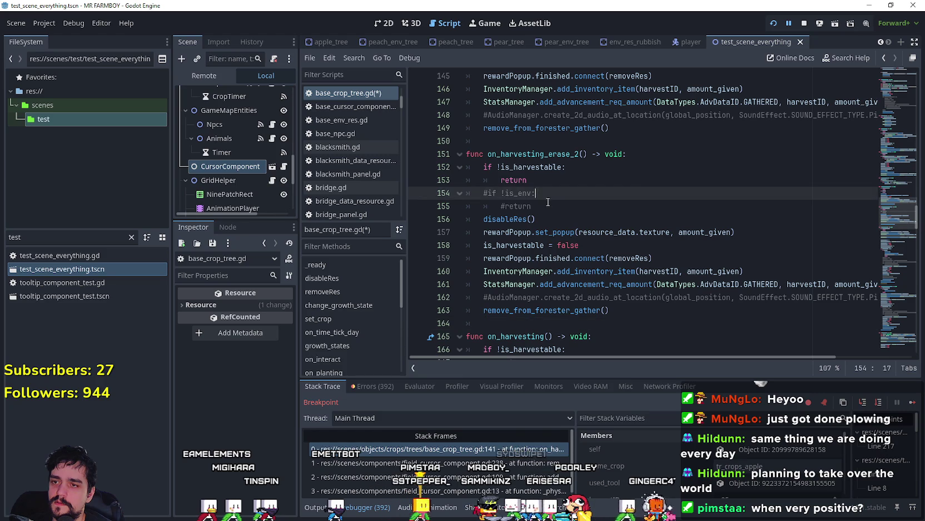
click(544, 326)
click(540, 206)
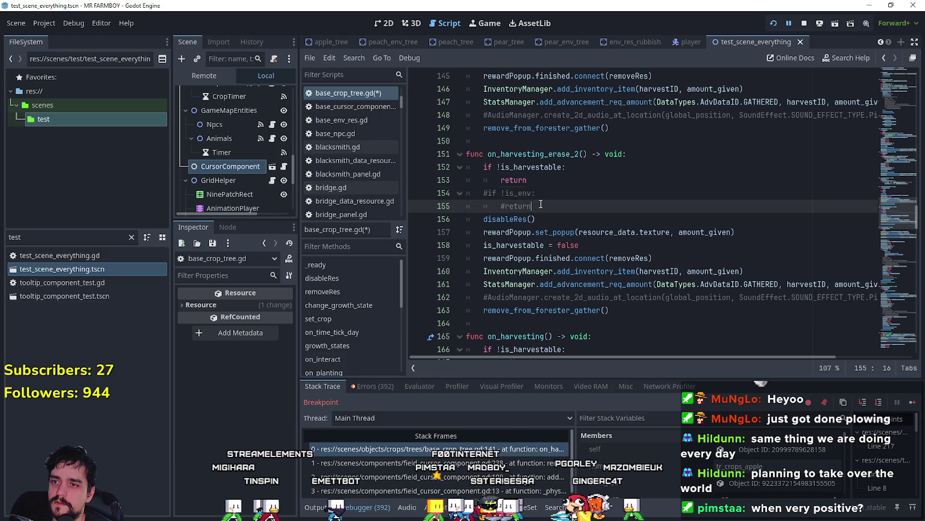
drag(539, 206, 478, 193)
key(ctrl+k)
click(531, 205)
scroll(510, 177, up, 2)
scroll(523, 167, up, 2)
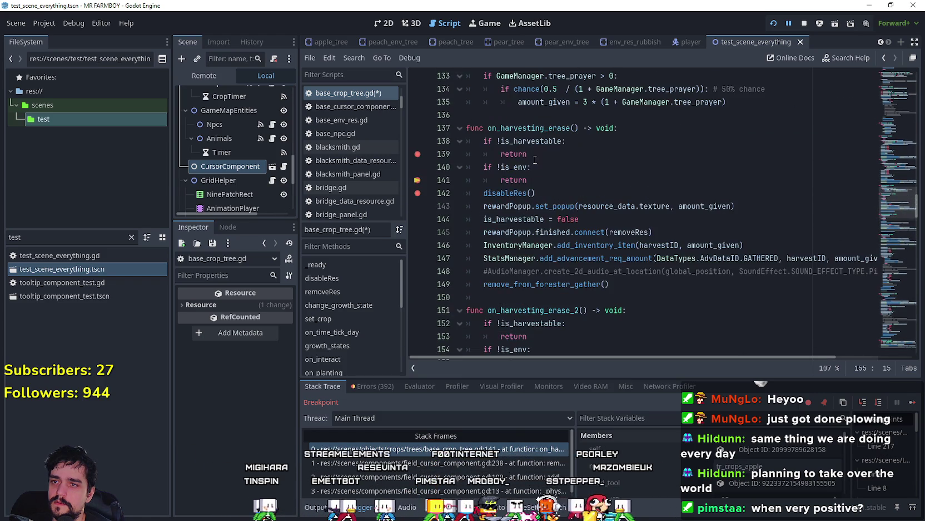
- Search all project files for on_harvesting_erase
double_click(522, 128)
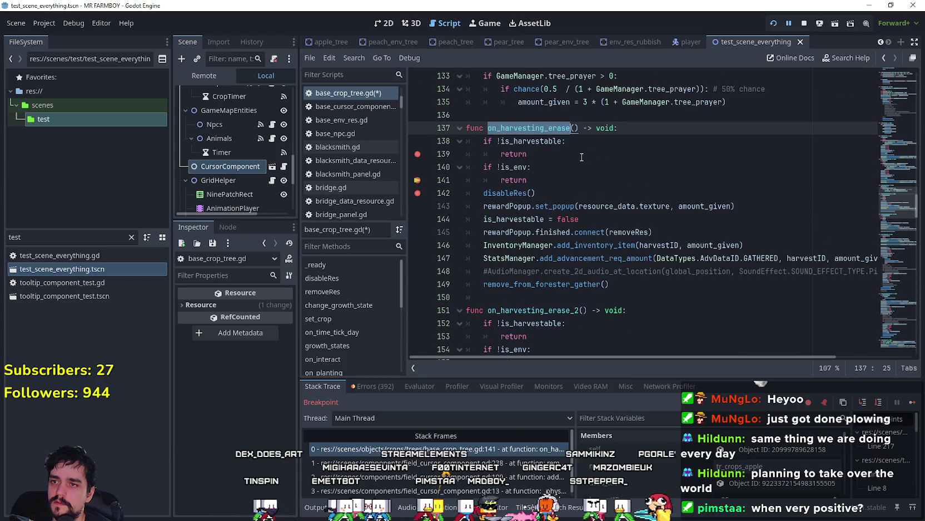
click(534, 154)
key(ctrl+shift+f)
click(453, 311)
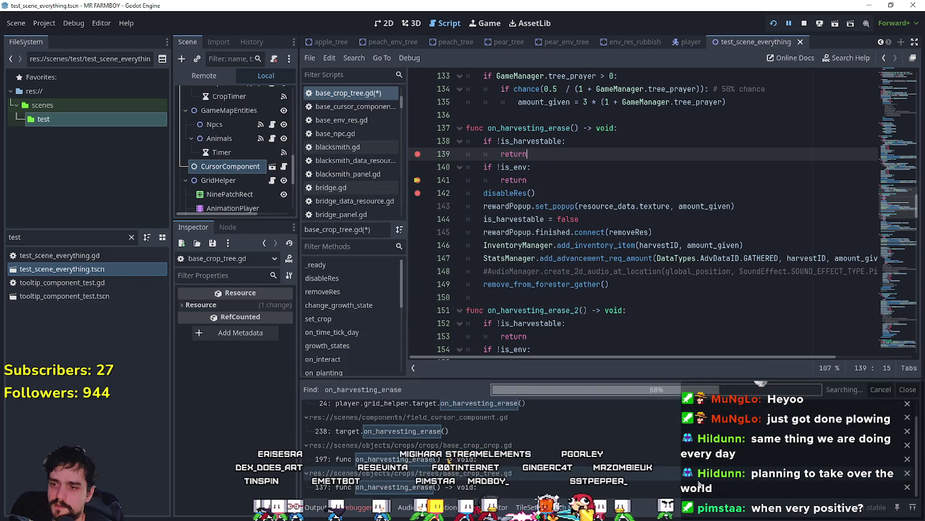
scroll(631, 492, up, 1)
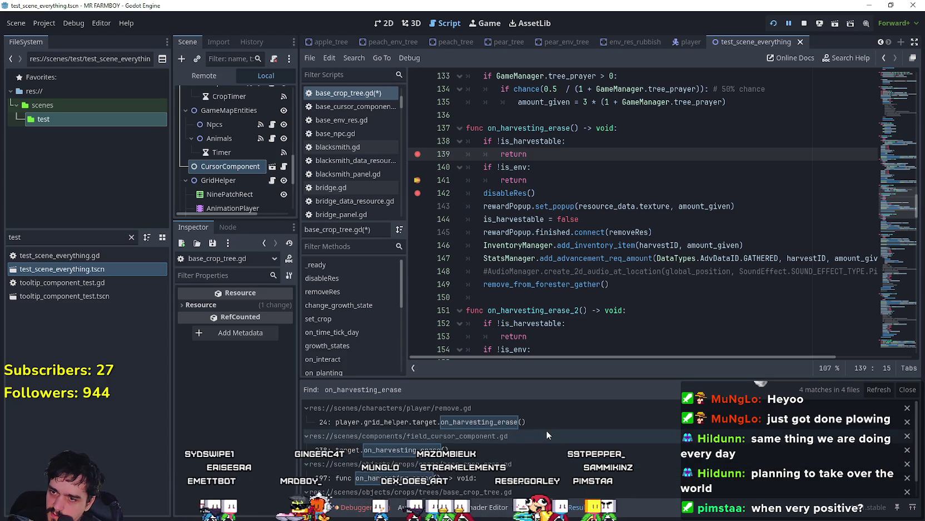
scroll(531, 416, down, 1)
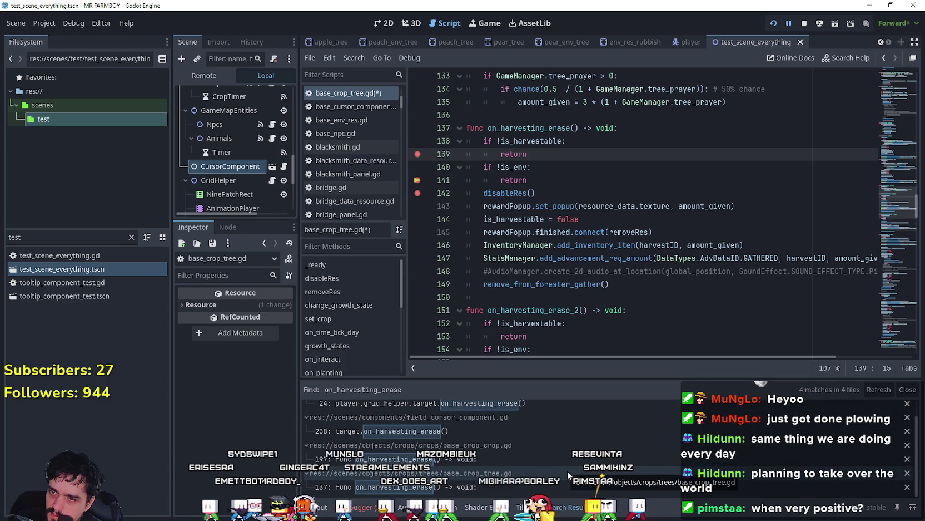
scroll(531, 289, down, 1)
click(533, 284)
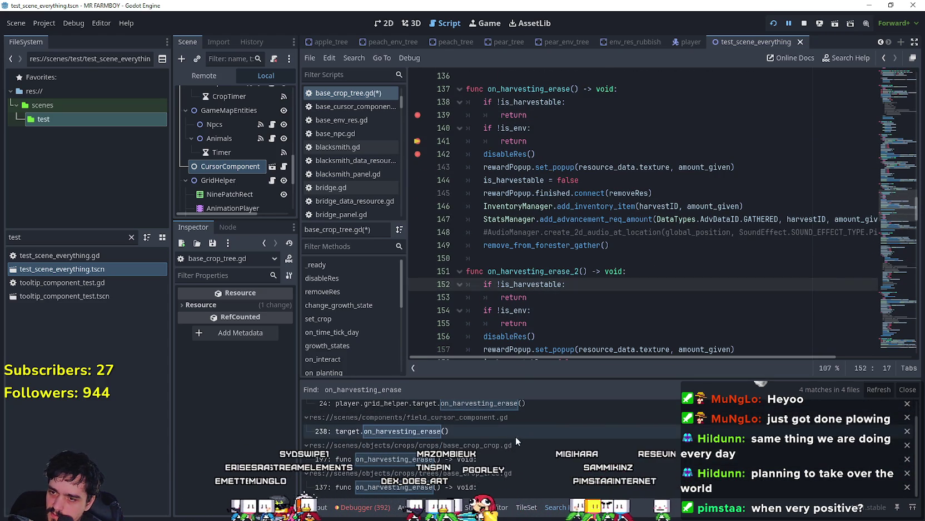
scroll(501, 412, up, 1)
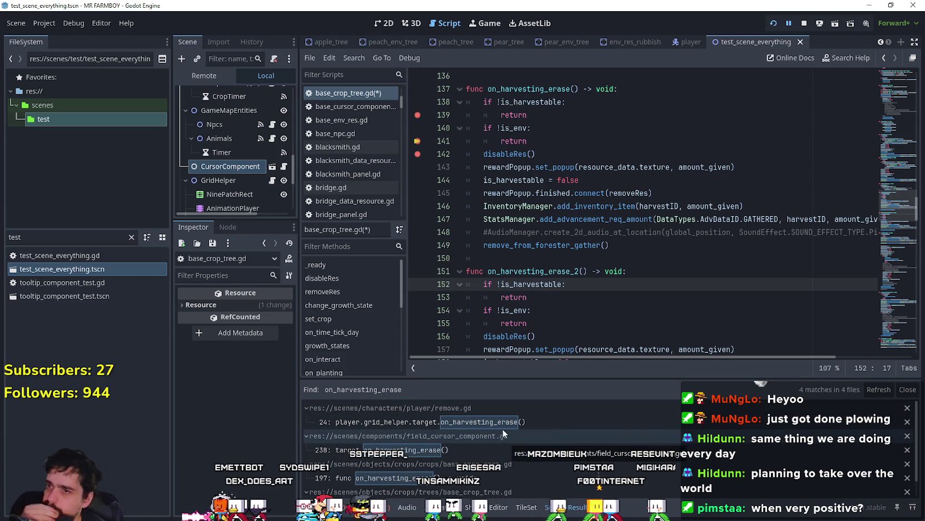
click(526, 141)
click(500, 128)
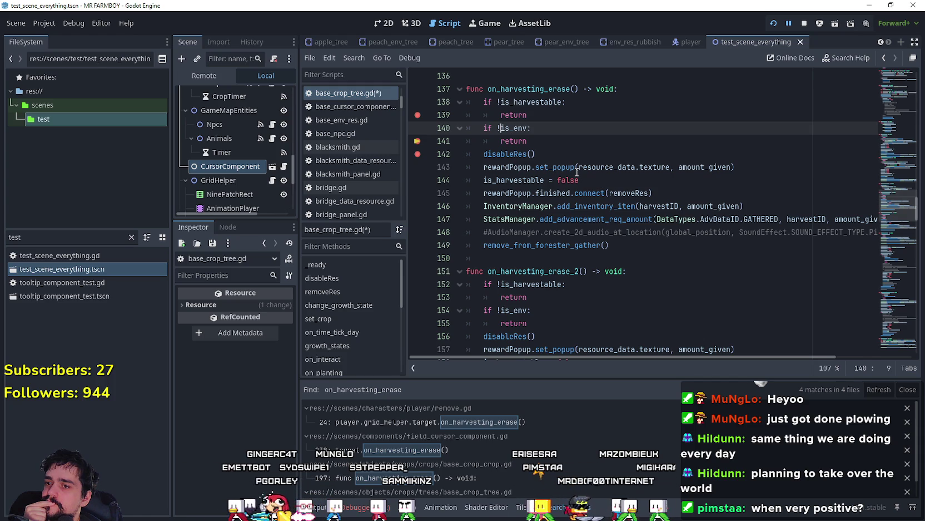
scroll(576, 172, down, 2)
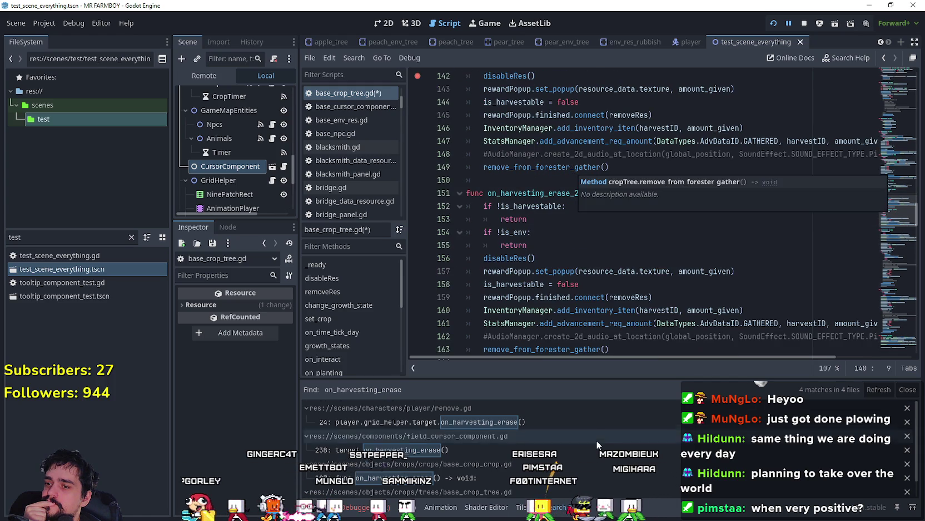
scroll(588, 472, down, 1)
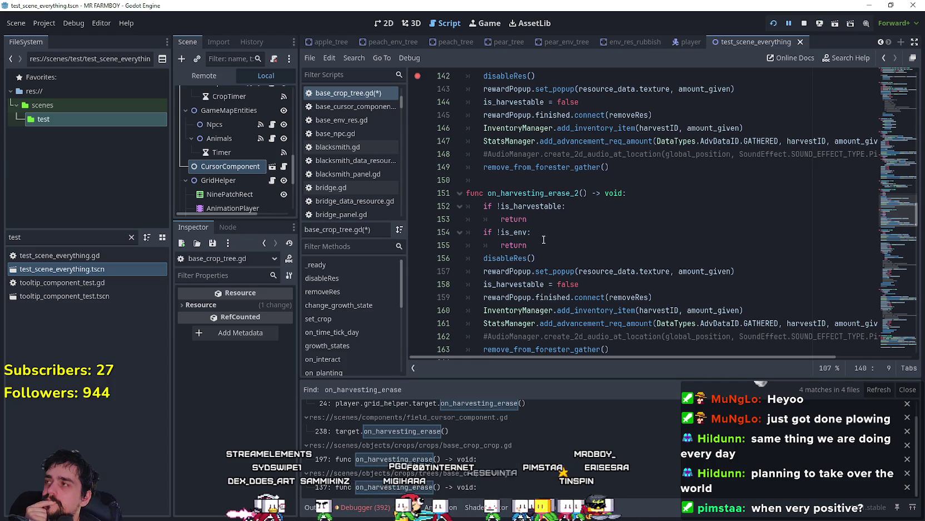
scroll(534, 261, down, 2)
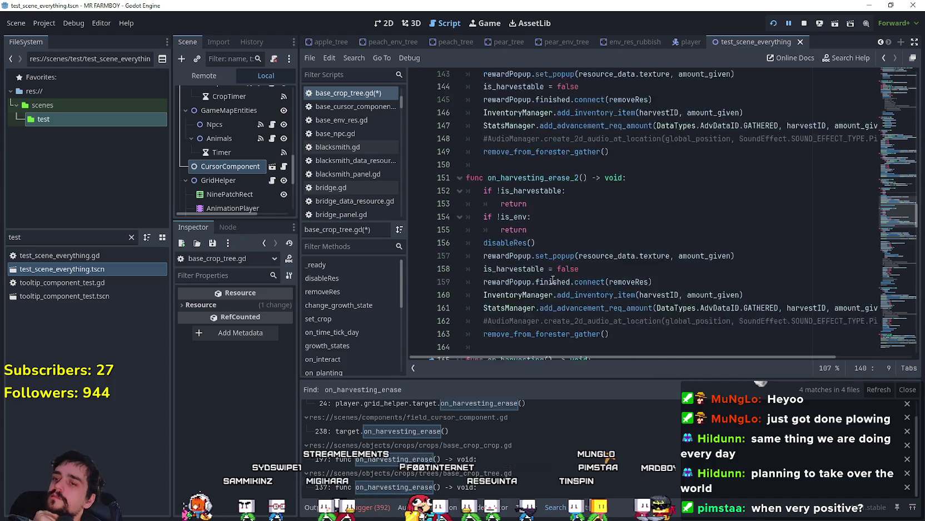
click(568, 272)
- Delete the on_harvesting_erase_2 function and the leftover indent on line 150
drag(651, 281, 466, 114)
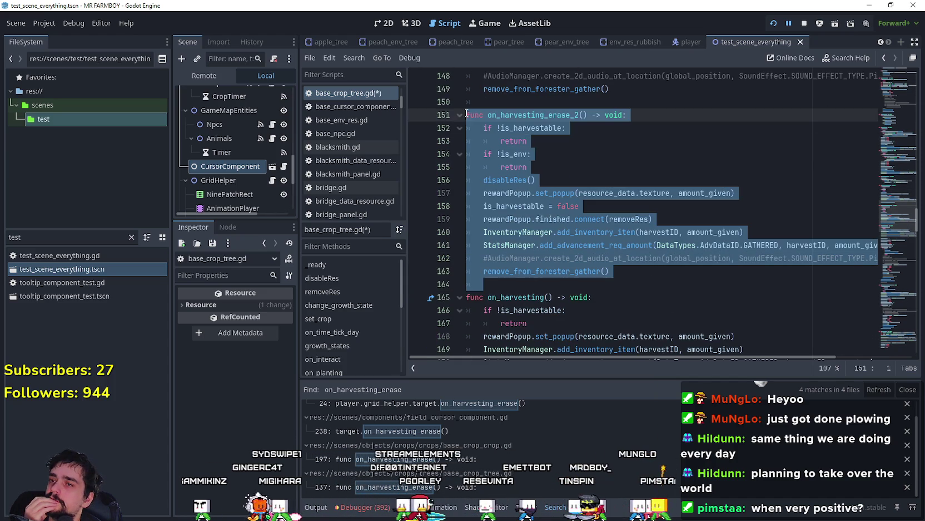
key(BackSpace)
key(BackSpace)
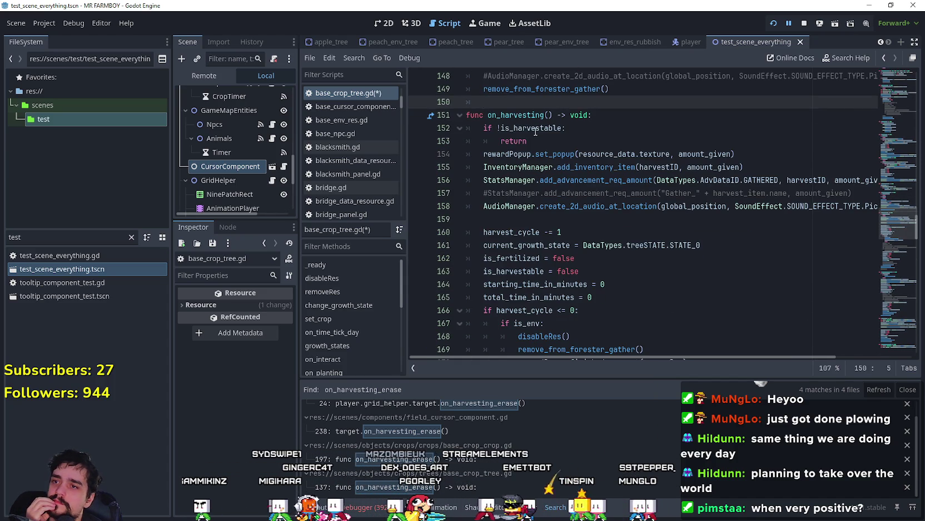
scroll(535, 132, up, 3)
key(BackSpace)
scroll(553, 143, up, 2)
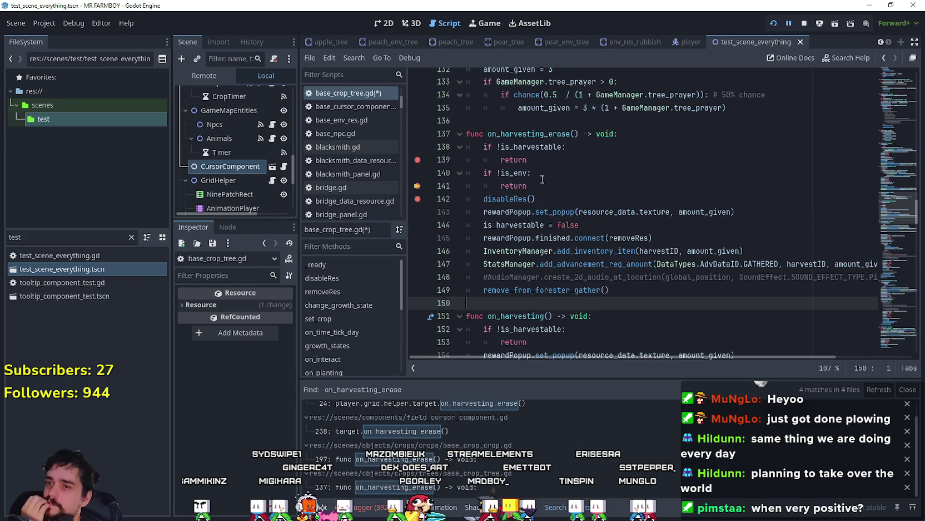
- Select the on_harvesting_erase name and the is_env check on lines 140–141
mouse_move(527, 186)
mouse_down()
mouse_move(480, 186)
mouse_move(473, 168)
mouse_up()
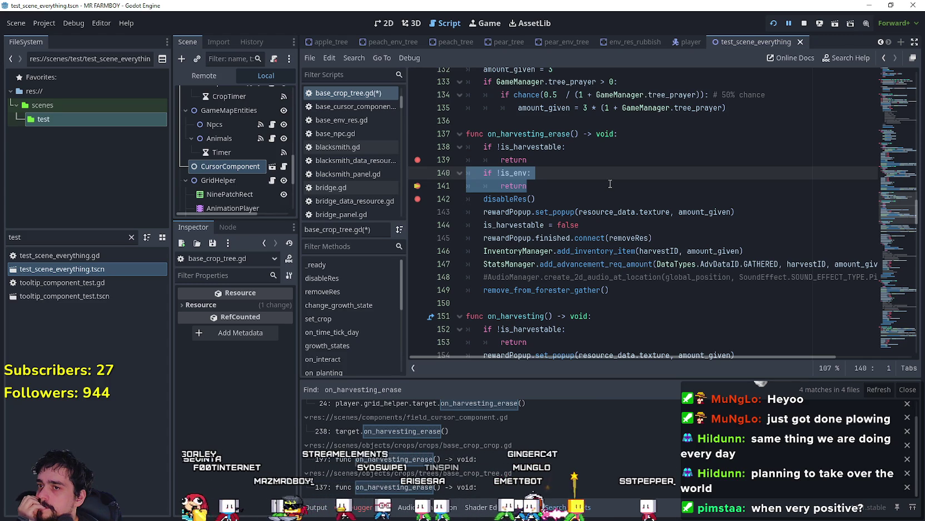
double_click(546, 134)
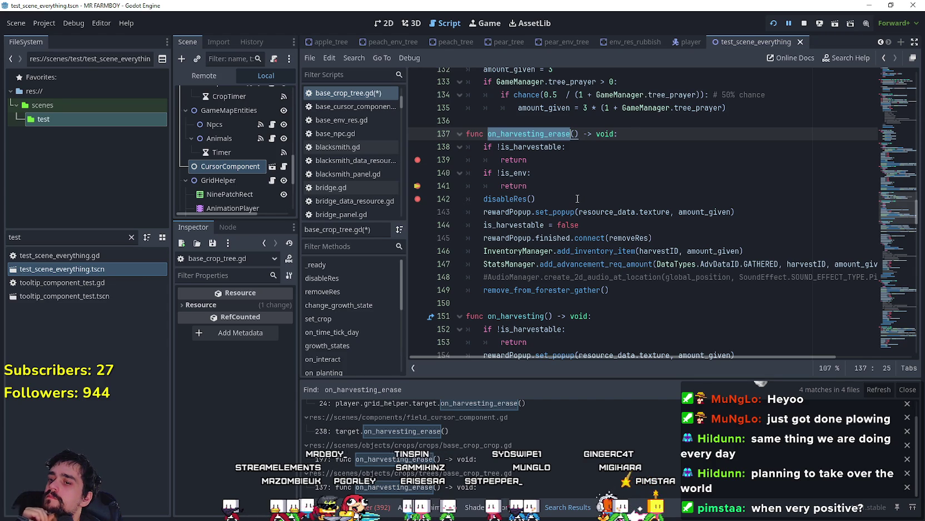
drag(550, 191, 444, 178)
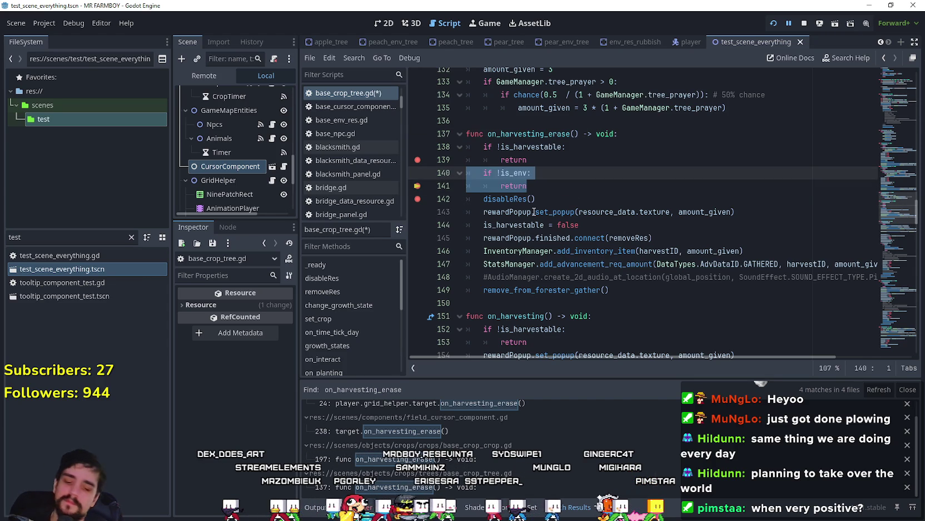
- Comment out the is_env check on lines 140–141 in on_harvesting_erase and save the script
key(ctrl+k)
key(ctrl+s)
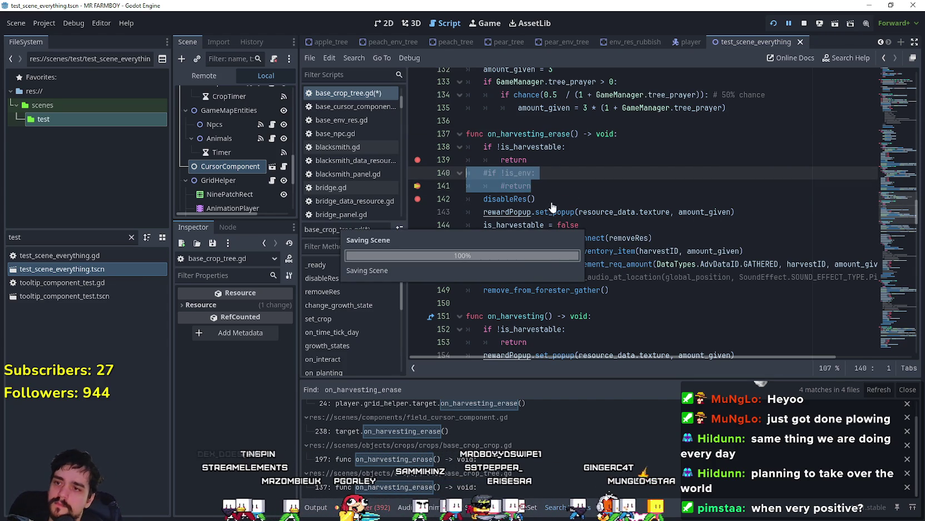
click(553, 185)
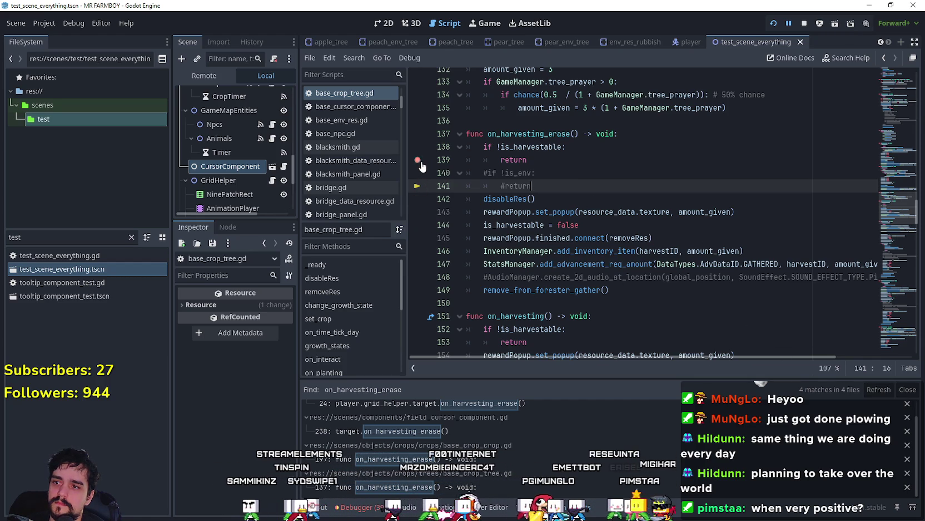
click(548, 199)
- Resume the paused game from the Debugger, clear the remove_resource breakpoints, and save again
click(358, 508)
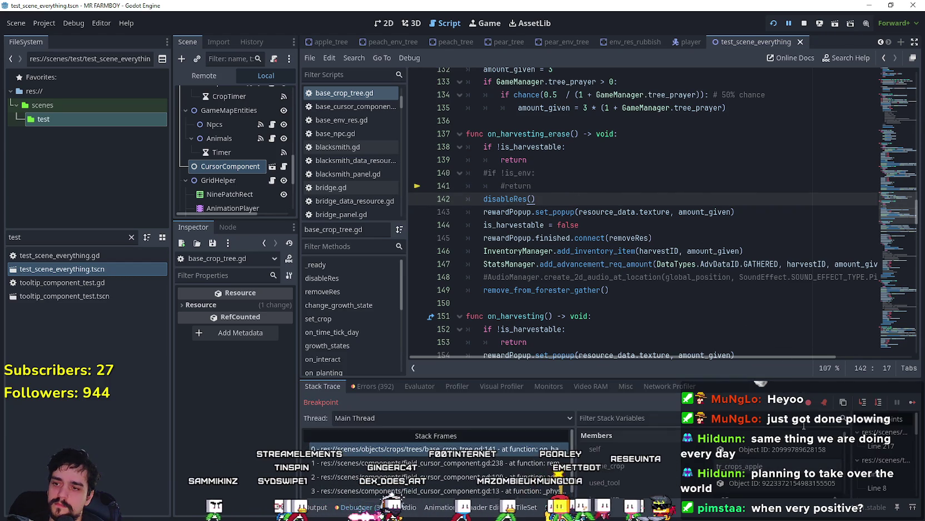
click(913, 402)
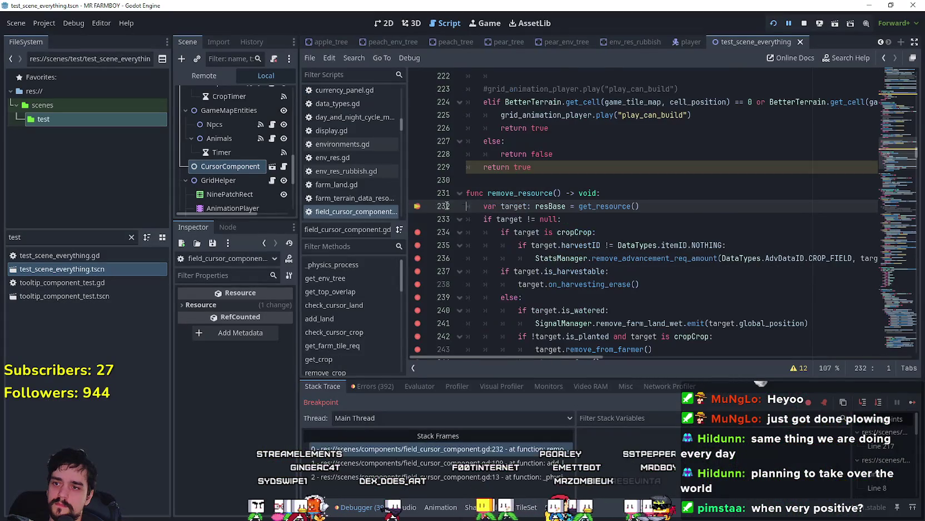
scroll(421, 234, down, 1)
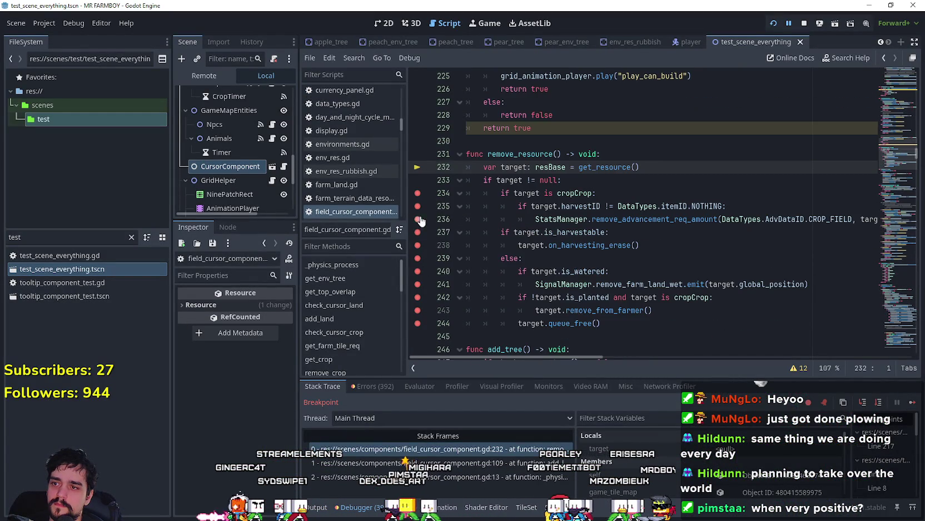
drag(420, 210, 423, 245)
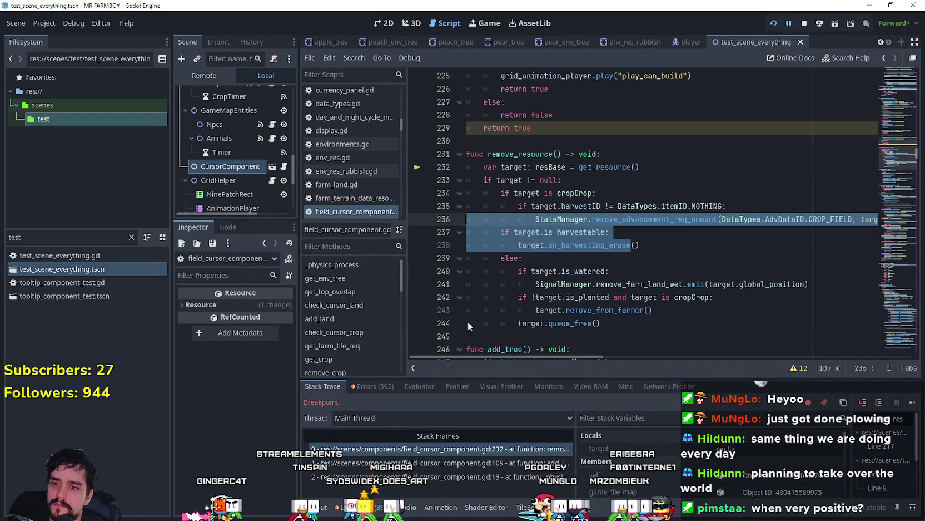
click(574, 323)
key(ctrl+s)
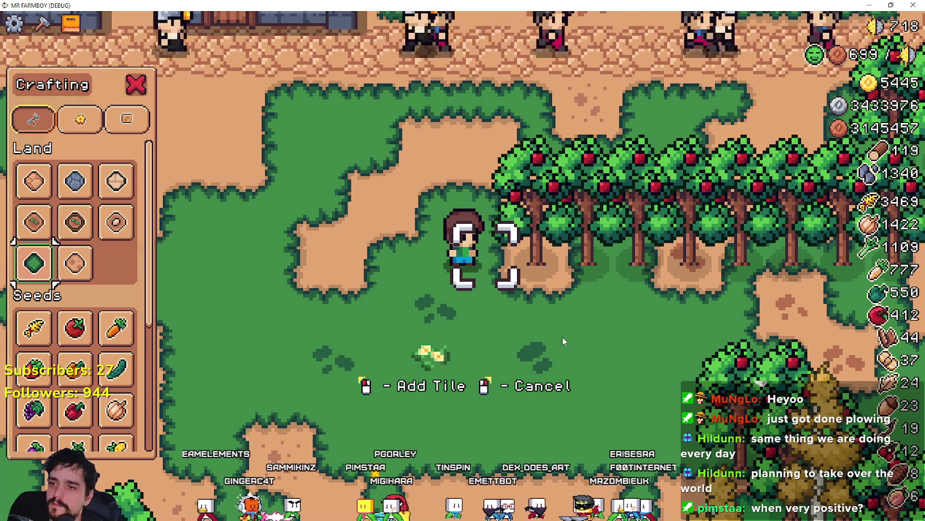
- Harvest the nearby row of apple trees by walking the farmer left, right and north
key(a)
key(d)
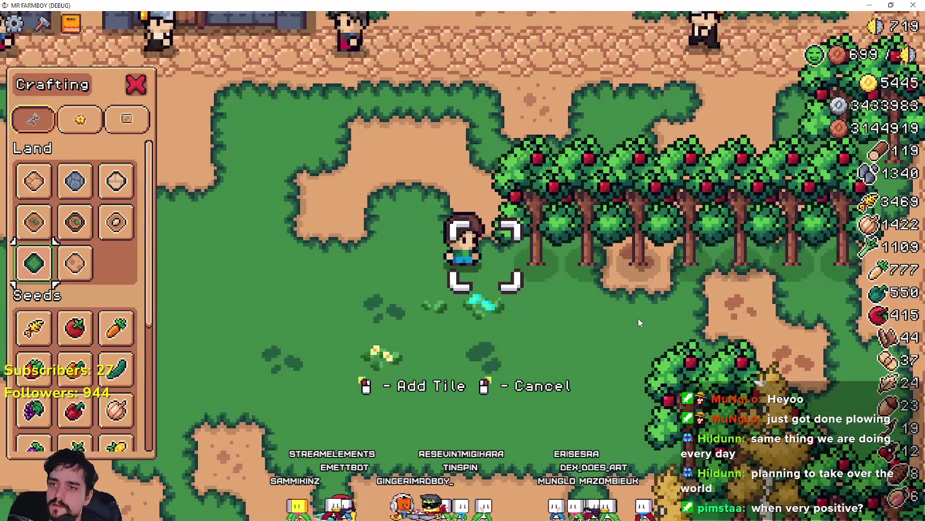
key(d)
key(d)
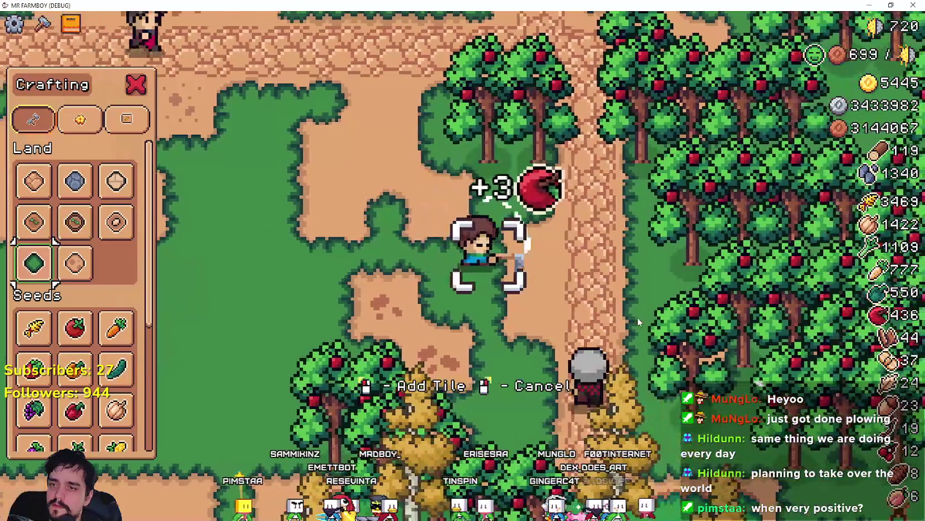
key(w)
scroll(439, 273, down, 5)
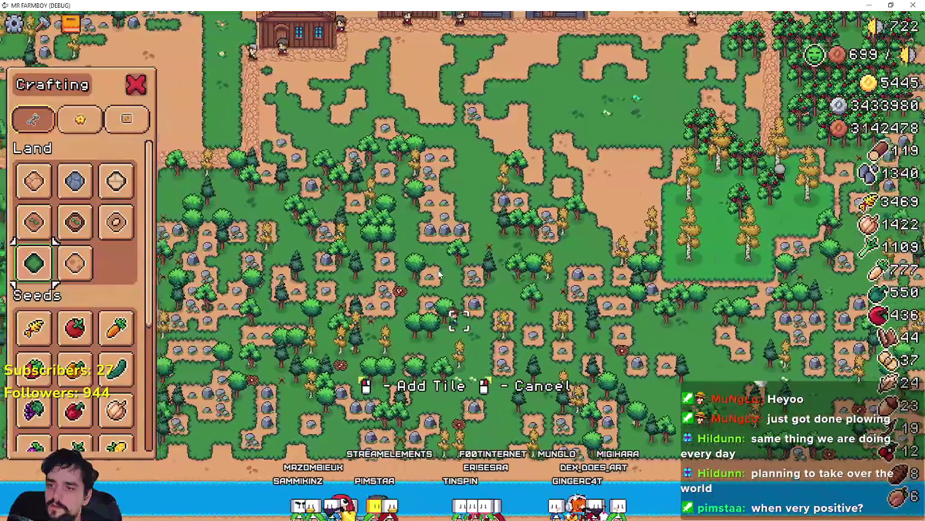
scroll(438, 272, up, 5)
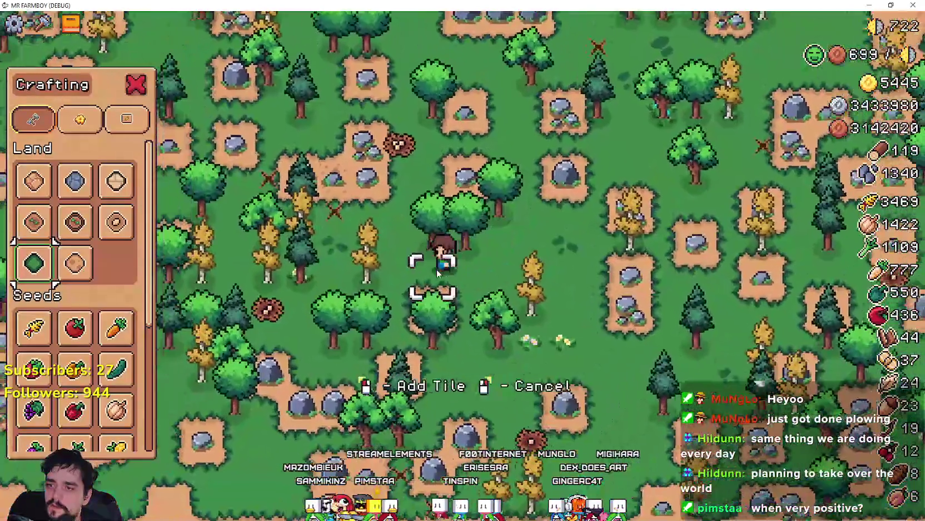
scroll(436, 270, down, 5)
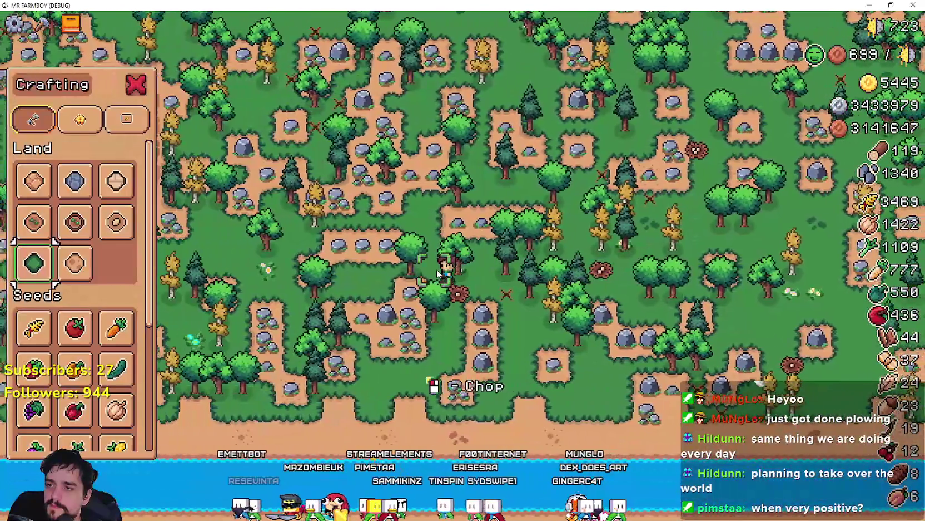
- Walk the farmer left across the grass, then right through the forest toward the orchard
key(a)
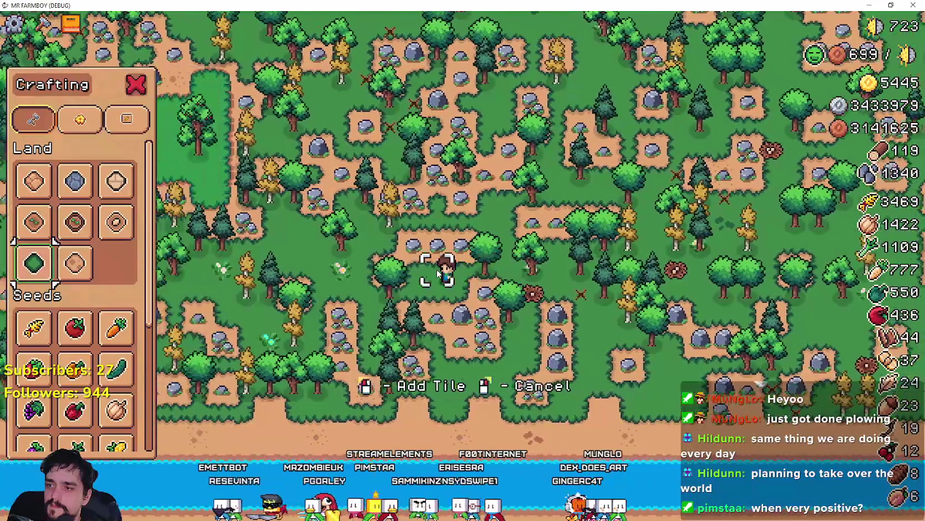
key(a)
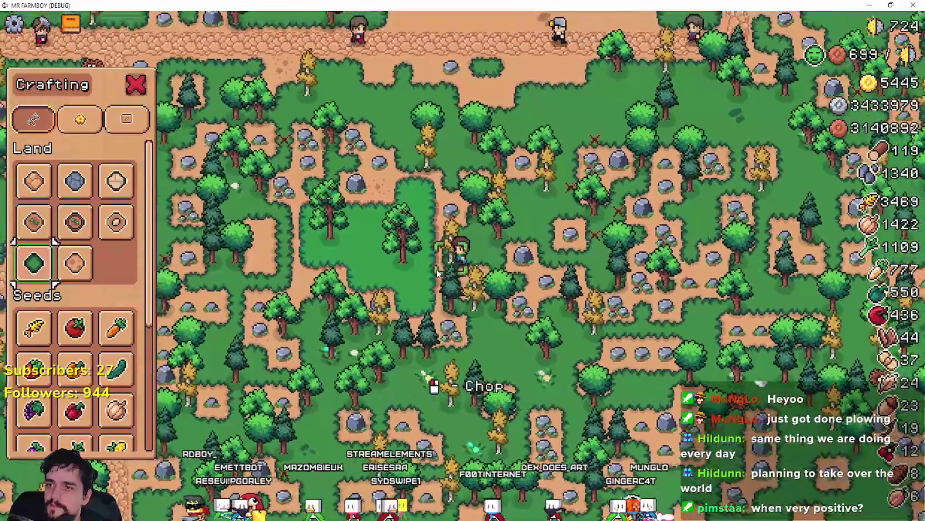
key(d)
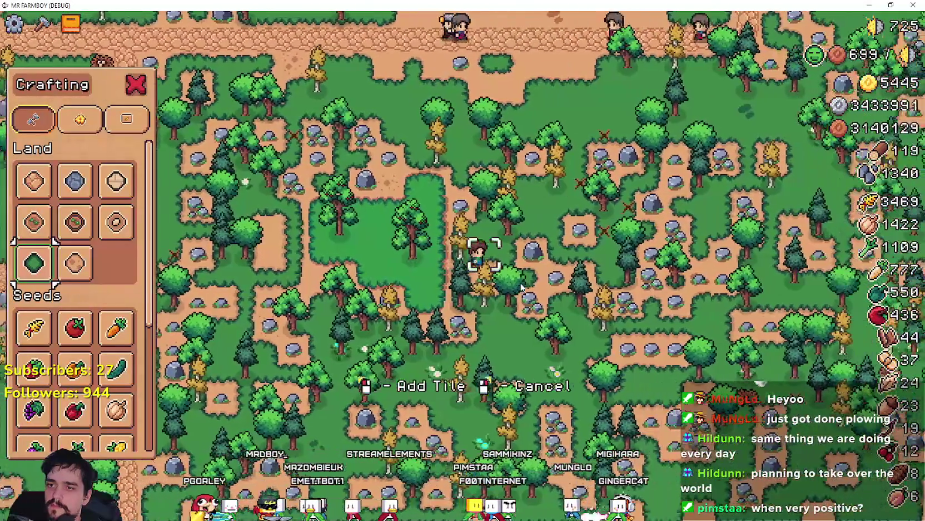
key(d)
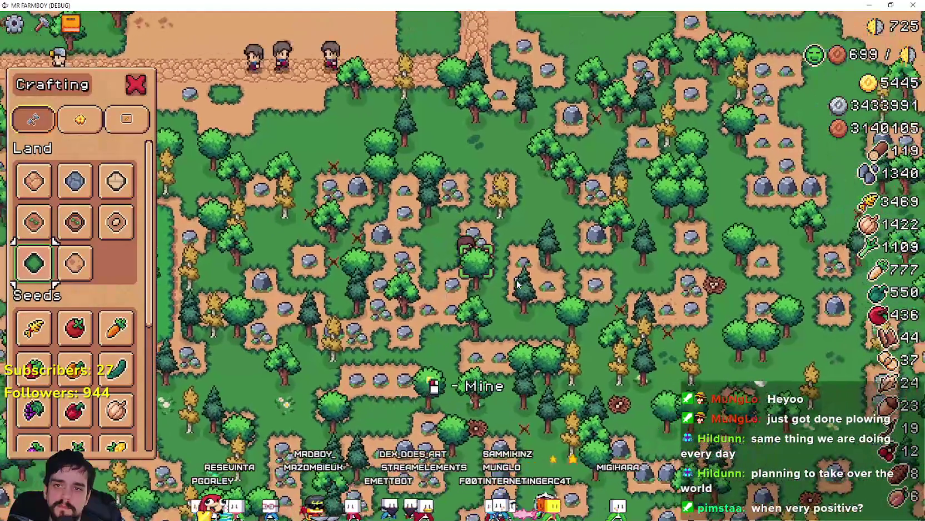
key(w)
key(d)
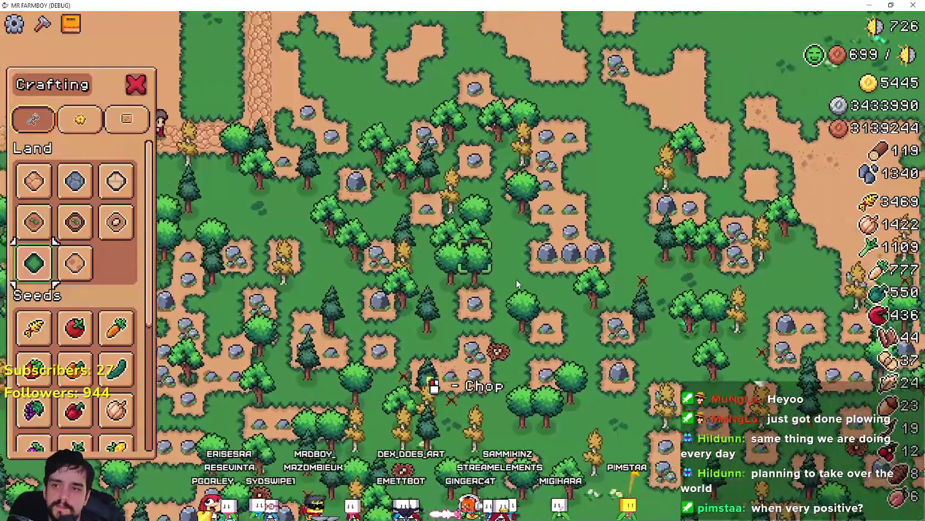
key(d)
key(s)
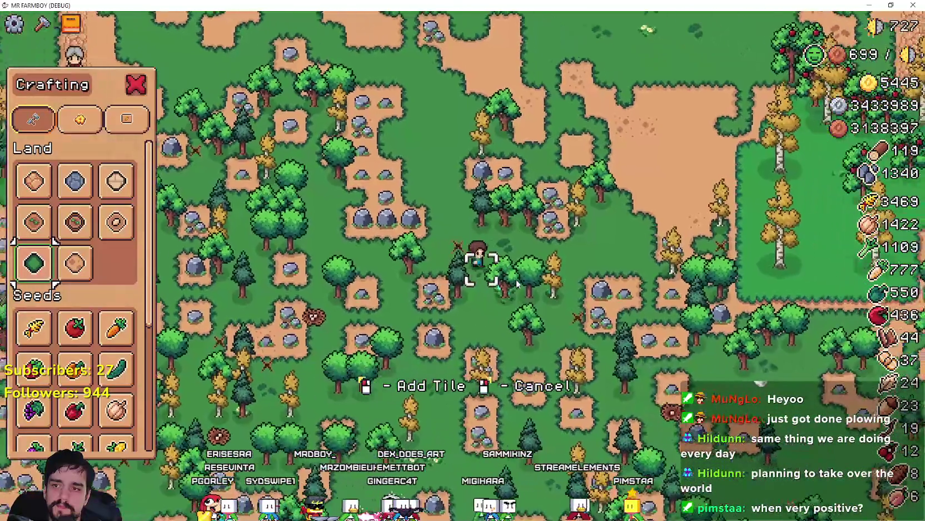
- Harvest apples up and across the orchard until the apple stock reaches 460
key(d)
key(w)
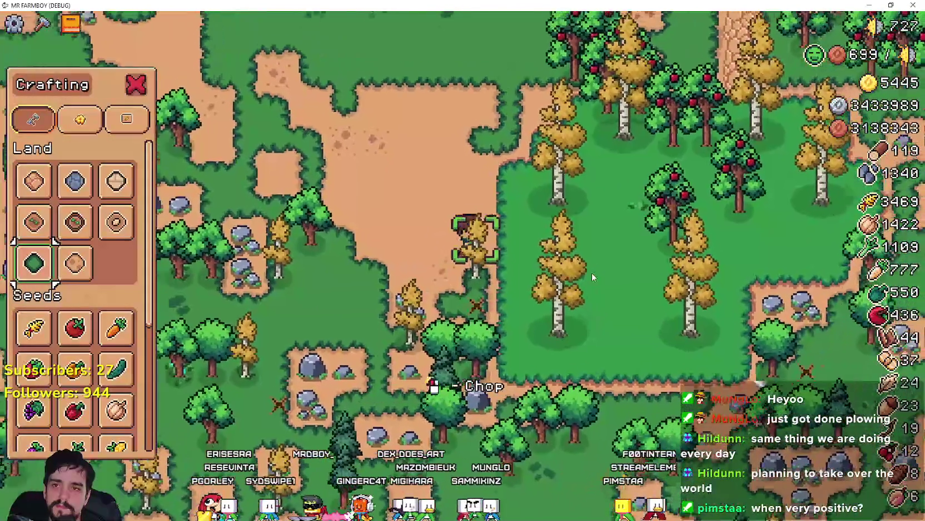
key(d)
key(w)
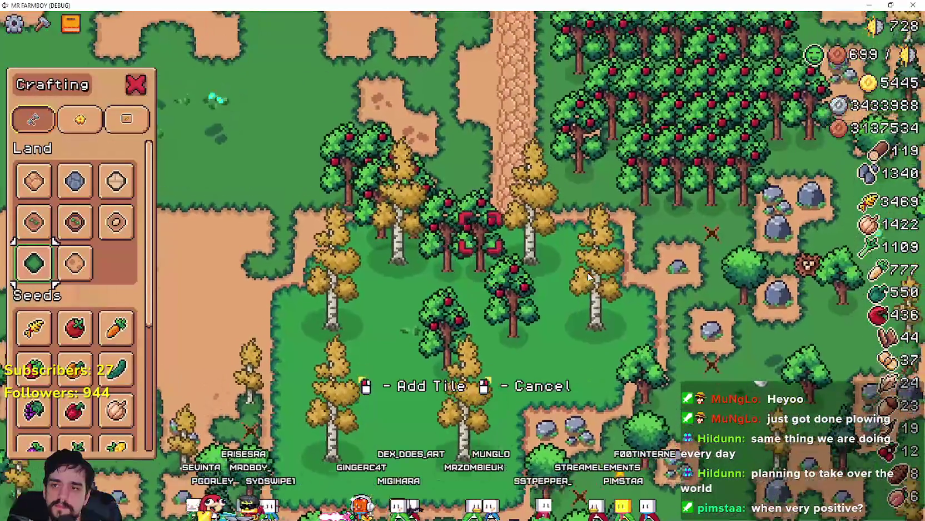
key(d)
key(w)
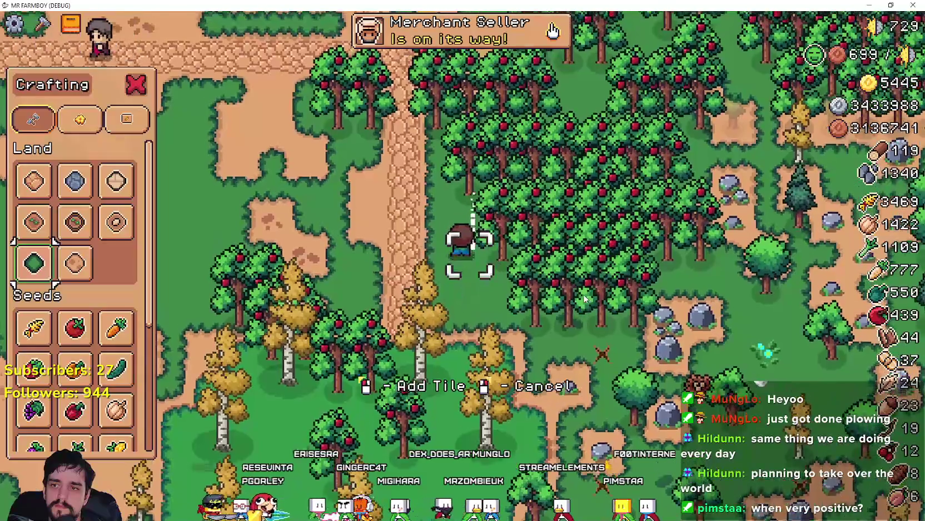
key(d)
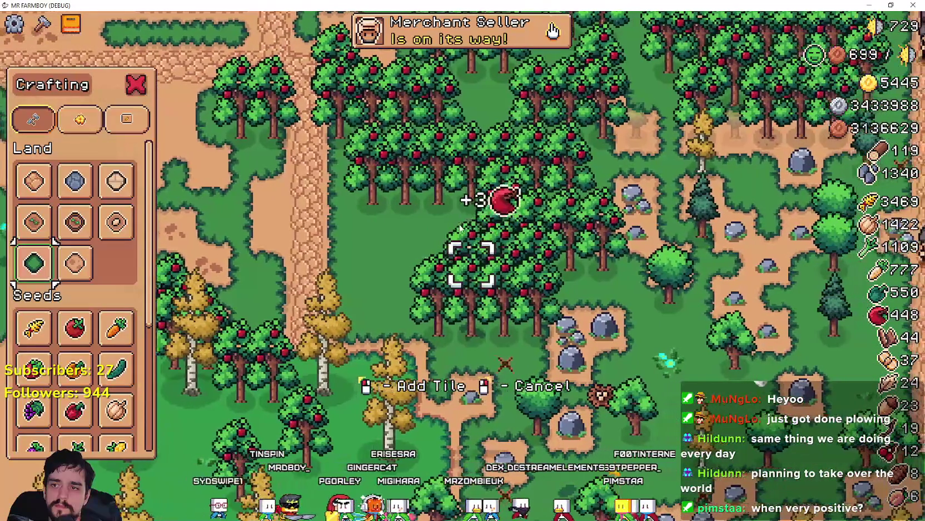
key(d)
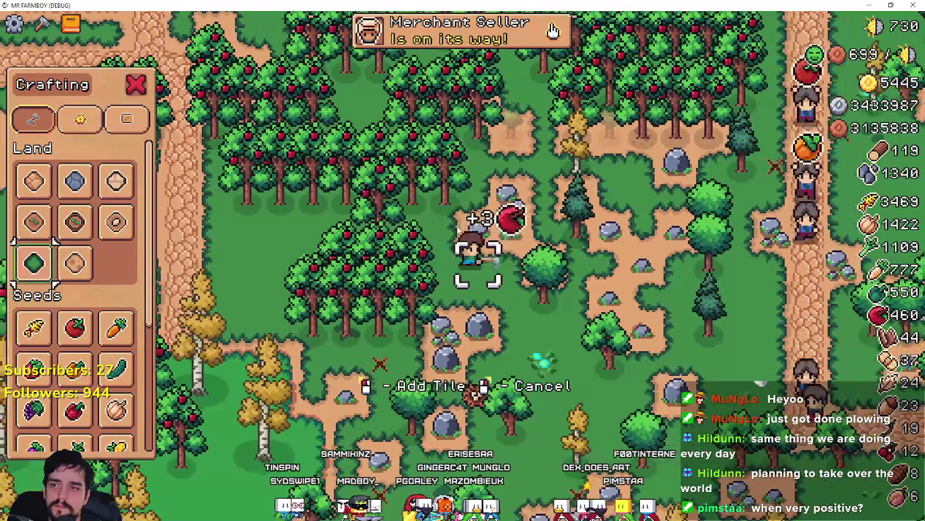
scroll(83, 306, down, 5)
- Choose Cherry as the seed and plant a cherry tree on the current tile
click(33, 322)
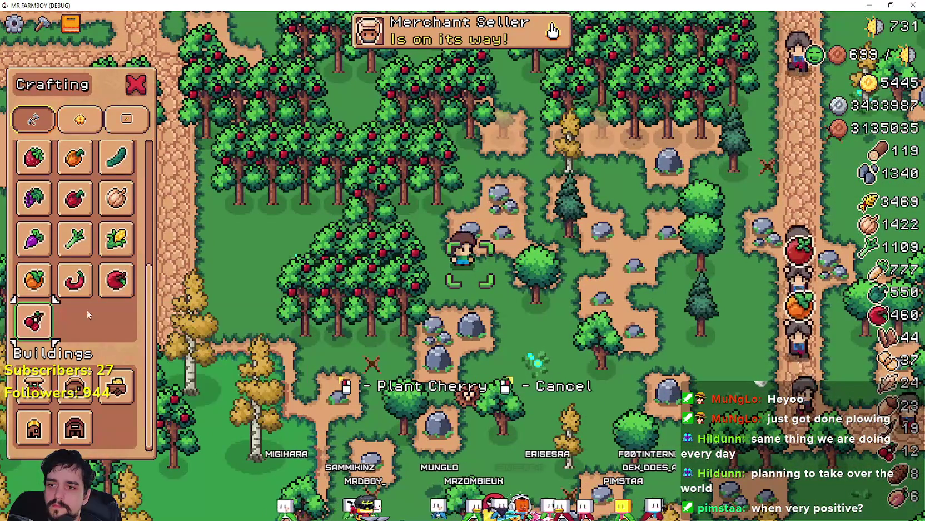
key(w)
key(a)
click(608, 297)
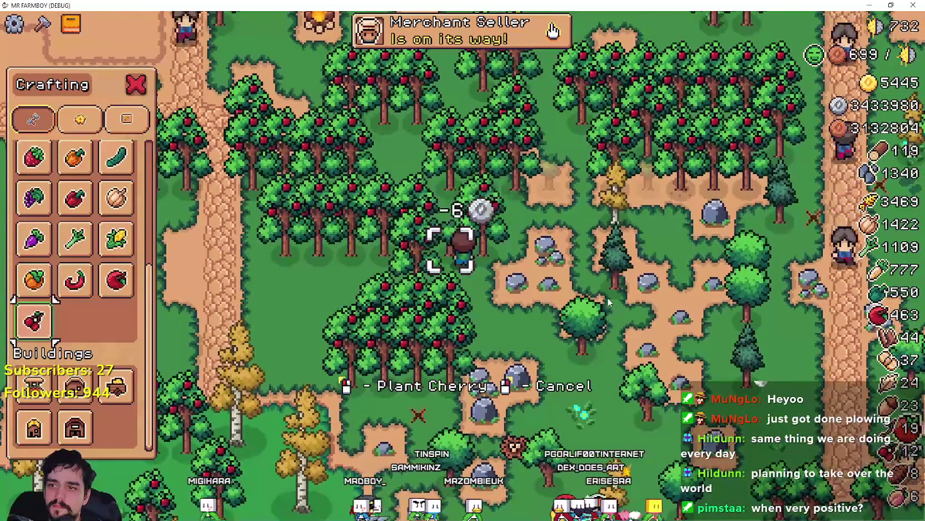
- Walk the farmer around the orchard looking for a free planting spot
scroll(595, 295, up, 2)
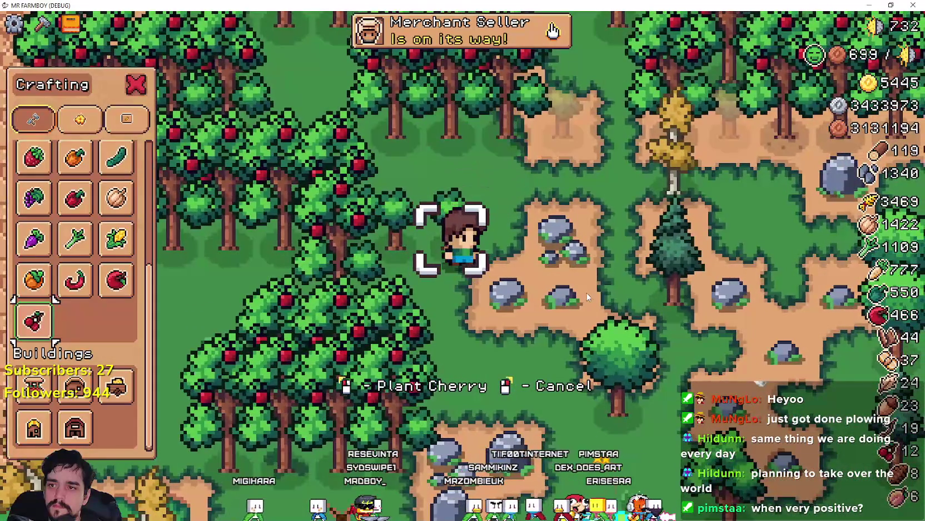
key(a)
key(a)
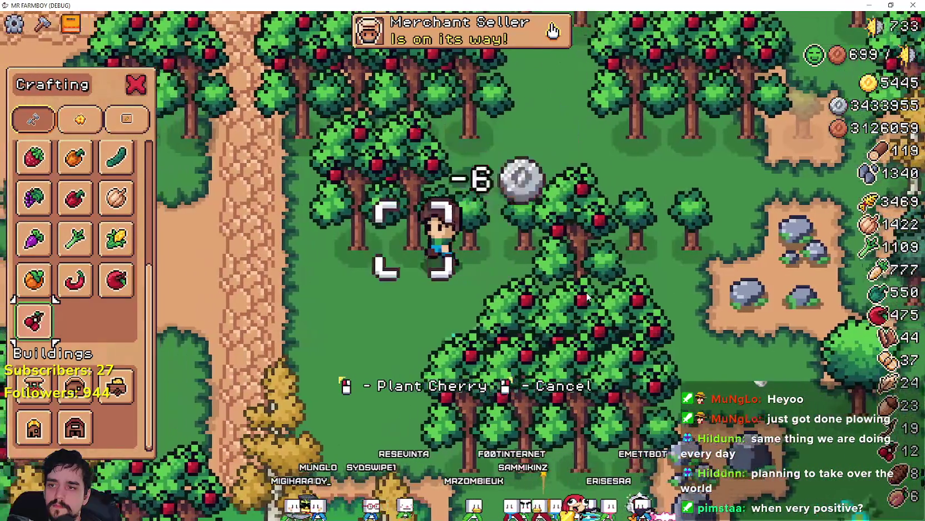
scroll(579, 296, down, 2)
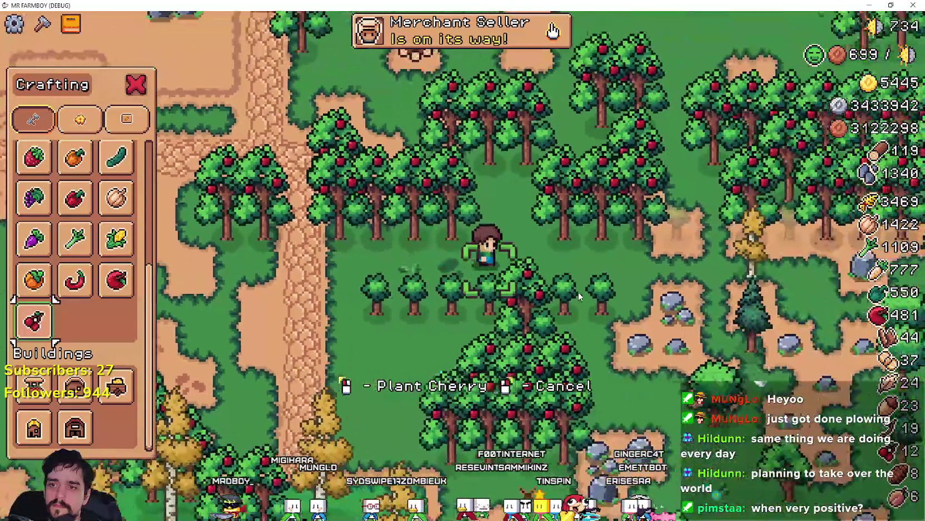
key(a)
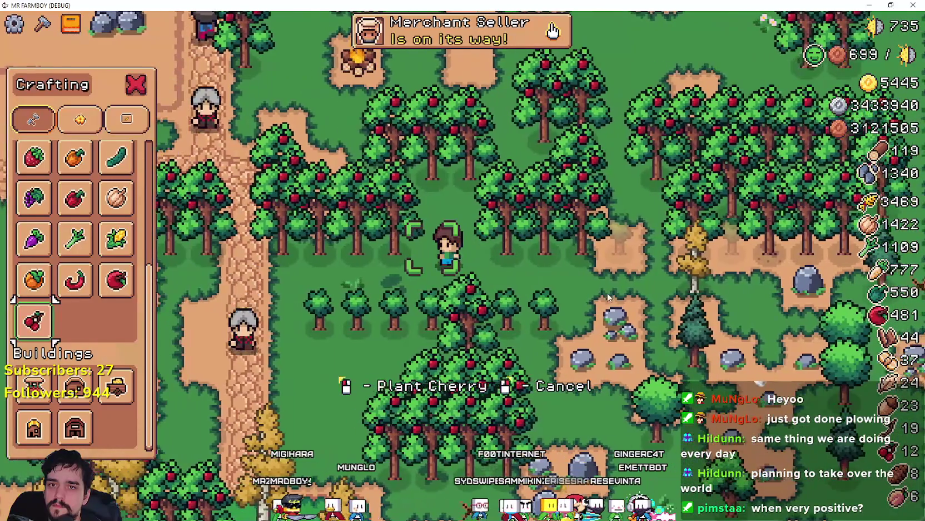
mouse_move(39, 329)
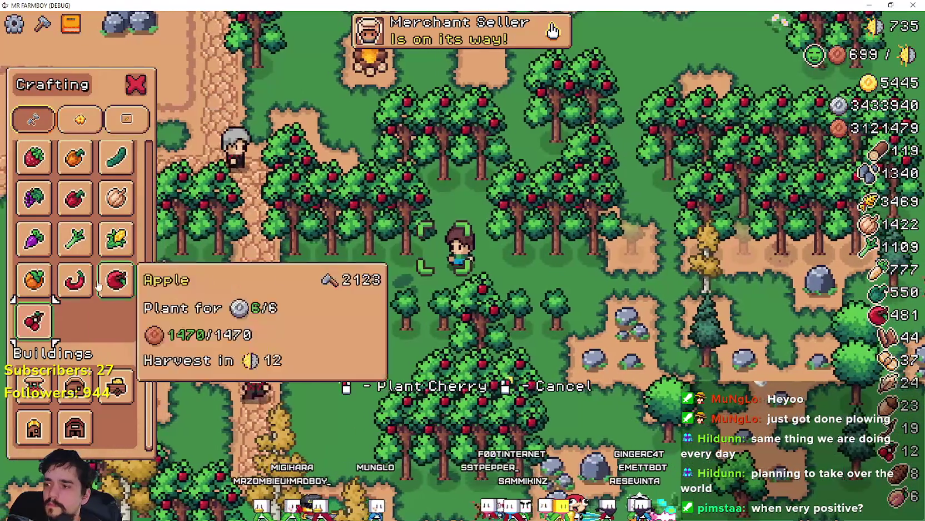
key(w)
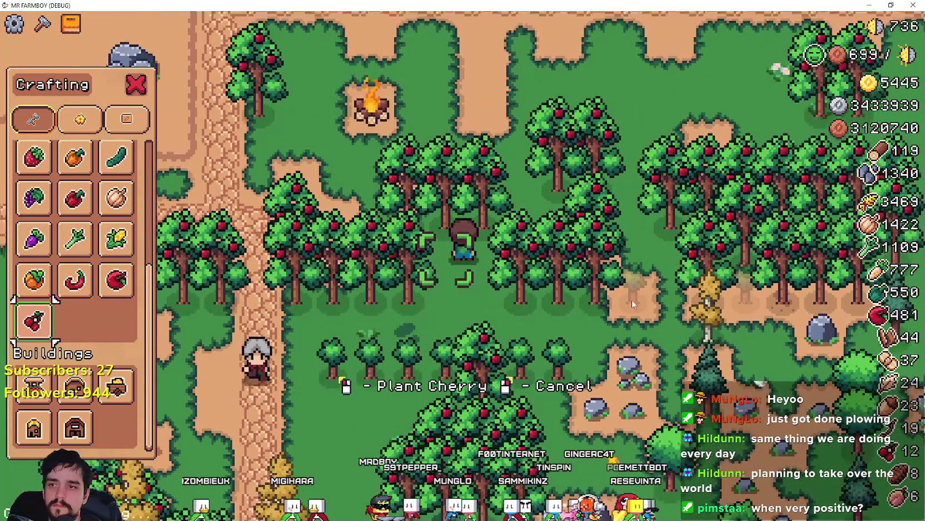
key(w)
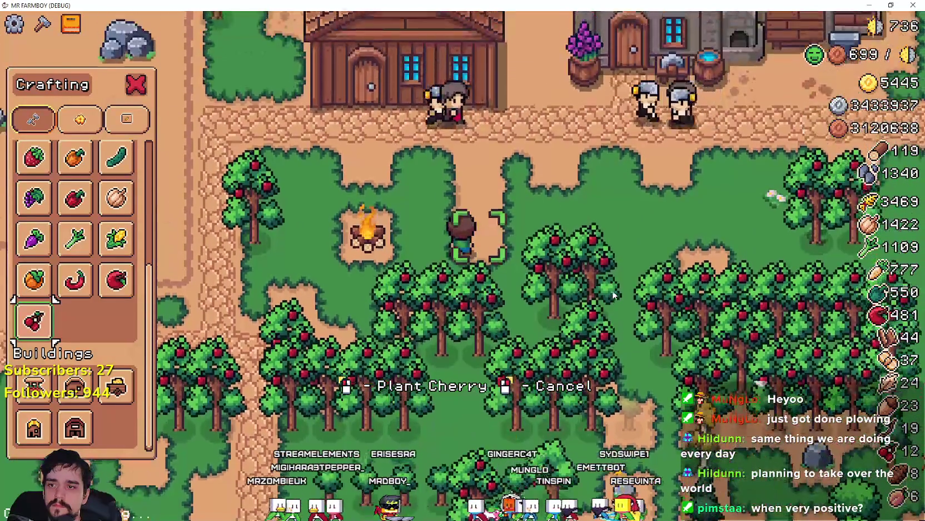
key(s)
key(d)
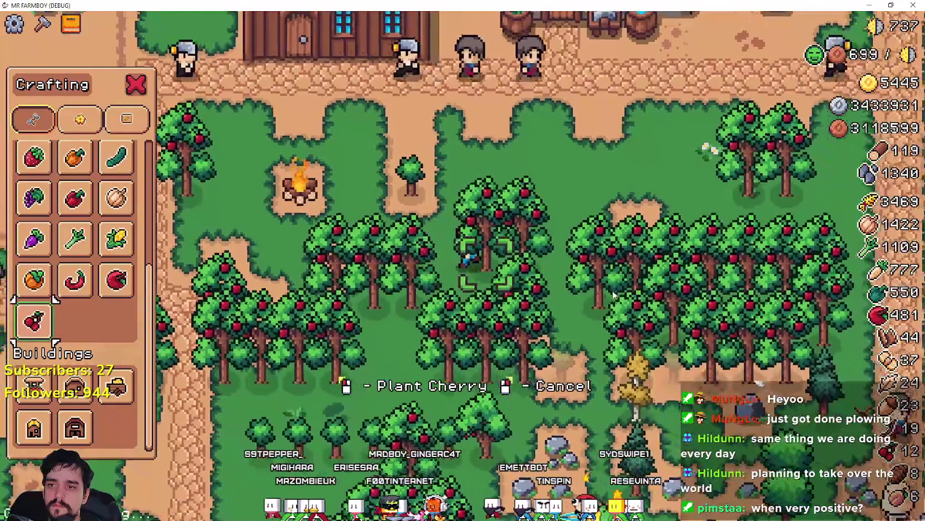
key(w)
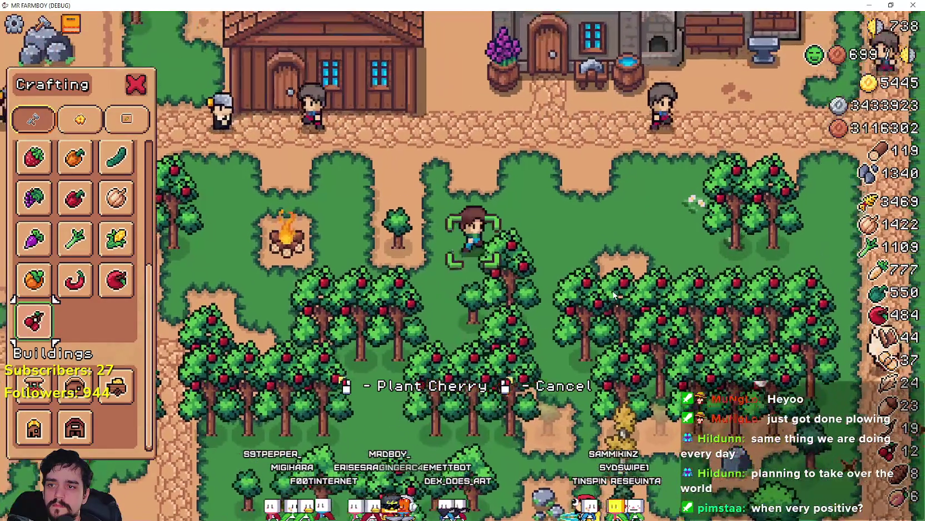
key(d)
key(s)
key(s)
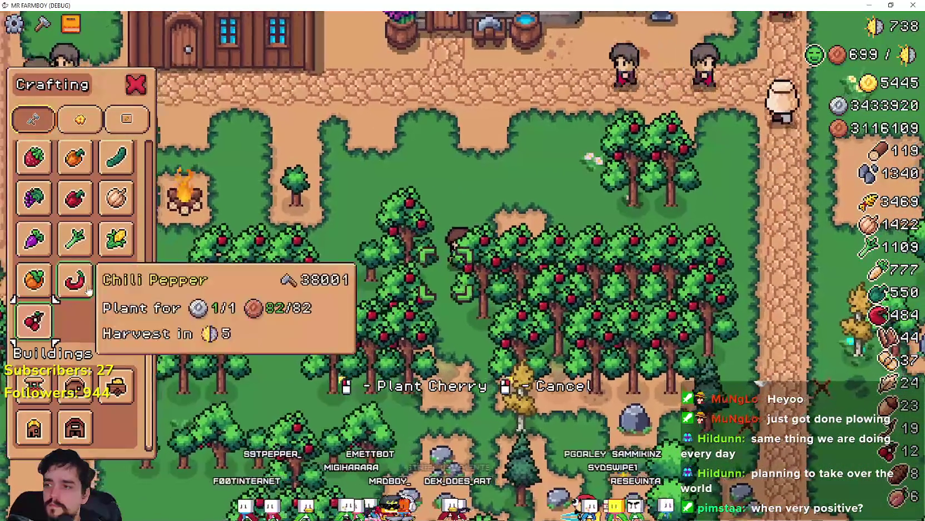
key(a)
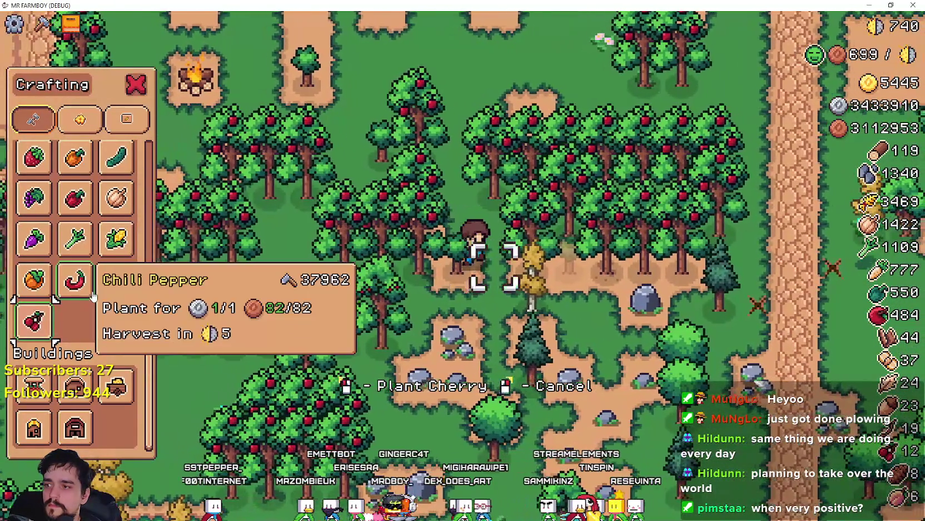
key(d)
- Switch the seed to Apple, walk among the young trees, then return to the Godot editor
click(117, 280)
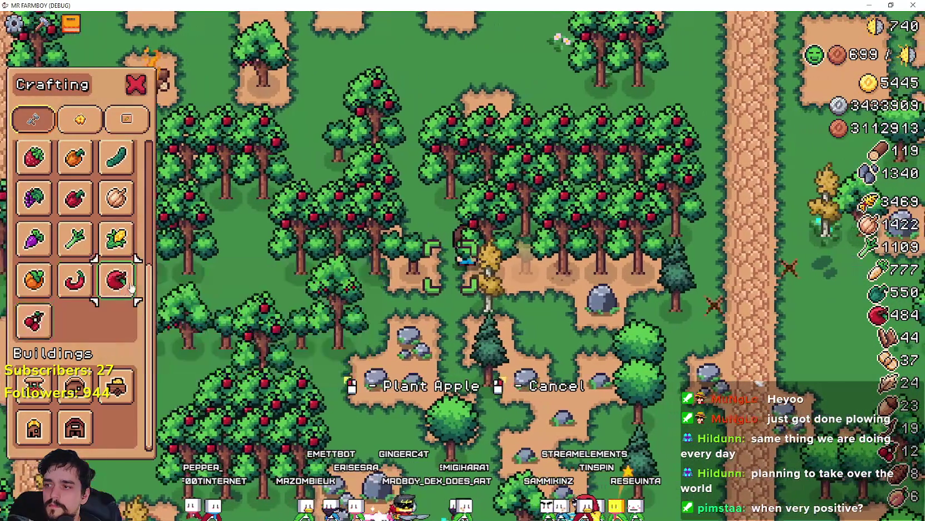
key(d)
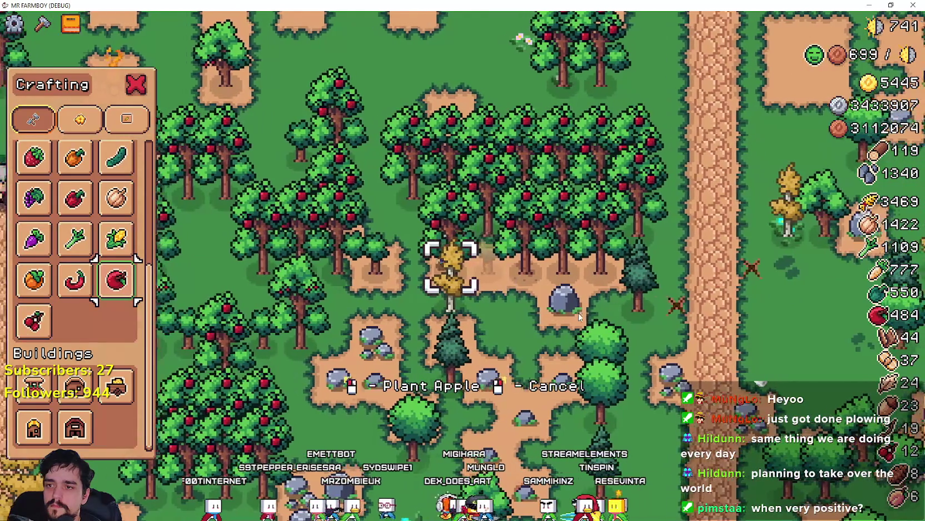
key(d)
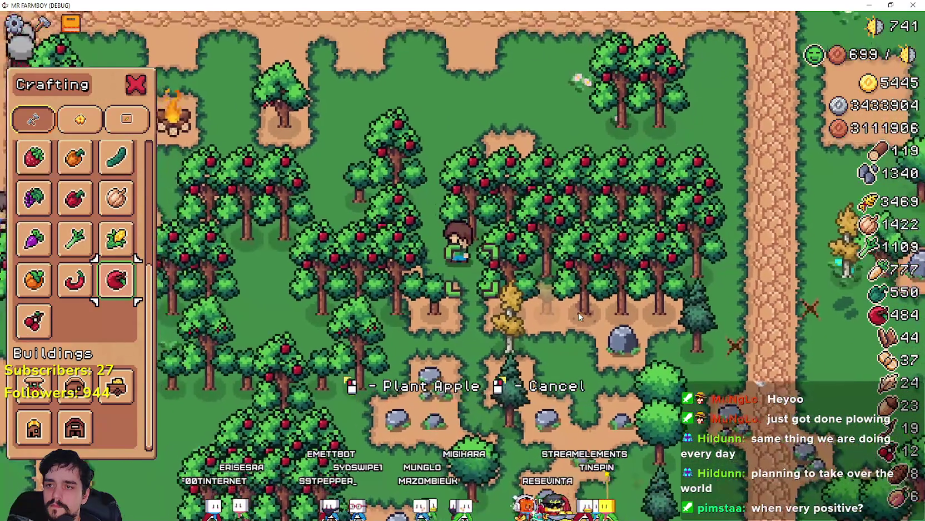
key(a)
key(w)
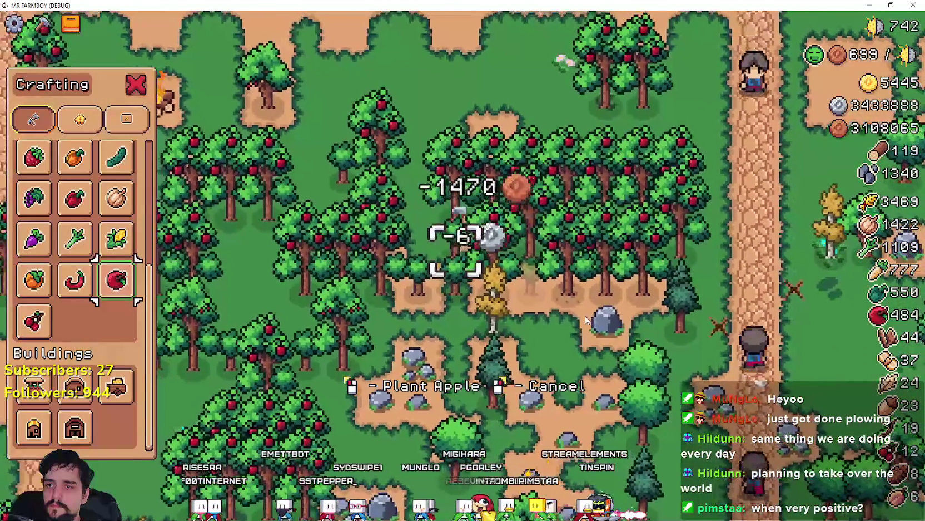
key(s)
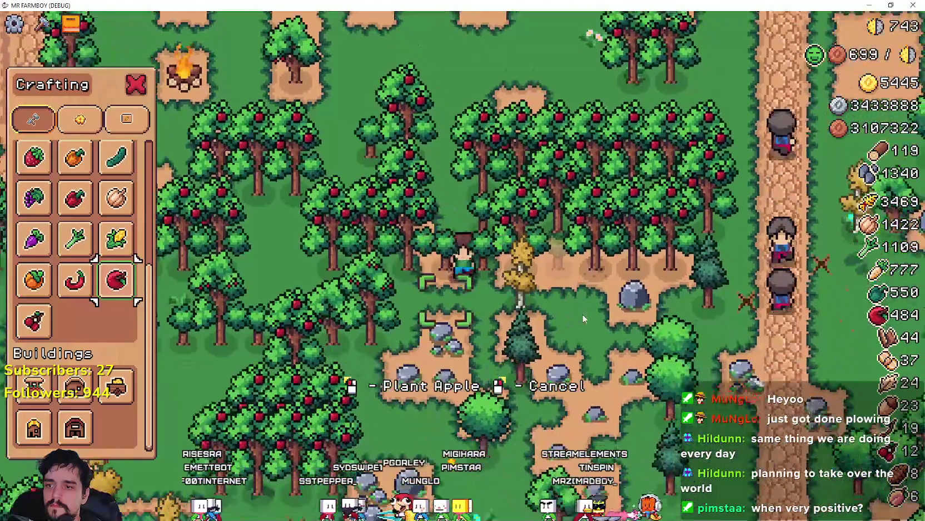
key(a)
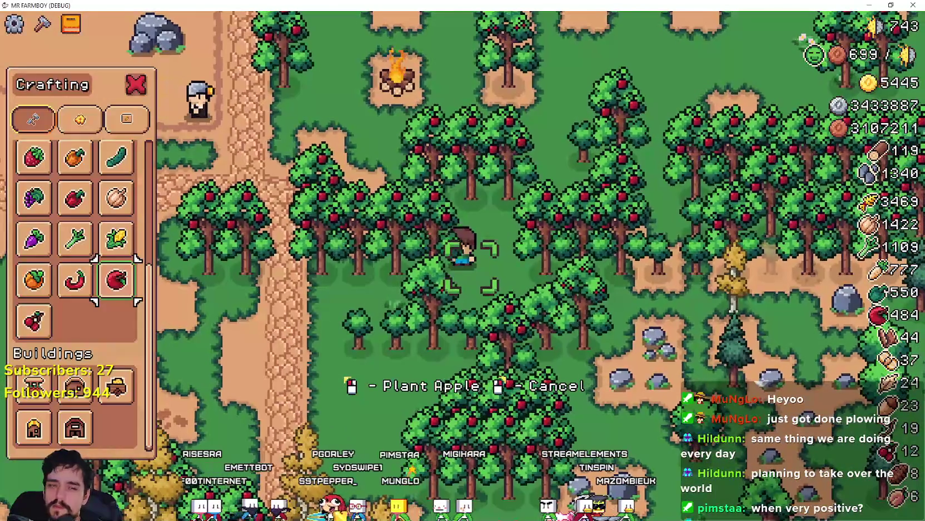
key(alt+Tab)
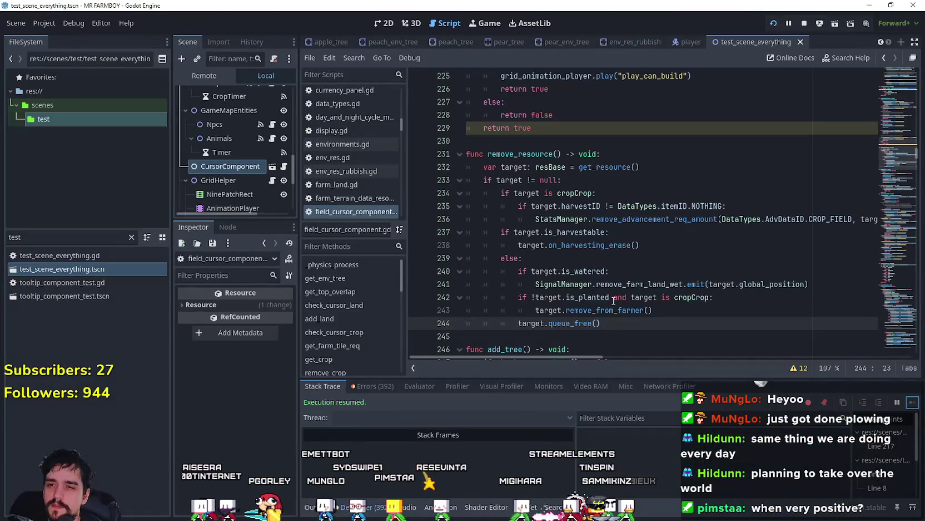
- Delete the blank line 218 after return false in field_cursor_component.gd
click(614, 300)
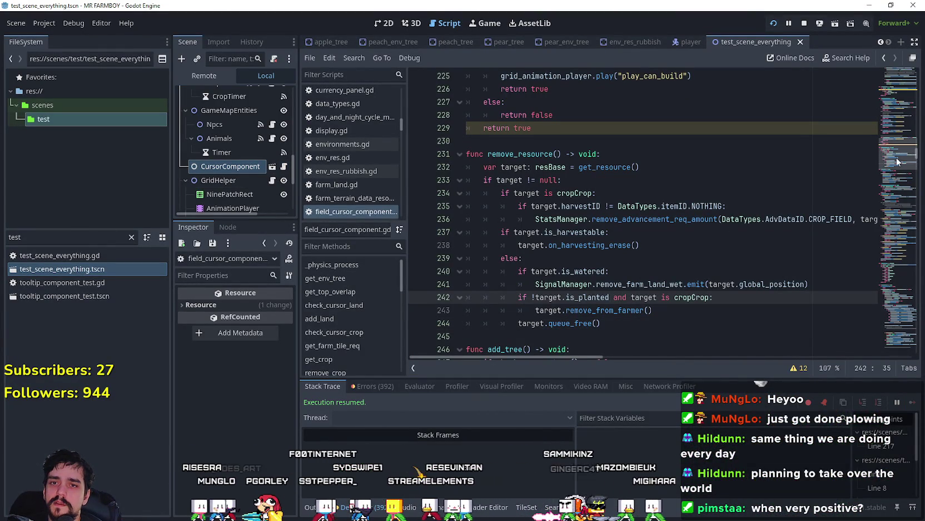
scroll(892, 150, up, 10)
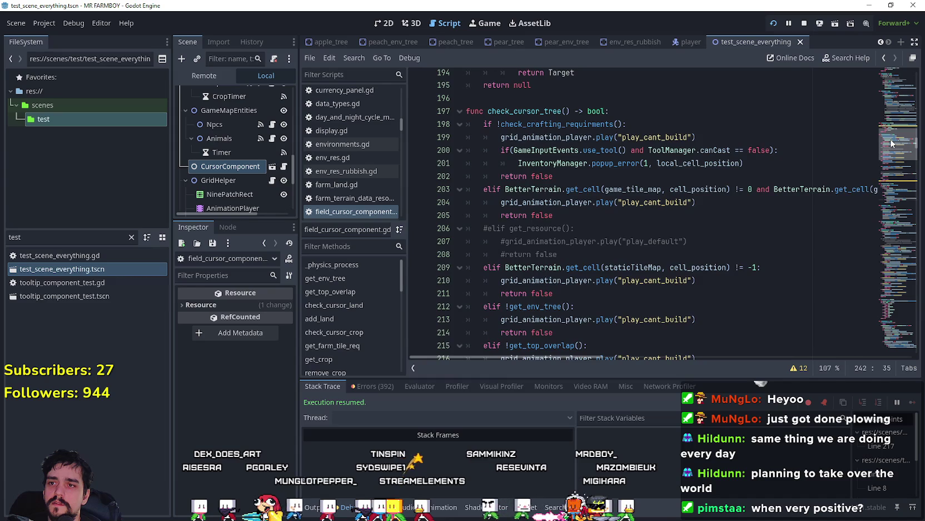
scroll(892, 143, down, 3)
click(736, 208)
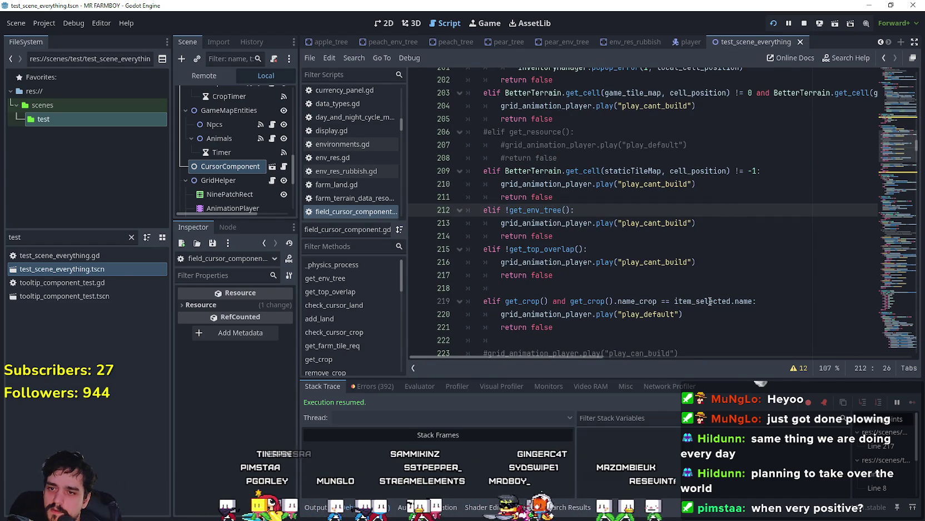
click(537, 288)
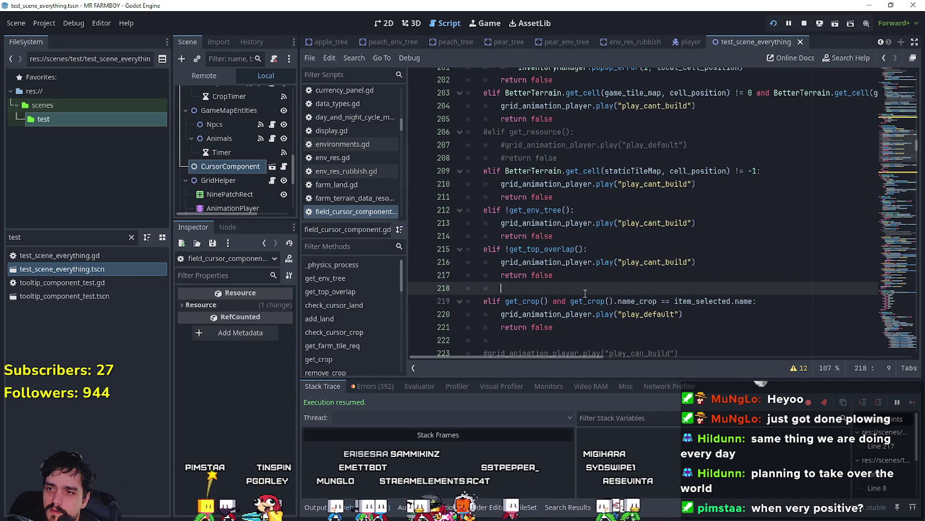
key(BackSpace)
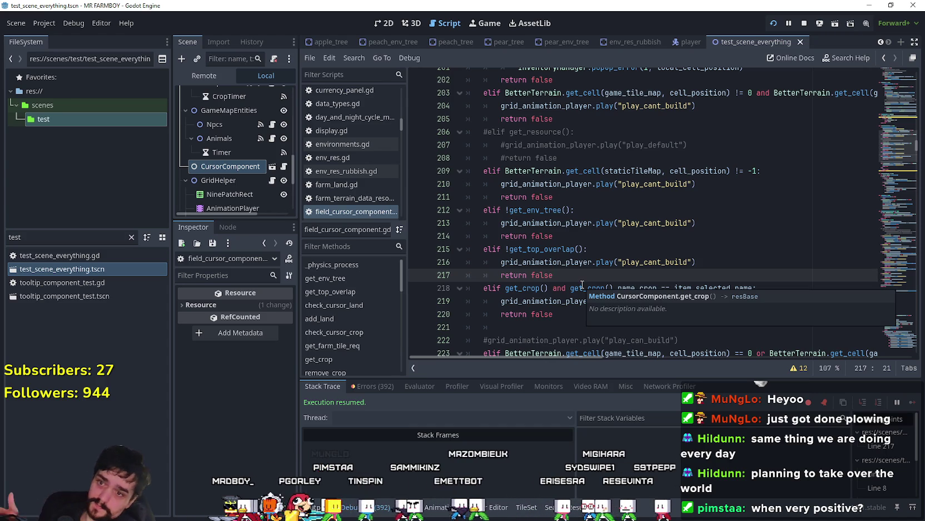
- Delete blank line 221, reduce the condition to elif get_crop():, and save
scroll(531, 256, down, 1)
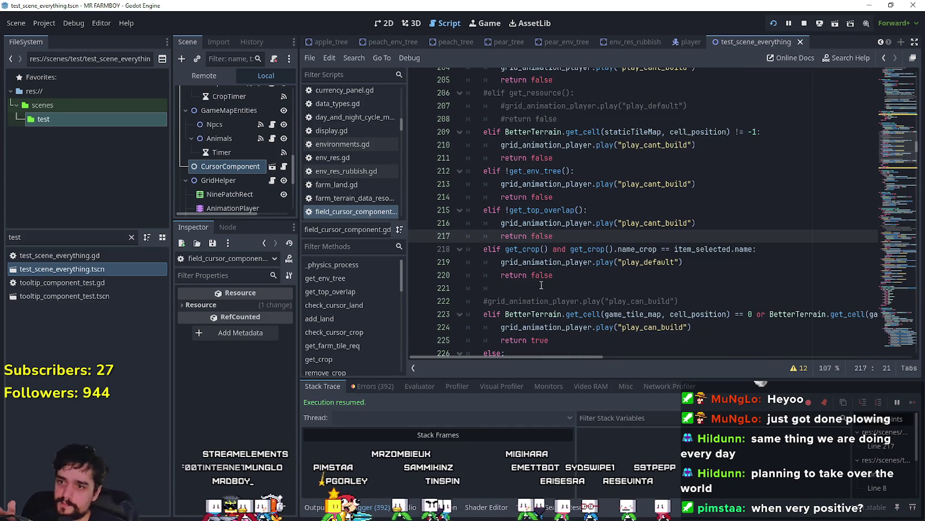
click(543, 289)
key(BackSpace)
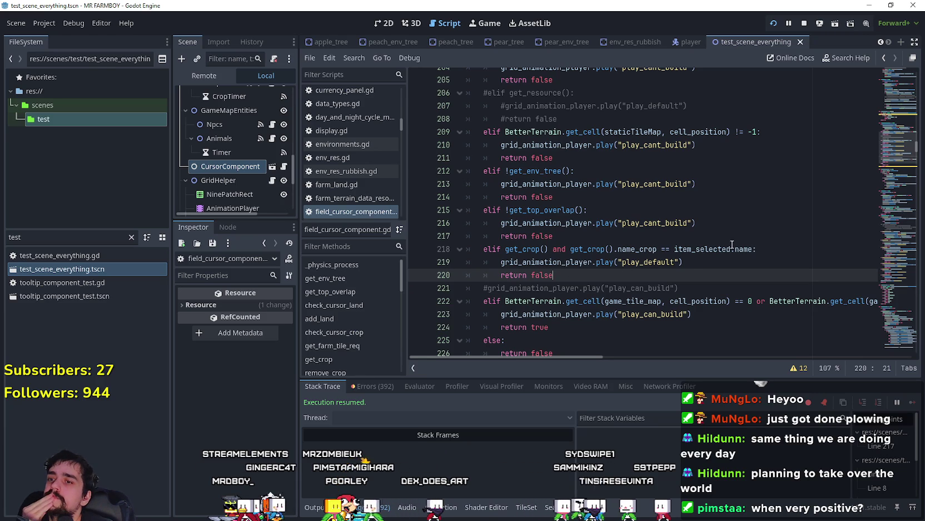
double_click(708, 249)
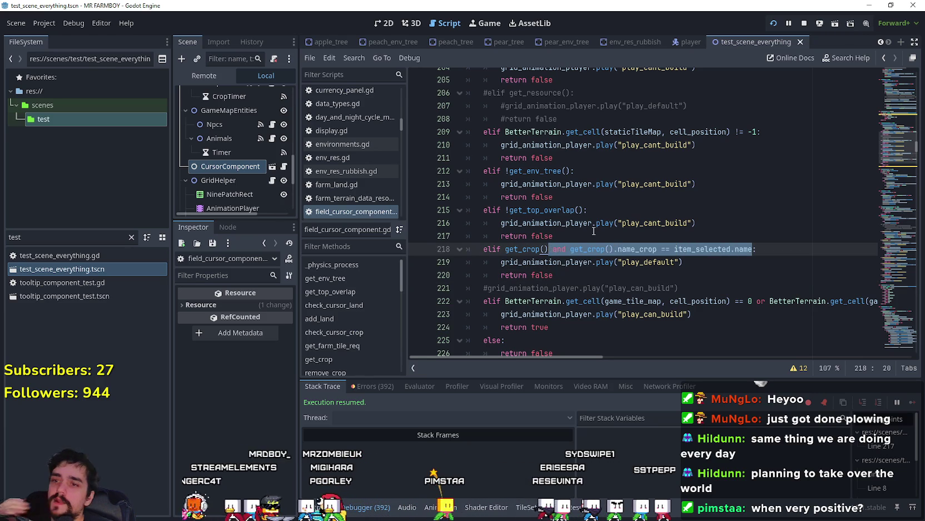
key(ctrl+s)
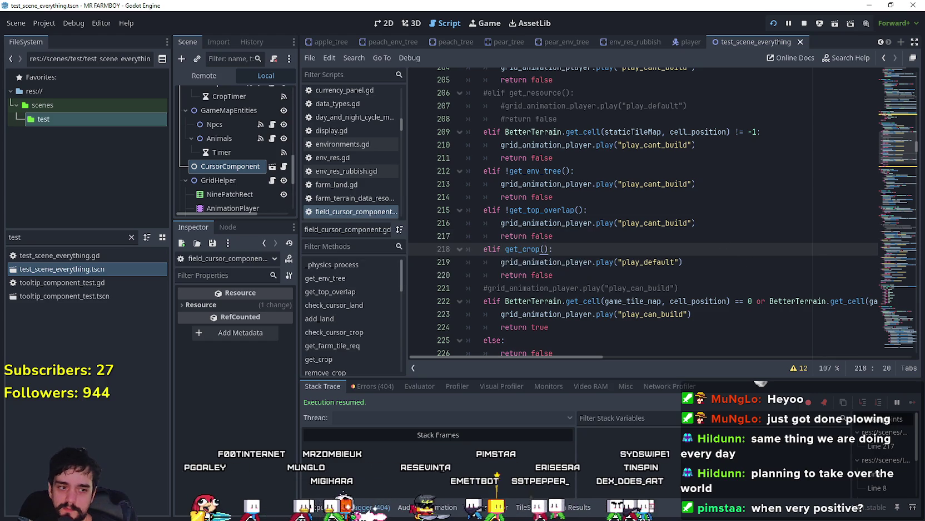
- Walk the farmer back and forth through the orchard past the scarecrow
key(w)
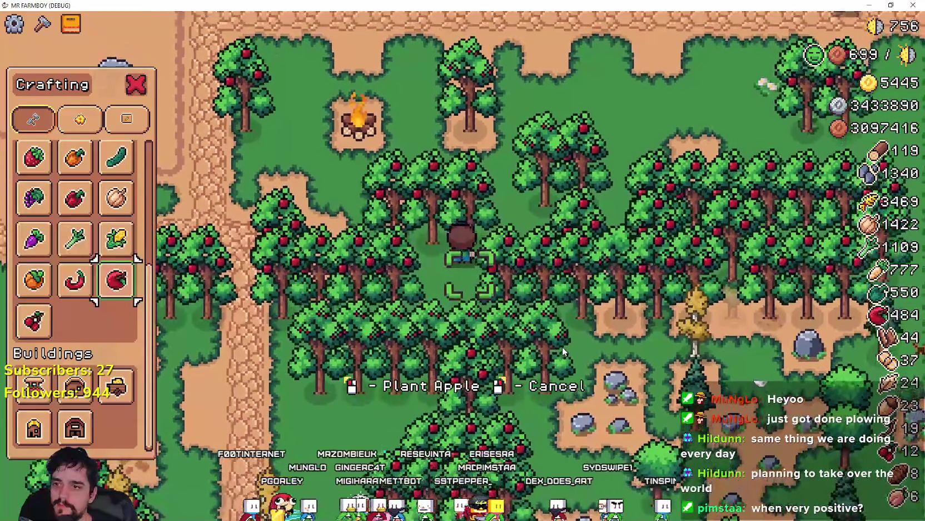
key(s)
key(d)
key(d)
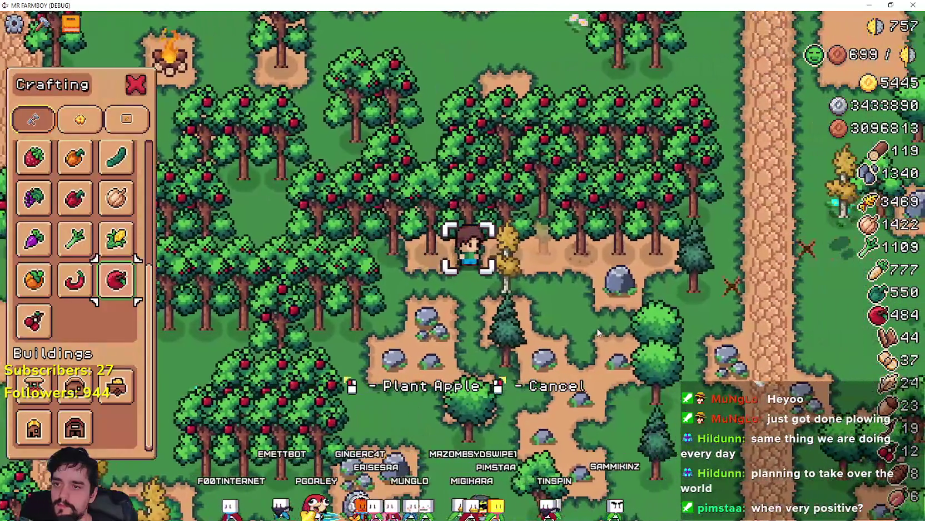
key(a)
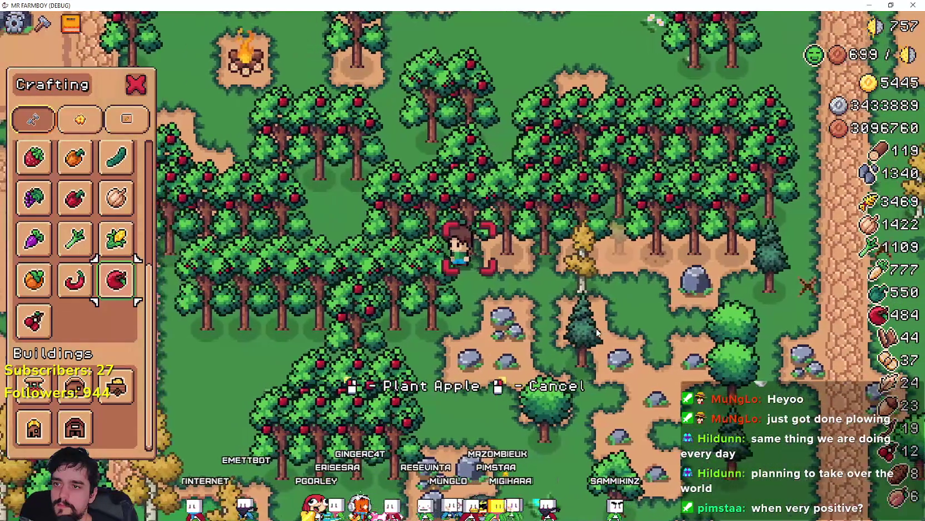
key(d)
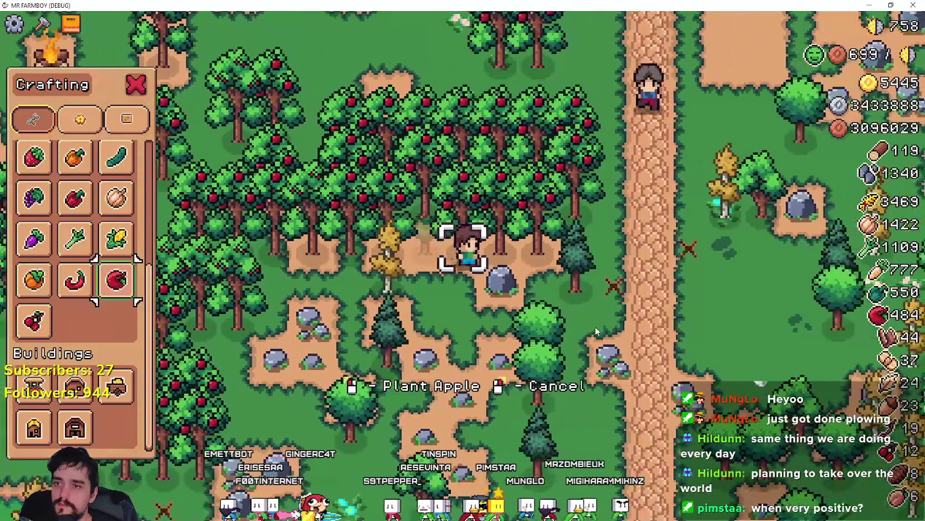
key(a)
key(s)
key(s)
key(a)
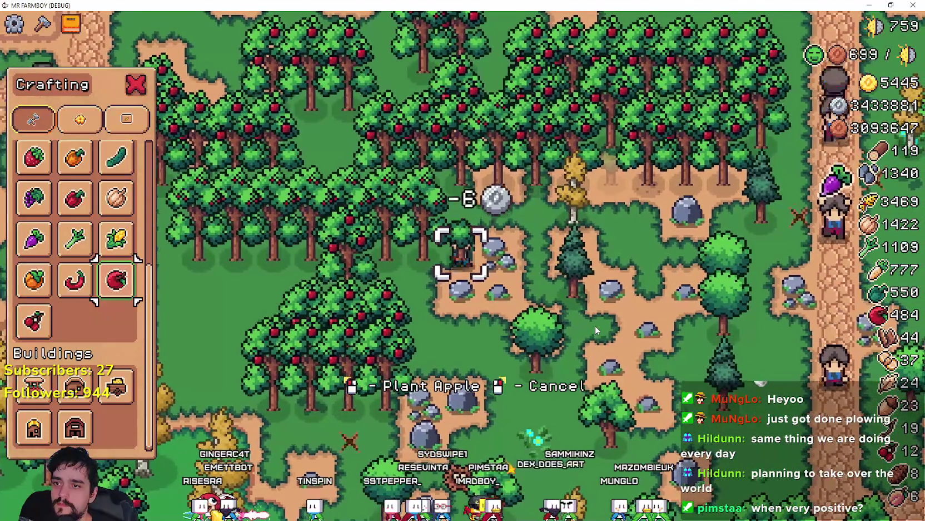
key(a)
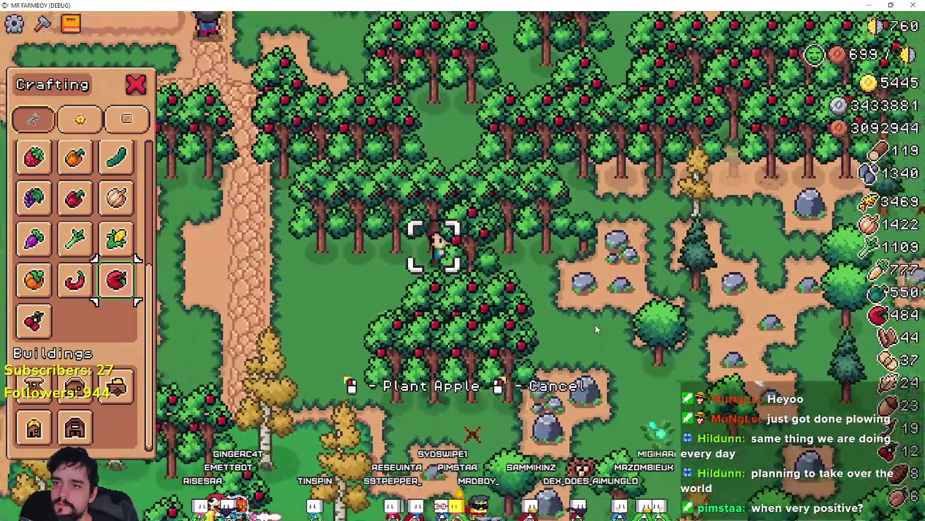
key(a)
- Stop planting apple trees, pick then cancel the Grass Tile, and reach the apple trees
click(116, 279)
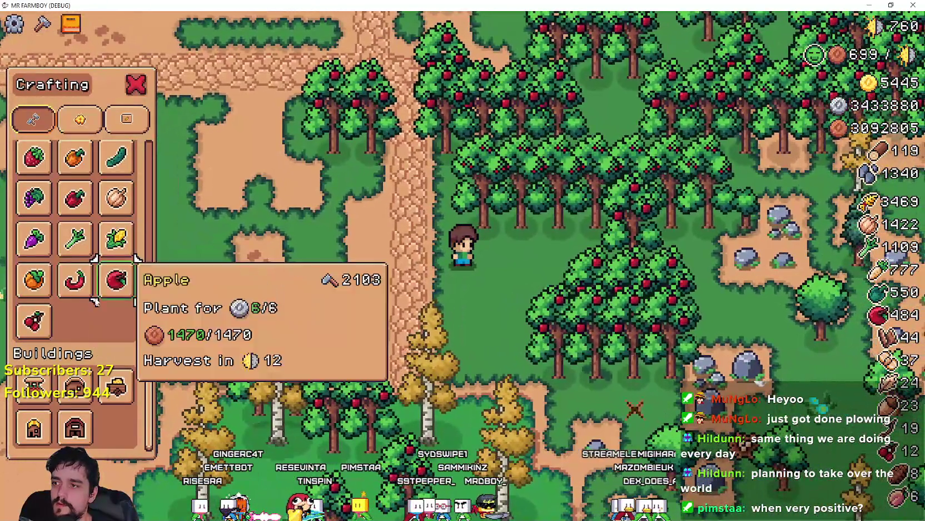
scroll(43, 229, up, 5)
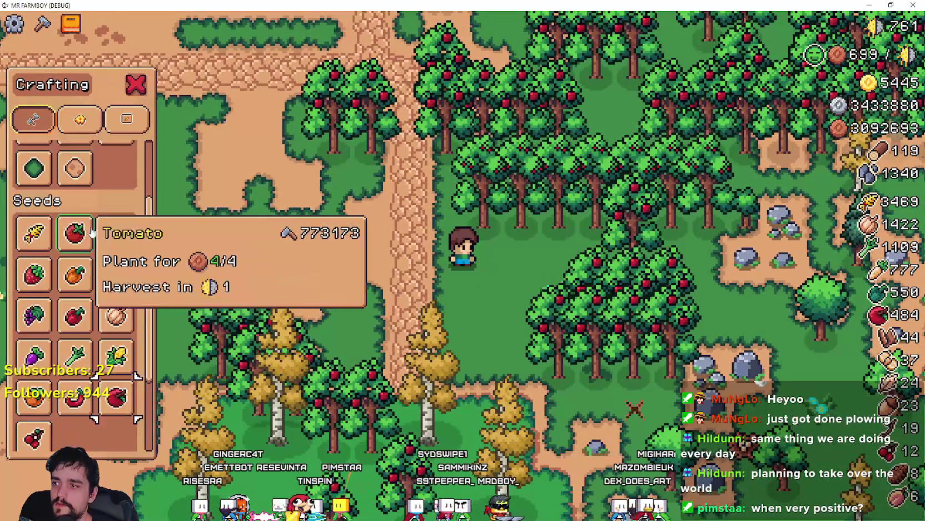
click(43, 230)
key(d)
key(w)
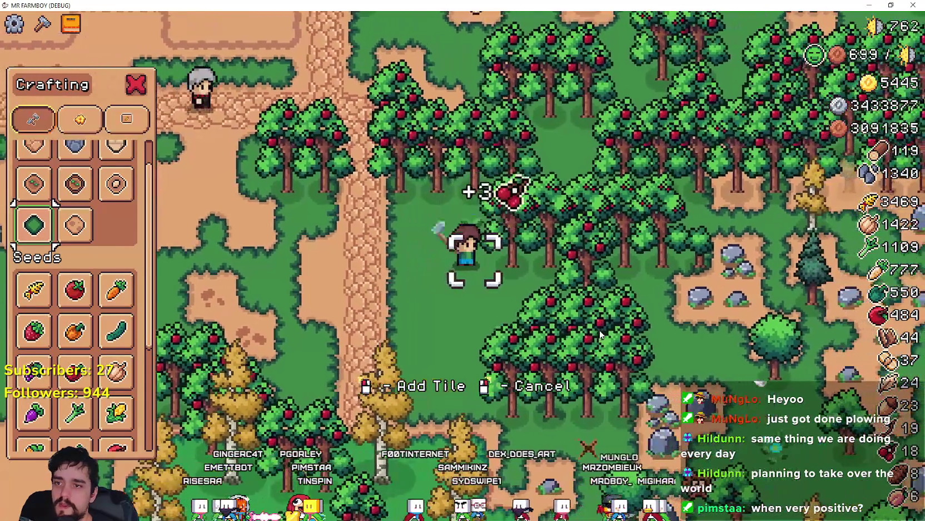
key(d)
key(w)
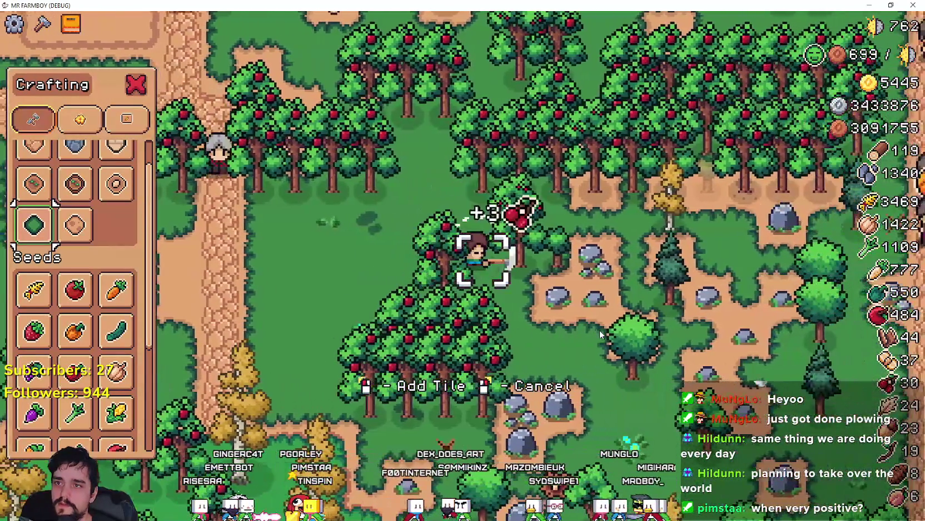
key(w)
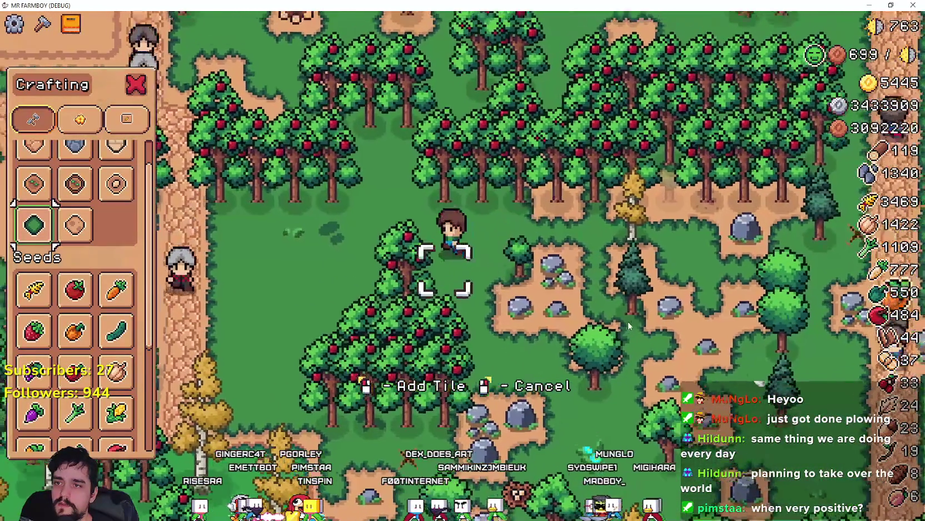
right_click(600, 330)
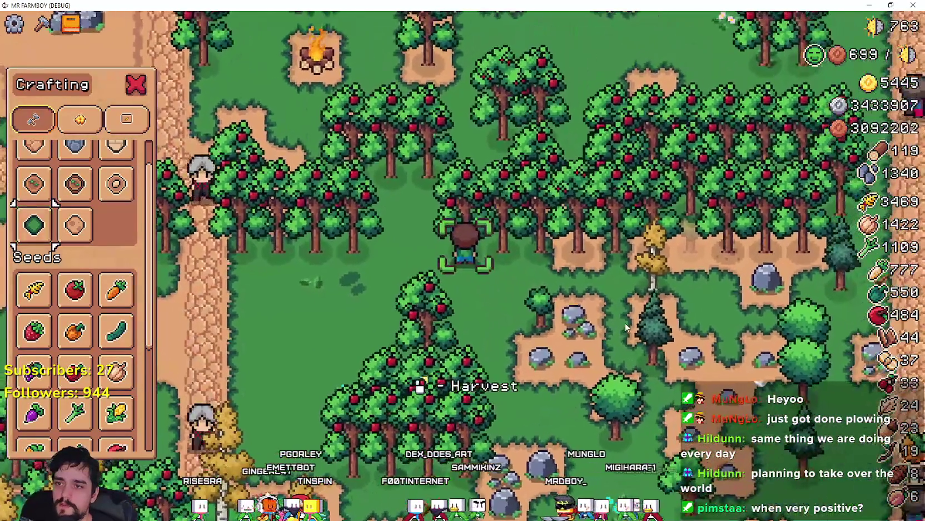
- Harvest apples from the first three orchard trees
click(625, 322)
key(a)
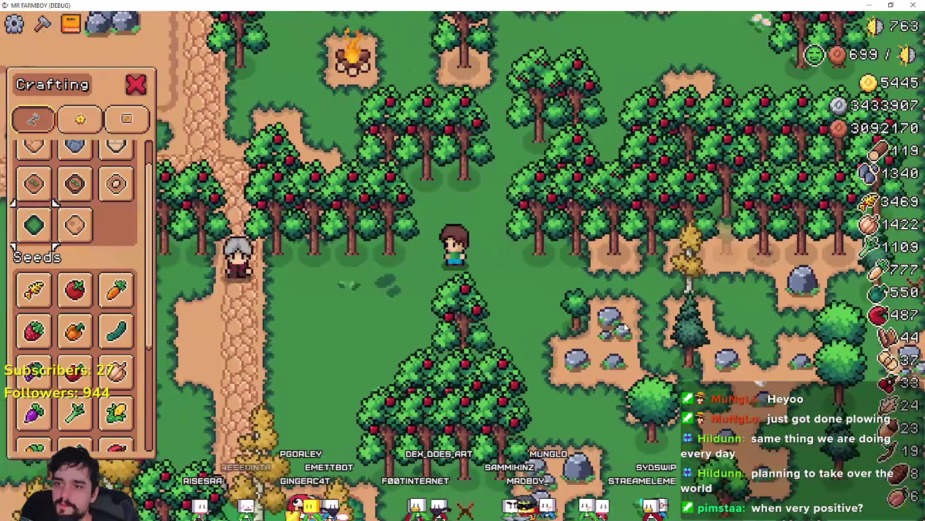
key(d)
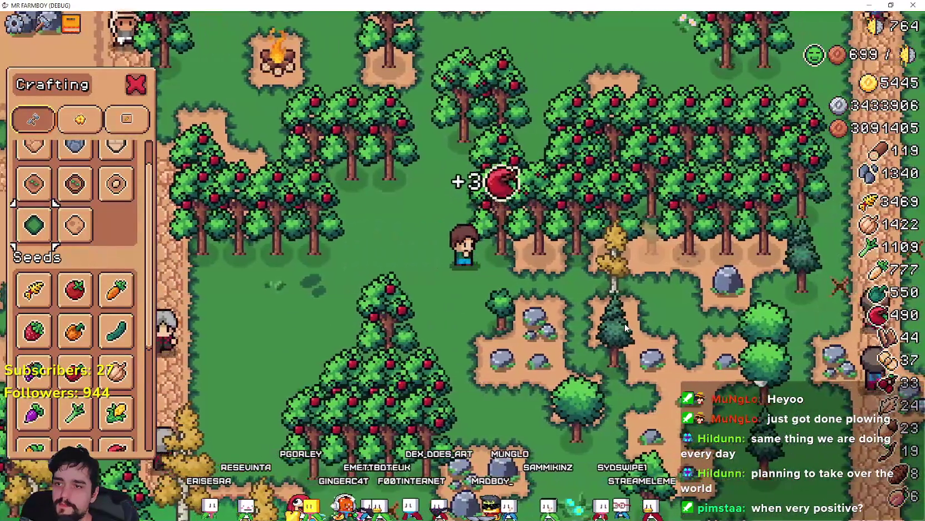
key(a)
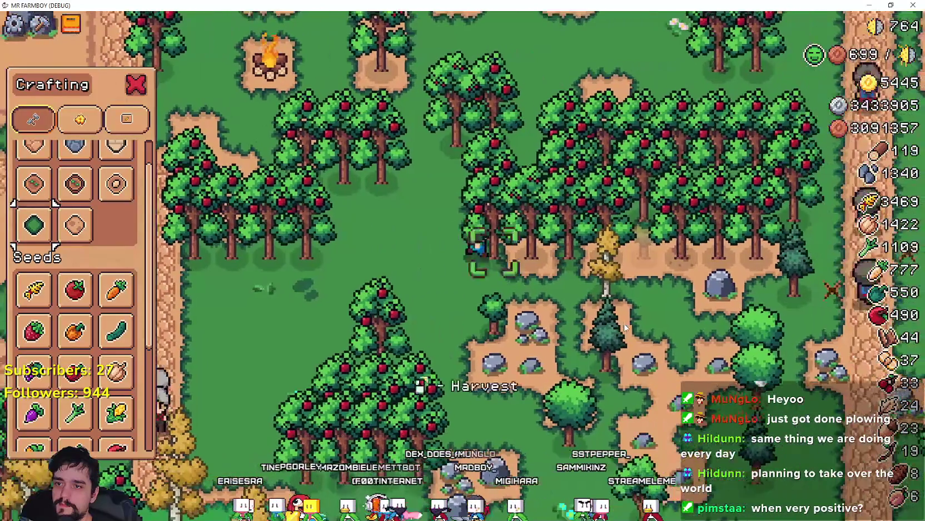
click(625, 327)
key(w)
click(625, 327)
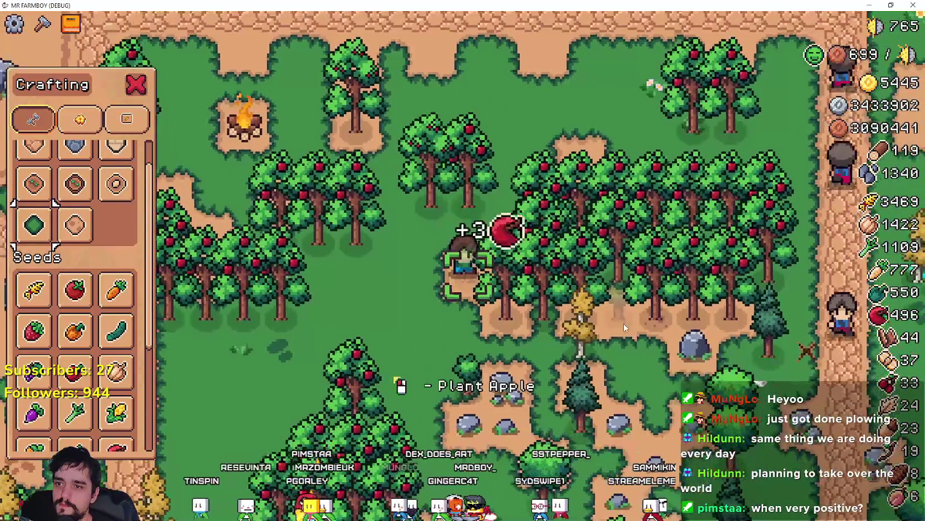
- Harvest three more trees, raising the apple count to 520
key(s)
click(624, 327)
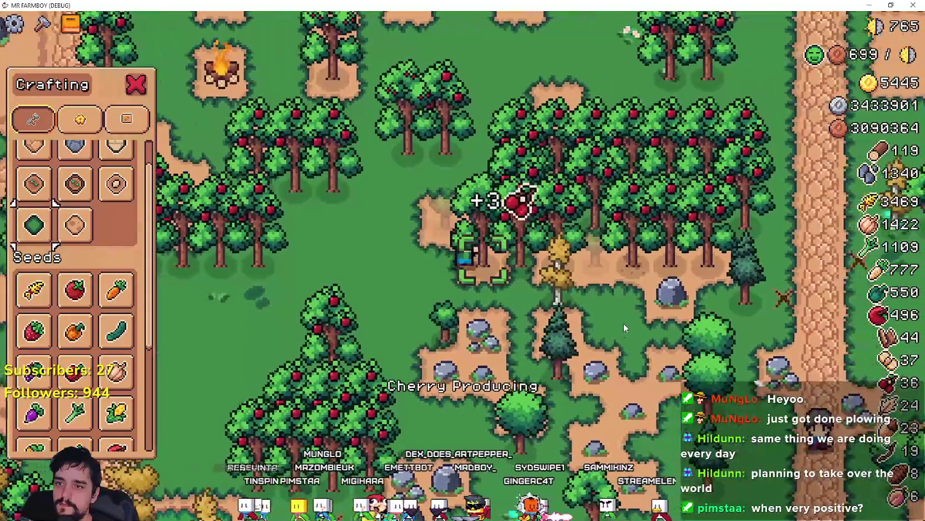
key(w)
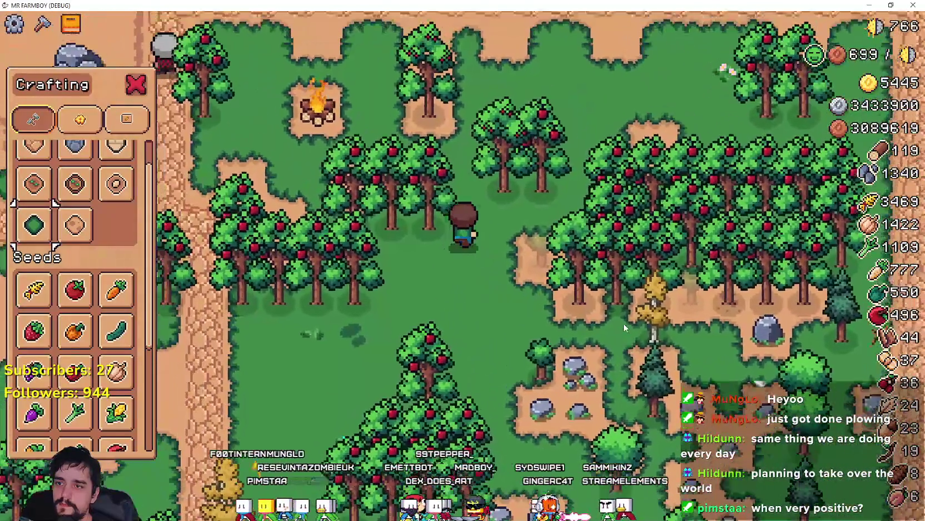
click(624, 327)
key(s)
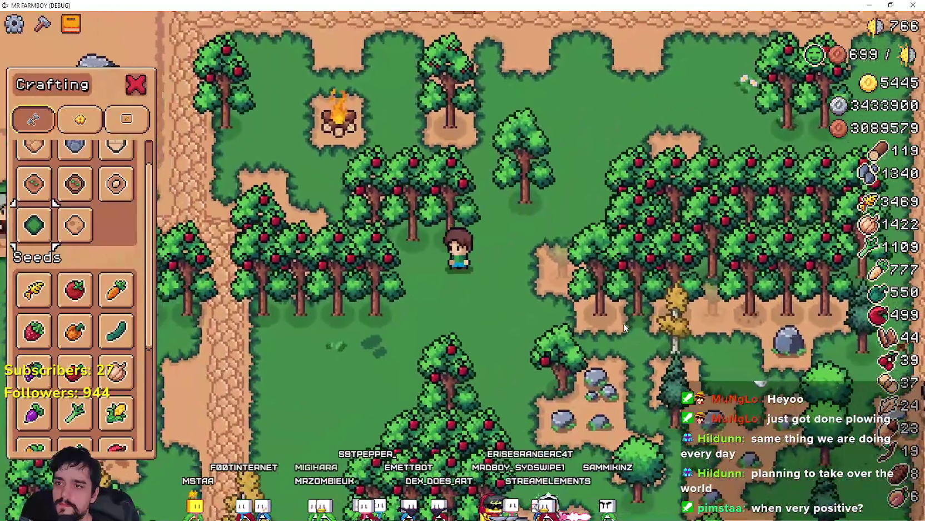
click(624, 327)
key(w)
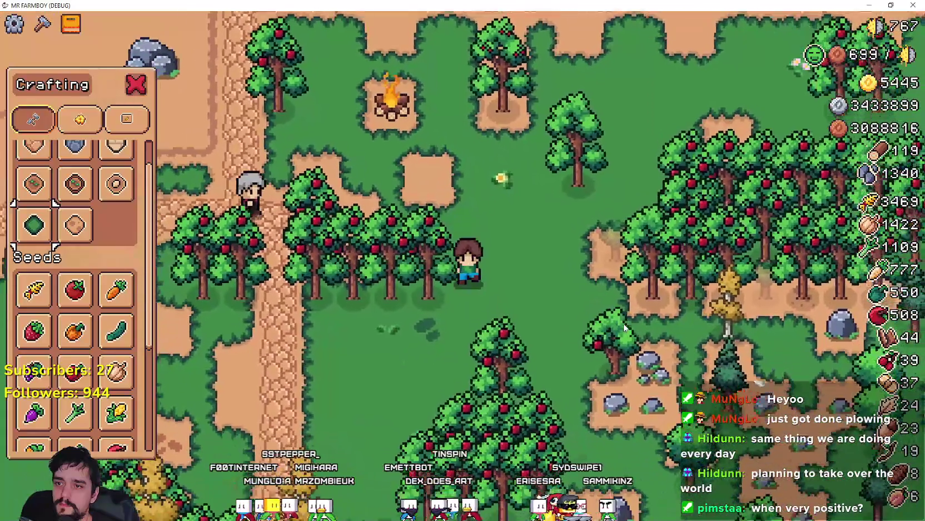
key(a)
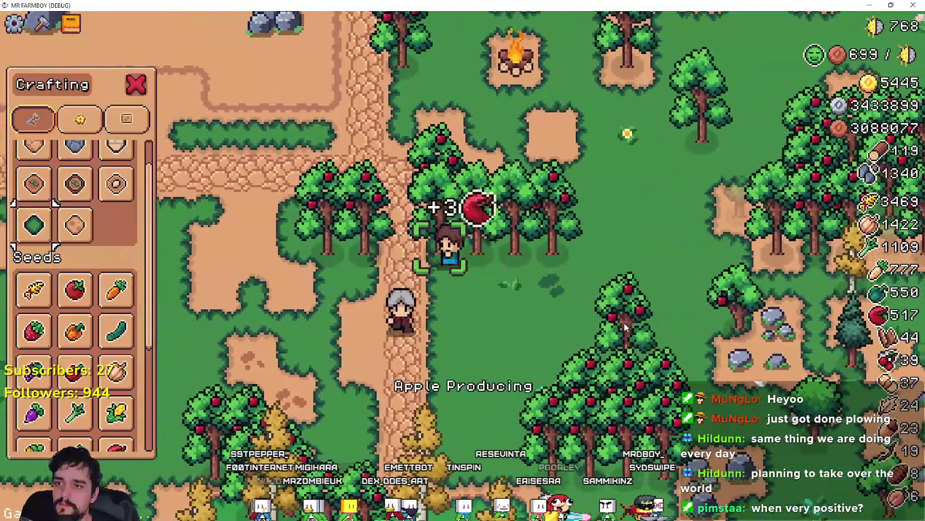
key(d)
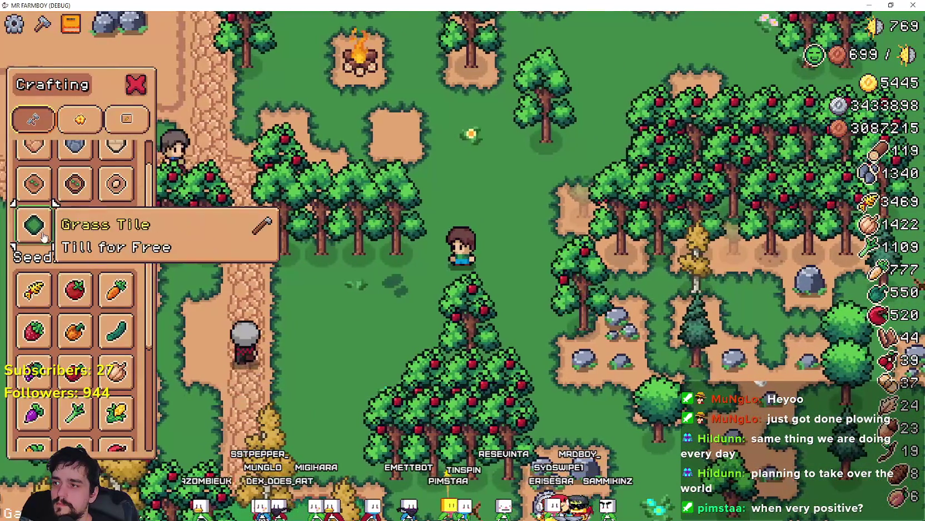
- Pick and then cancel the Grass Tile, and harvest apples from the nearby tree
click(34, 225)
key(a)
key(a)
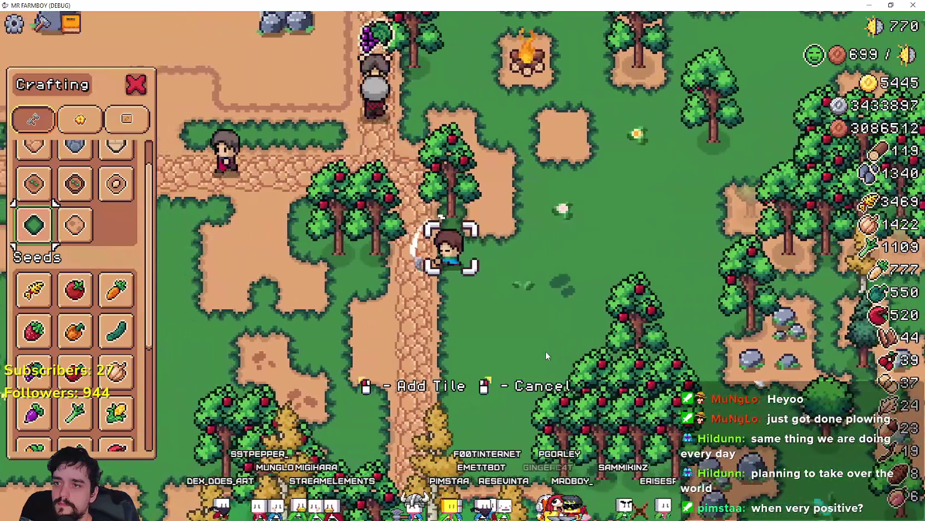
key(w)
key(d)
right_click(543, 348)
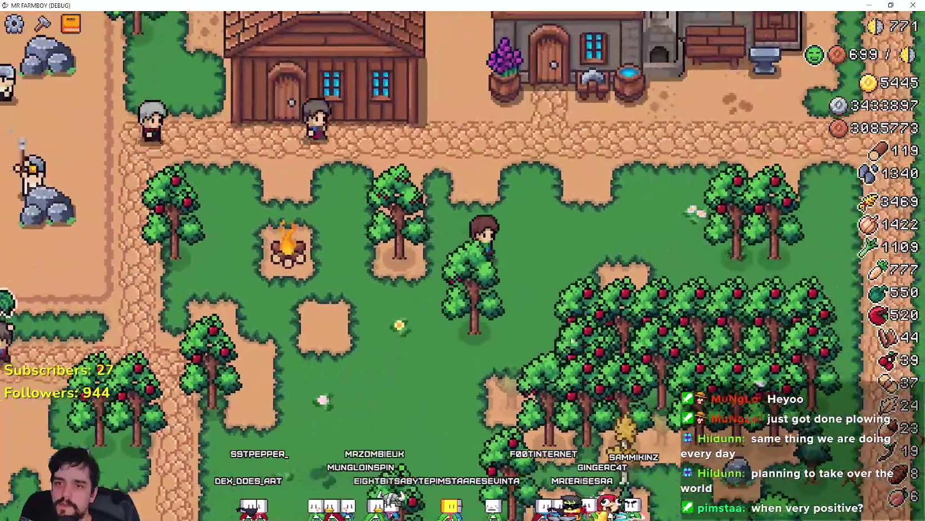
key(d)
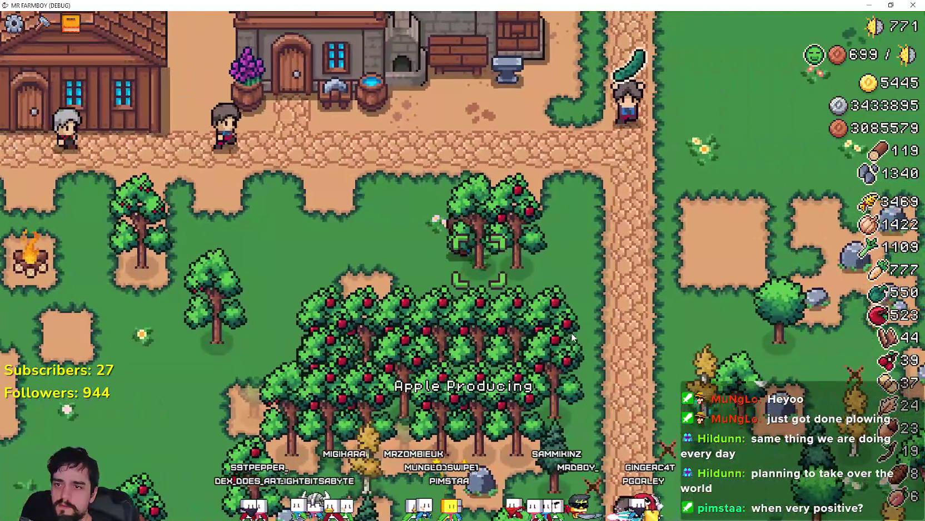
click(573, 336)
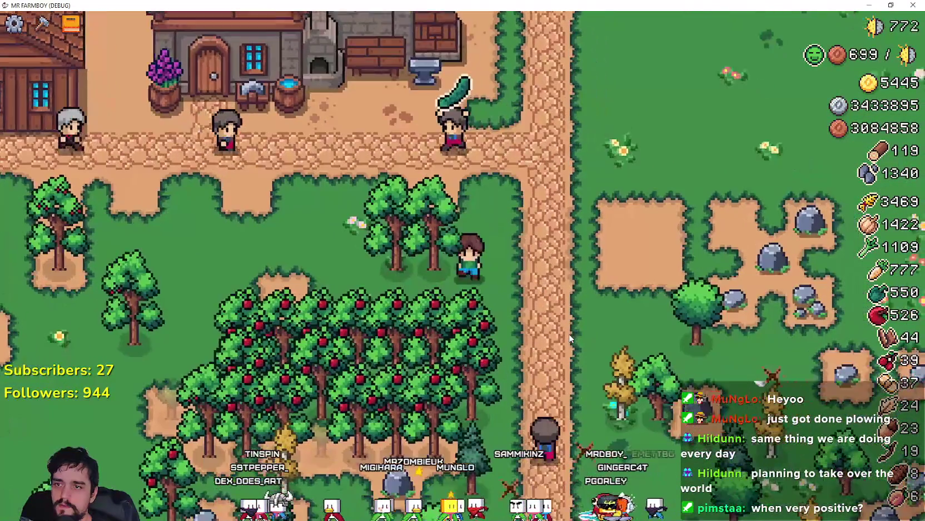
- Walk through the orchard collecting apples and plant an apple tree on open grass
key(s)
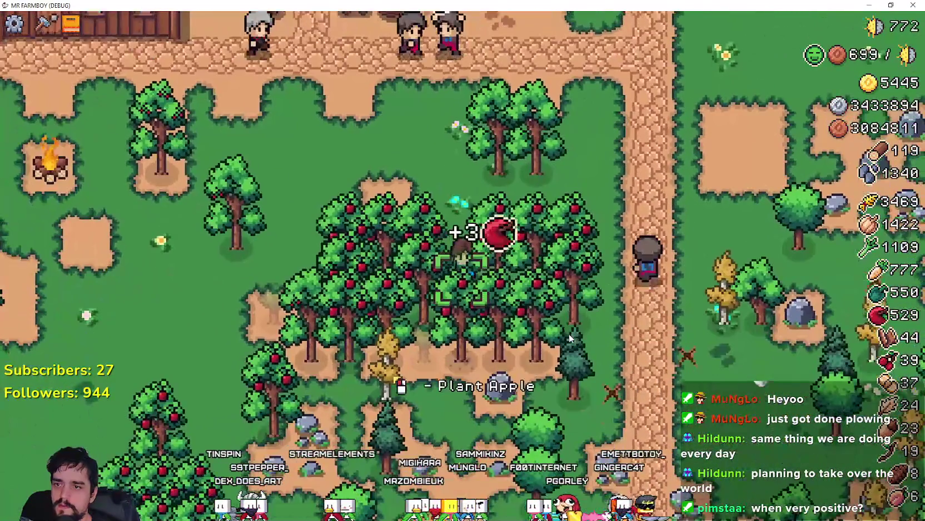
key(d)
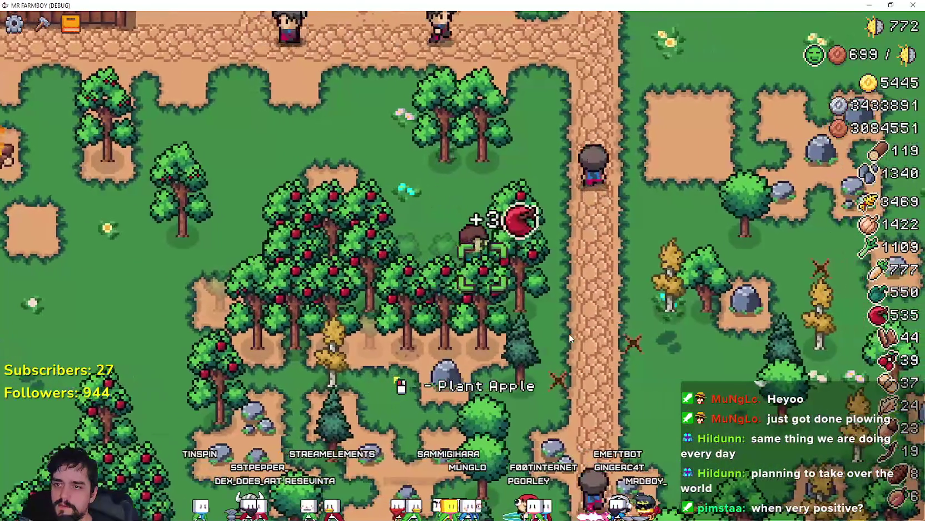
key(a)
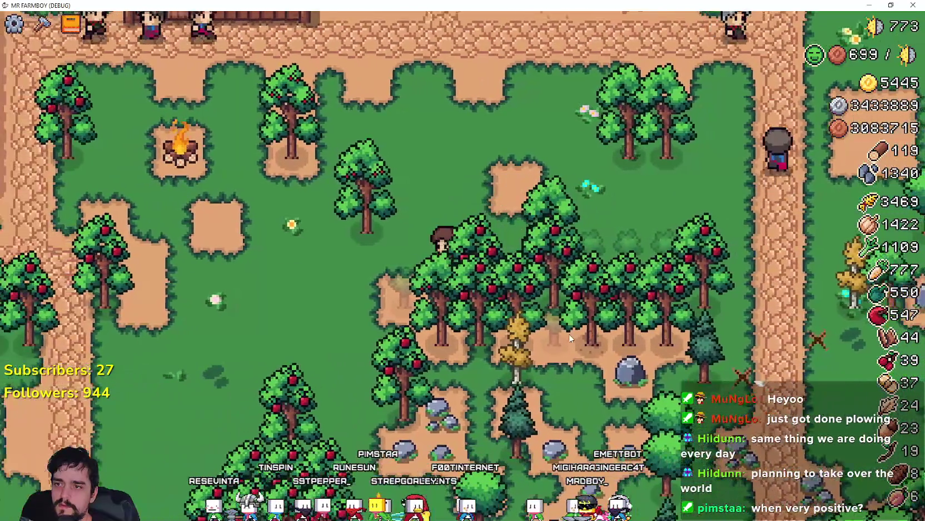
key(a)
key(s)
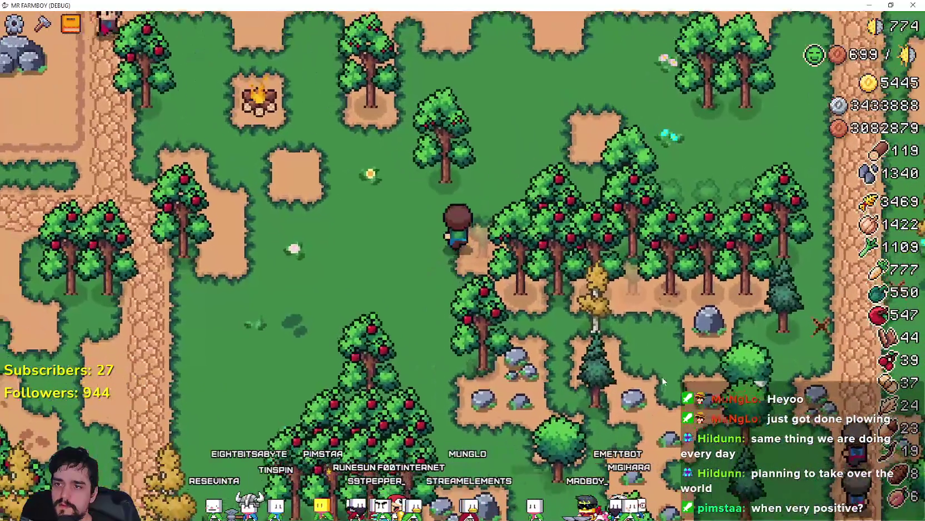
click(639, 369)
- Walk back into the orchard and harvest more apples
key(w)
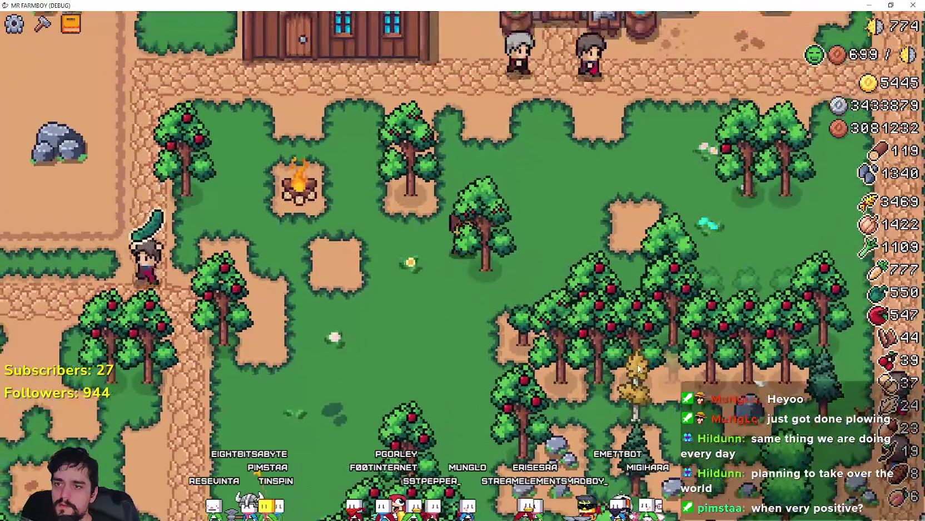
key(d)
key(s)
key(s)
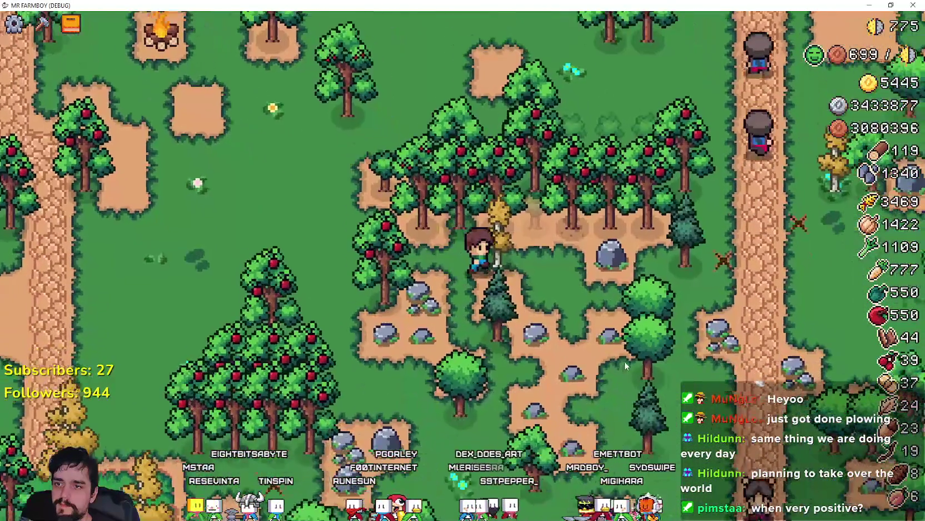
key(w)
- Pick the Dirt tile from Crafting, harvest nearby trees, then cancel placement and zoom out
key(c)
click(74, 225)
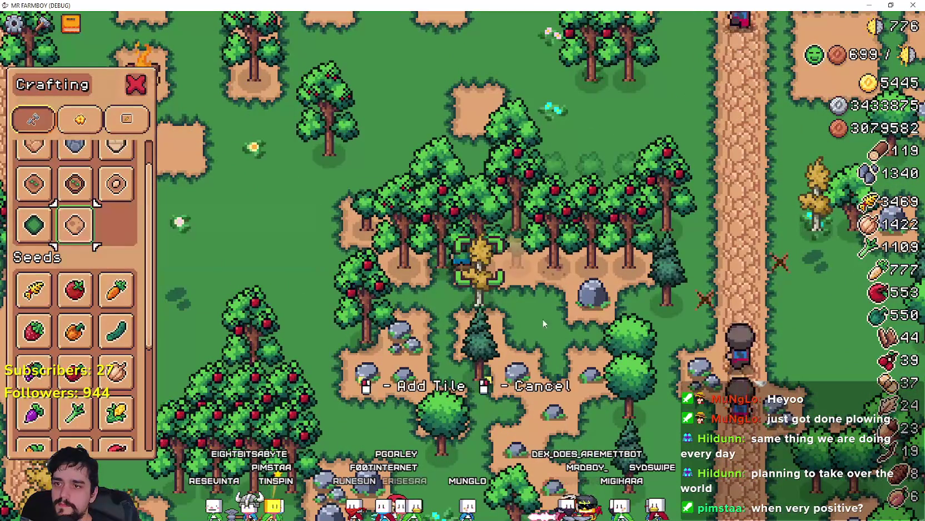
key(a)
key(s)
key(a)
key(s)
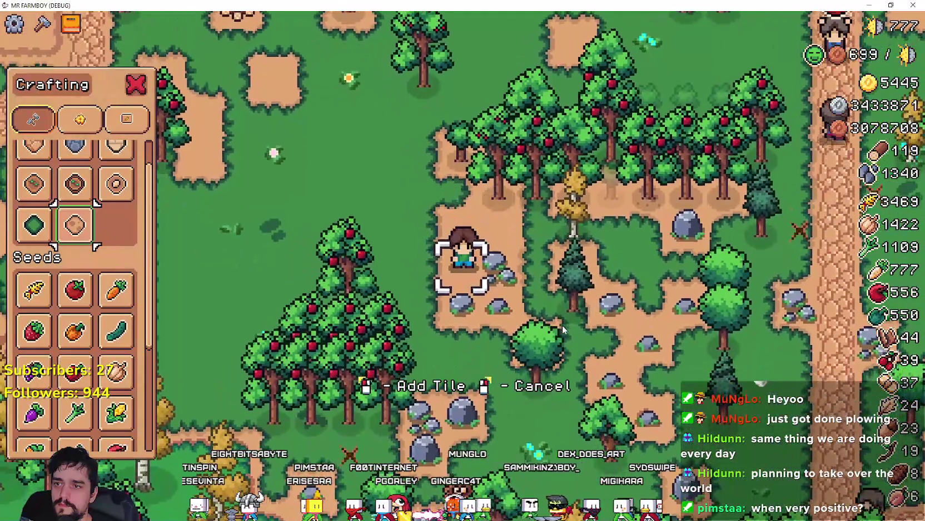
key(w)
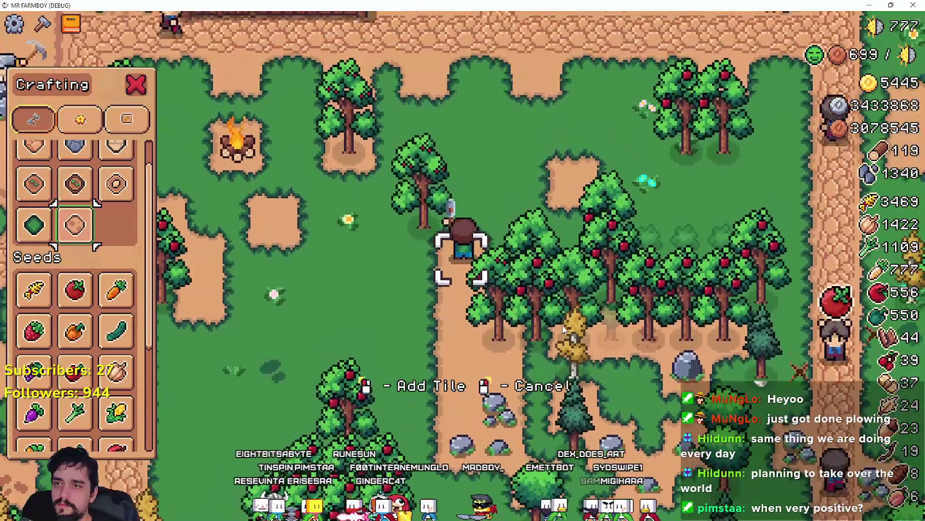
key(w)
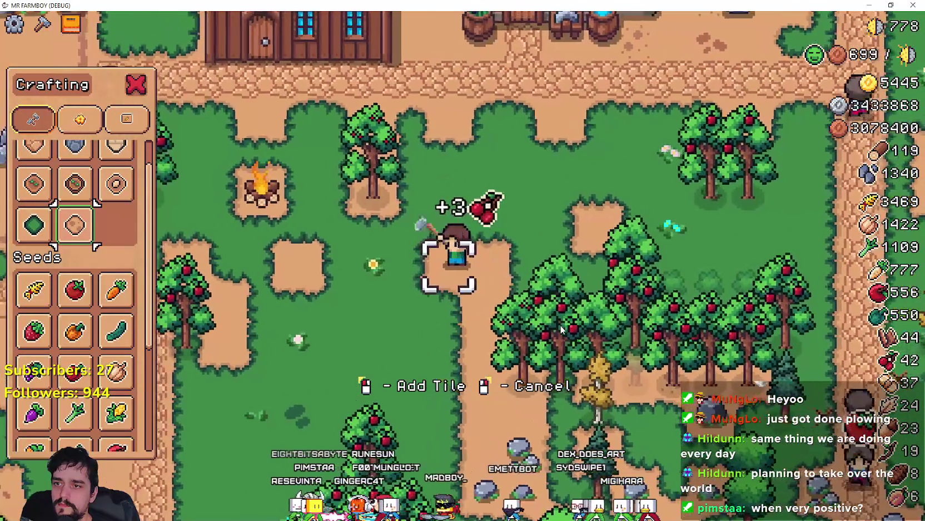
key(Escape)
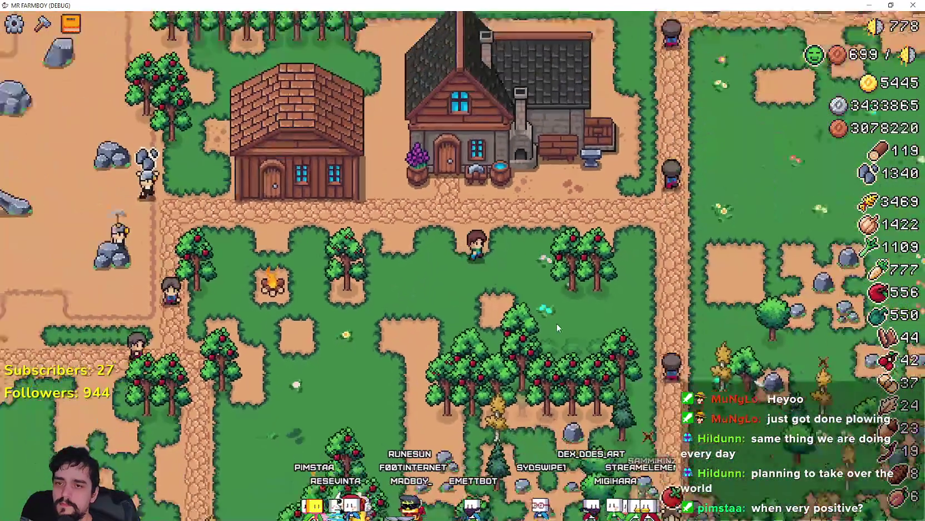
scroll(557, 324, down, 3)
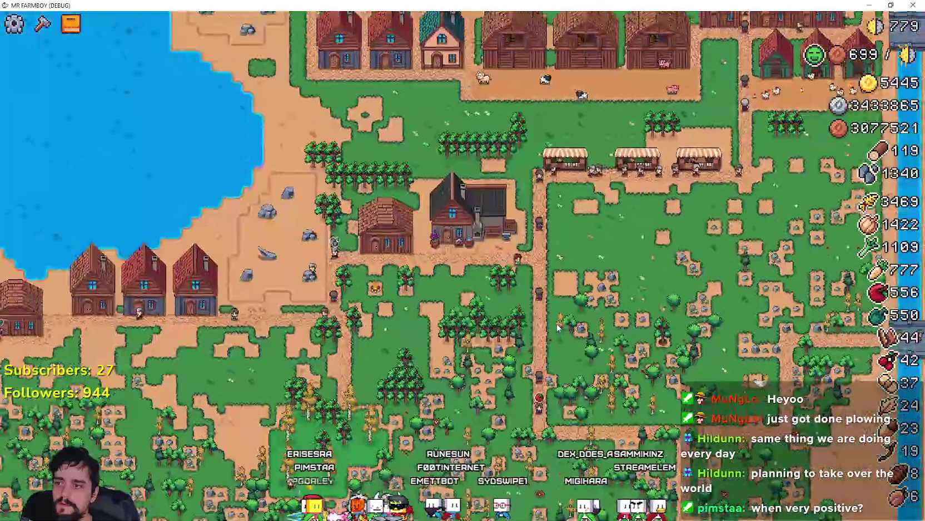
- Select Apple seed in the Crafting panel
key(c)
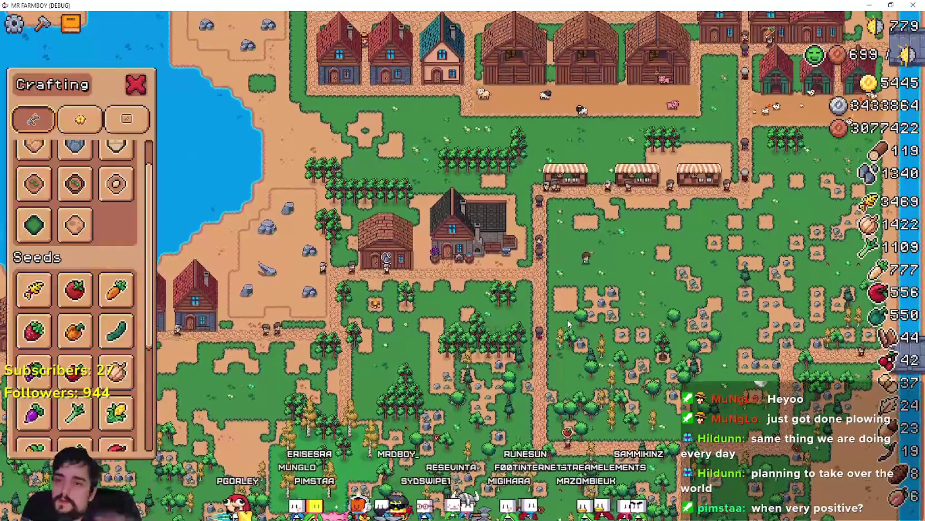
scroll(128, 381, down, 3)
click(116, 337)
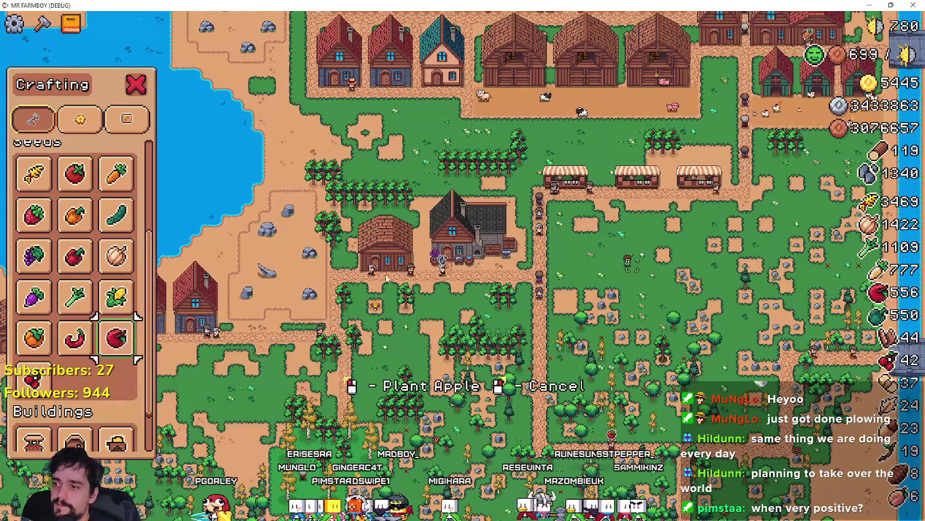
scroll(595, 267, up, 3)
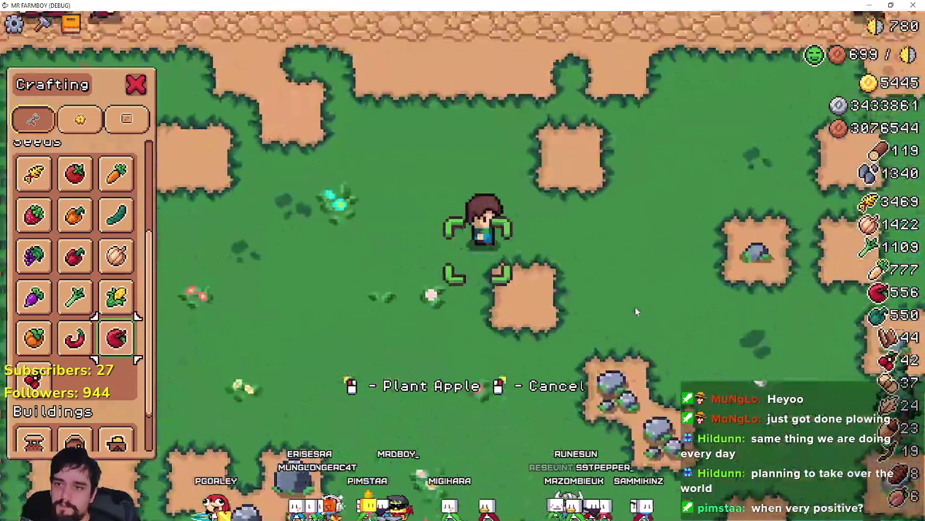
- Walk the farmer onto an open grass tile and plant an apple tree there
key(w)
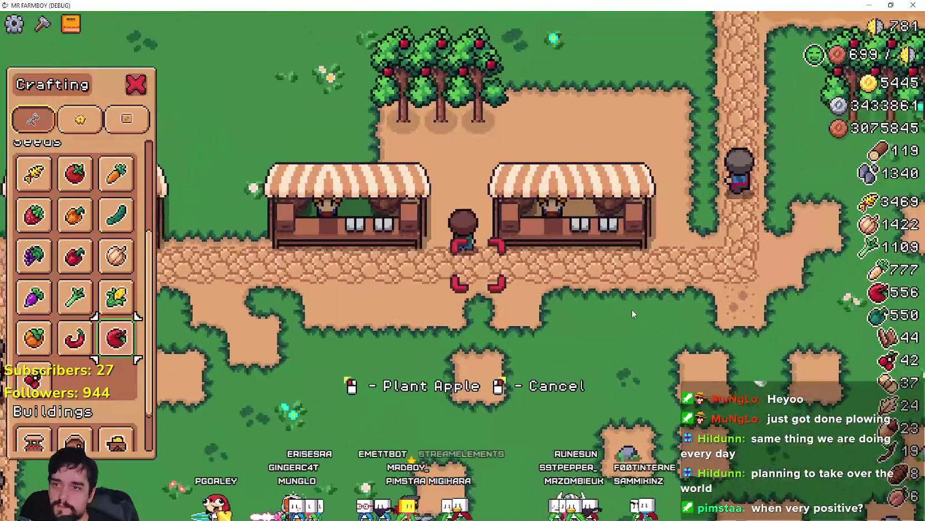
key(s)
key(s)
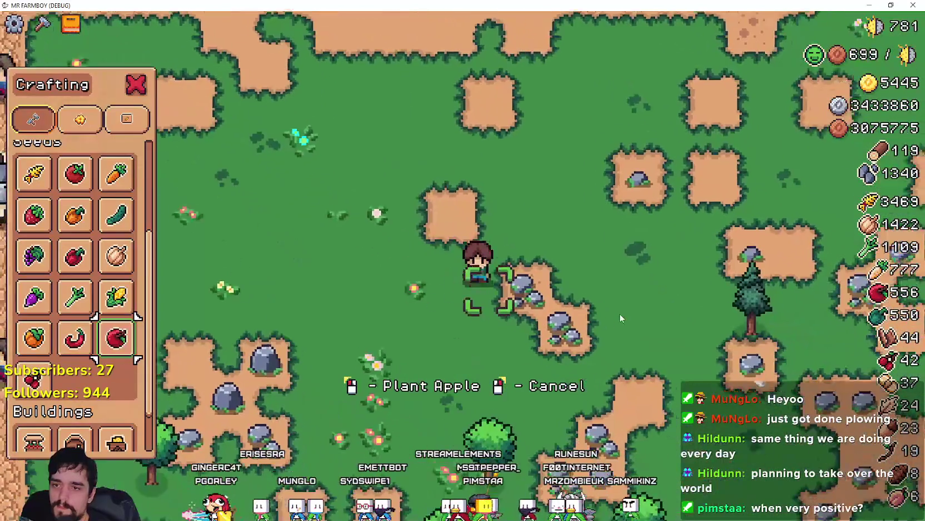
key(d)
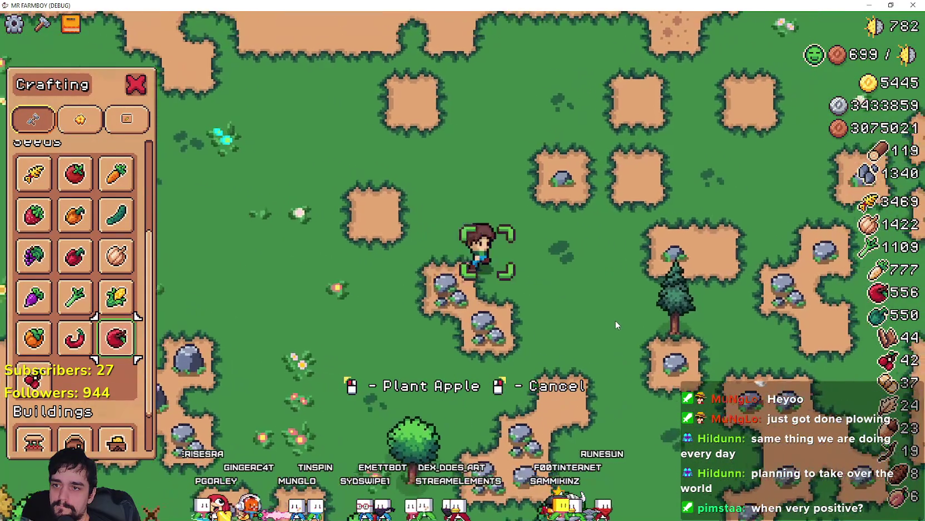
key(s)
key(d)
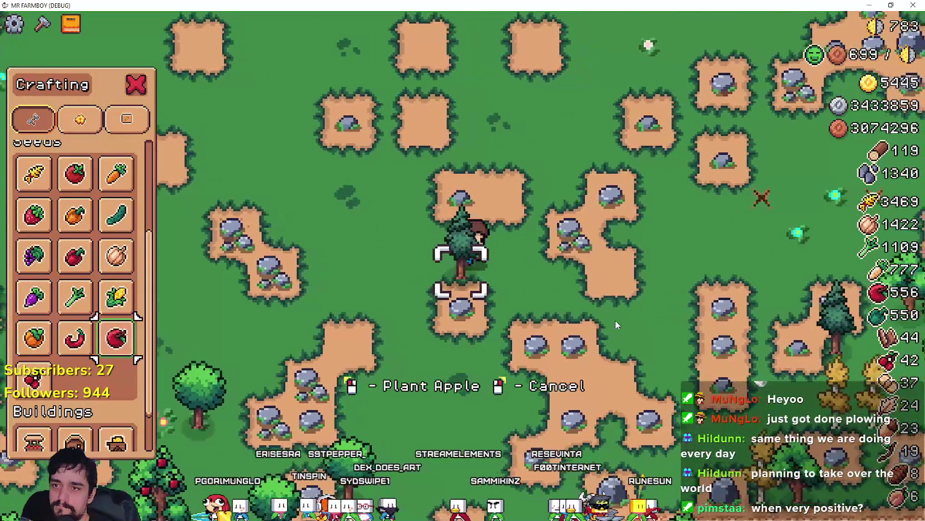
key(s)
click(615, 324)
- Walk the farmer around the farm, past the river path, village and apple trees
key(d)
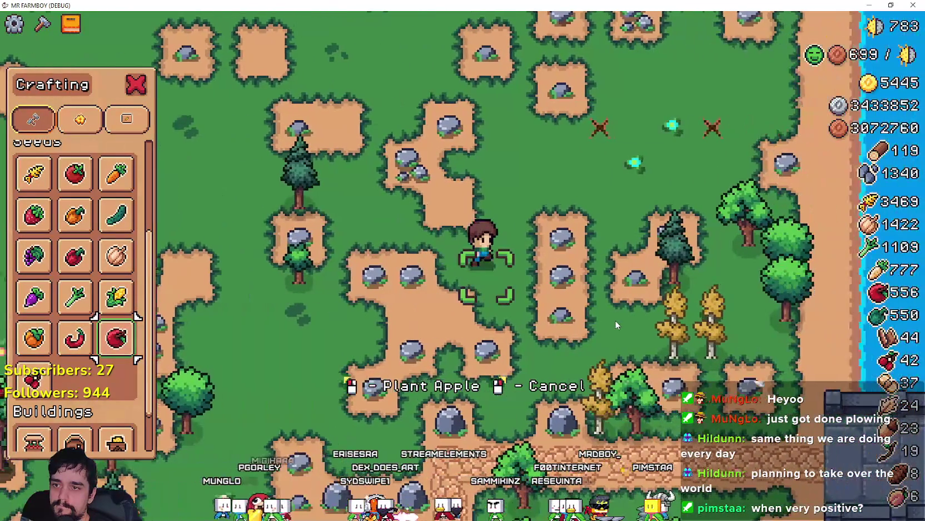
key(s)
key(d)
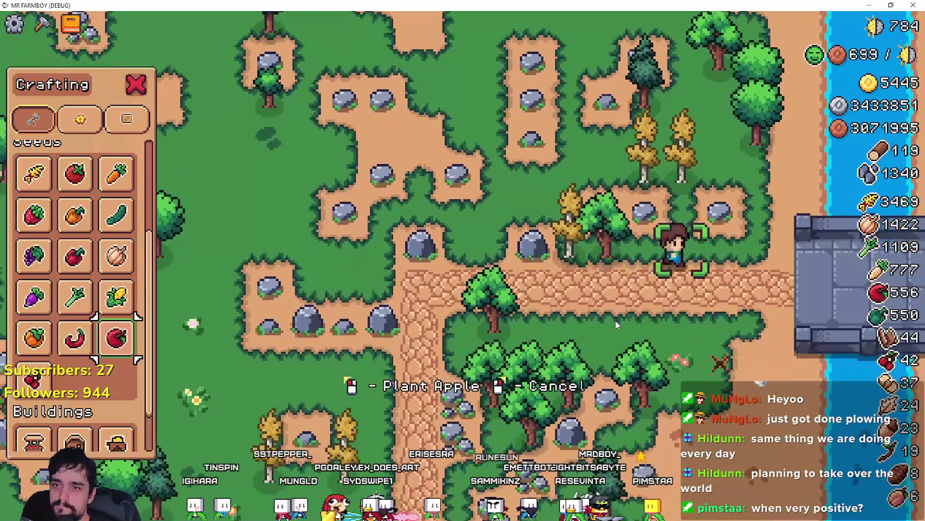
key(w)
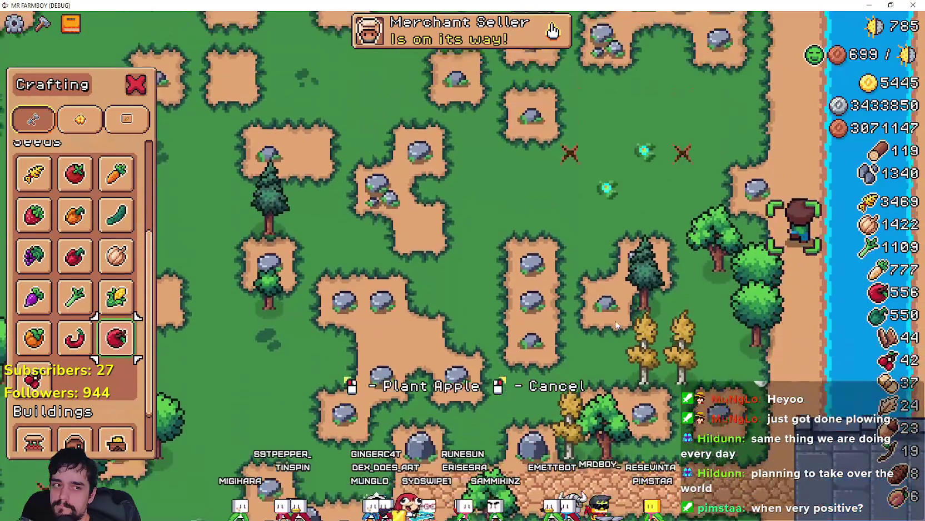
key(a)
key(w)
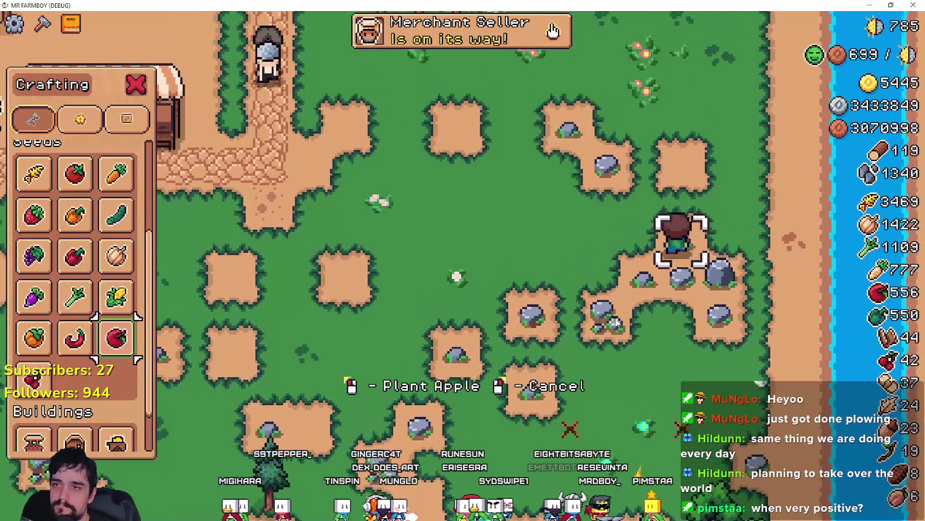
key(a)
key(s)
key(a)
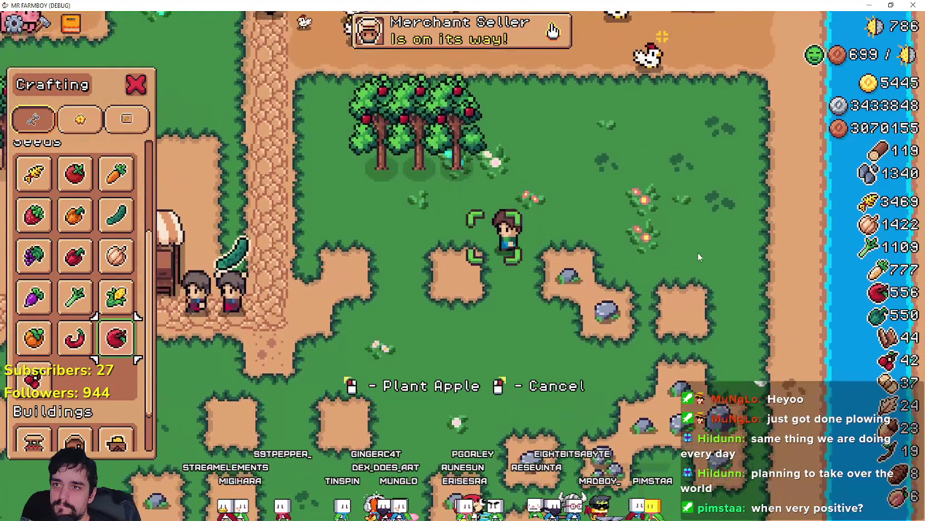
key(w)
key(w)
key(a)
- Close Crafting, pause the game, and bring up the Steam patch-notes editor
key(Escape)
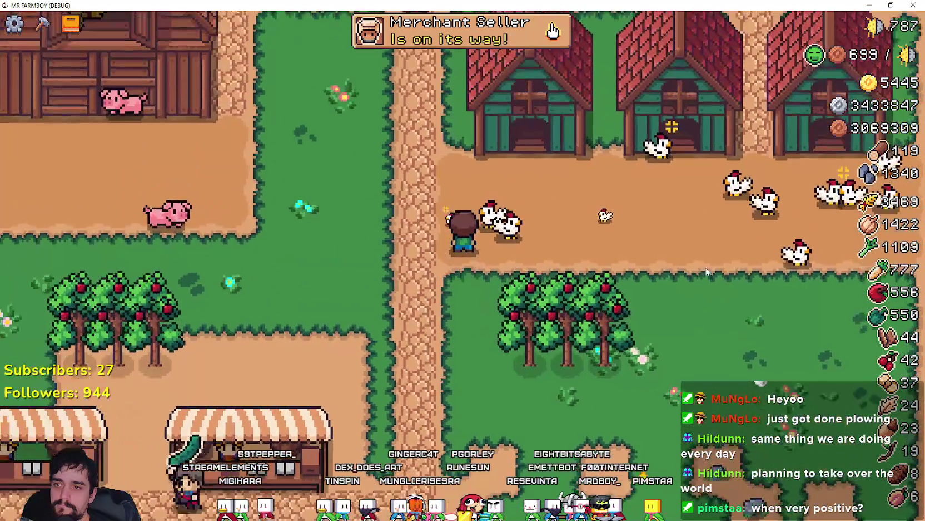
key(s)
key(Escape)
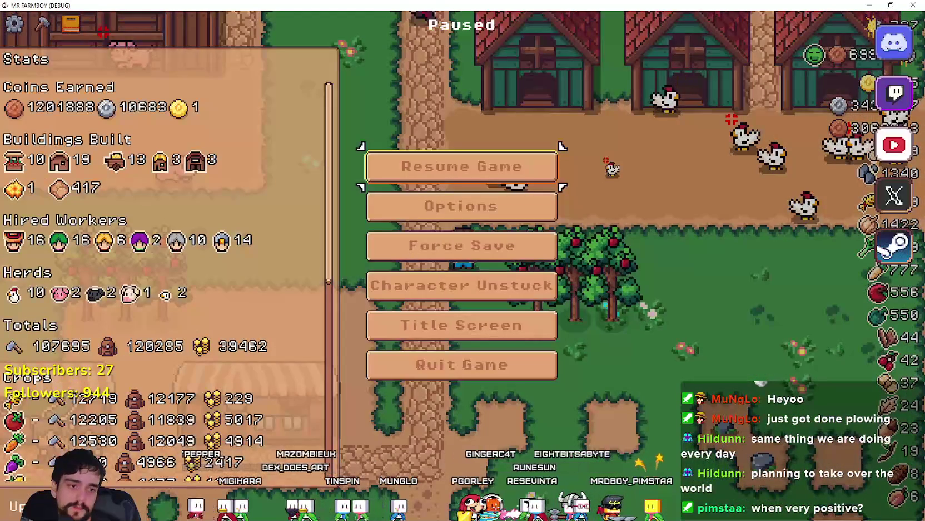
key(alt+Tab)
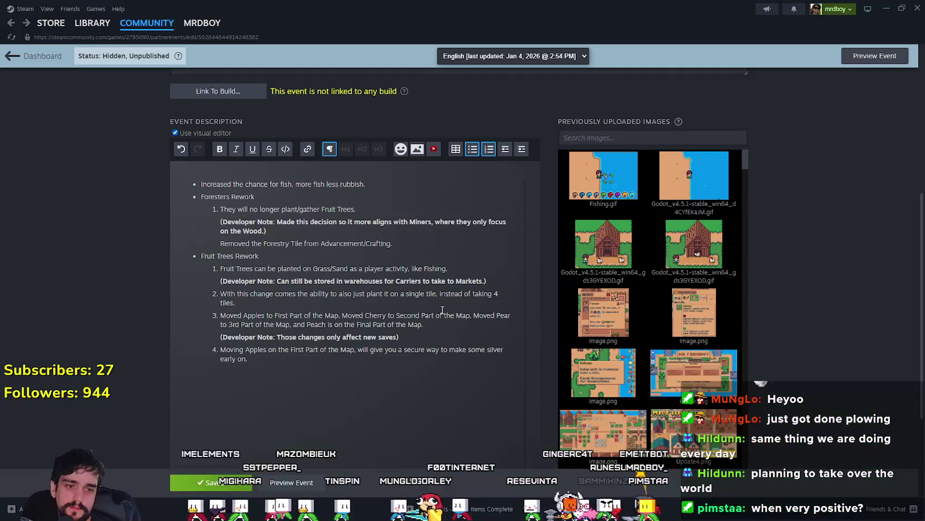
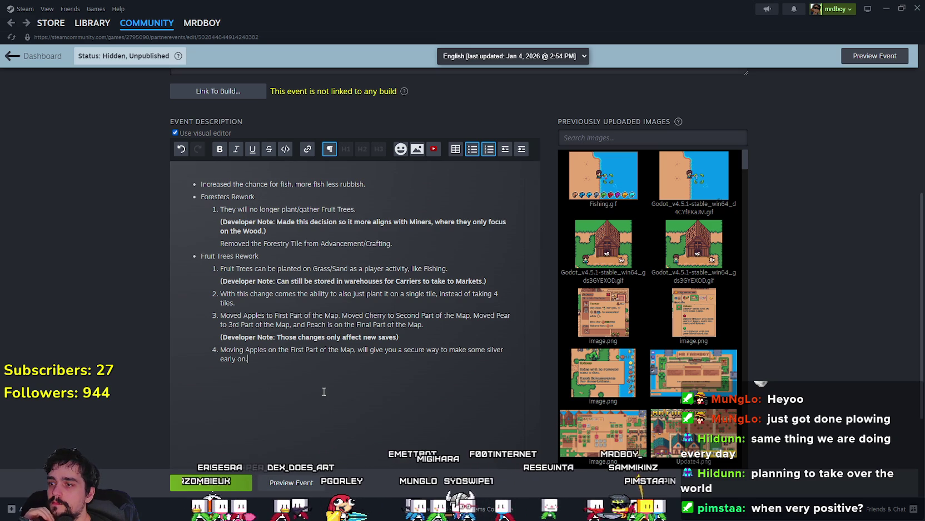
- Split the Fruit Trees developer note into two numbered sub-points
click(397, 337)
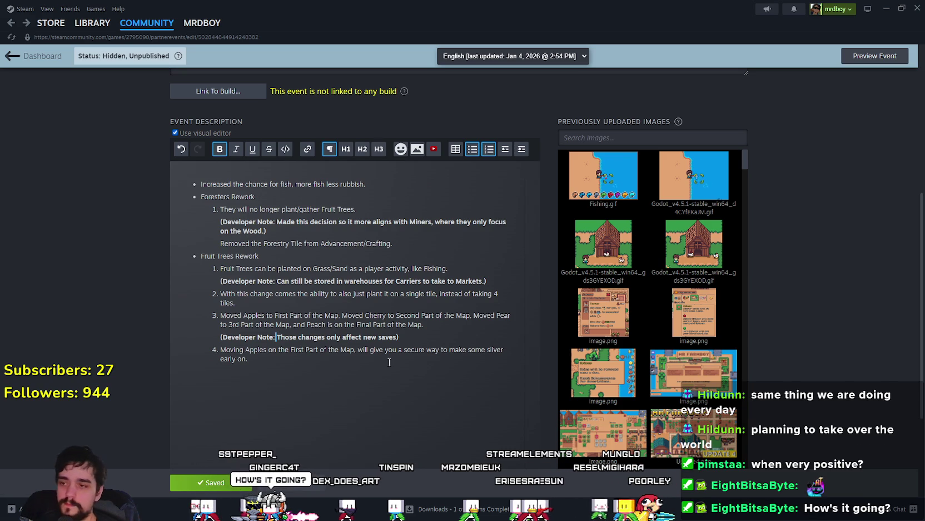
key(Return)
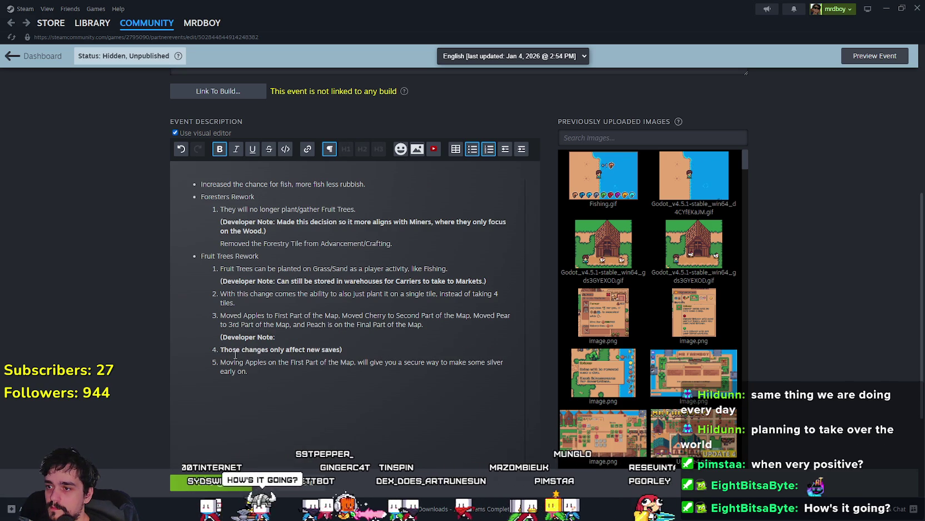
click(520, 151)
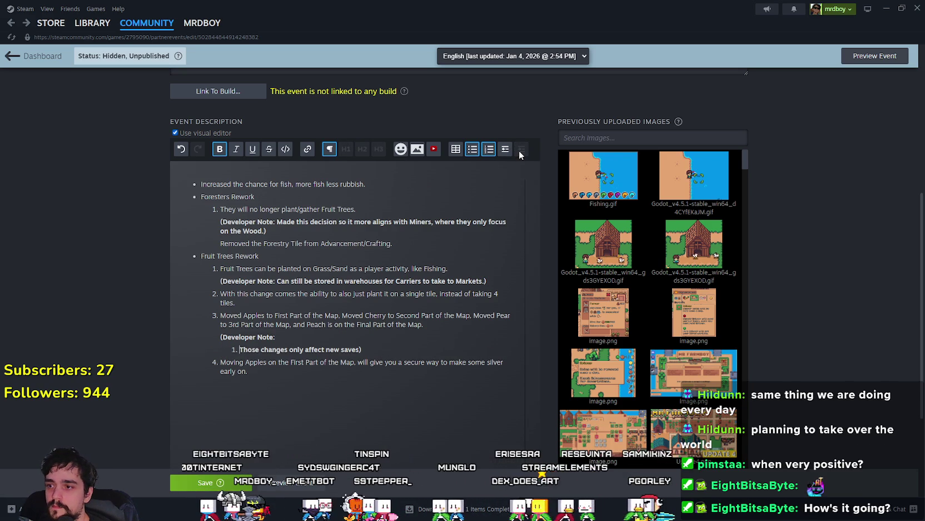
click(361, 349)
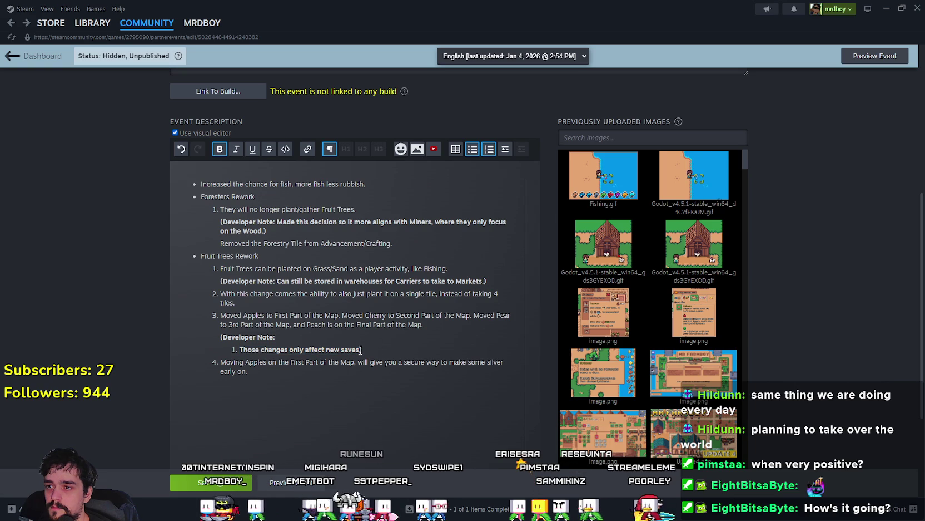
key(Return)
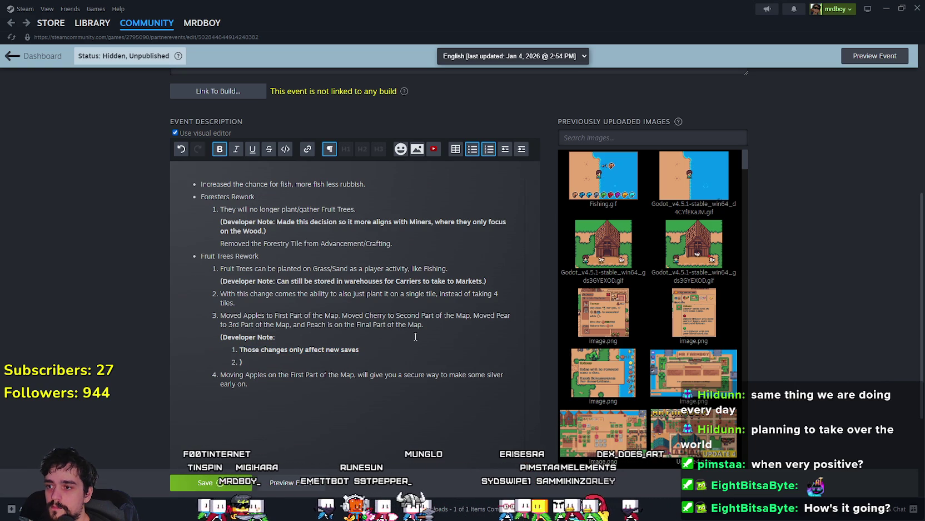
- Move the apples sentence from item 4 into the second sub-point and remove the leftover item
drag(253, 400, 229, 375)
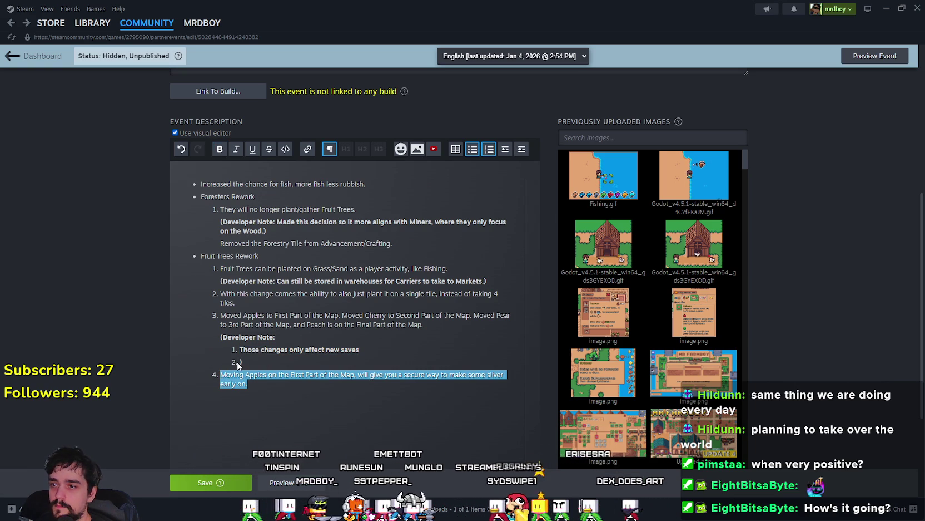
key(ctrl+c)
click(239, 362)
key(ctrl+v)
drag(273, 406, 206, 378)
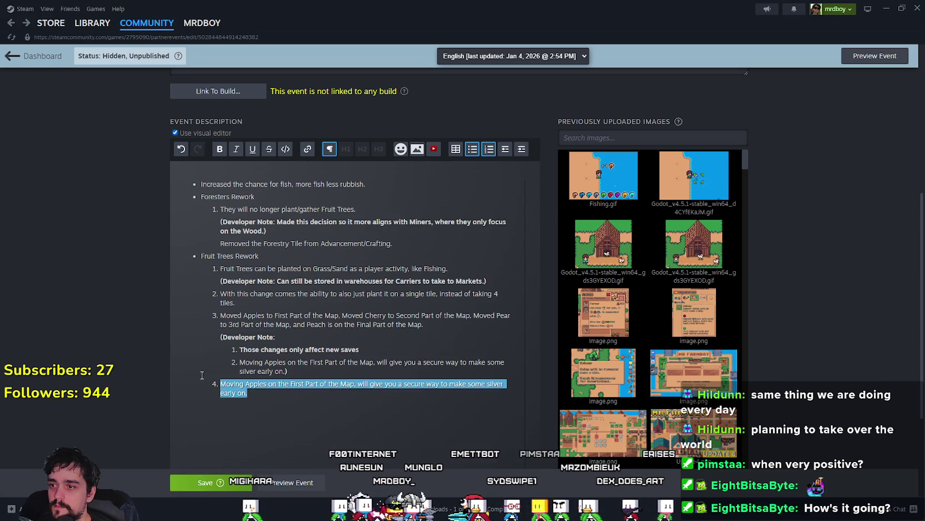
click(200, 379)
drag(264, 402, 220, 381)
key(BackSpace)
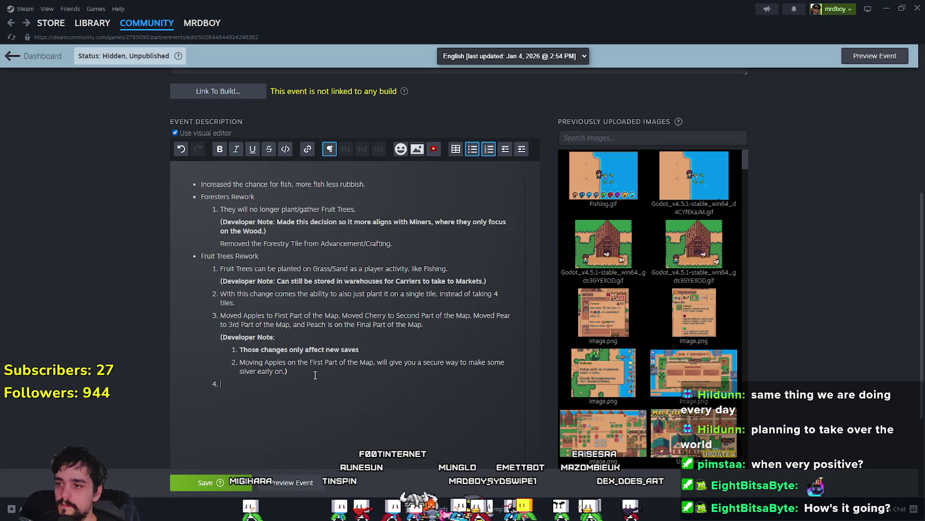
key(BackSpace)
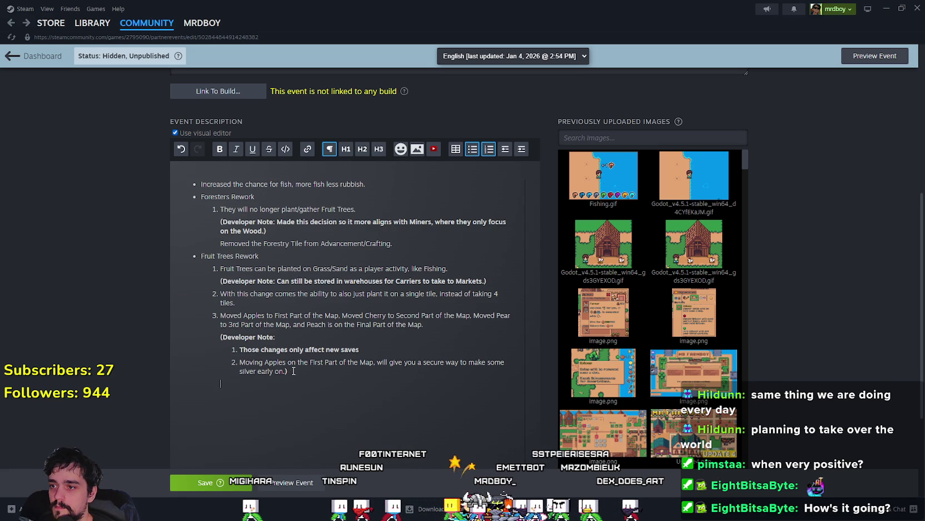
- Make both developer-note sub-points bold and save the event
drag(294, 371, 227, 349)
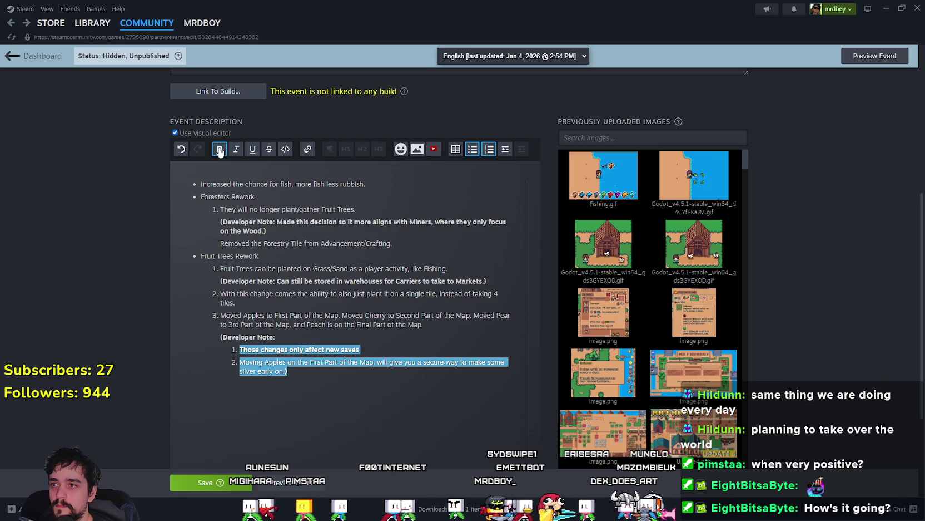
key(ctrl+b)
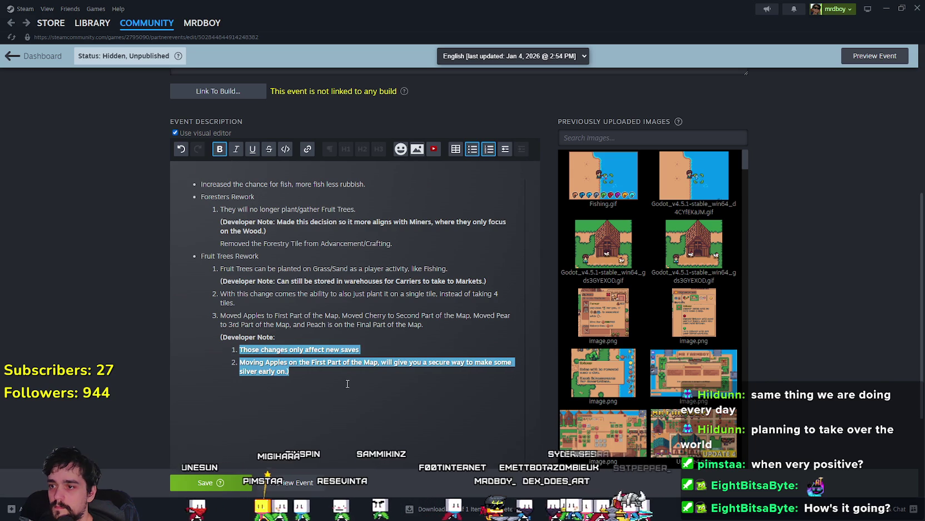
click(346, 382)
click(338, 378)
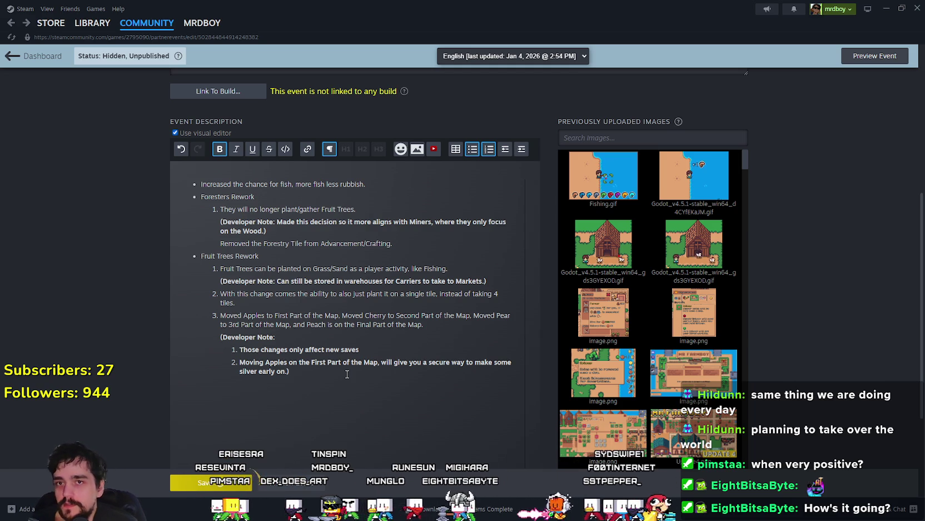
click(206, 482)
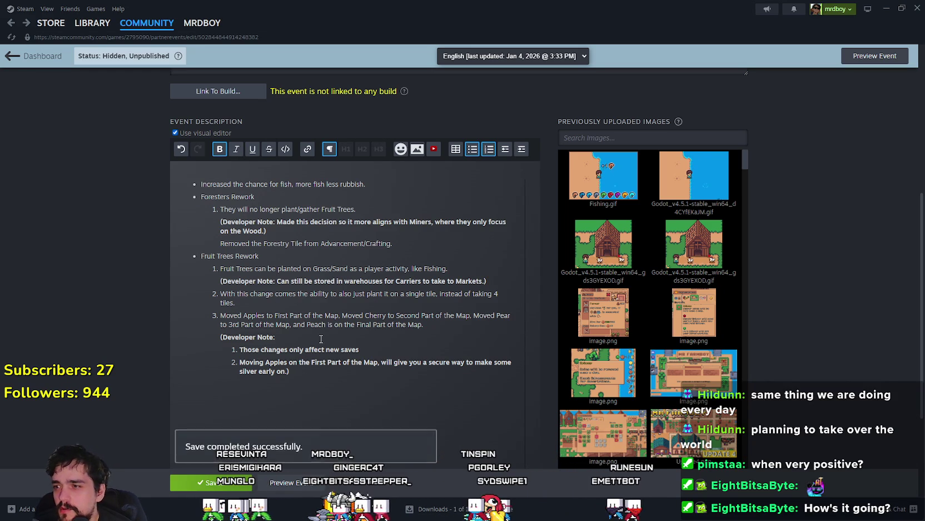
key(alt+Tab)
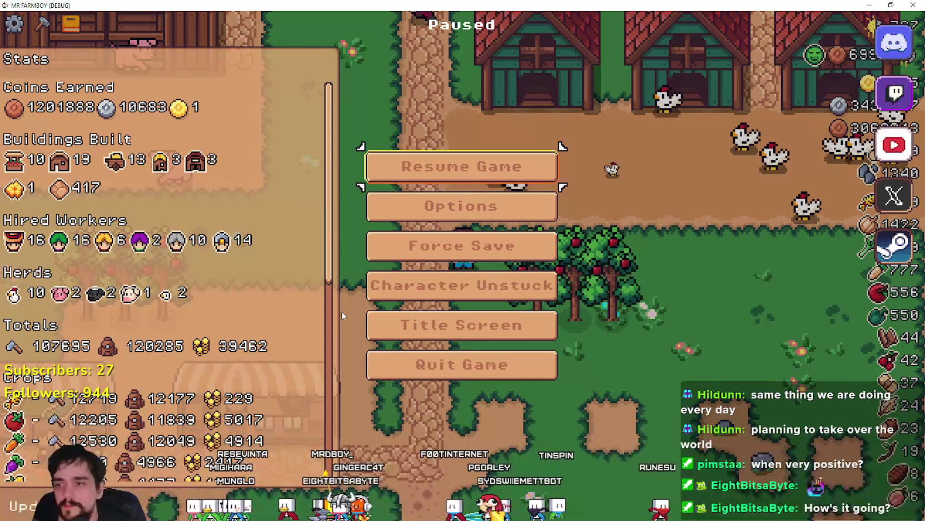
- Resume the game and walk the farmer south while zooming around the farm
key(Escape)
key(s)
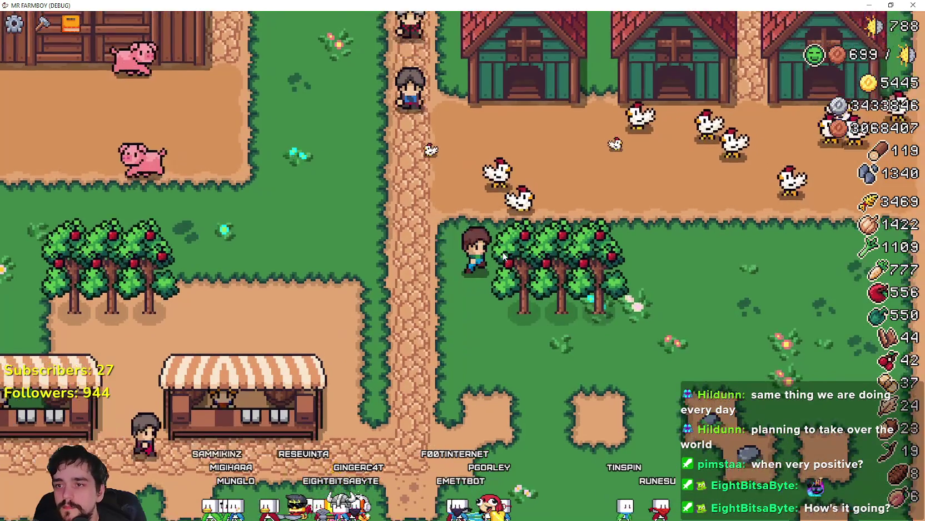
scroll(501, 250, down, 5)
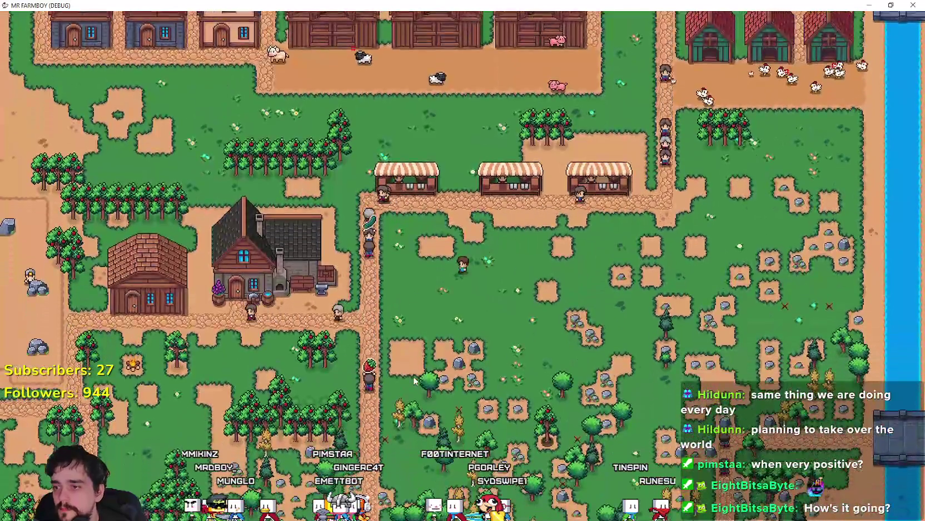
scroll(406, 350, down, 5)
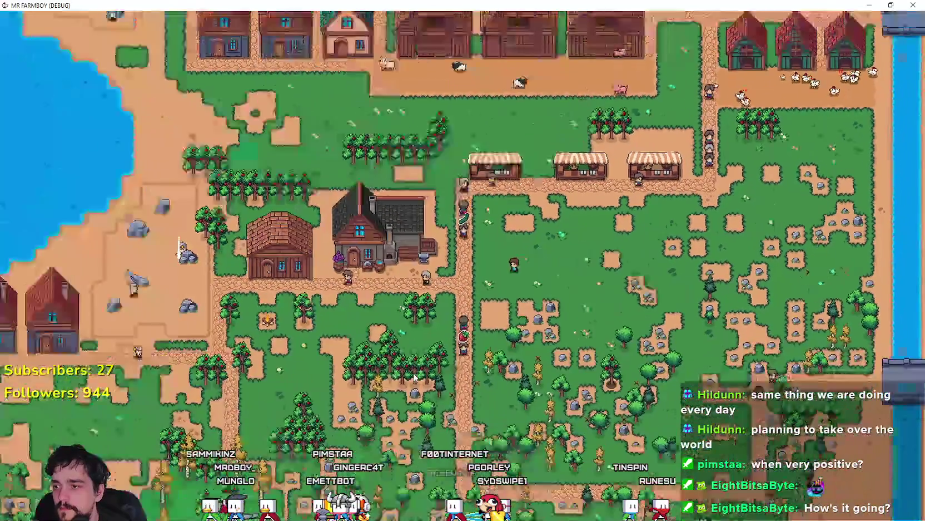
scroll(411, 367, up, 4)
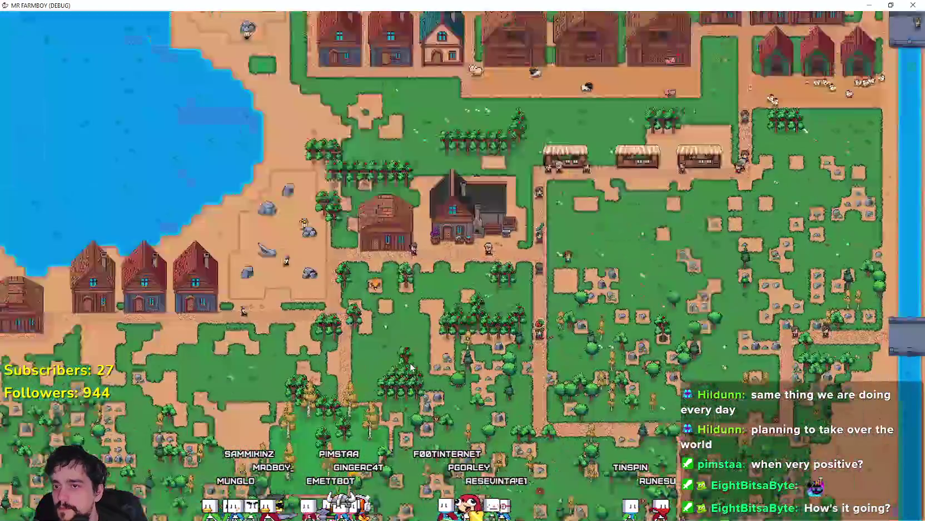
scroll(411, 368, up, 2)
scroll(409, 361, down, 5)
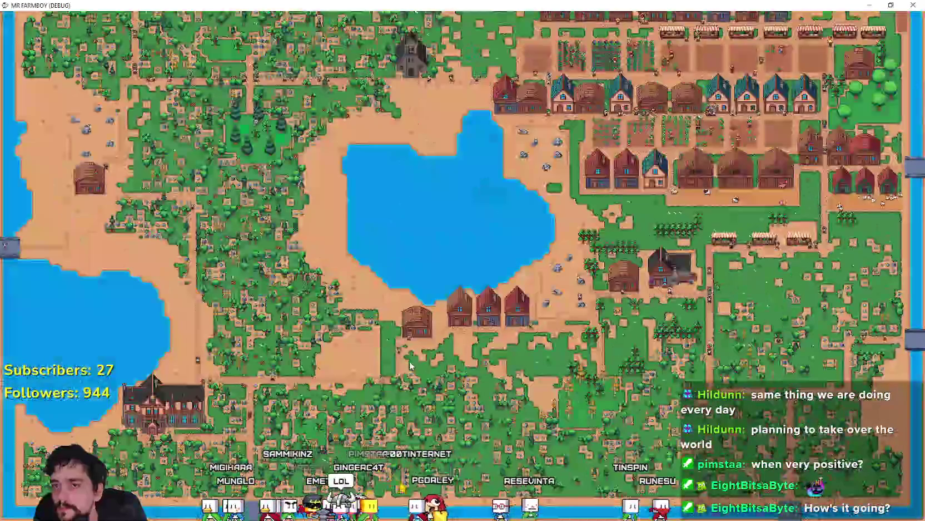
scroll(511, 179, up, 5)
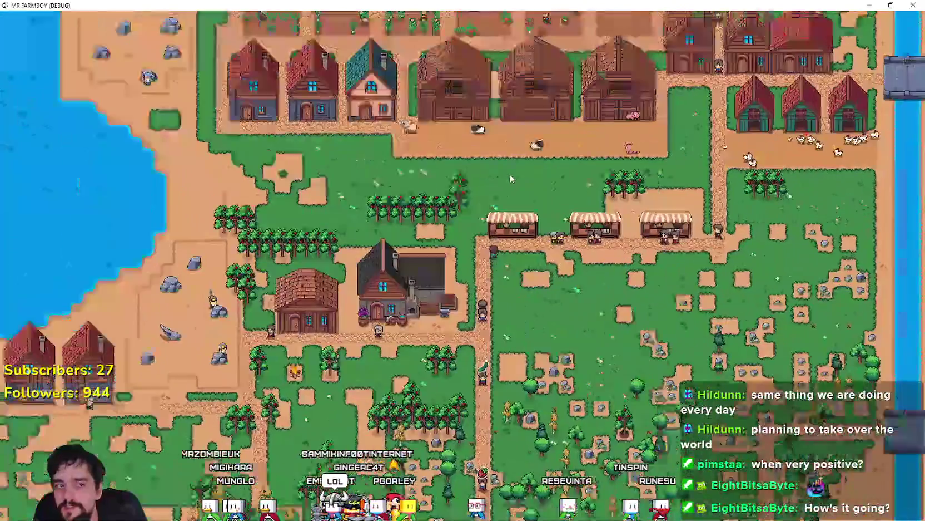
scroll(511, 178, up, 3)
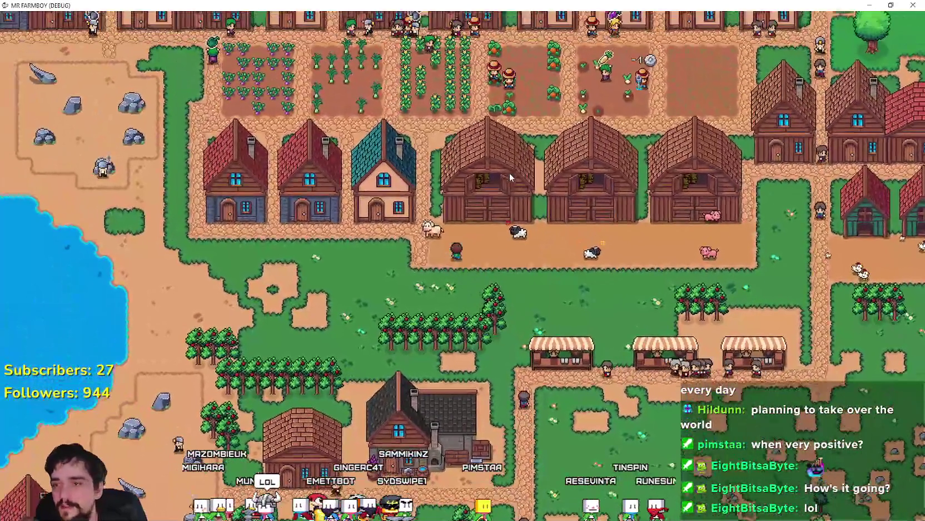
- Check a barn's contents, then pan north toward the market stalls
click(509, 177)
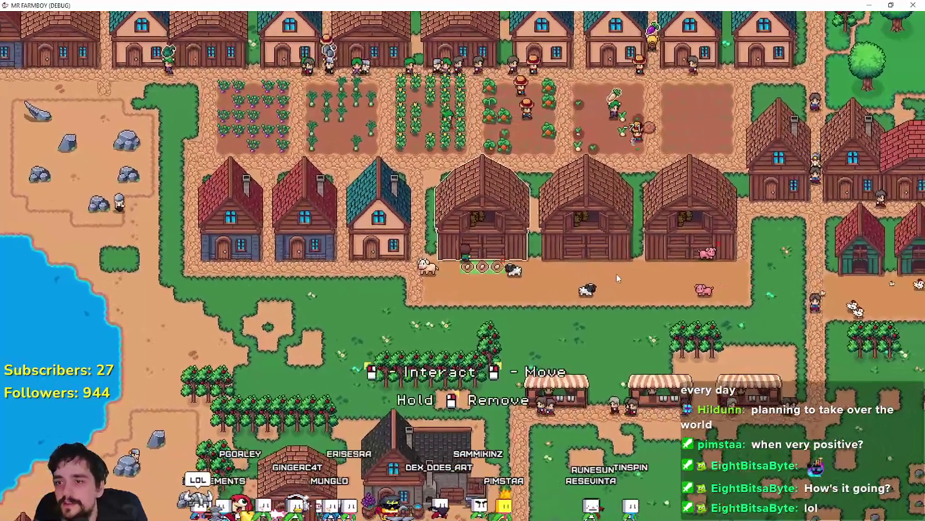
click(616, 273)
click(613, 273)
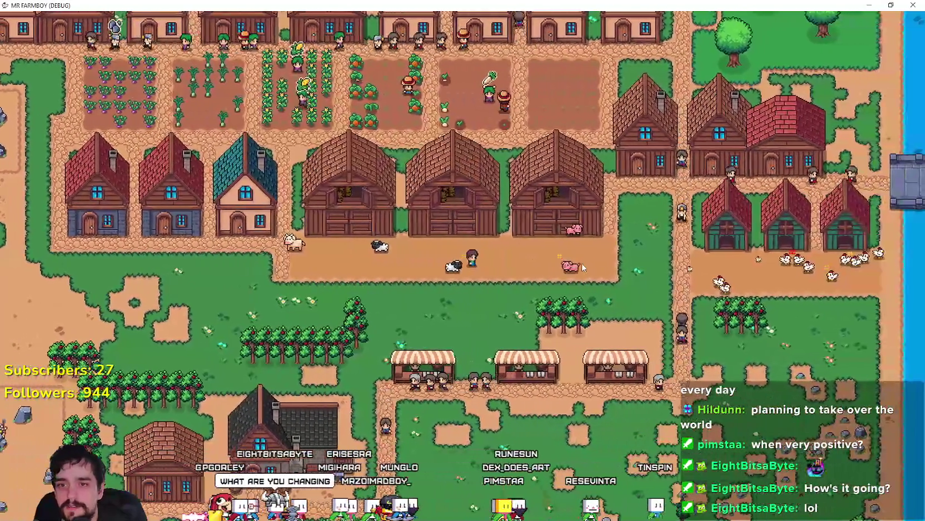
scroll(582, 263, down, 5)
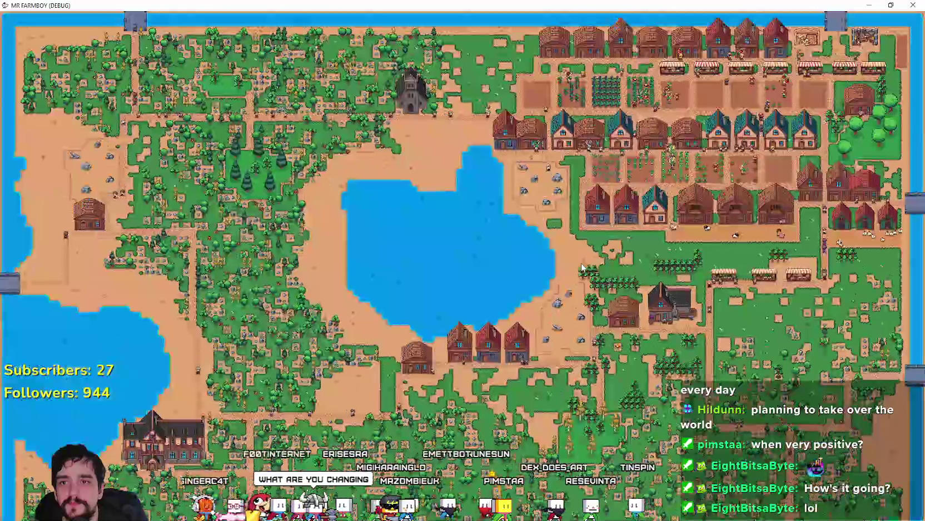
scroll(580, 266, up, 5)
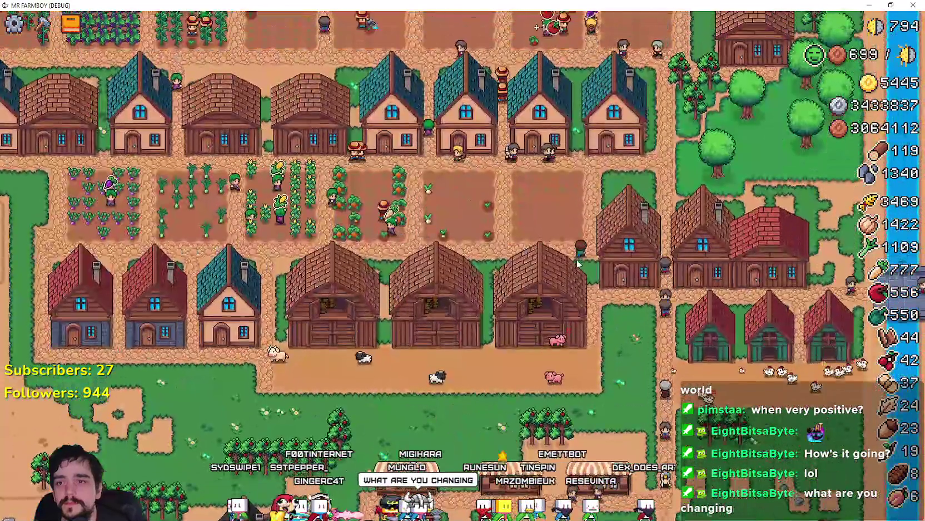
key(w)
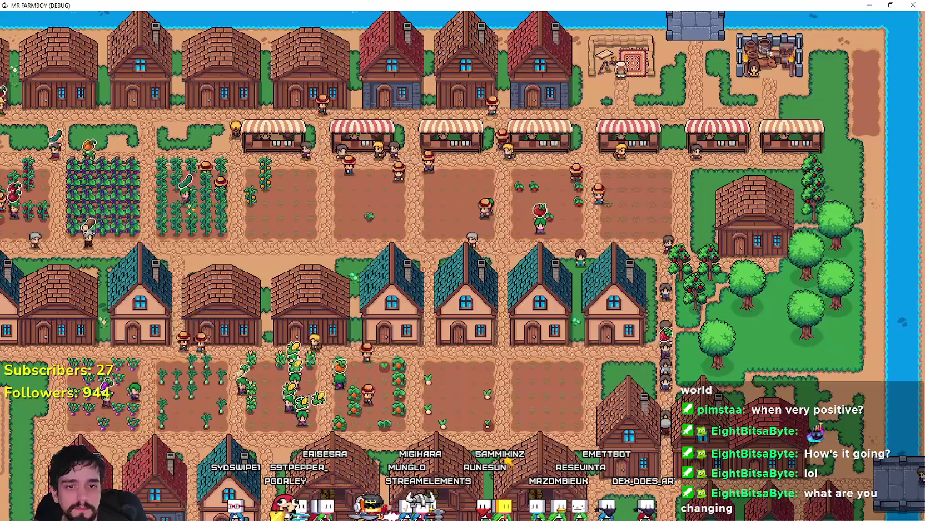
key(alt+Tab)
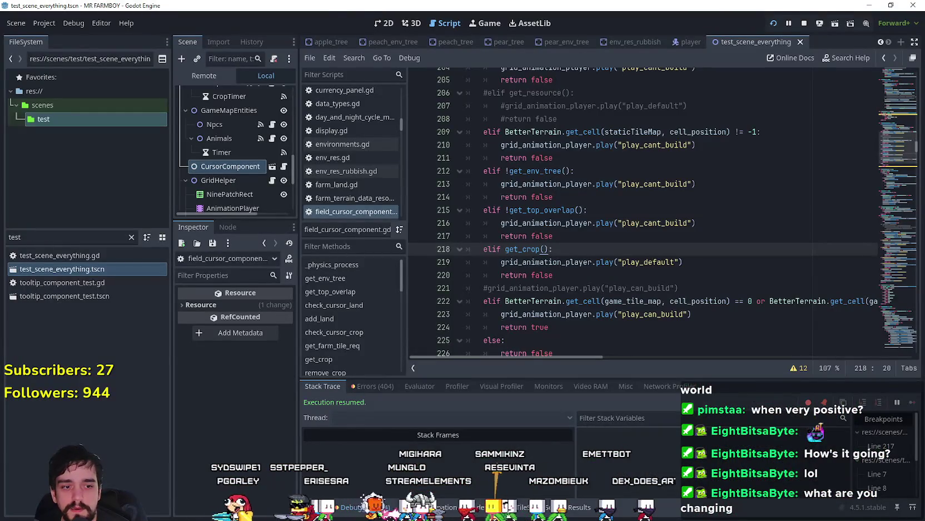
- Bring up the Steam event editor to review the saved patch notes
key(alt+Tab)
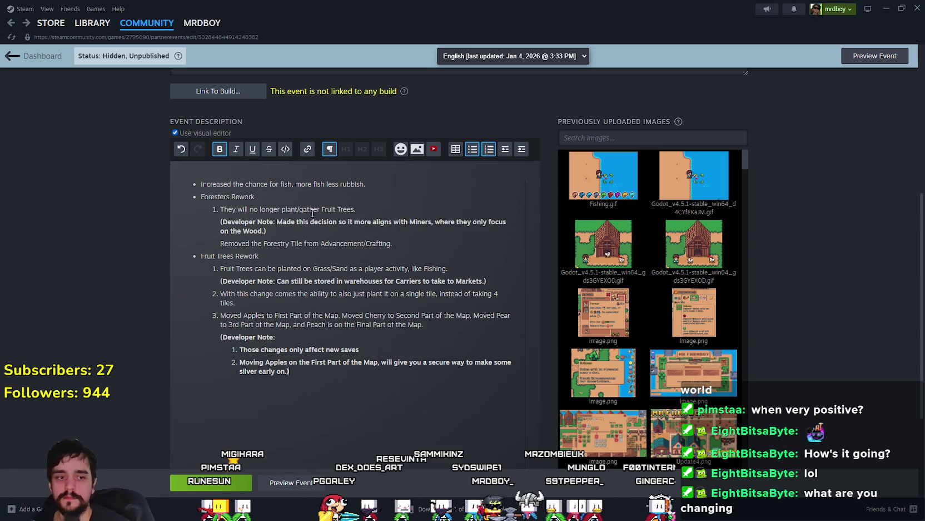
- Return to the game and choose Apple seeds from the crafting panel
key(alt+Tab)
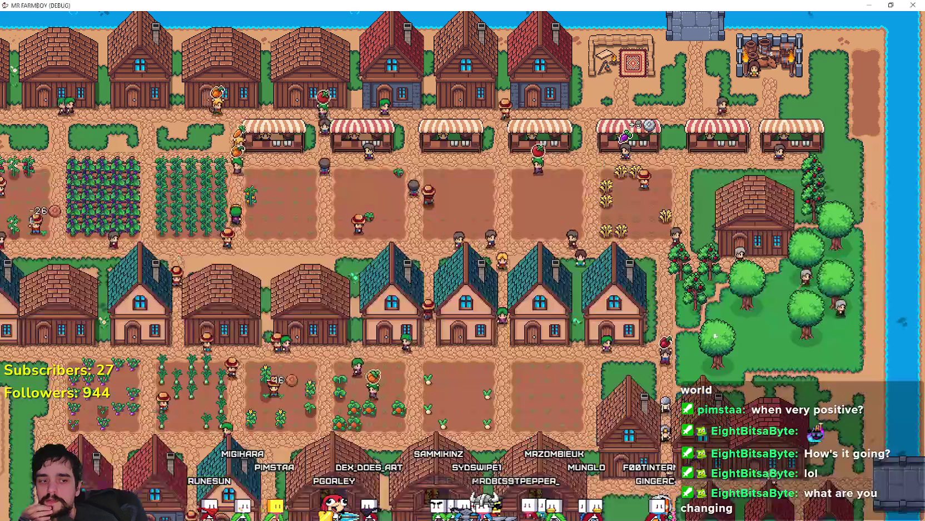
scroll(656, 228, down, 2)
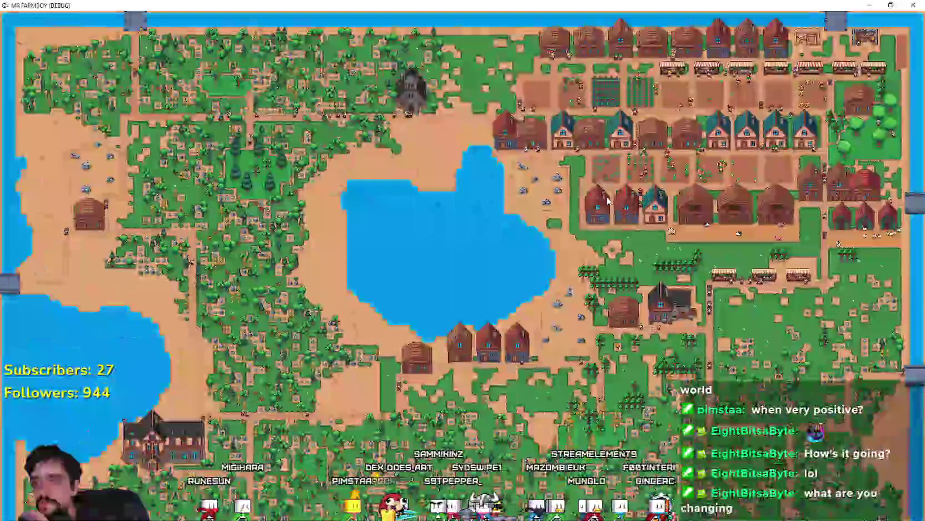
scroll(550, 266, up, 5)
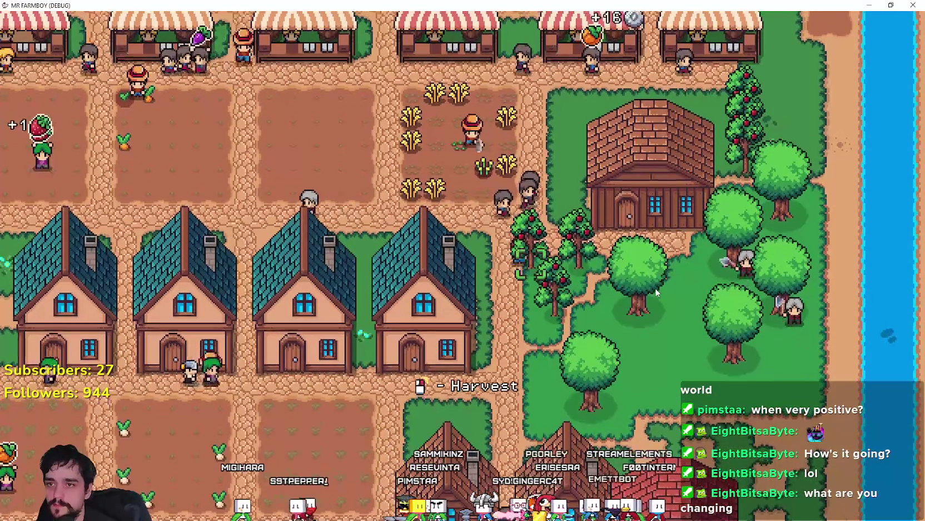
scroll(655, 289, up, 3)
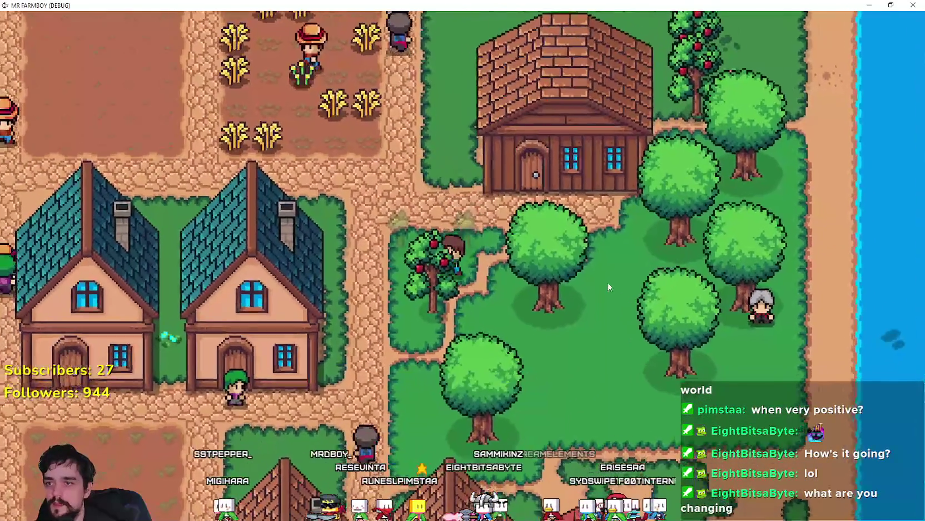
key(c)
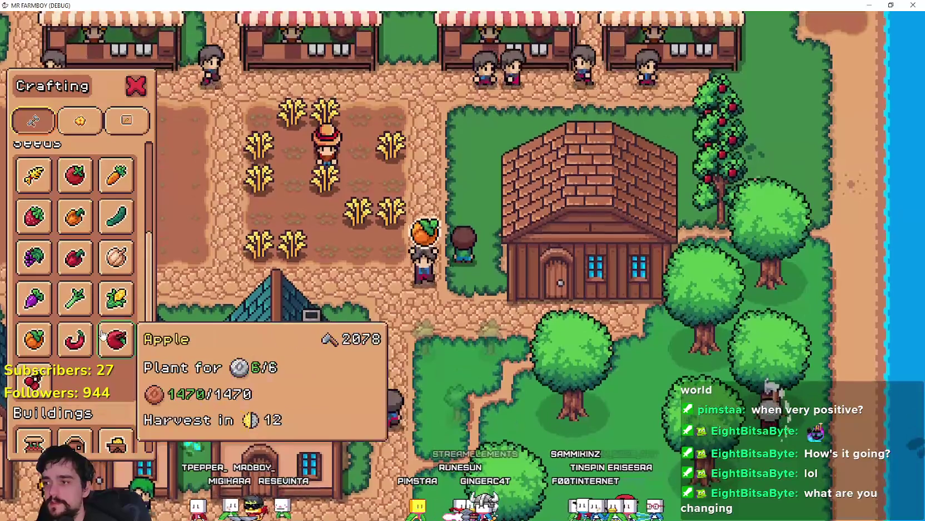
click(116, 339)
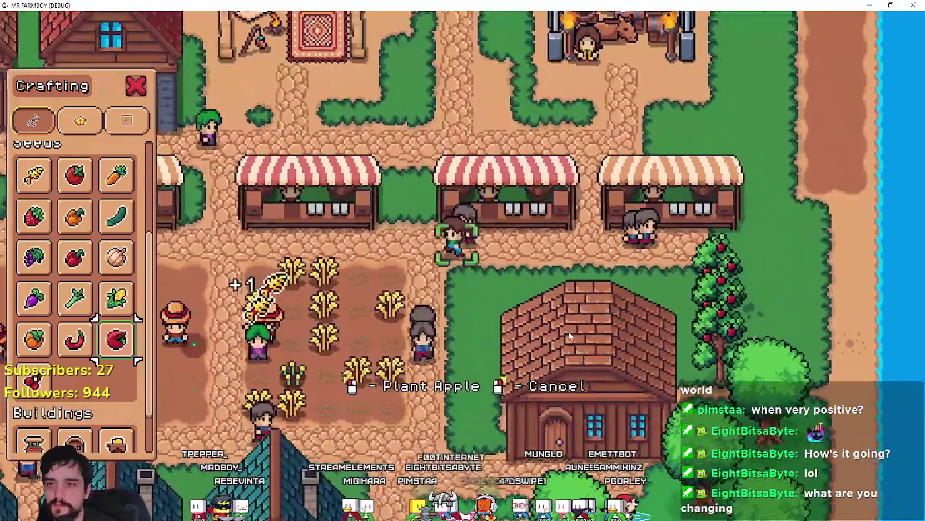
- Walk the farmer around the market and houses, then cancel the apple planting
key(w)
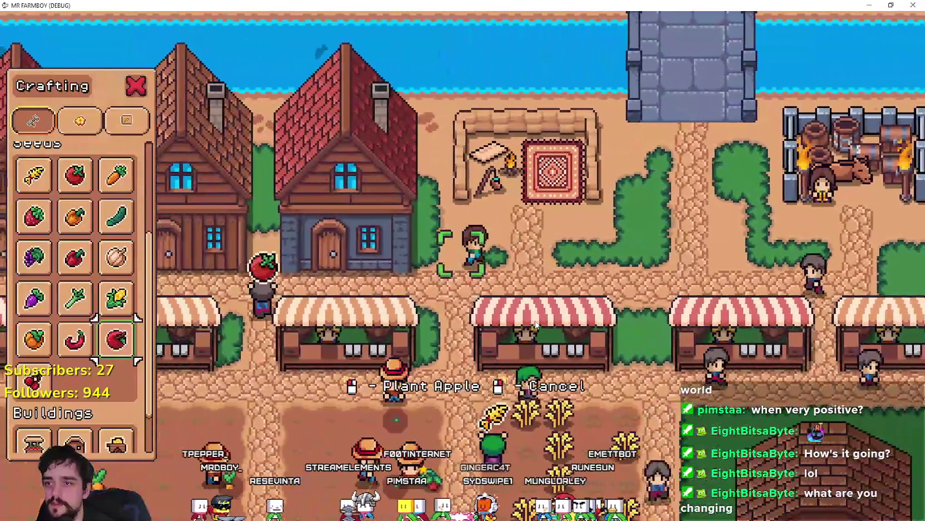
key(d)
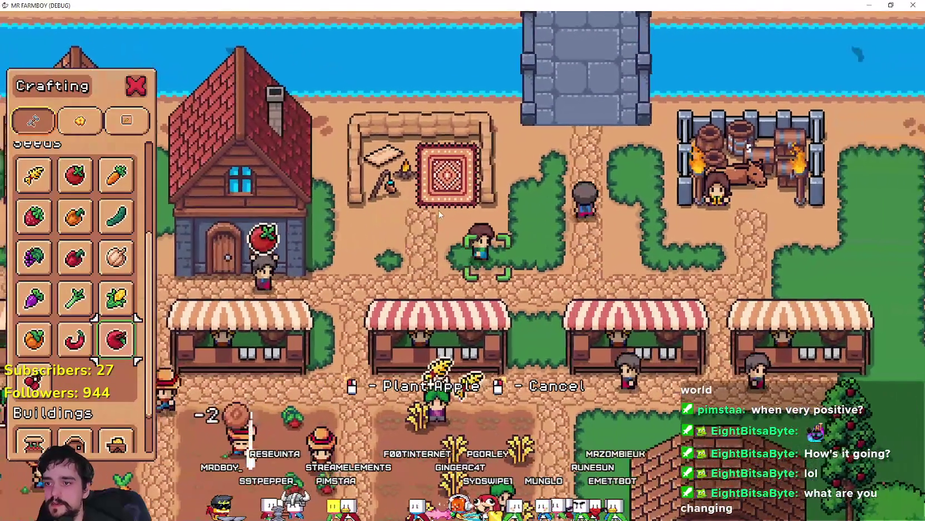
key(d)
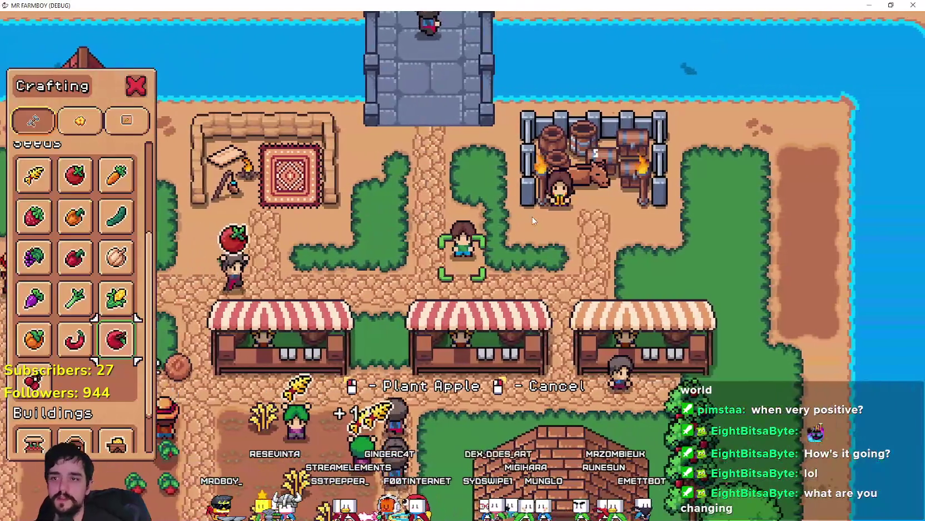
key(d)
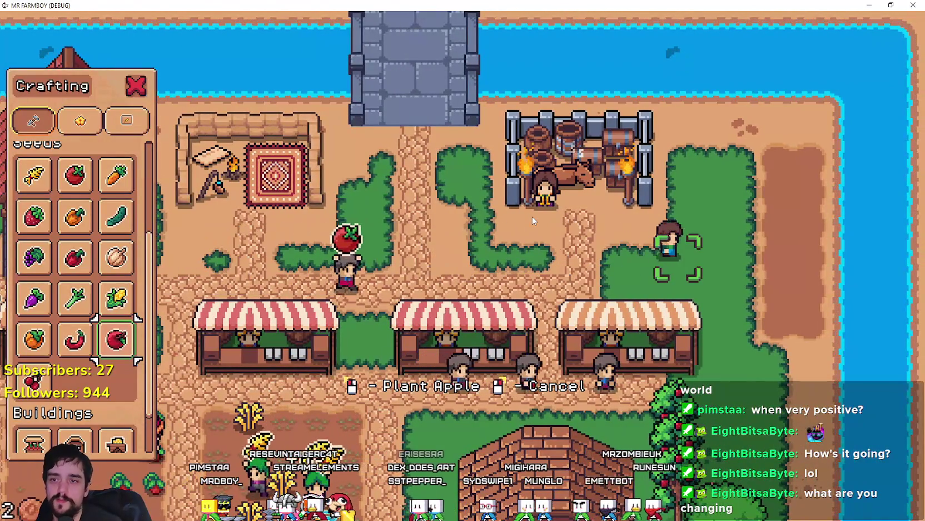
key(a)
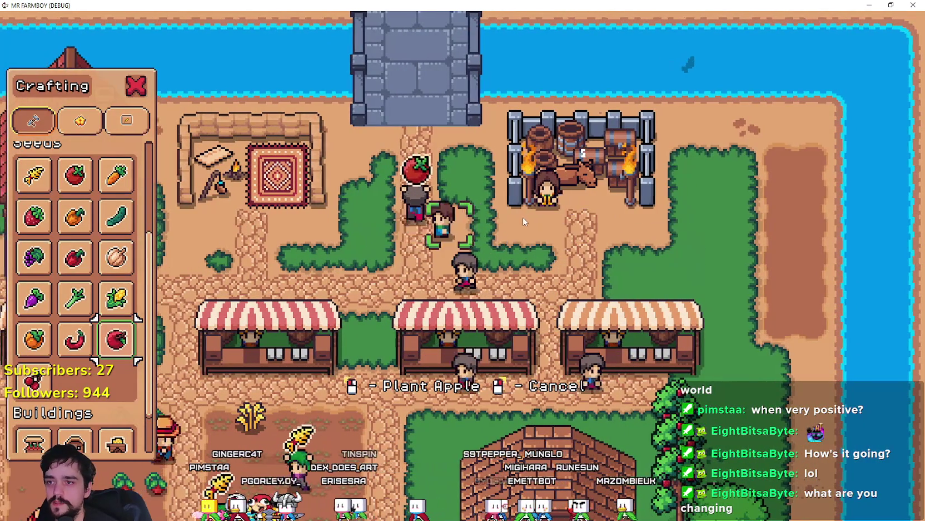
scroll(523, 222, down, 3)
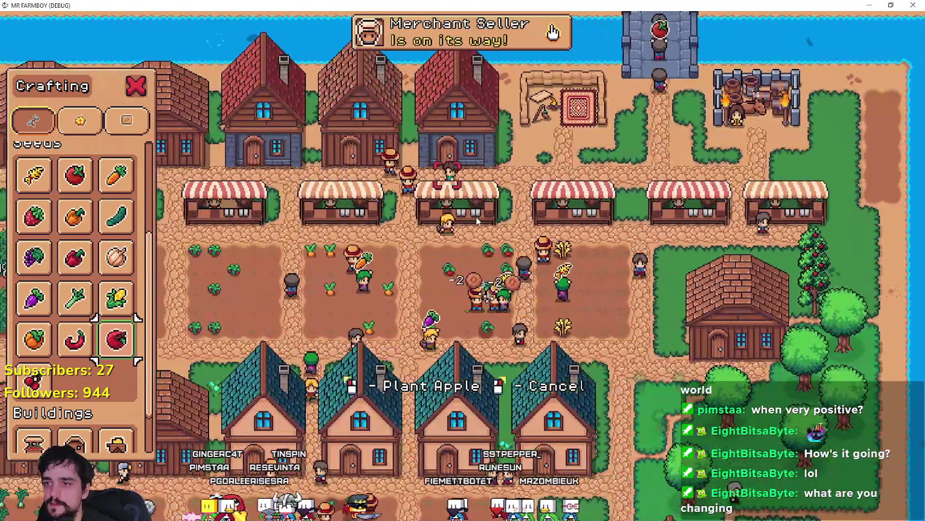
scroll(477, 222, up, 3)
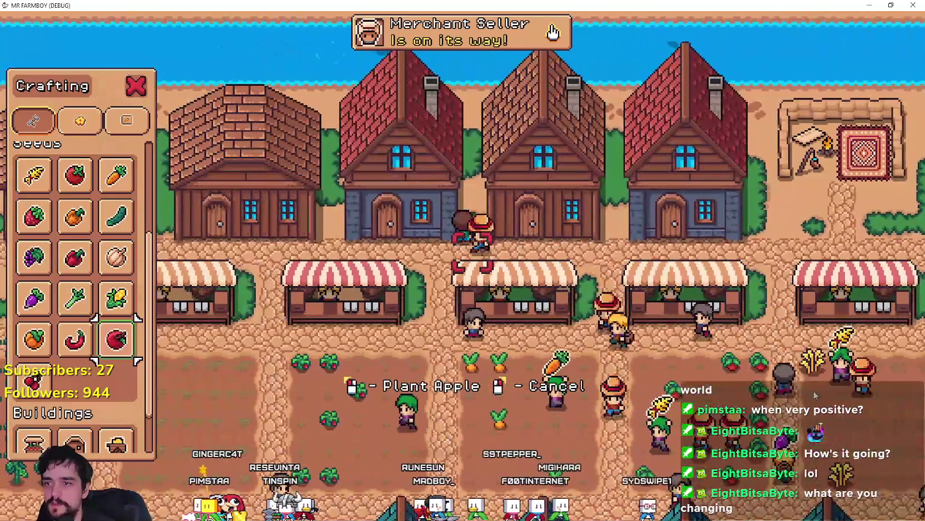
key(w)
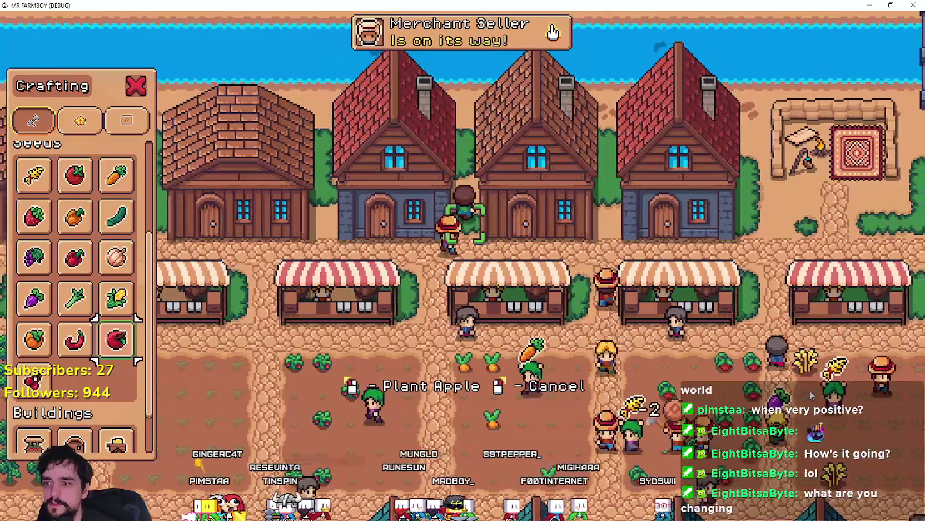
key(w)
key(d)
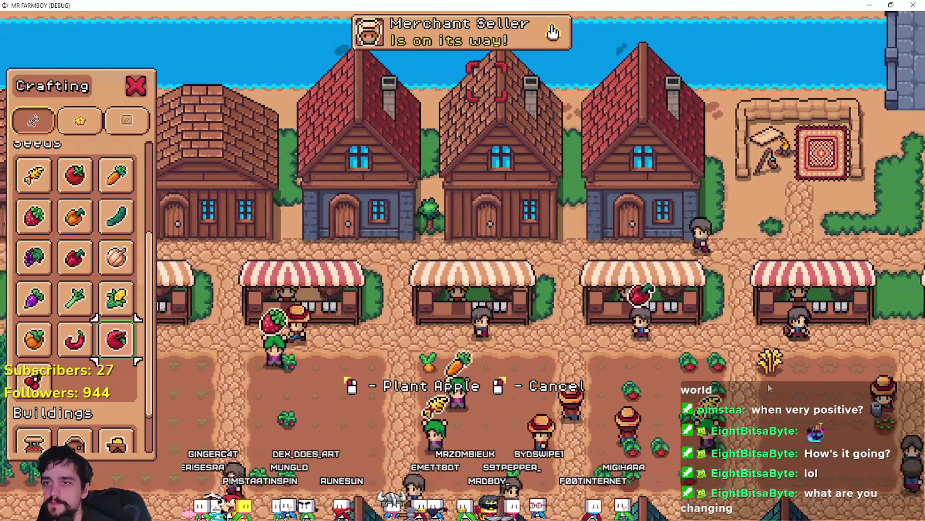
key(s)
key(d)
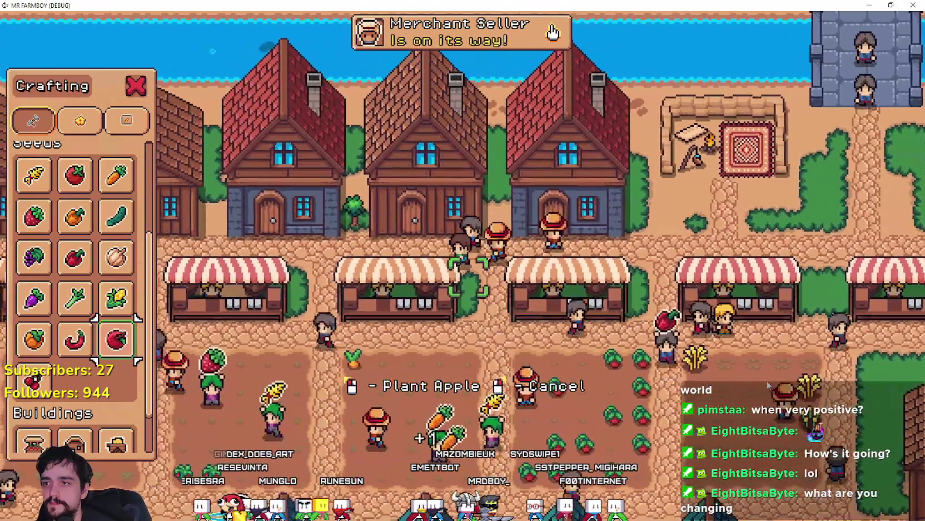
key(a)
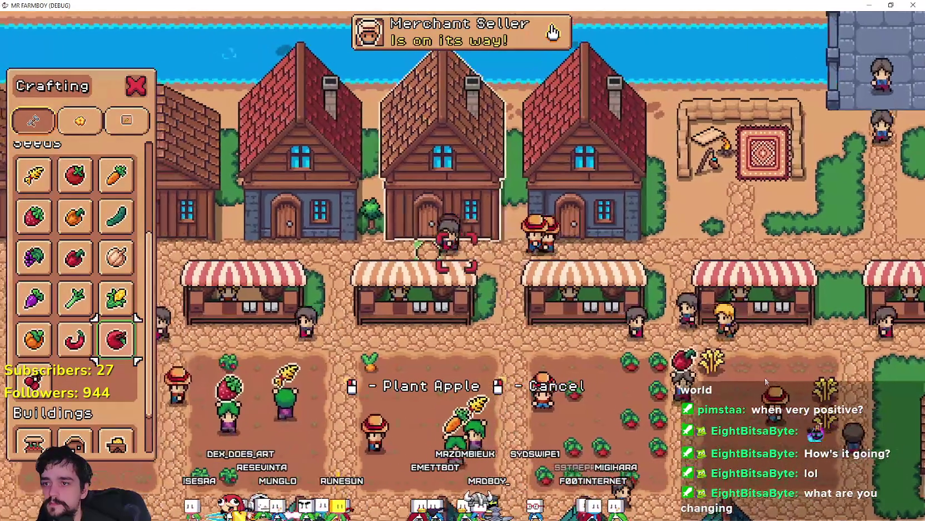
right_click(766, 382)
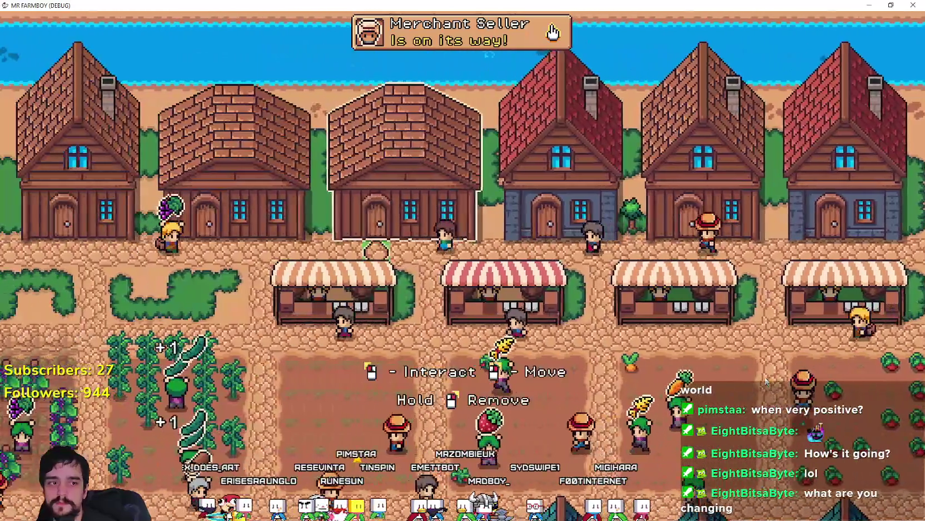
- Walk the farmer south past the teal houses to the orchard row
key(a)
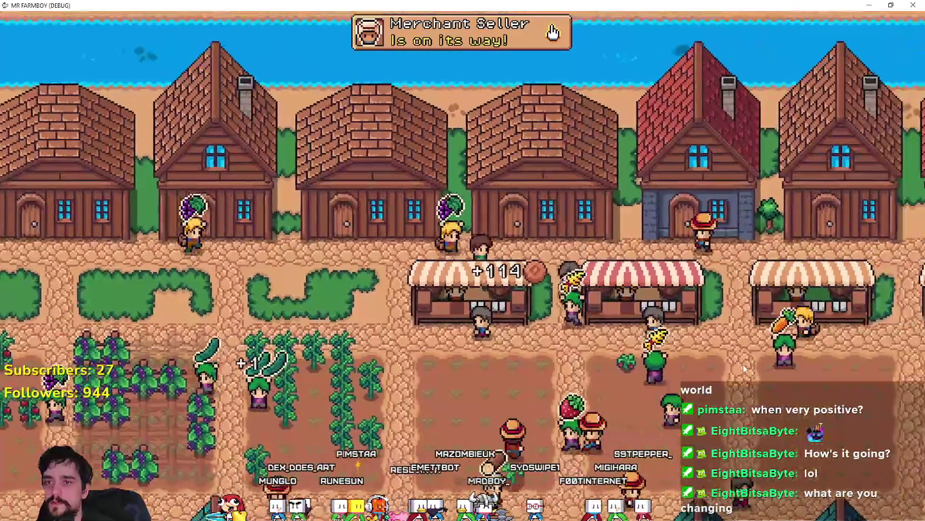
scroll(723, 370, up, 3)
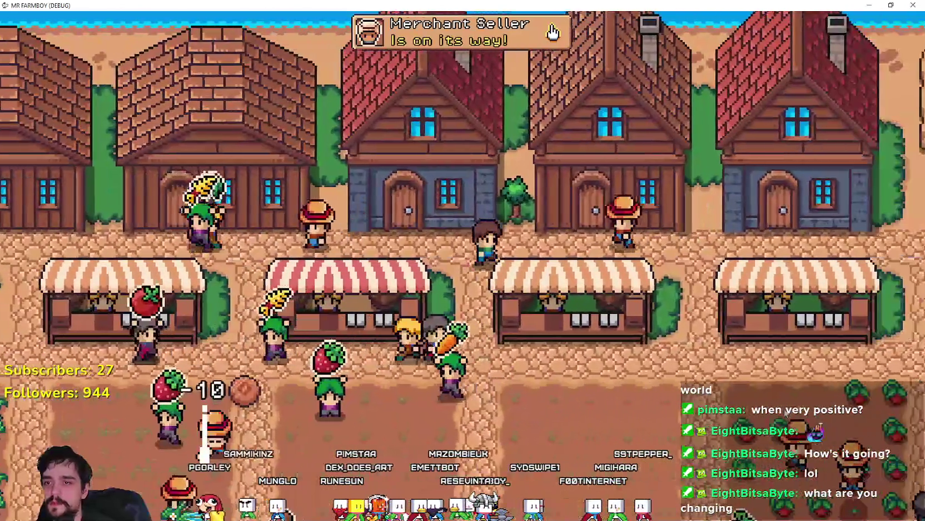
key(w)
key(d)
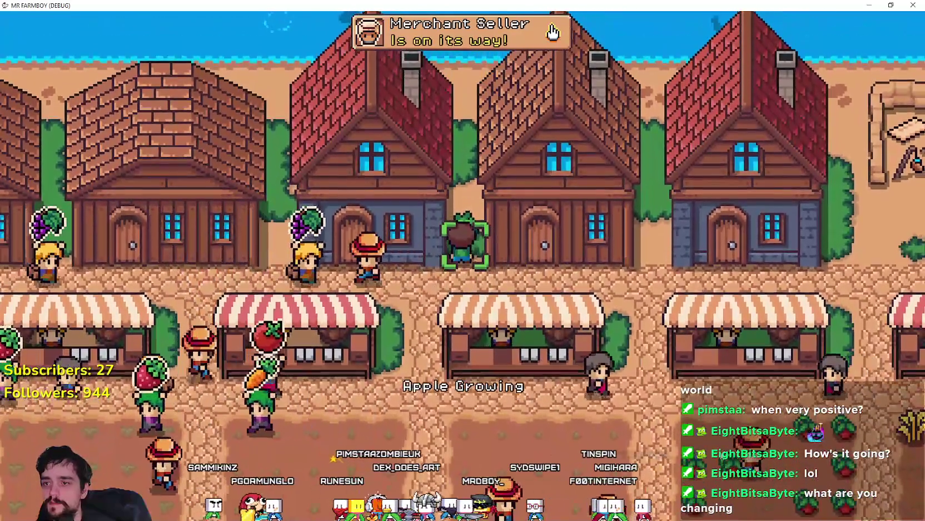
scroll(552, 33, down, 3)
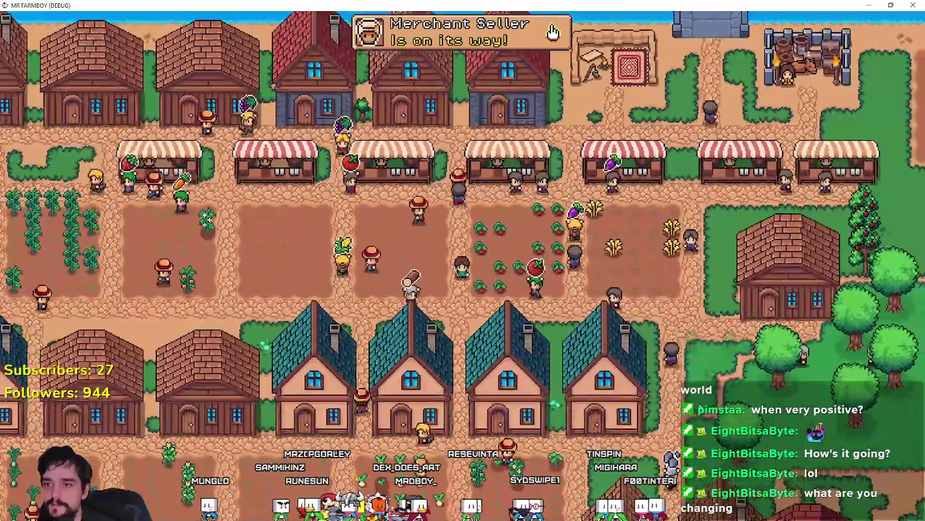
key(s)
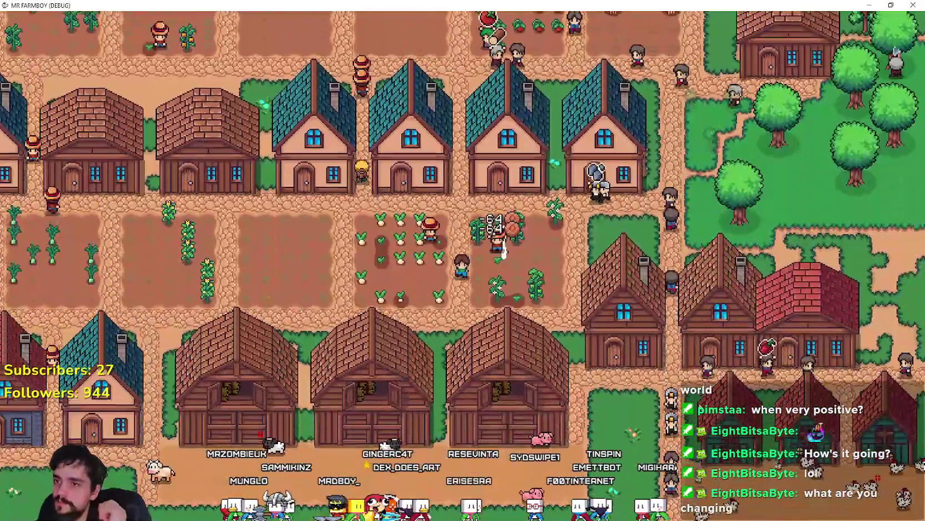
key(s)
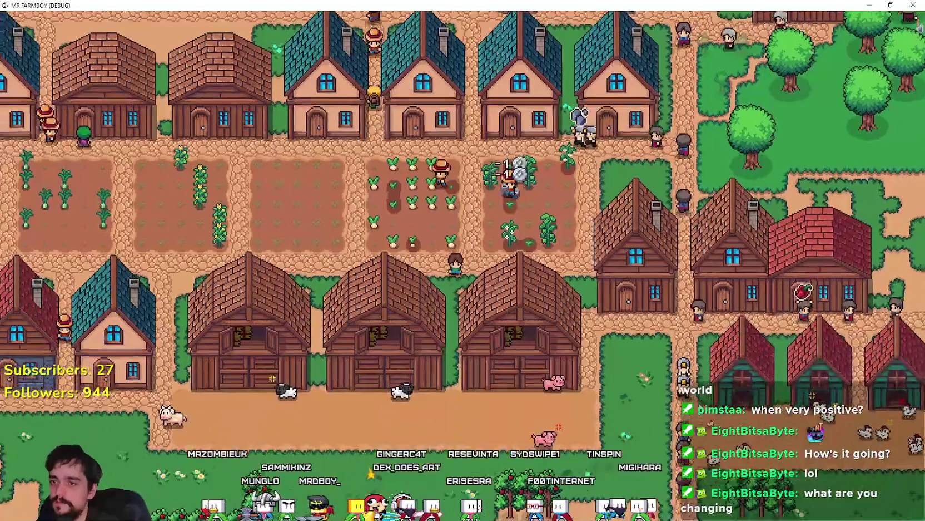
scroll(555, 377, down, 2)
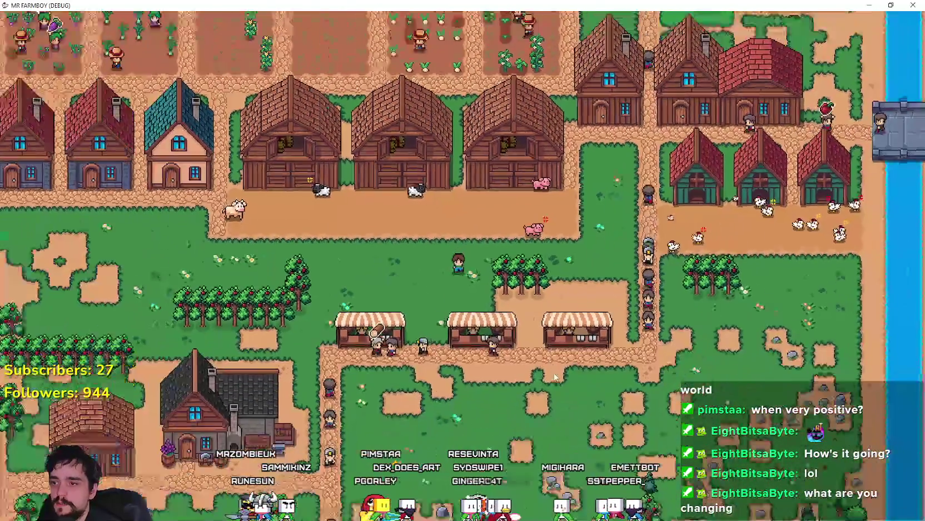
scroll(378, 354, up, 5)
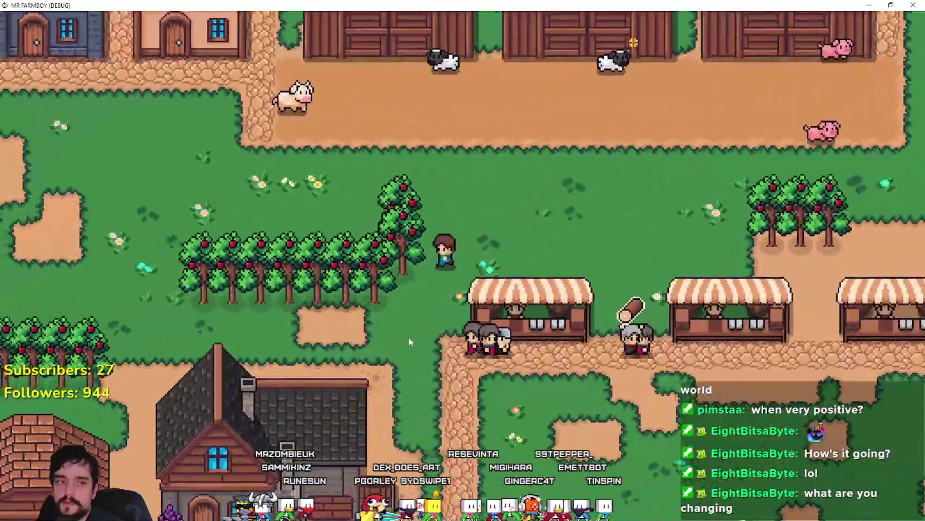
key(a)
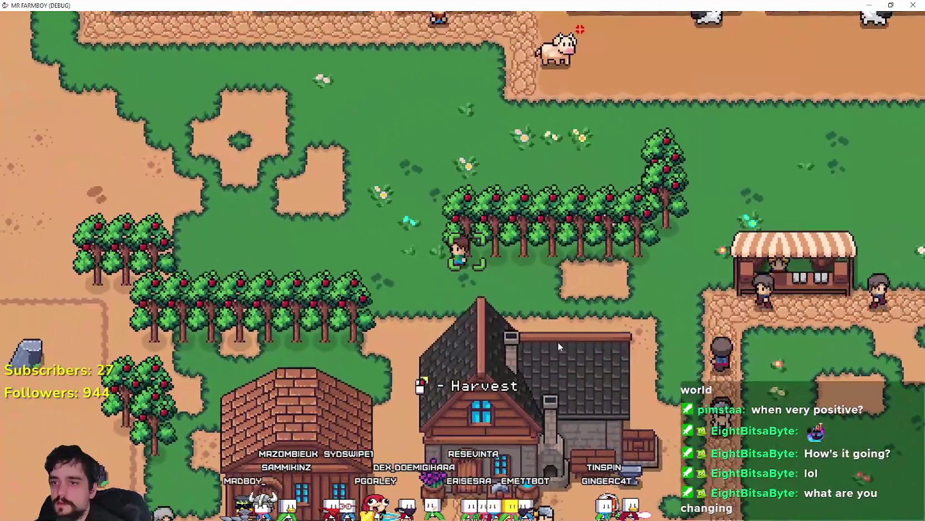
- Harvest apples from two orchard trees, including the tall apple tree
click(558, 341)
key(d)
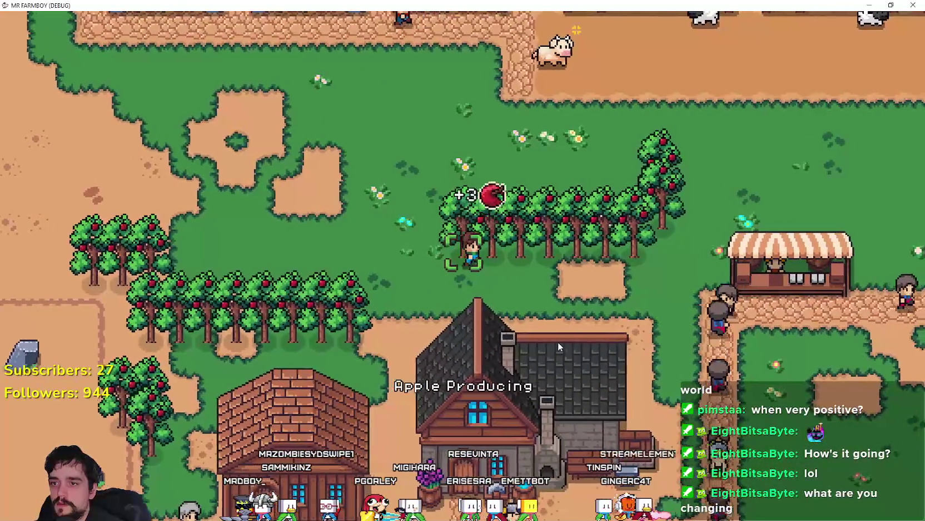
key(d)
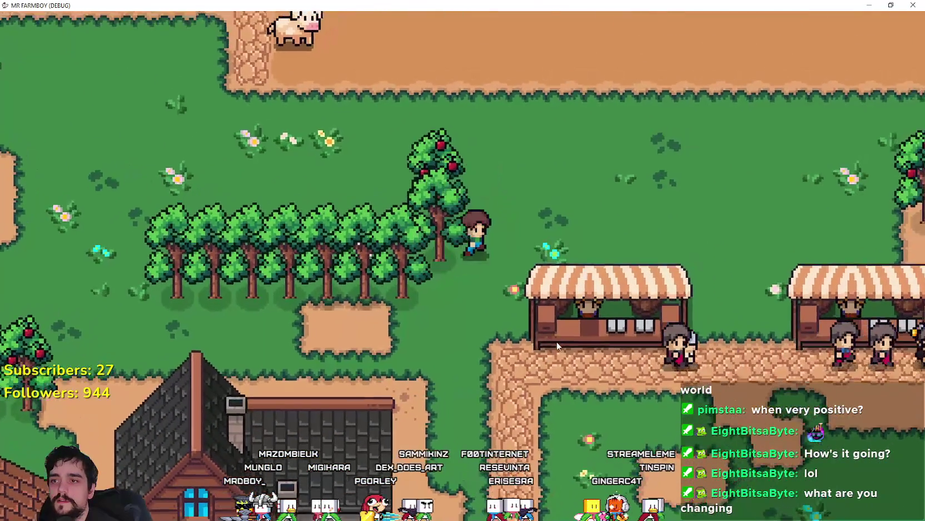
click(556, 341)
key(a)
key(a)
key(s)
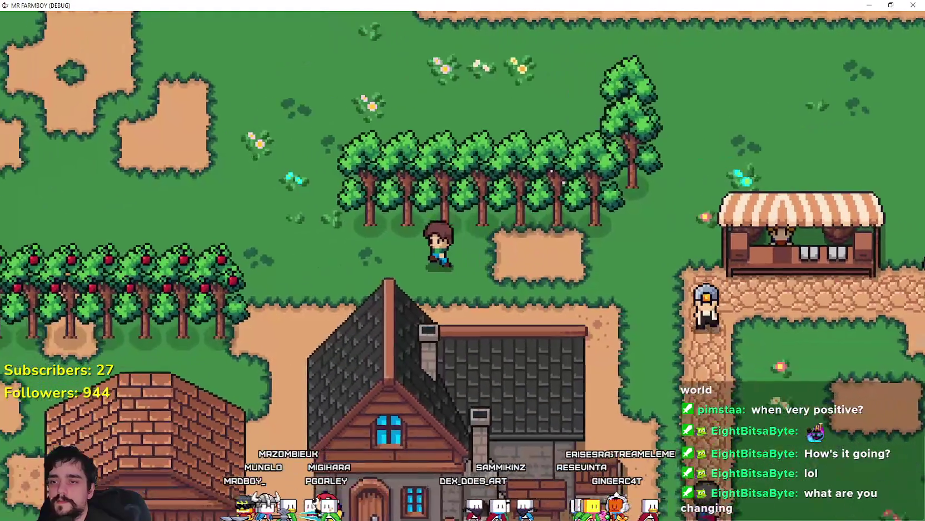
key(alt+Tab)
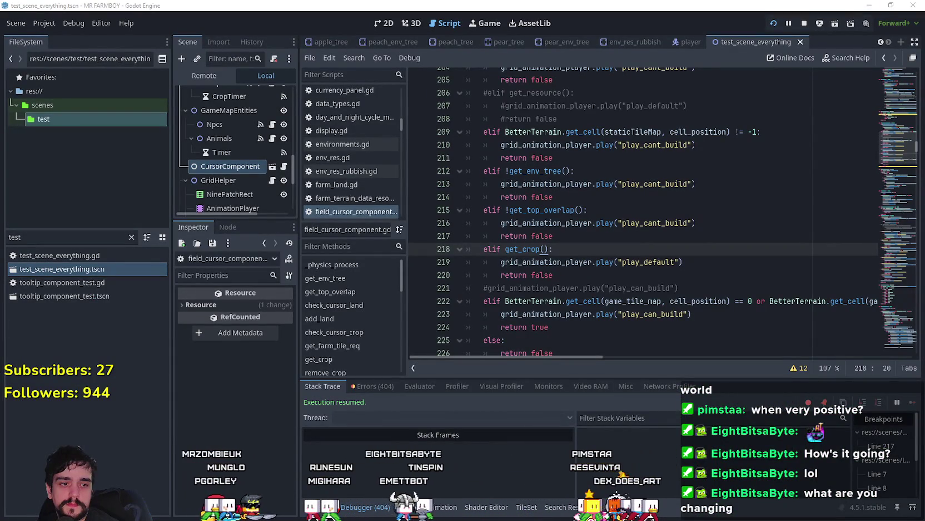
- Dismiss the browser window and bring the Steam event editor to the front
key(alt+Tab)
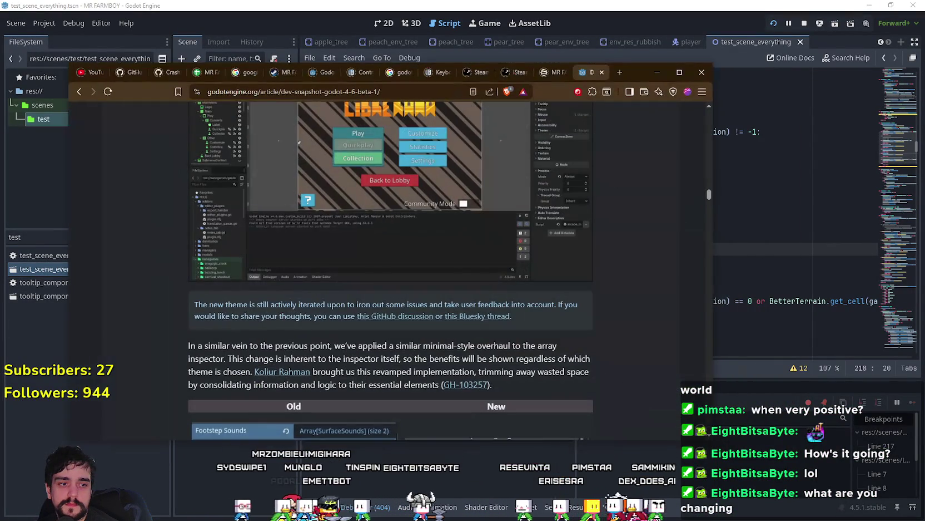
click(650, 70)
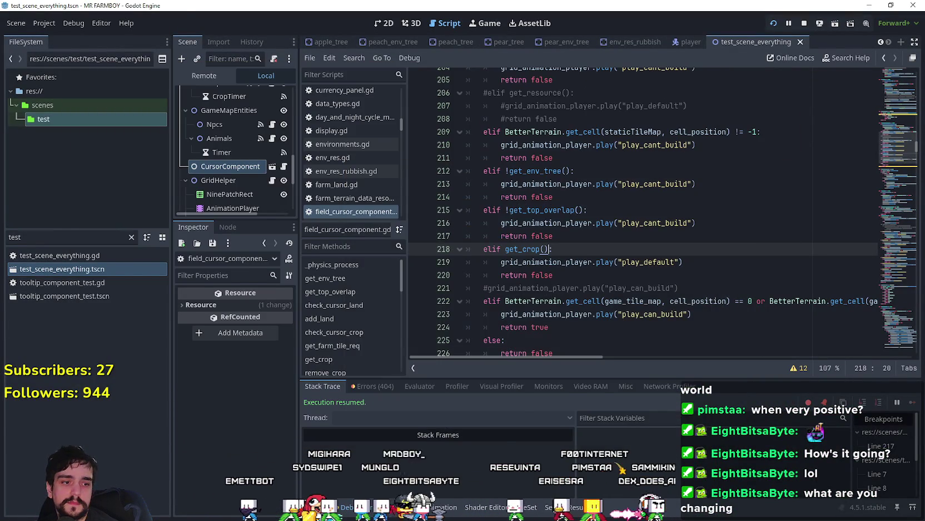
key(alt+Tab)
key(alt+Tab)
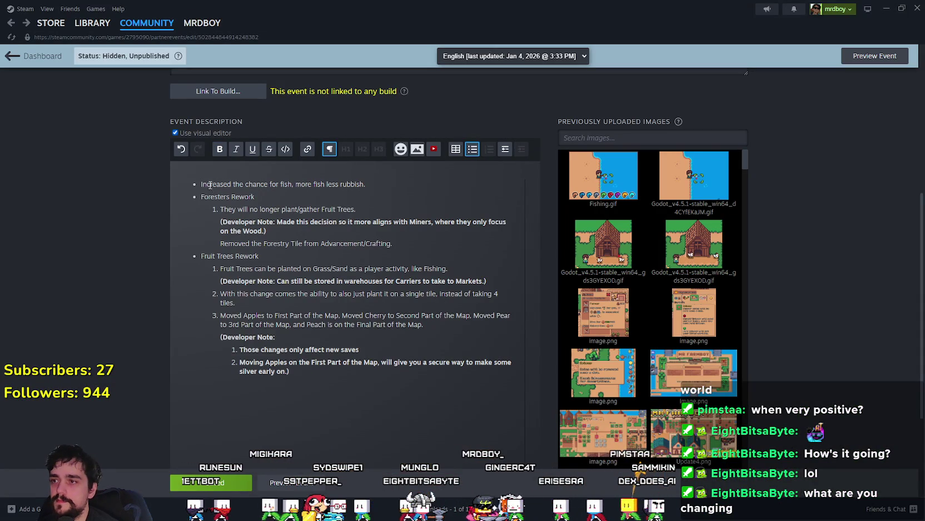
- Add a plain intro paragraph beginning 'Please give those changes a c…' above the first bullet
key(Return)
key(BackSpace)
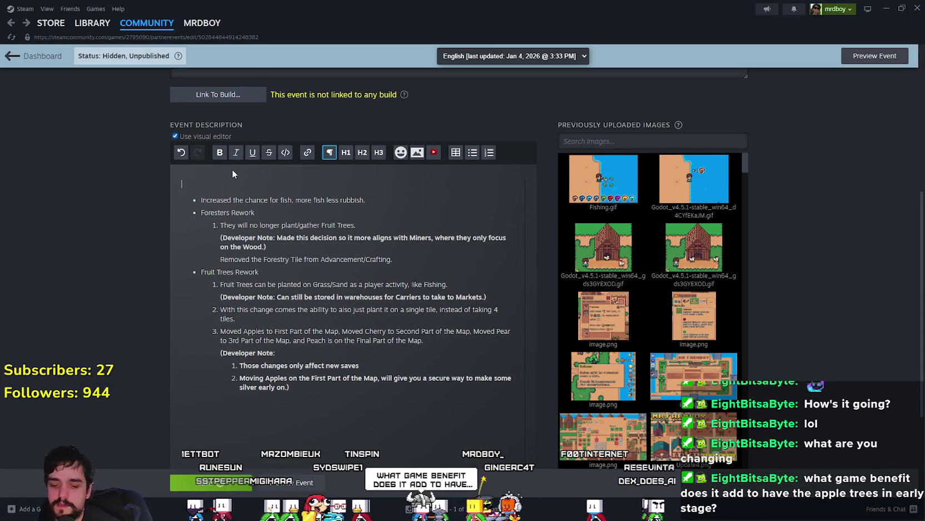
text(Please give those)
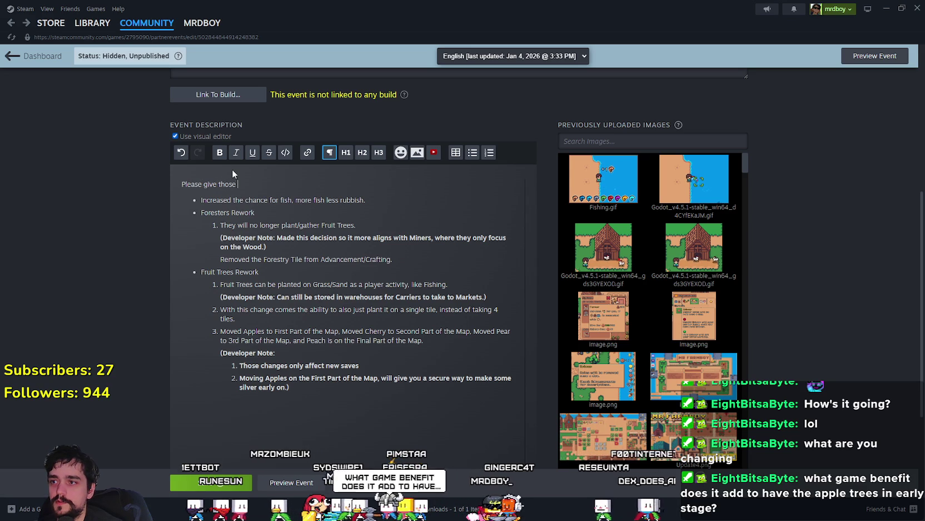
text( changes a chance, if things won't work out we can always change them!)
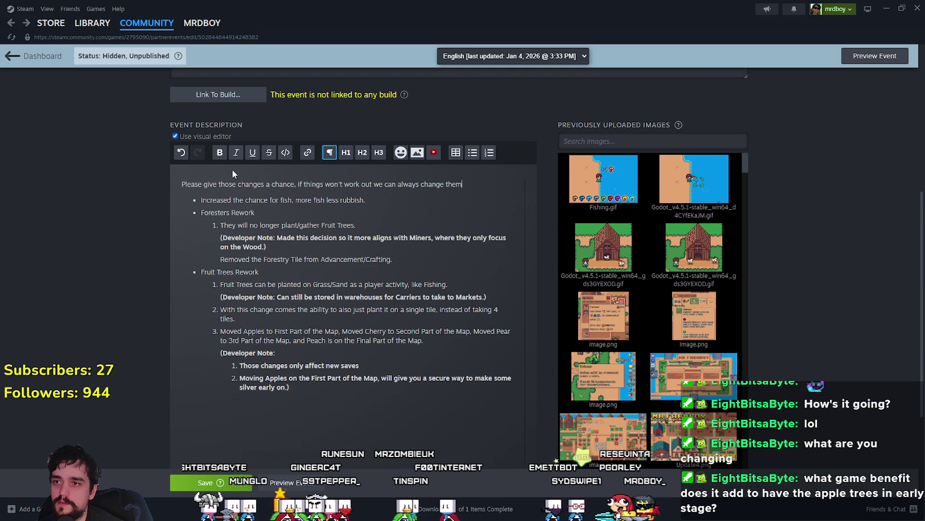
key(Return)
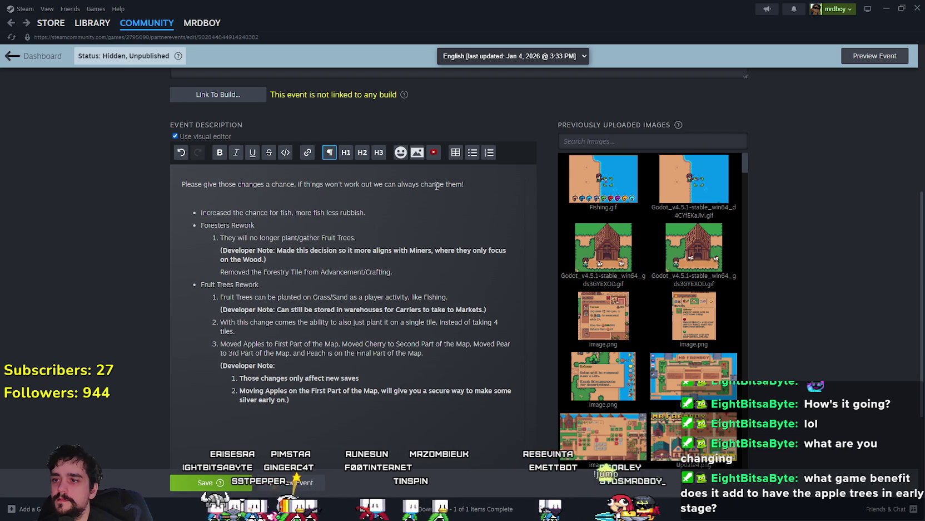
- Make the intro sentence bold and save the event
drag(475, 180, 198, 177)
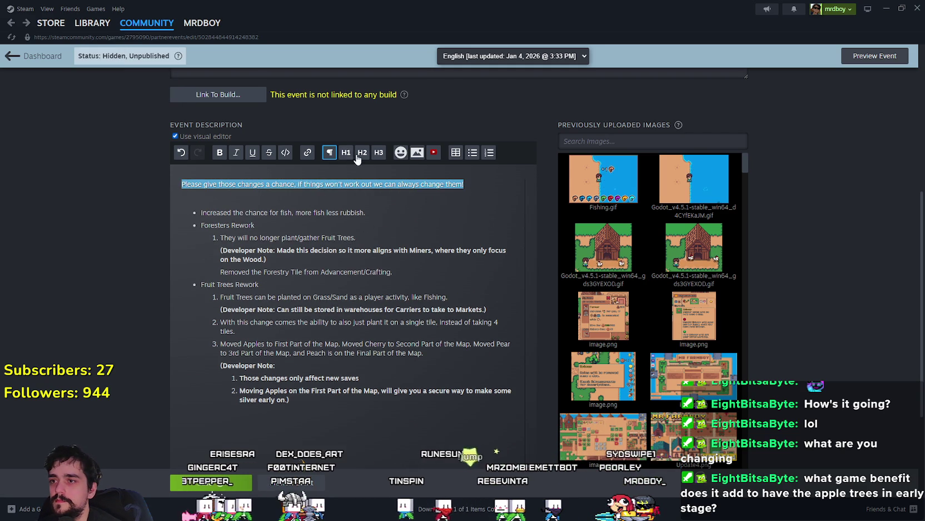
click(219, 152)
click(226, 194)
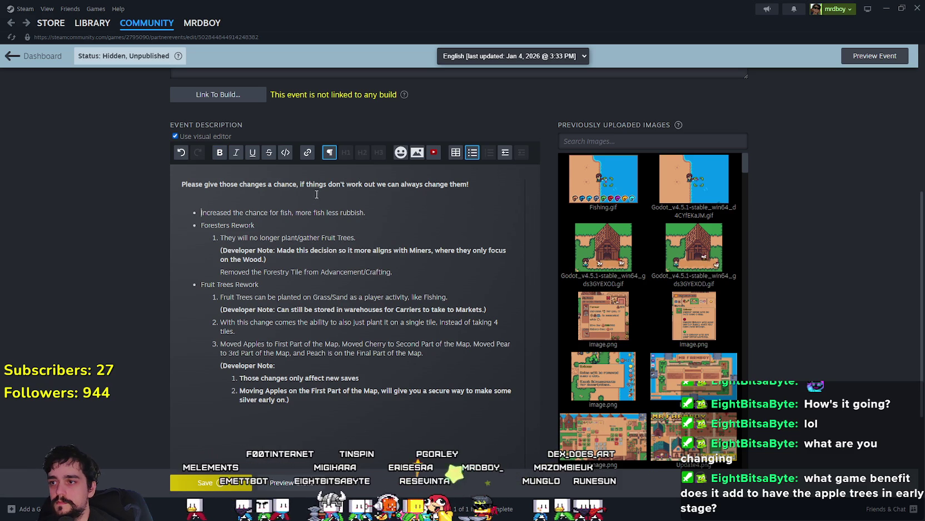
click(191, 483)
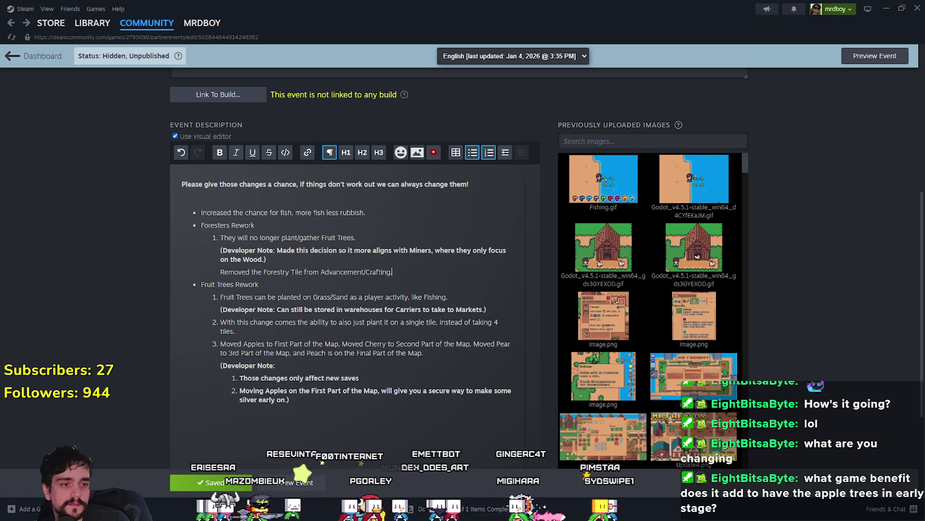
key(alt+Tab)
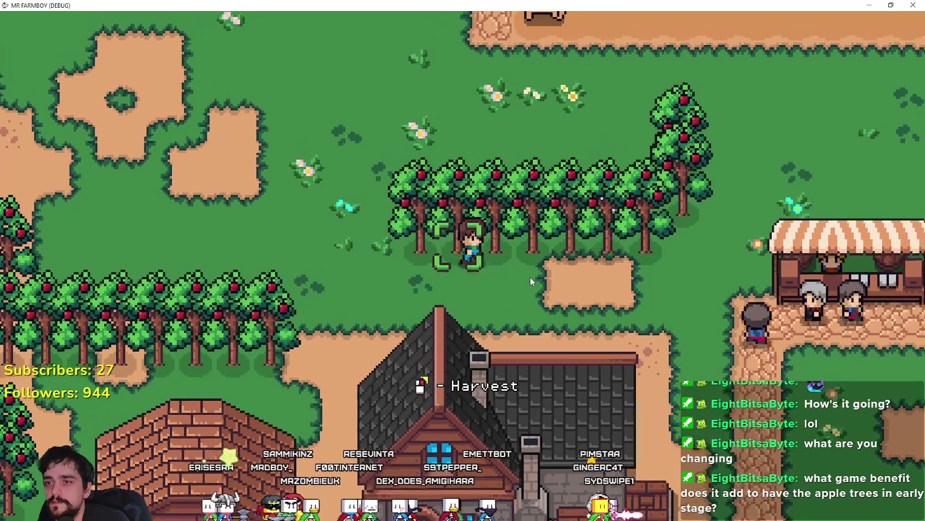
scroll(530, 277, up, 2)
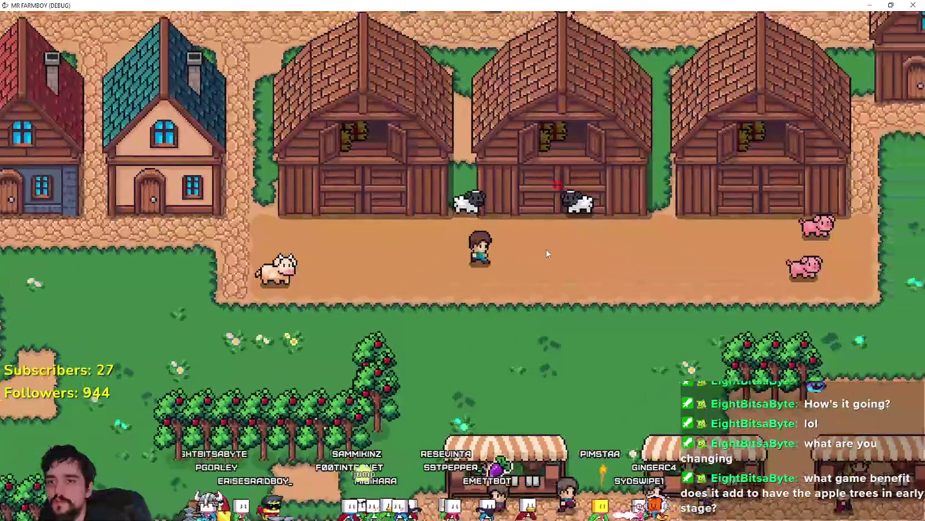
scroll(546, 251, down, 2)
key(alt+Tab)
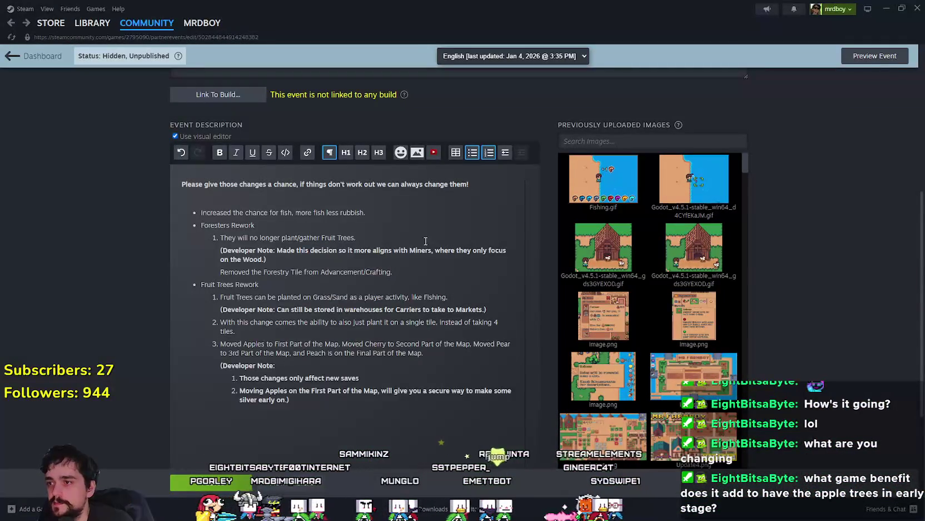
drag(387, 212, 210, 205)
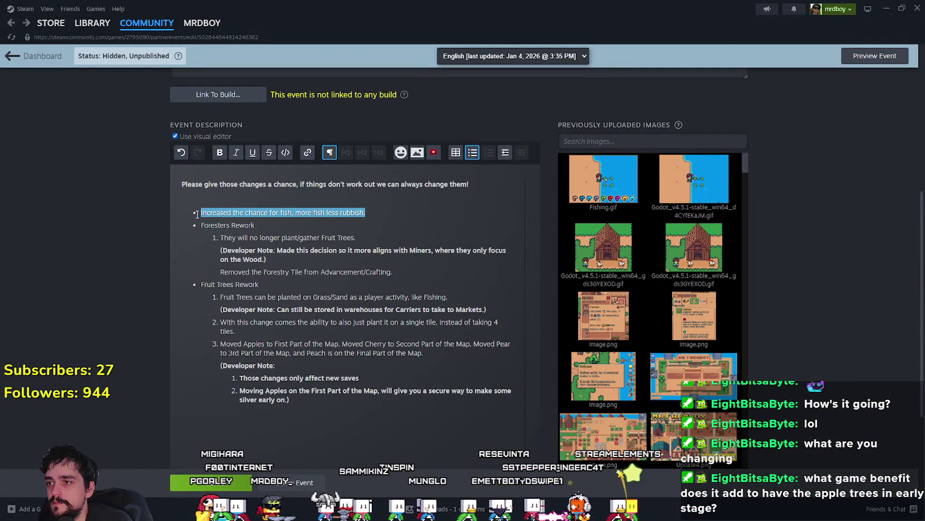
click(412, 212)
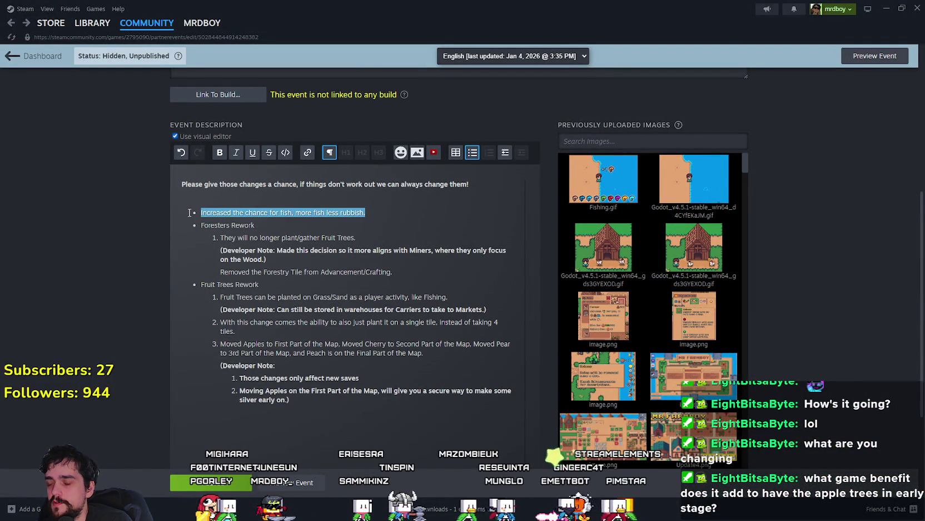
key(alt+Tab)
scroll(416, 214, down, 2)
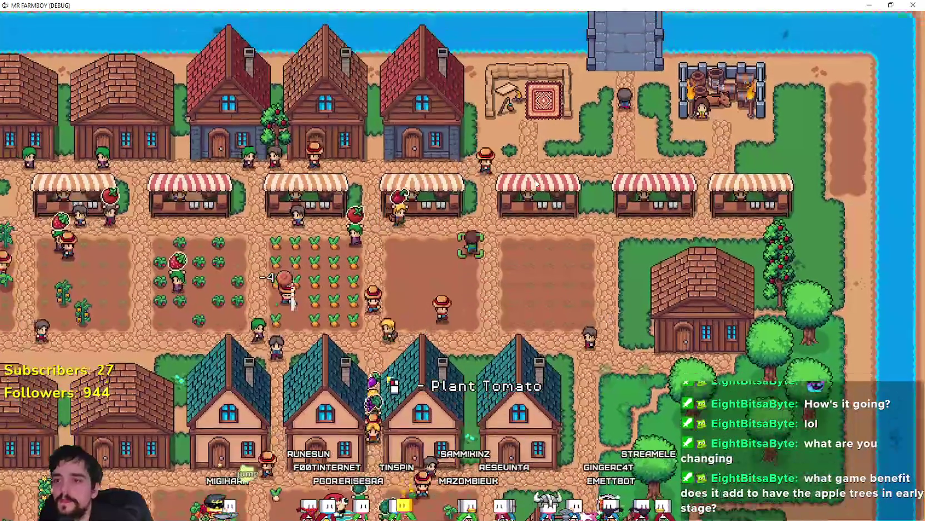
key(Tab)
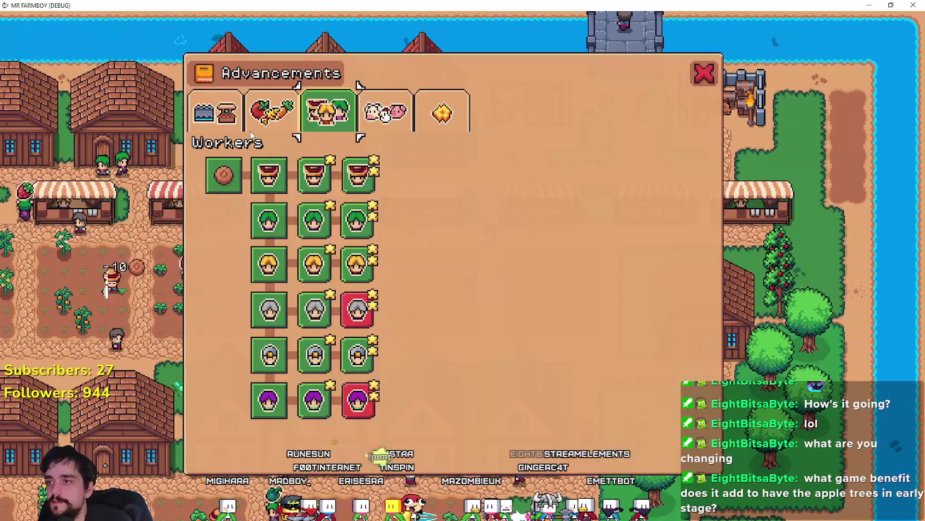
click(271, 112)
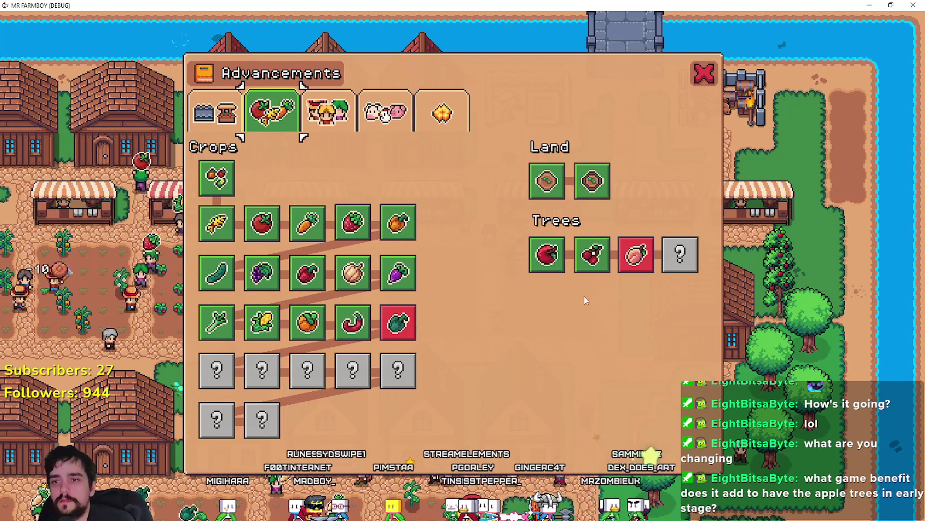
mouse_move(554, 261)
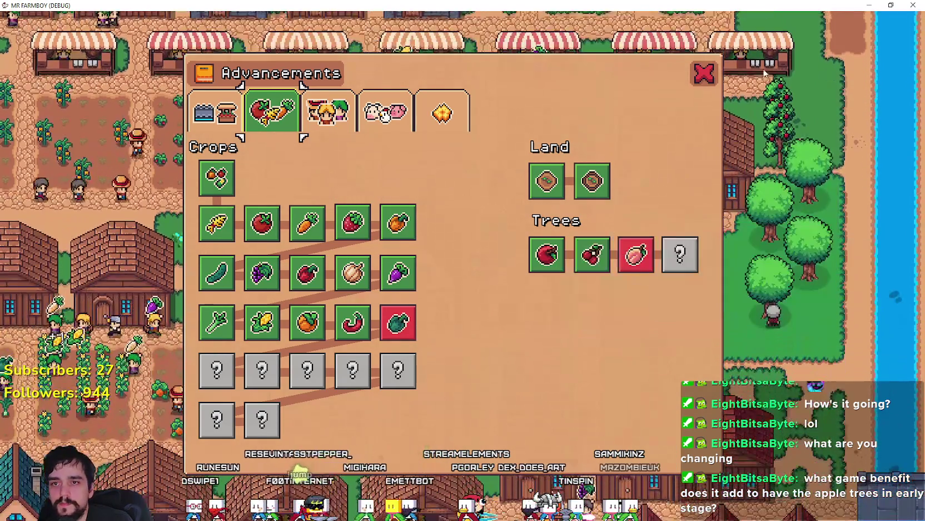
click(705, 73)
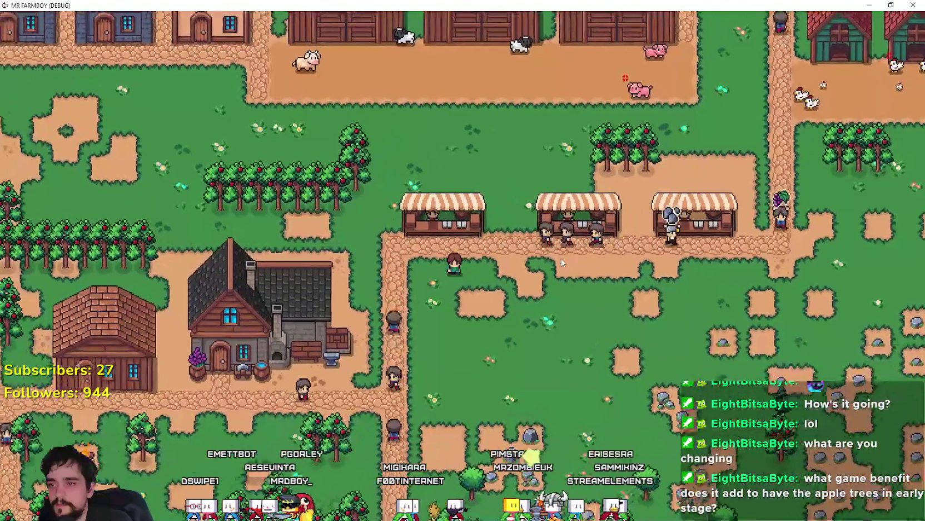
key(Tab)
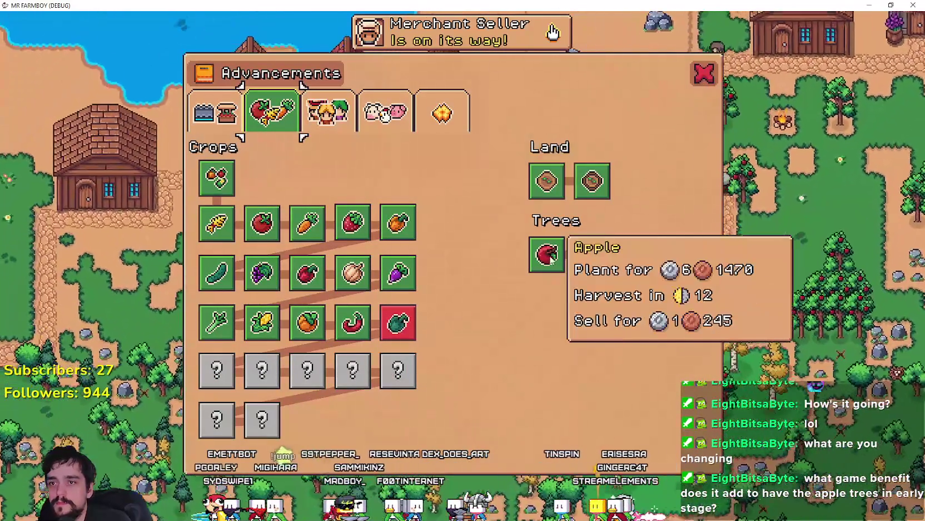
click(551, 255)
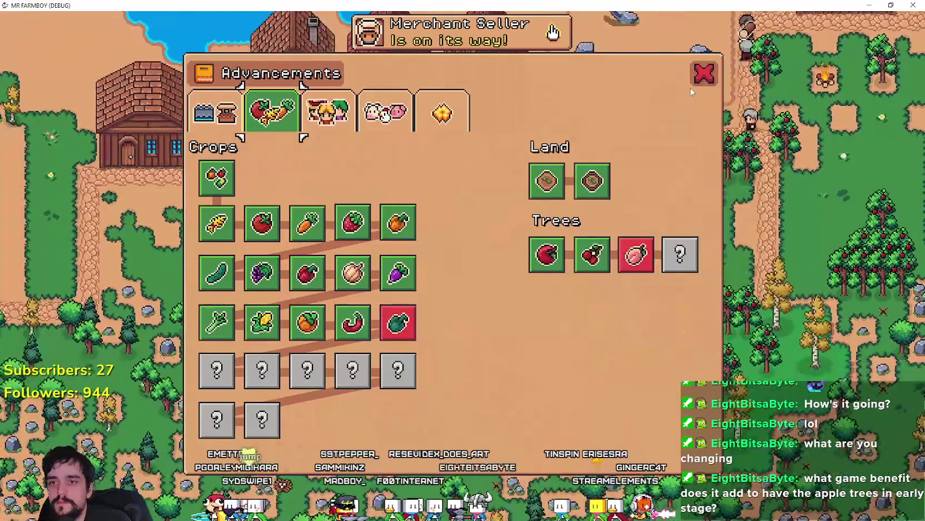
key(Tab)
mouse_move(128, 396)
scroll(127, 396, up, 5)
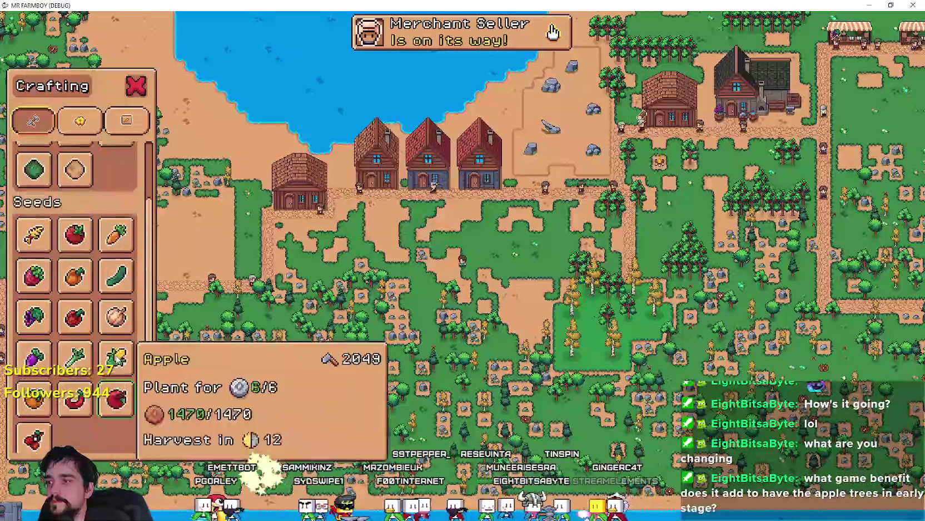
key(alt+Tab)
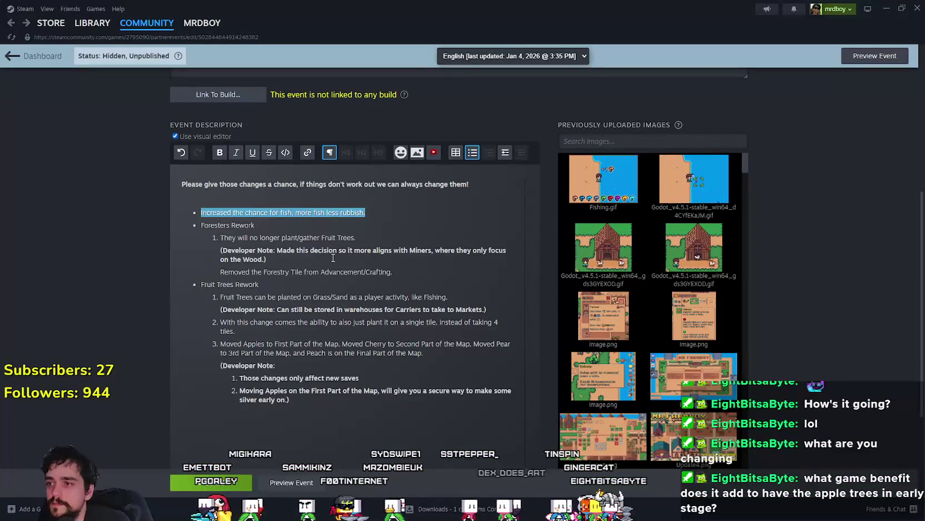
- Delete 'some' so the Moving Apples note reads 'make silver early on', and save
click(333, 257)
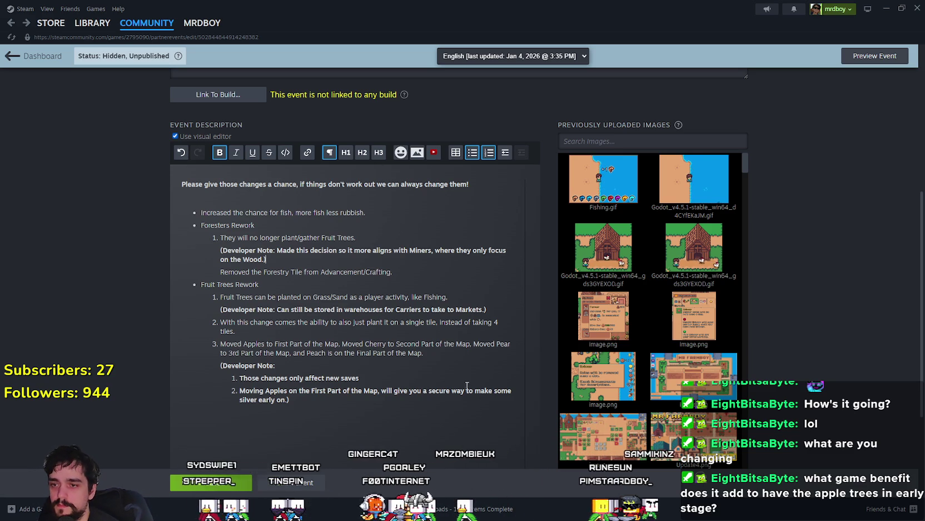
click(501, 394)
double_click(501, 392)
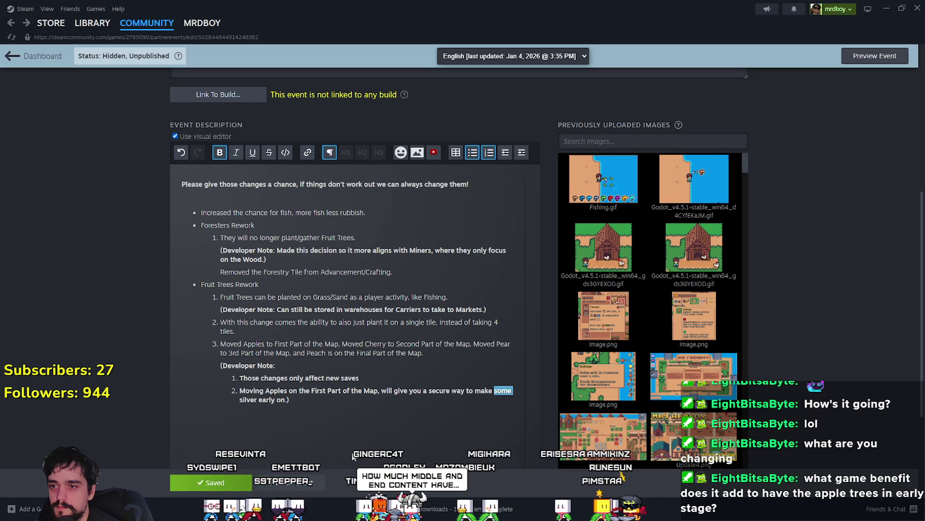
key(BackSpace)
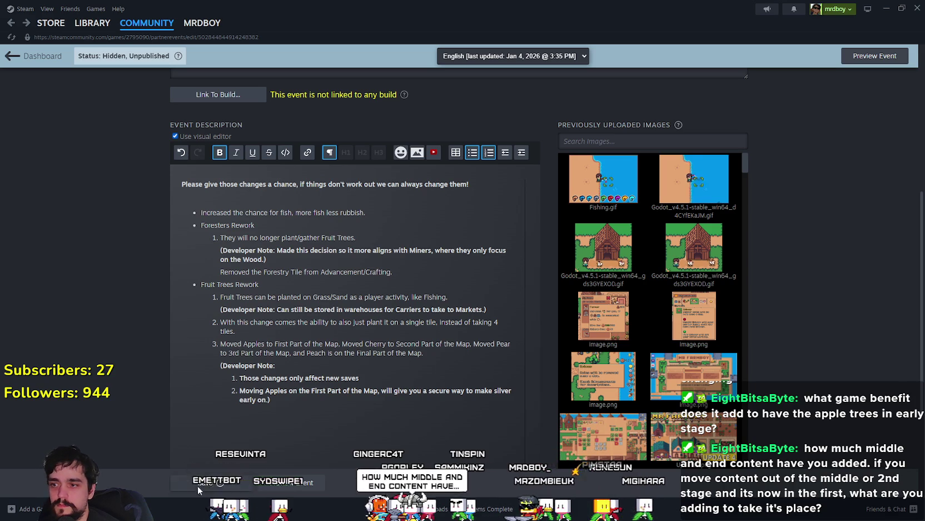
key(ctrl+s)
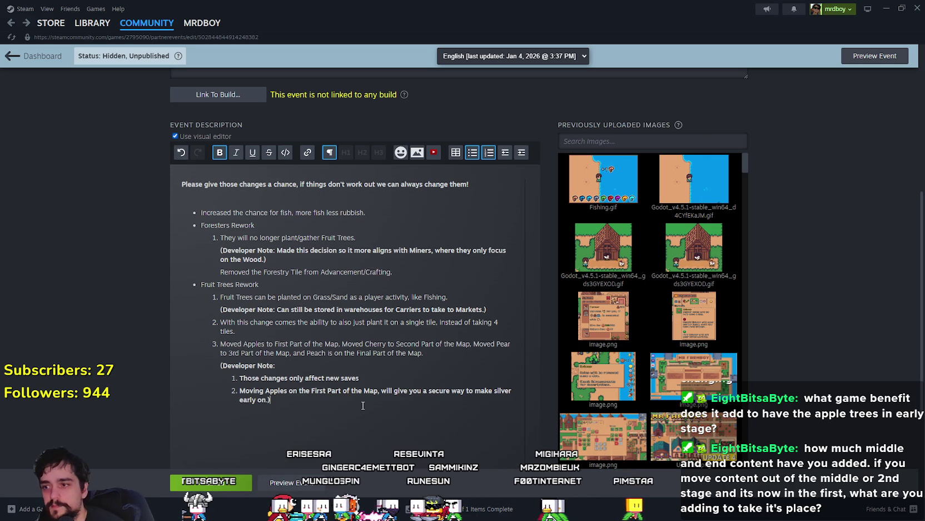
click(276, 421)
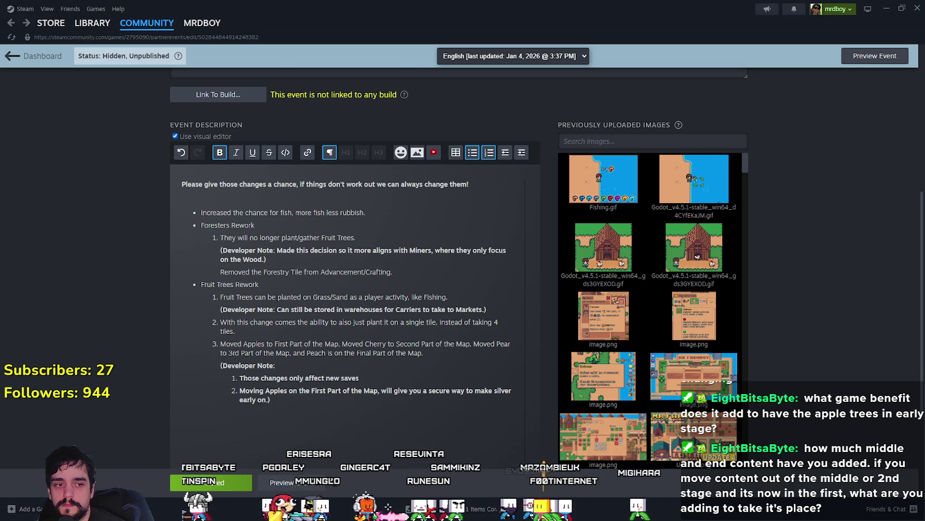
key(alt+Tab)
- Replace the crafting list with the Crops advancements tree
scroll(385, 287, up, 2)
scroll(386, 278, down, 2)
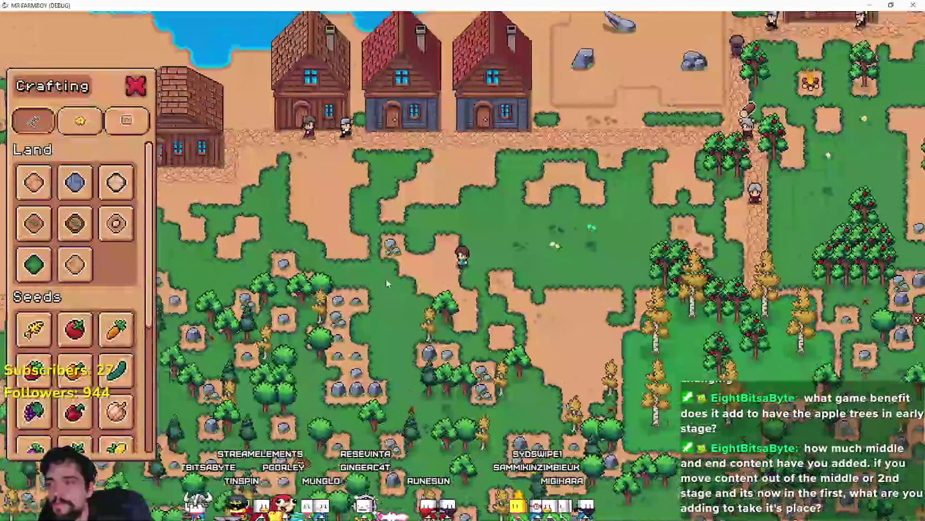
scroll(384, 271, up, 3)
click(76, 223)
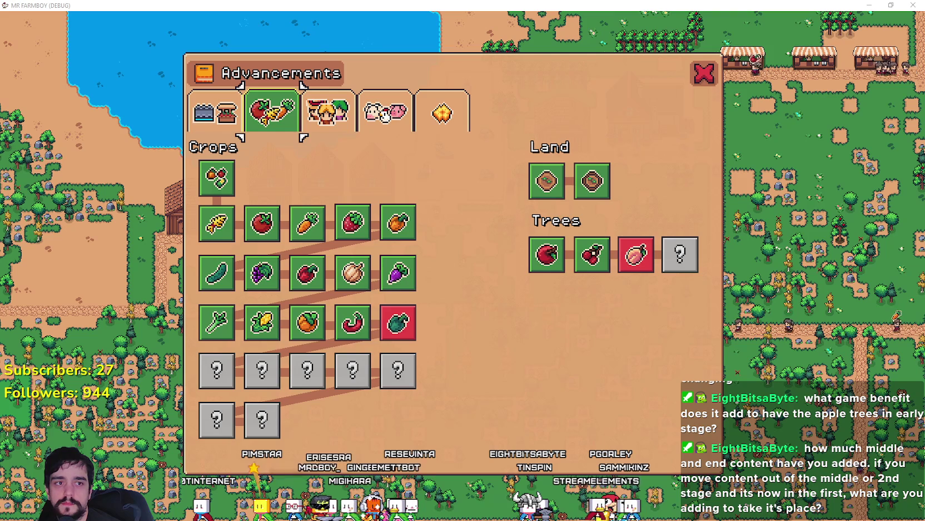
key(super+shift+s)
- Snip the Advancements window and outline the first crop and first Tree in red
mouse_move(100, 28)
mouse_down()
mouse_move(778, 489)
mouse_move(805, 495)
mouse_up()
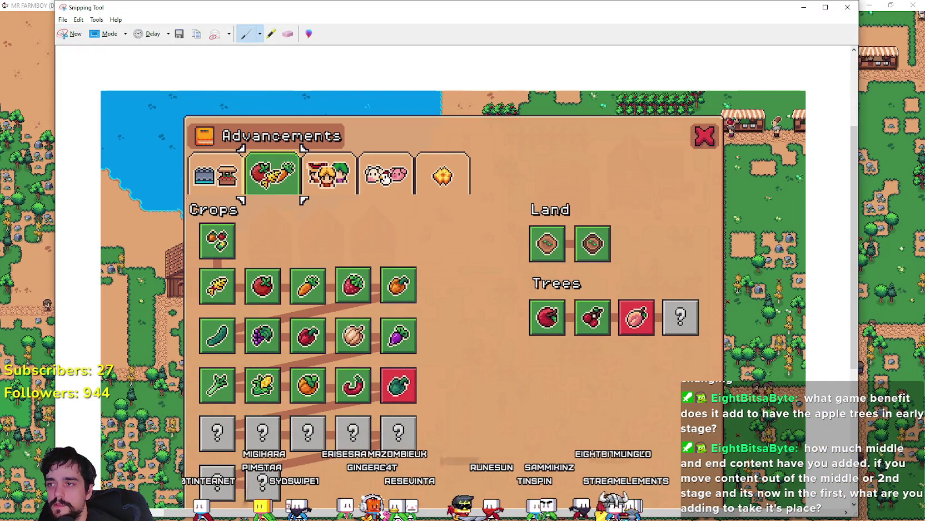
drag(196, 265, 362, 252)
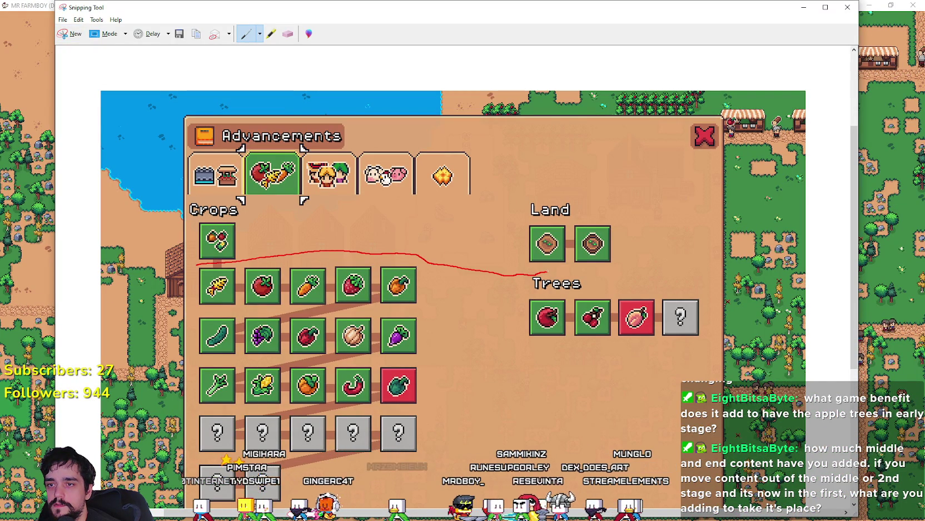
drag(548, 271, 569, 306)
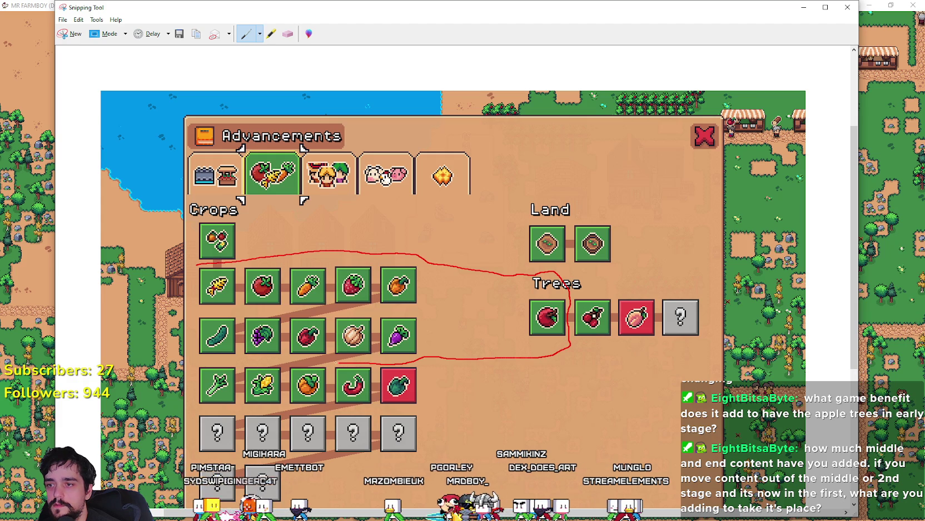
scroll(453, 295, down, 1)
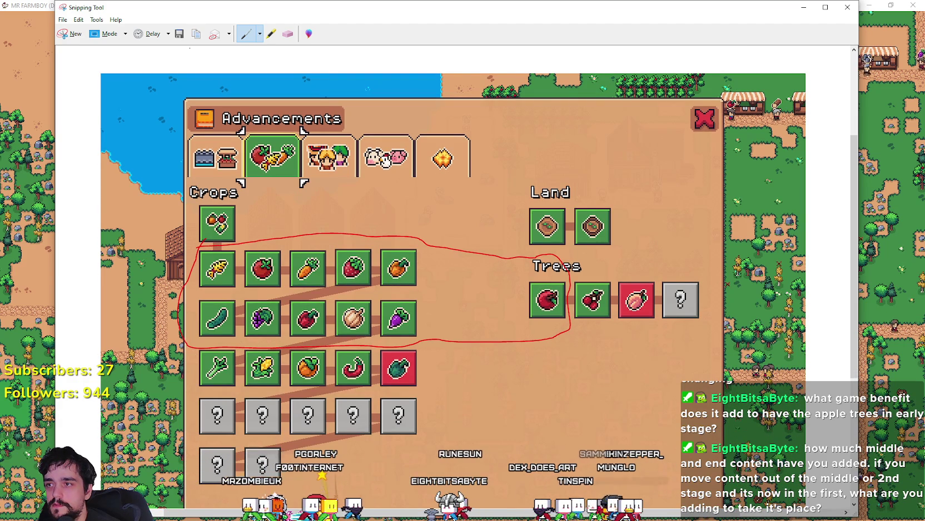
- Draw a blue line beside the later crop rows
click(259, 33)
click(273, 59)
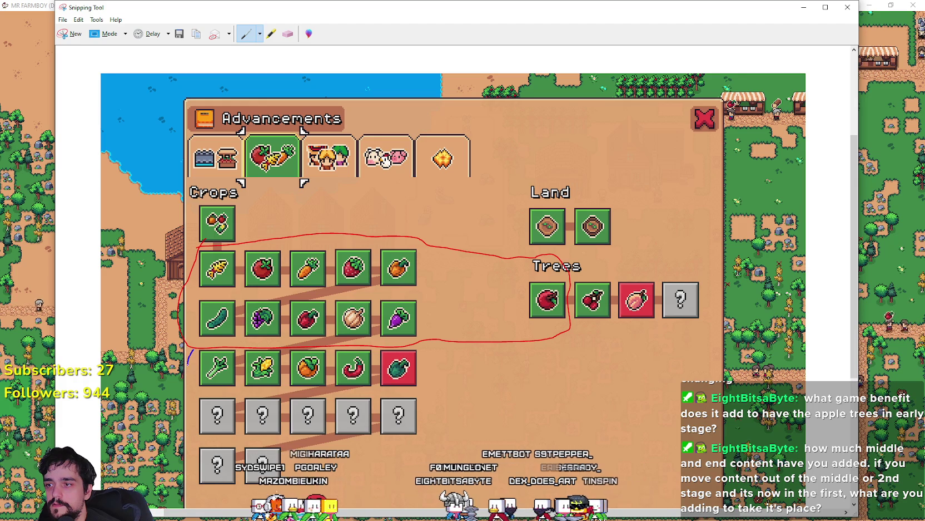
mouse_move(192, 349)
mouse_down()
mouse_move(177, 423)
mouse_move(180, 485)
mouse_up()
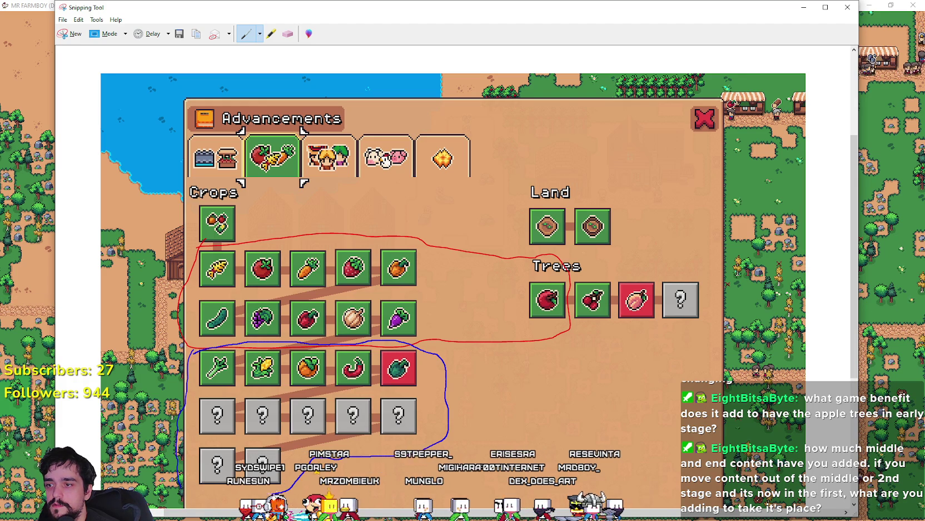
- Draw black outlines linking the Land upgrades, first crop, Trees area and pink tree
click(259, 34)
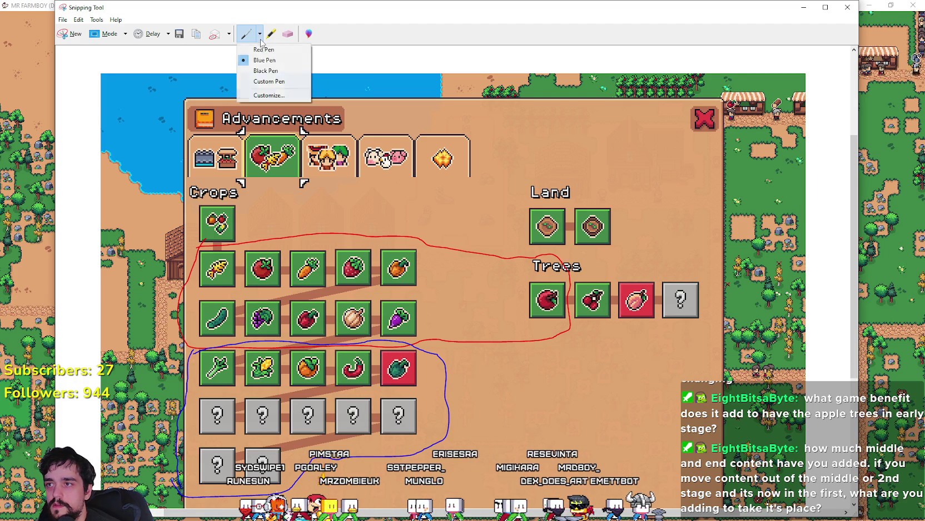
click(262, 70)
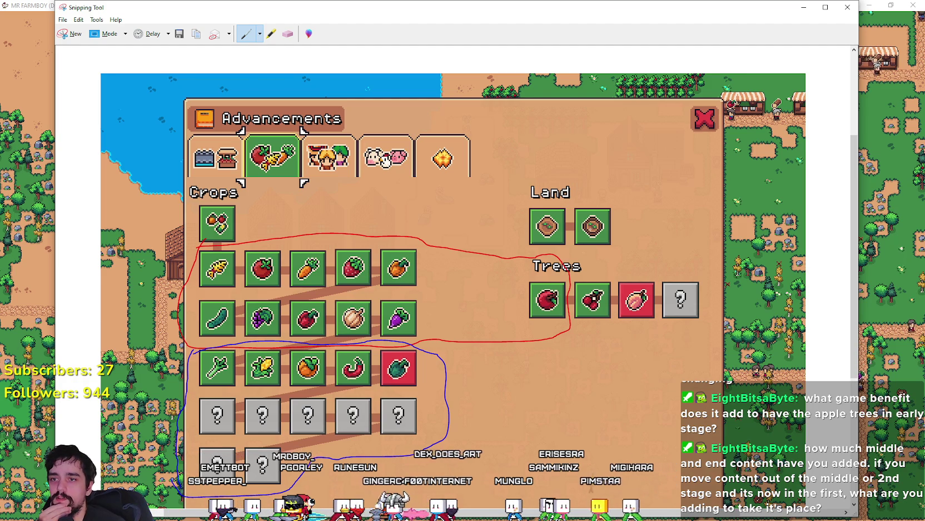
drag(572, 200, 605, 253)
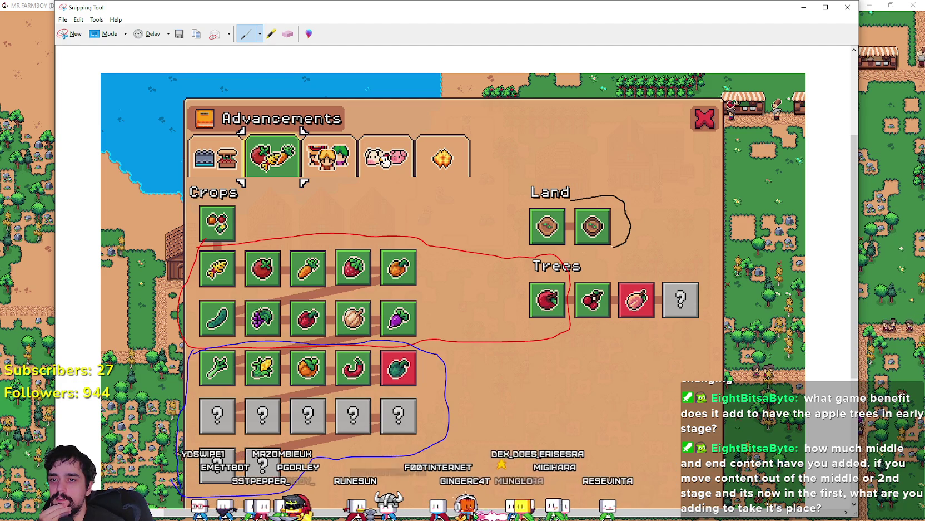
mouse_move(570, 205)
mouse_down()
mouse_move(459, 202)
mouse_move(238, 230)
mouse_up()
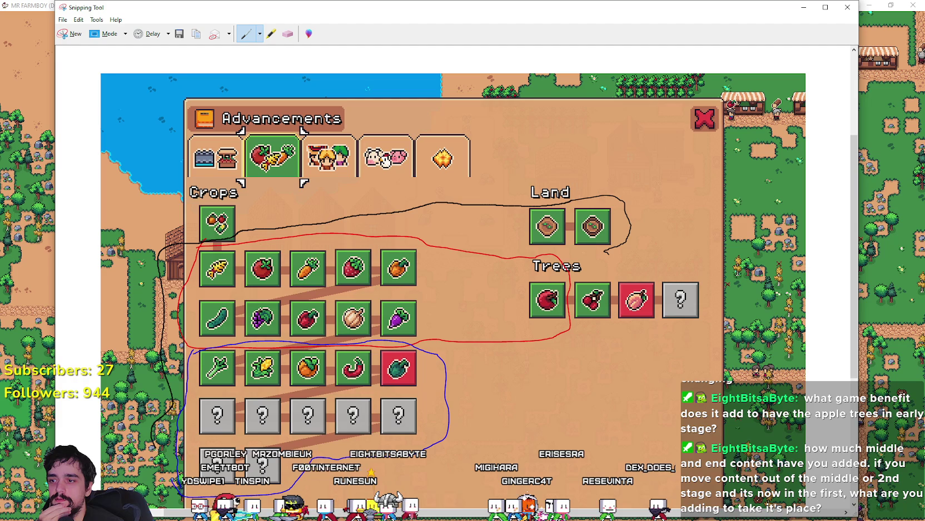
mouse_move(561, 344)
mouse_down()
mouse_move(493, 383)
mouse_move(389, 503)
mouse_up()
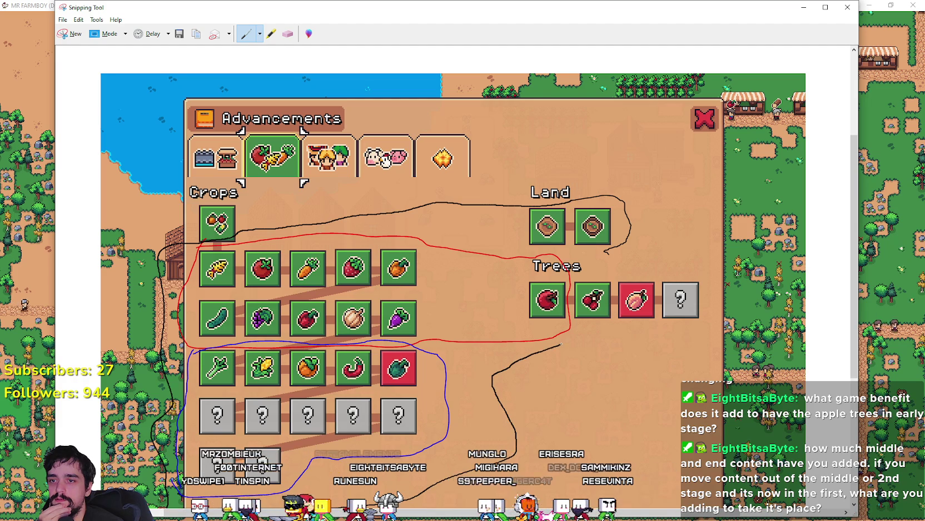
drag(560, 344, 630, 234)
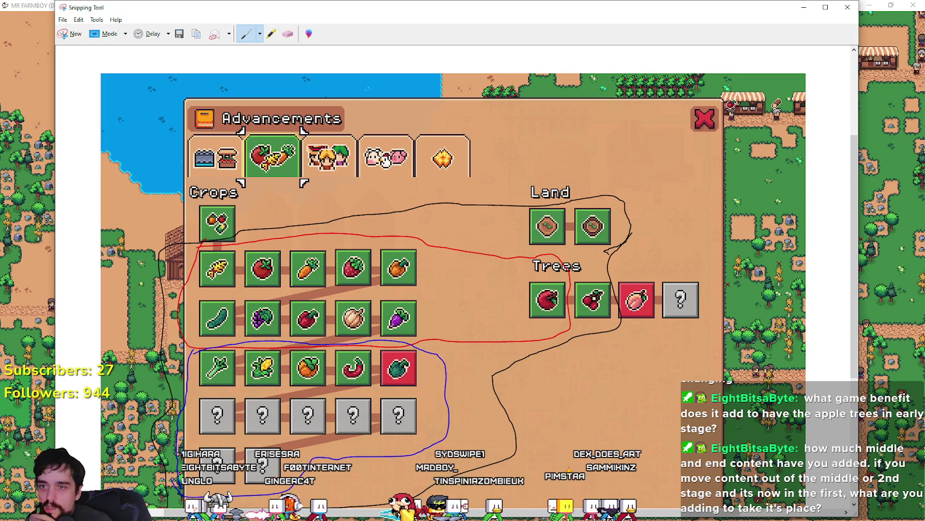
mouse_move(631, 228)
mouse_down()
mouse_move(648, 262)
mouse_move(654, 324)
mouse_up()
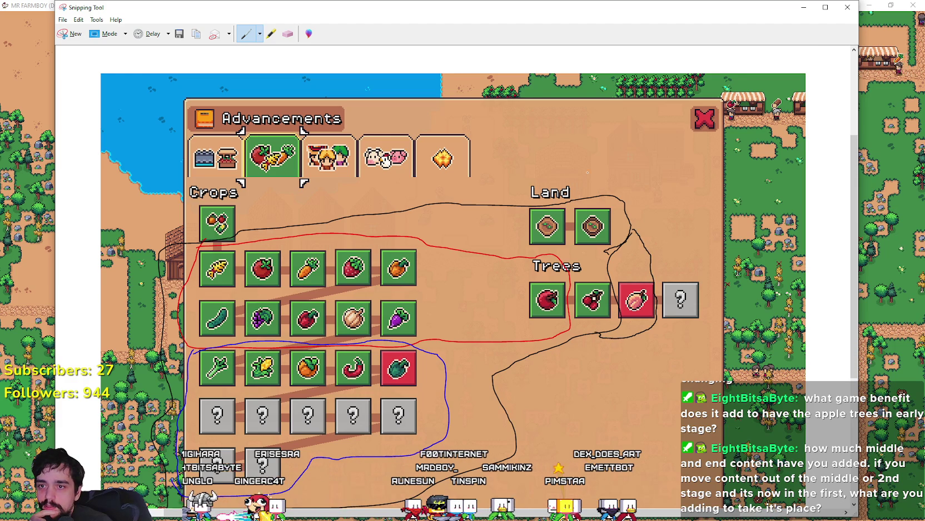
- Link the cherry tree to the lower crops with blue lines
click(259, 33)
click(278, 60)
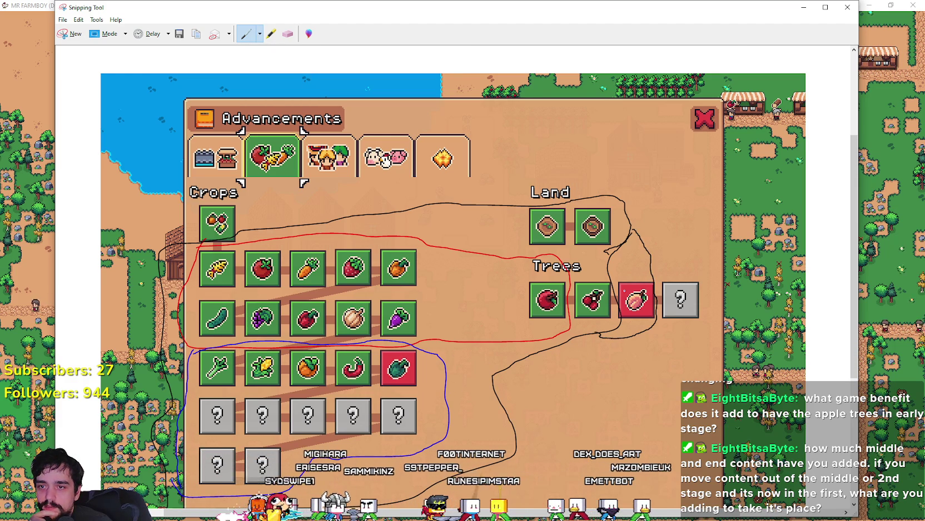
drag(607, 271, 576, 336)
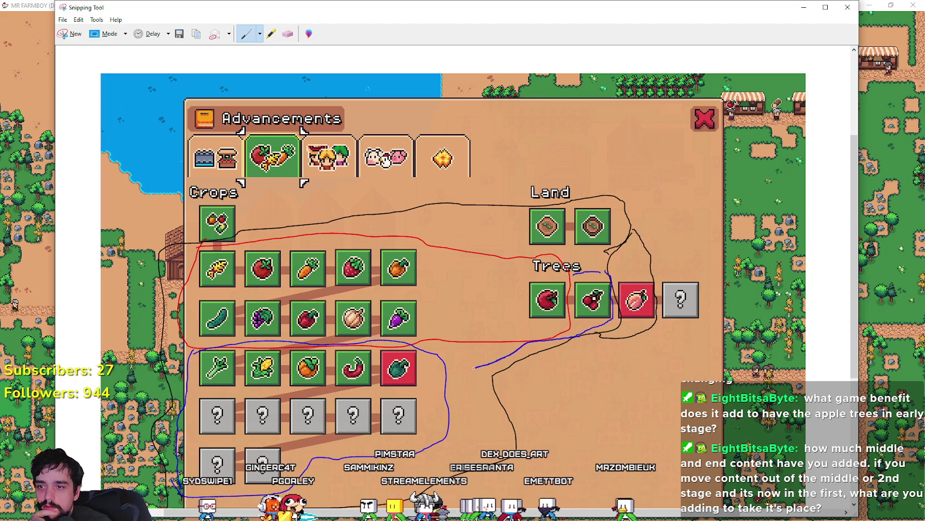
drag(573, 320, 439, 363)
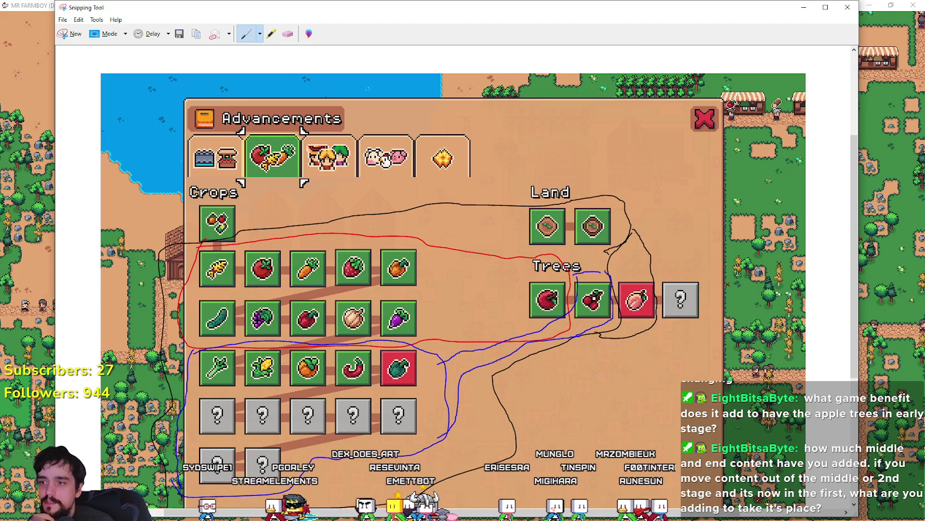
scroll(590, 362, down, 1)
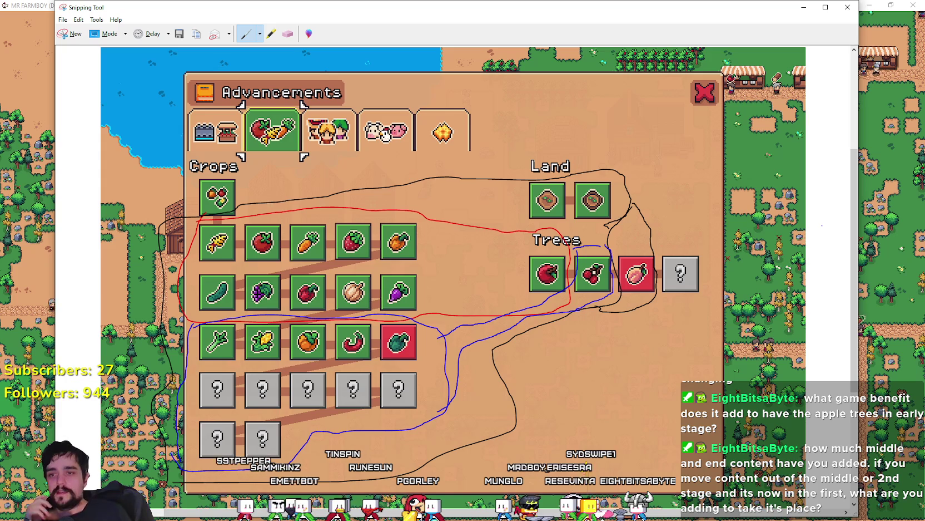
- Customize the Snipping Tool pen colour to Purple
click(259, 34)
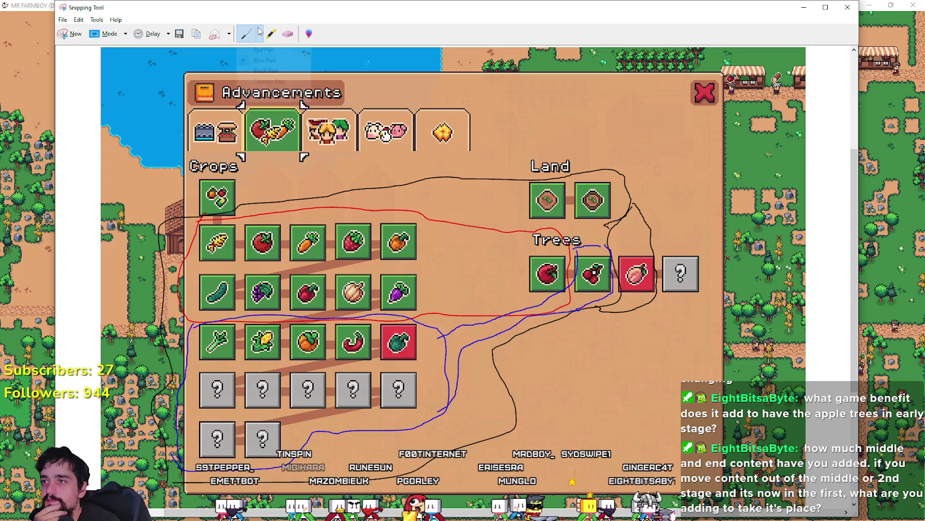
click(266, 70)
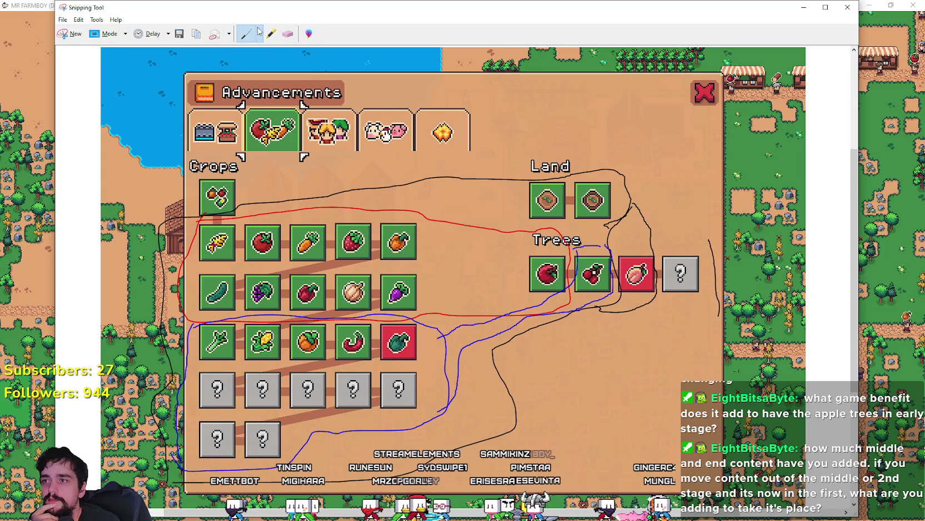
click(259, 33)
click(269, 95)
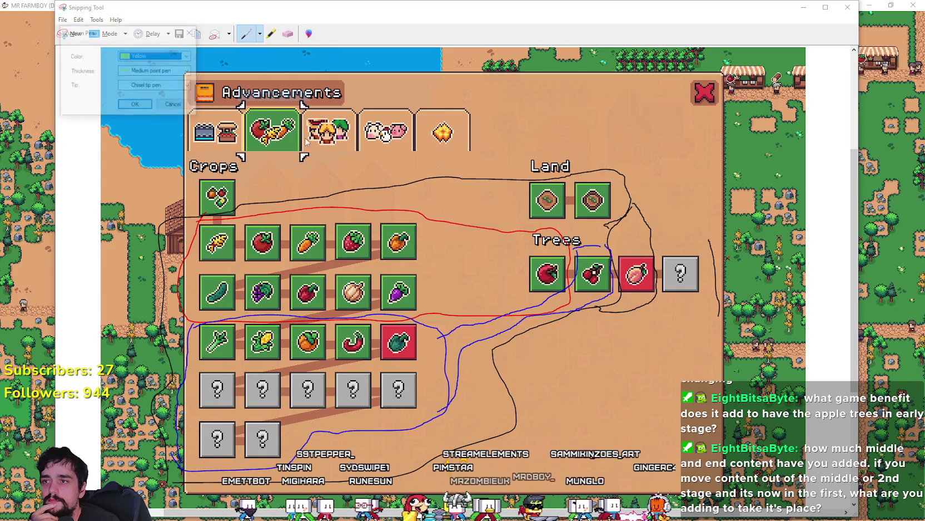
click(146, 57)
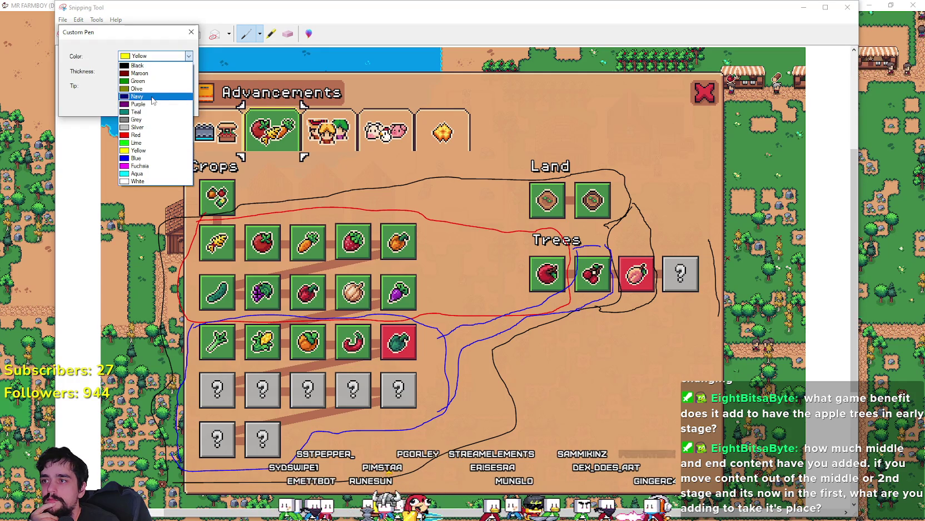
click(146, 105)
click(143, 109)
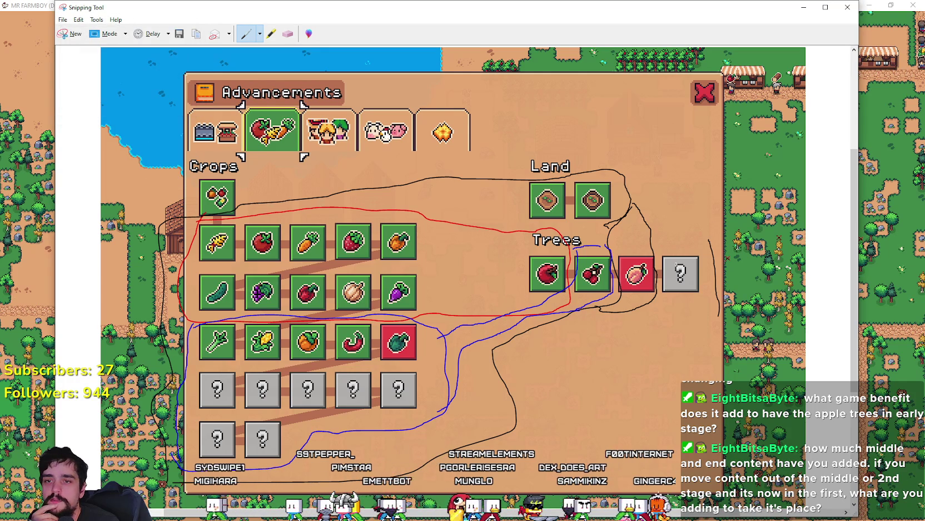
- Circle the unknown tree upgrade in purple, then show the game's Land, Buildings and Uniques advancements
mouse_move(696, 244)
mouse_down()
mouse_move(683, 238)
mouse_move(701, 189)
mouse_move(611, 125)
mouse_move(556, 135)
mouse_move(142, 311)
mouse_move(146, 478)
mouse_move(473, 503)
mouse_move(698, 379)
mouse_move(728, 314)
mouse_up()
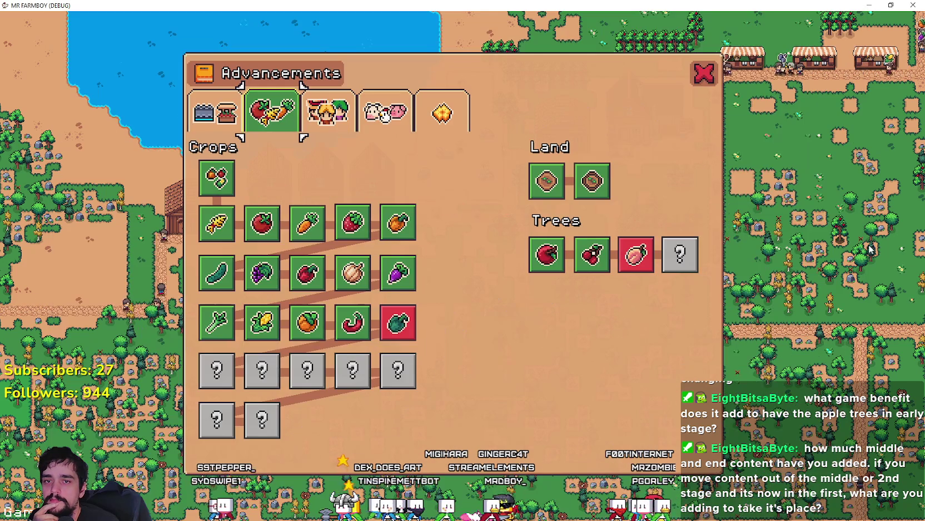
key(alt+Tab)
click(216, 112)
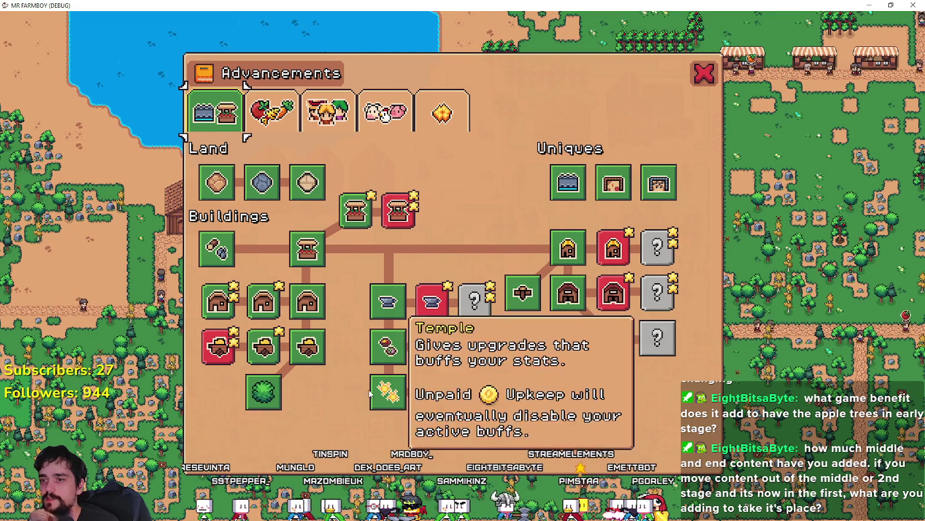
- Close Mr Farmboy's Advancements window and return to field_cursor_component.gd at line 220
click(704, 73)
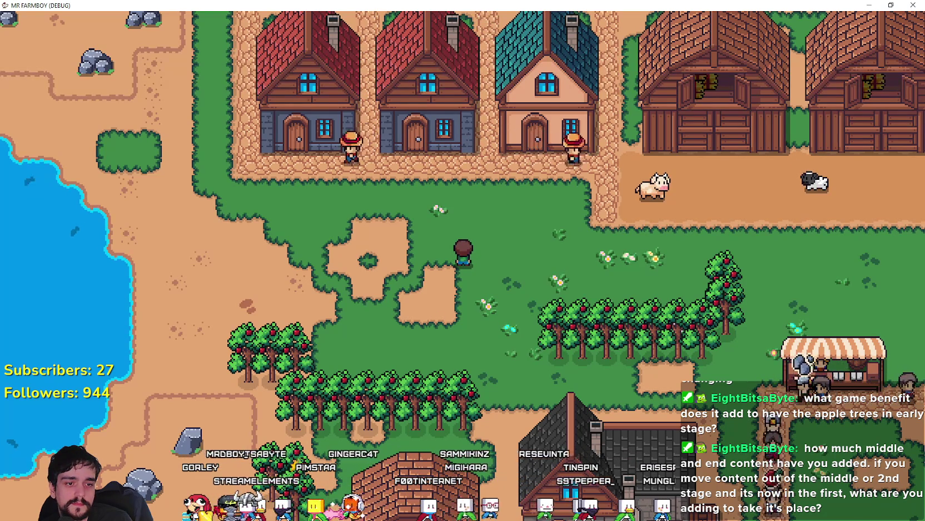
key(alt+Tab)
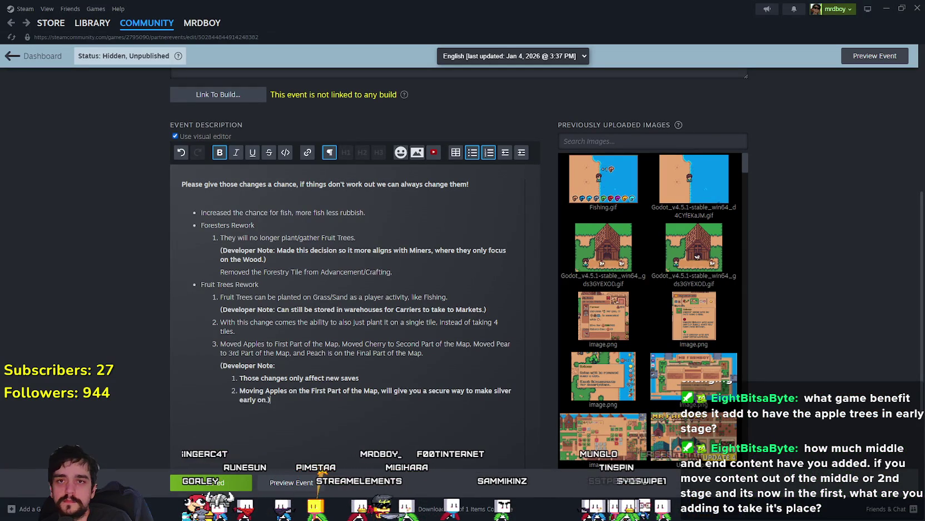
click(887, 9)
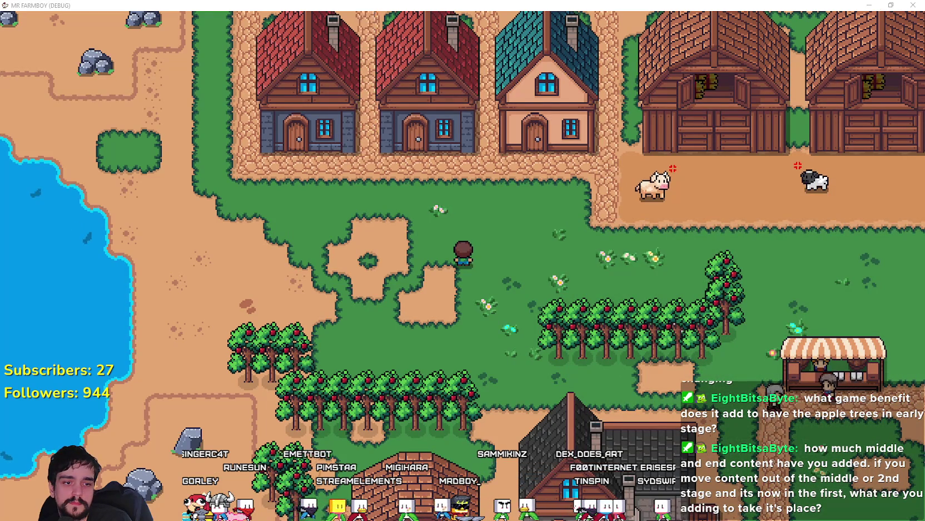
key(alt+Tab)
click(609, 275)
- Check the Crops advancements tree in the running game
scroll(585, 265, down, 1)
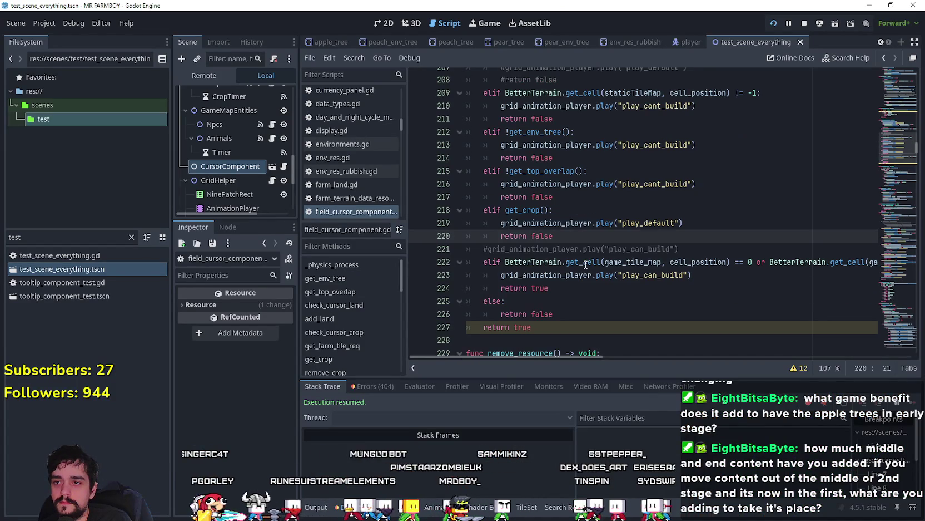
click(618, 310)
key(alt+Tab)
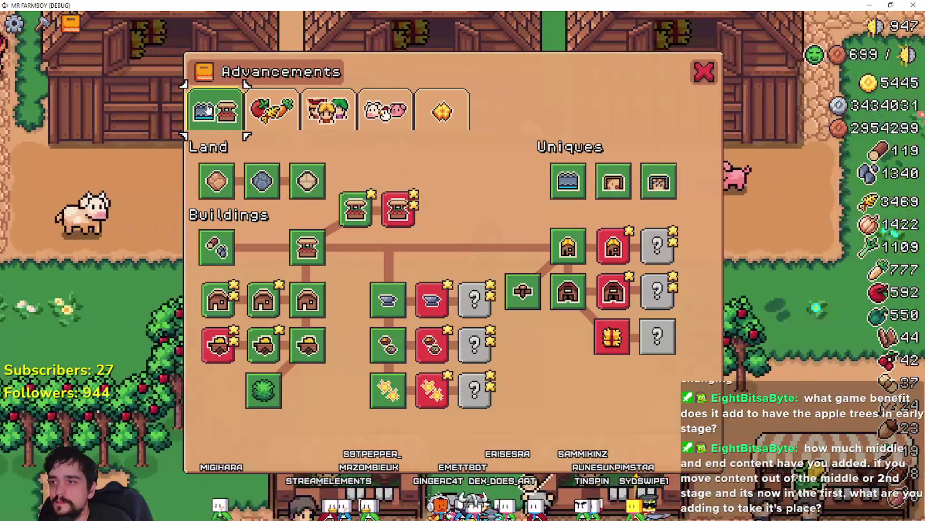
click(272, 110)
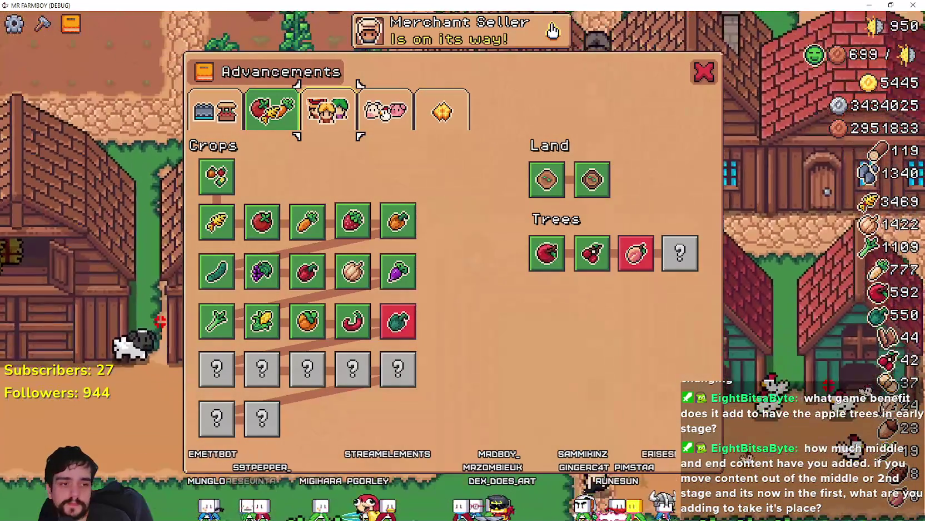
- Filter the FileSystem dock by 'crop' and open base_crop_crop.tscn
key(alt+Tab)
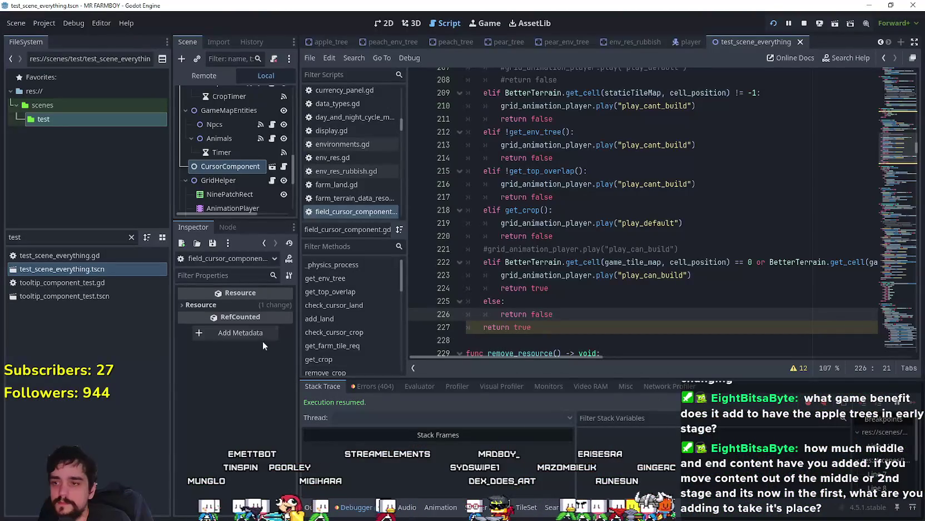
click(114, 235)
text(crops)
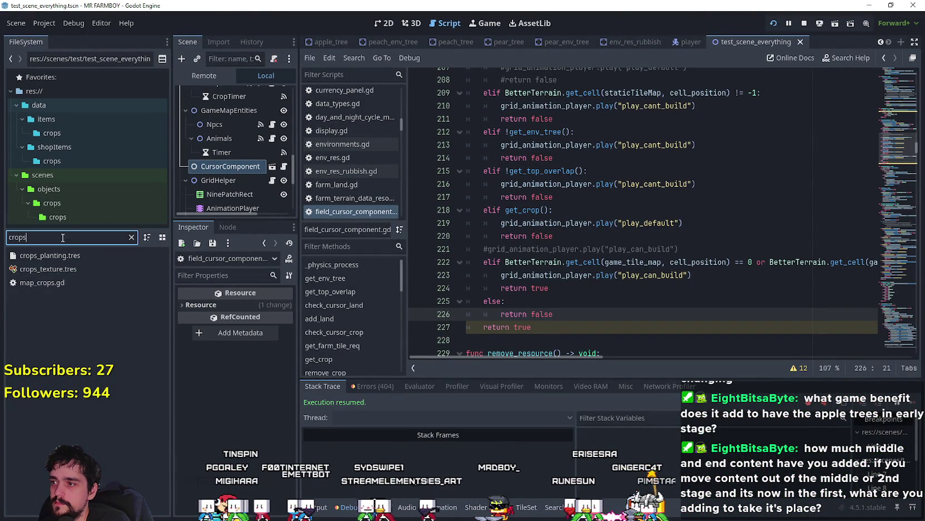
key(BackSpace)
click(101, 270)
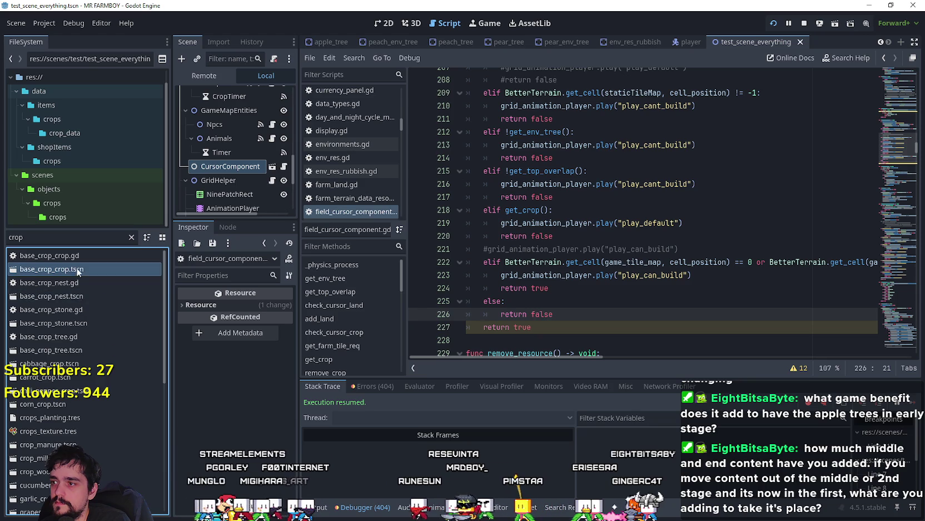
double_click(81, 269)
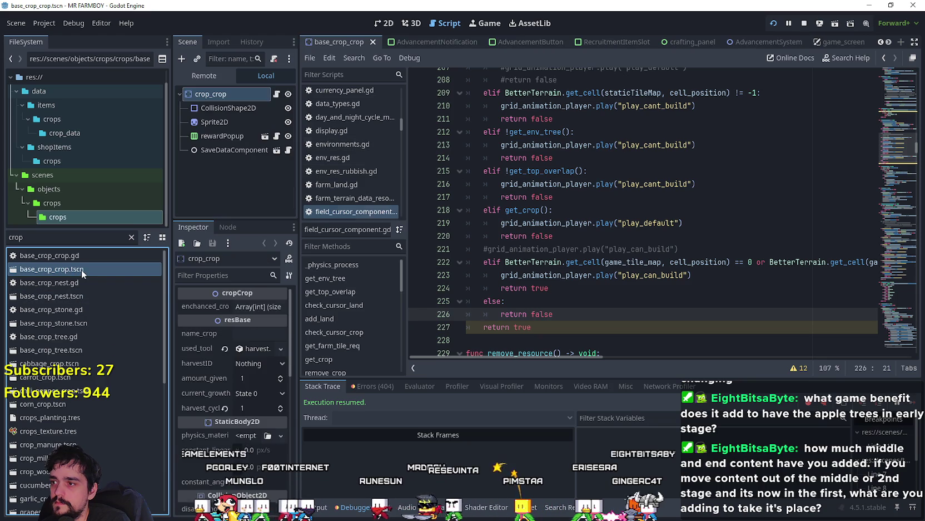
click(278, 93)
scroll(744, 244, down, 10)
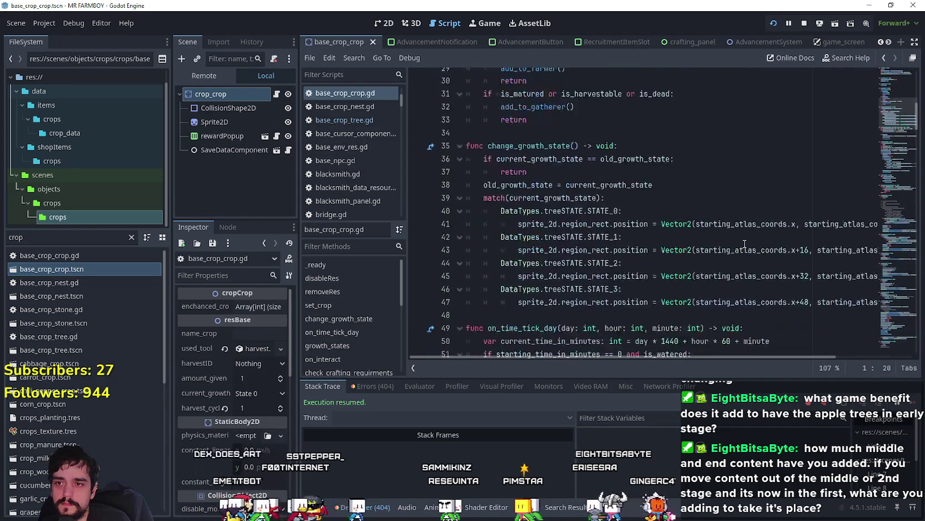
scroll(744, 243, down, 2)
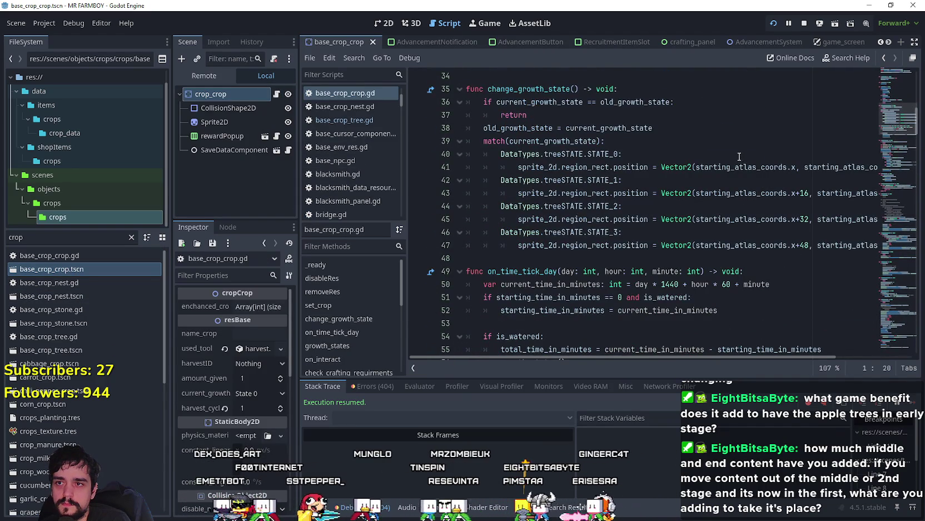
scroll(739, 157, up, 1)
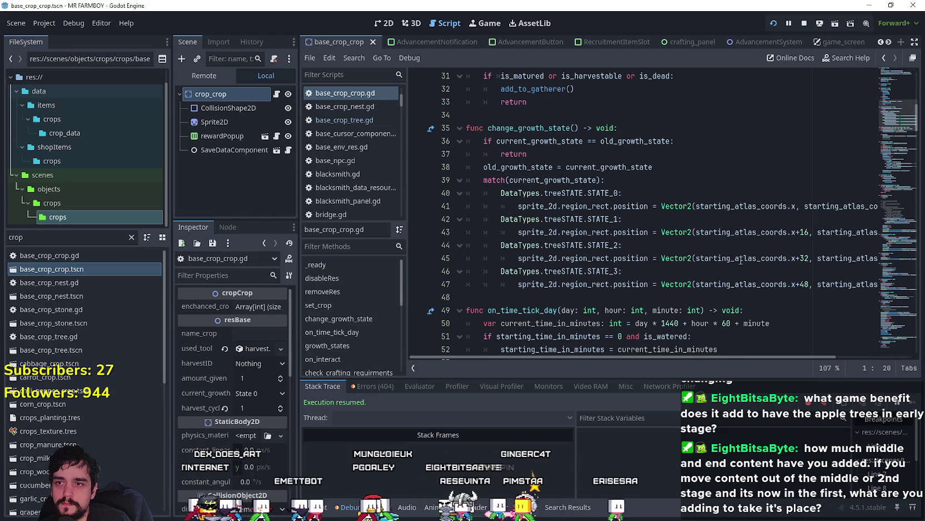
scroll(896, 117, up, 2)
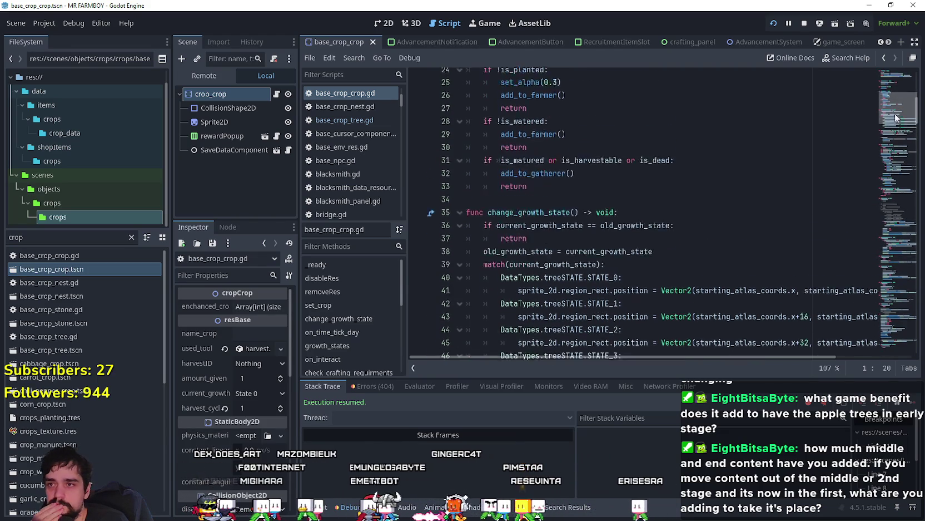
scroll(896, 117, up, 7)
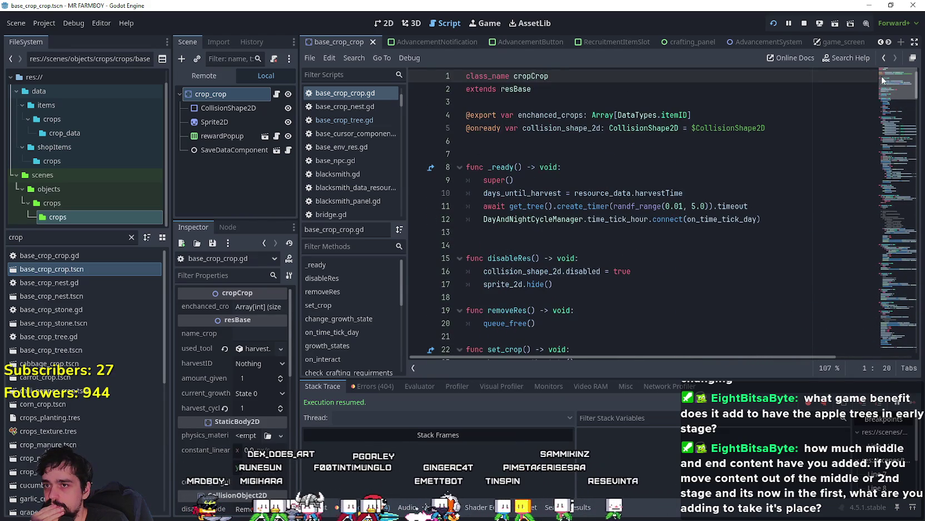
drag(882, 80, 881, 162)
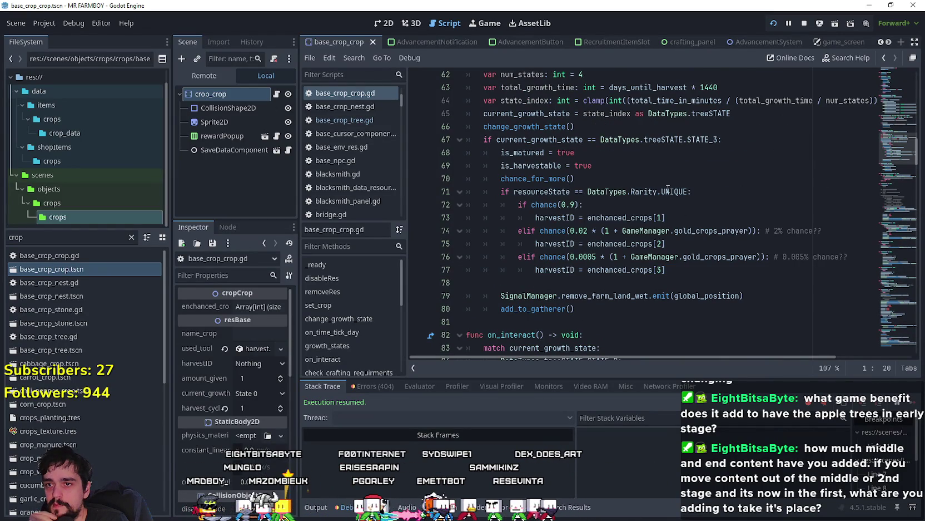
drag(688, 191, 515, 192)
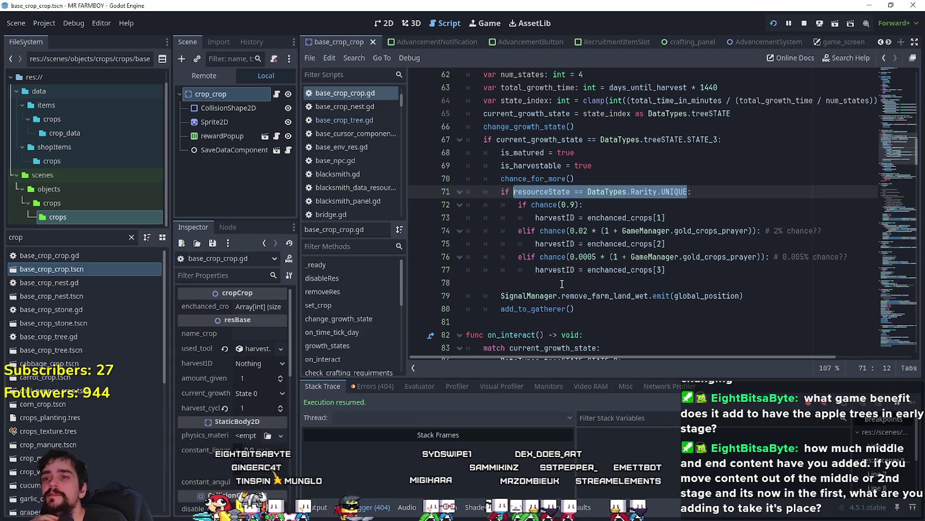
click(537, 218)
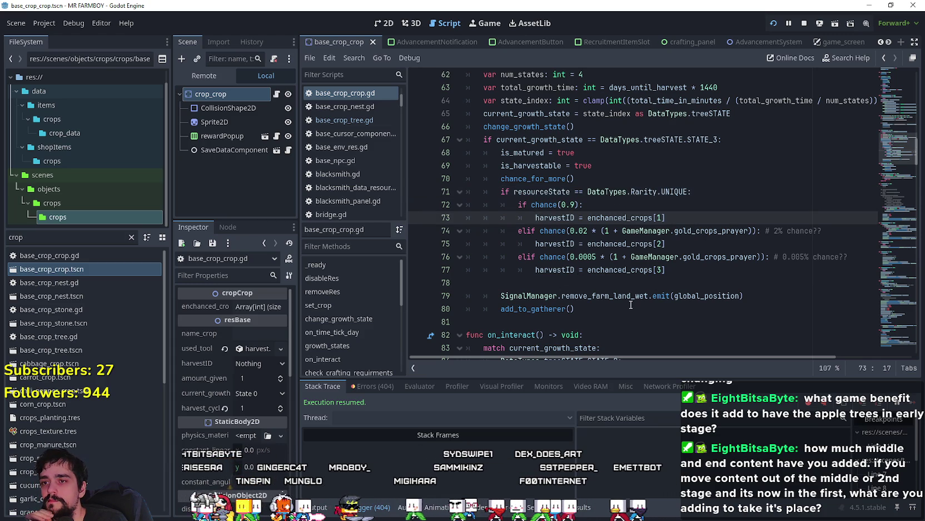
key(Down)
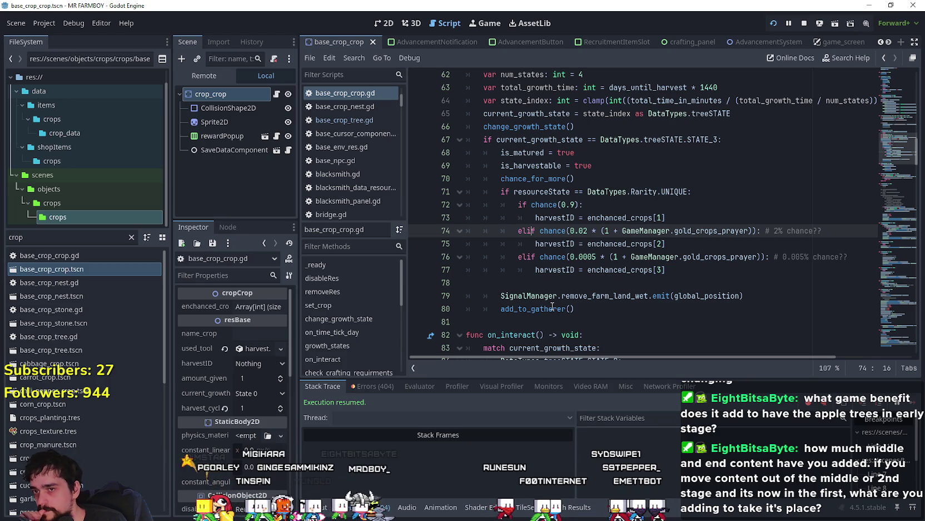
click(550, 243)
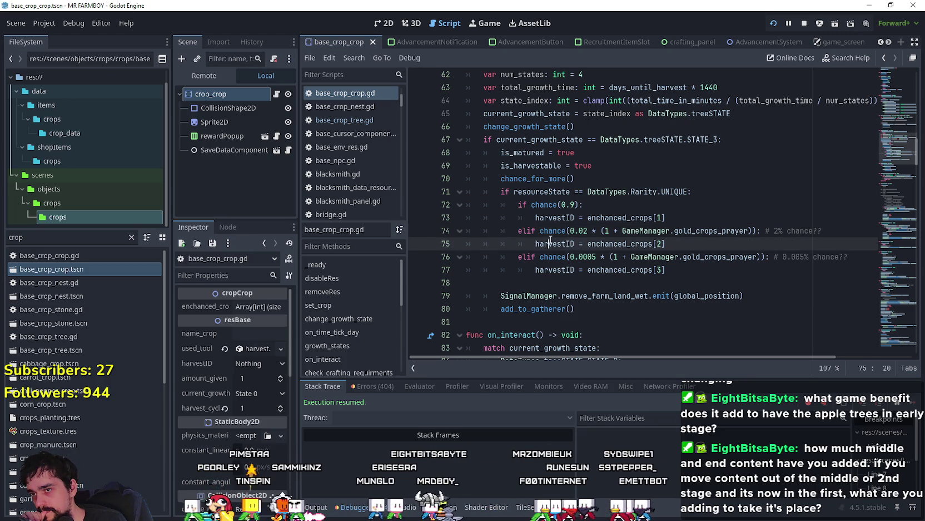
key(Up)
key(Up)
key(Home)
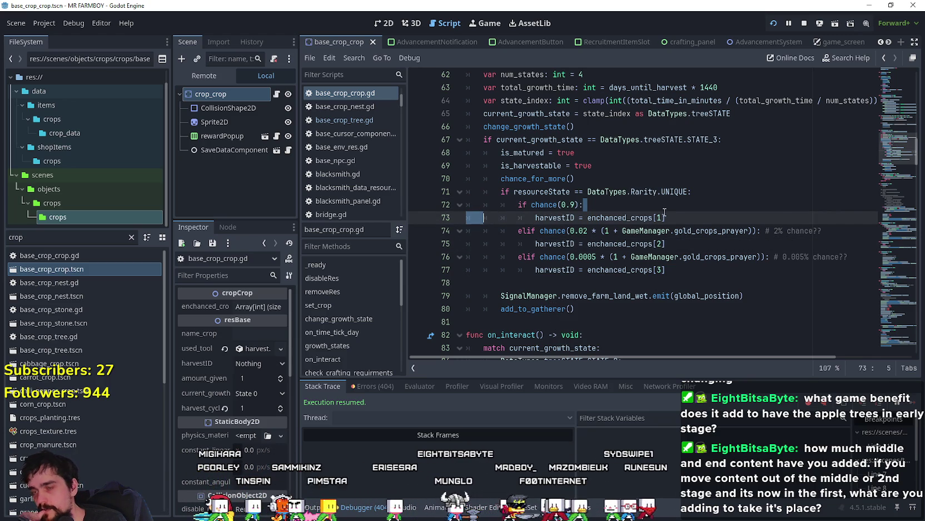
drag(673, 217, 467, 204)
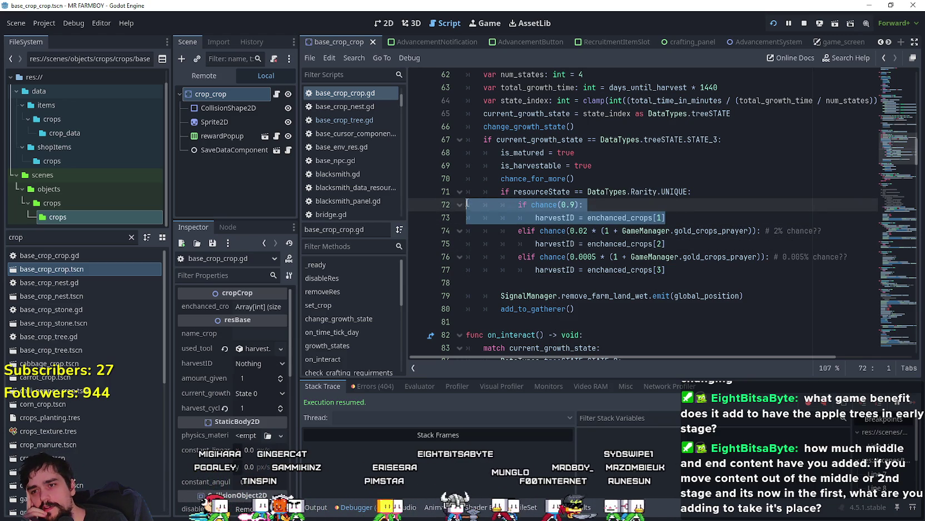
click(615, 208)
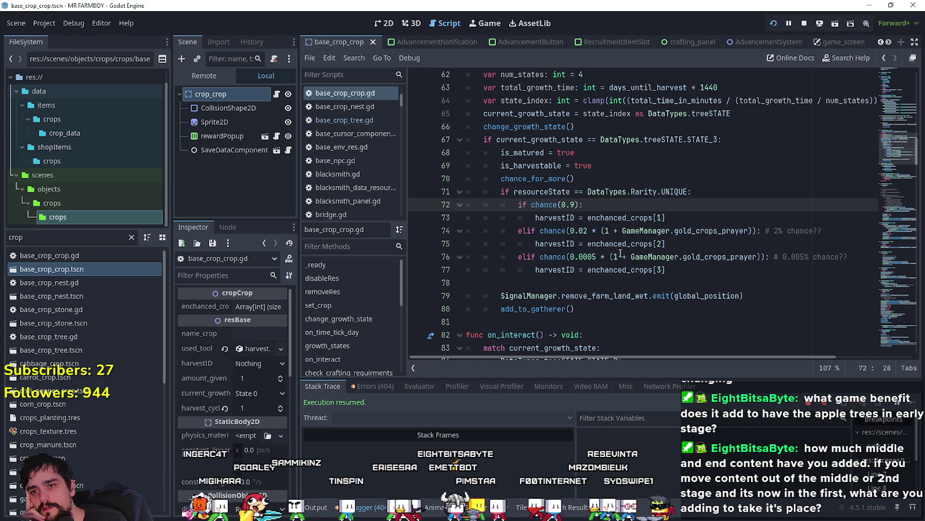
scroll(629, 243, up, 1)
click(706, 234)
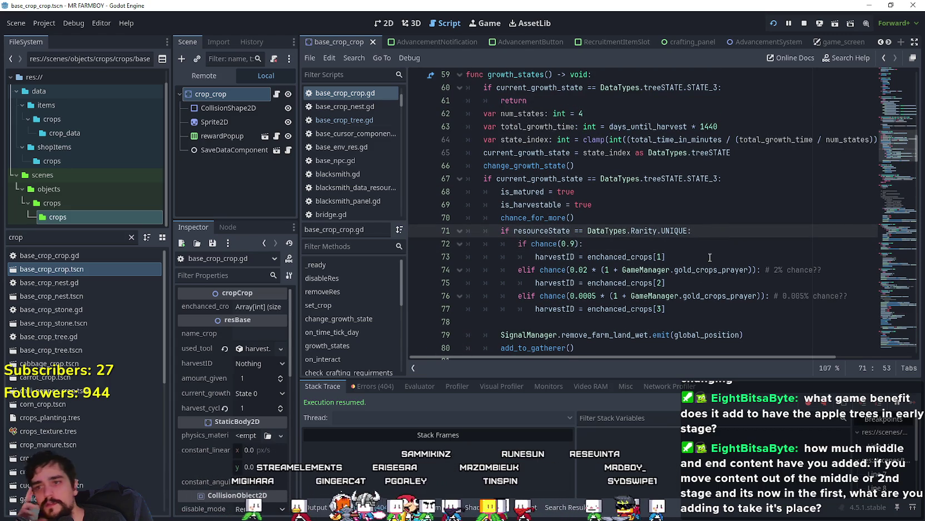
- Copy the harvestID = enchanced_crops[1] assignment onto a new line under the UNIQUE check
key(Return)
click(662, 269)
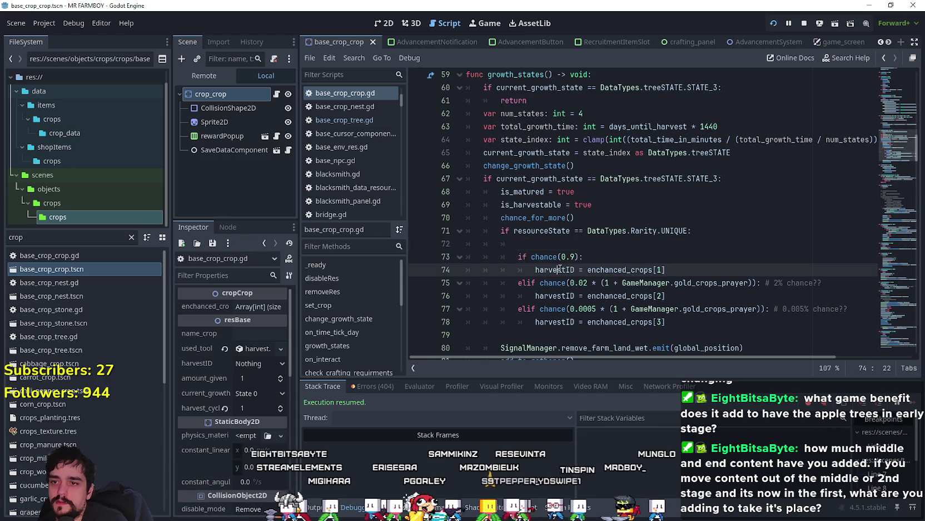
key(shift+Home)
key(ctrl+c)
click(565, 243)
key(ctrl+v)
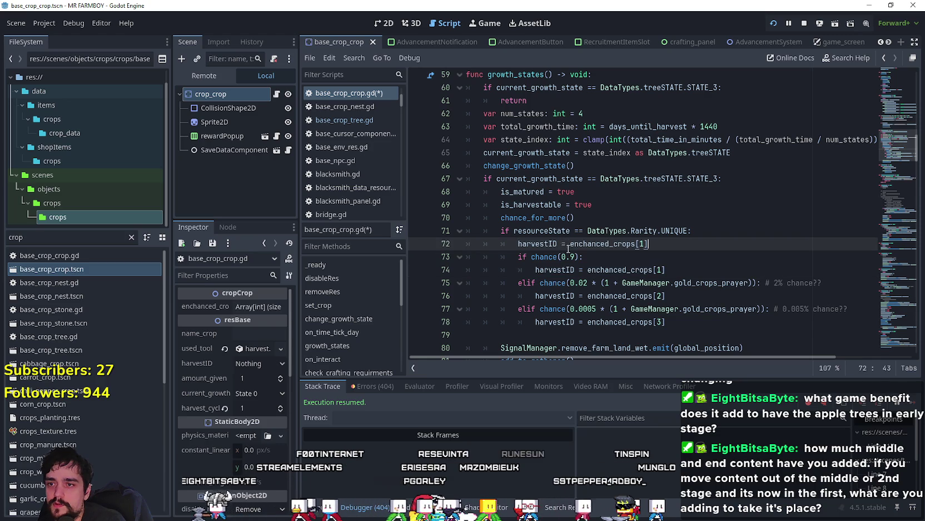
- Comment out the 90% chance lines and turn the following elif into an if
click(506, 268)
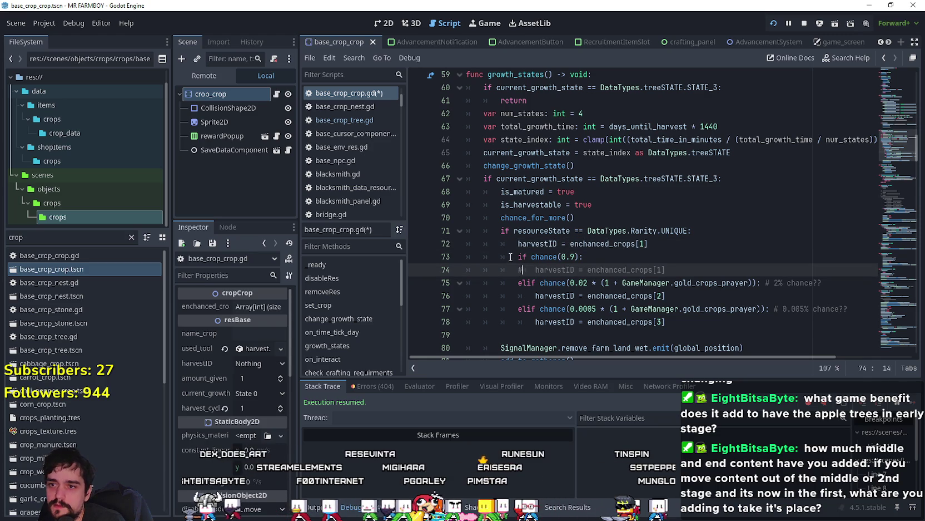
key(shift+Up)
key(ctrl+k)
click(701, 268)
scroll(702, 268, down, 1)
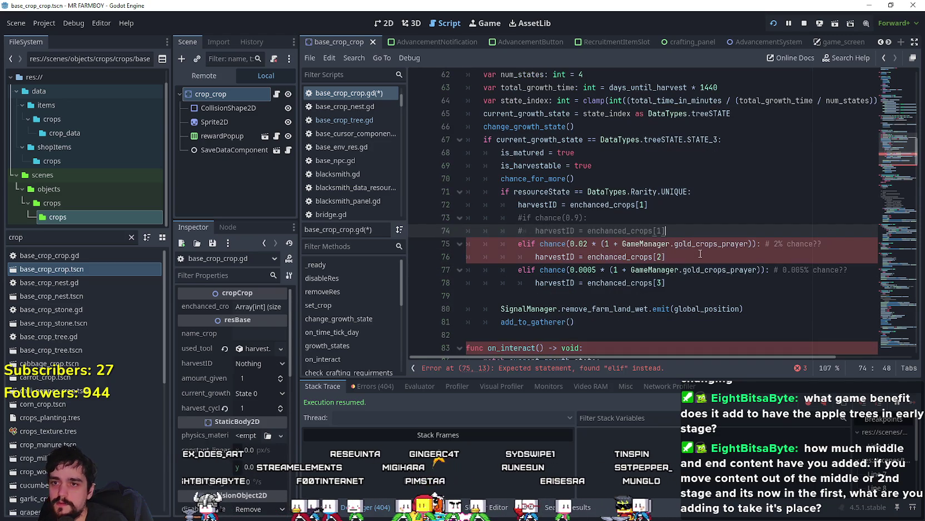
click(524, 243)
key(BackSpace)
key(BackSpace)
key(Down)
key(Down)
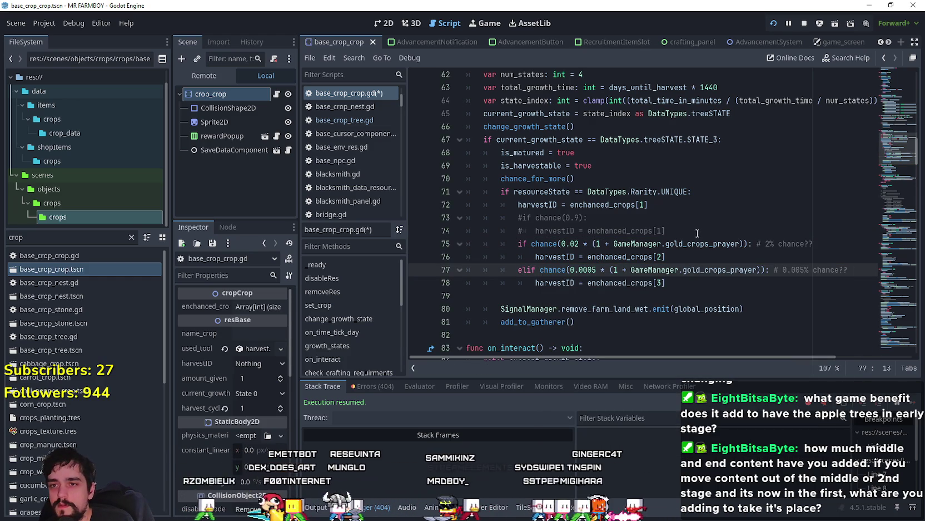
- Review the remaining 2% and 0.005% branches and save base_crop_crop.gd
drag(698, 233, 441, 221)
drag(532, 245, 688, 268)
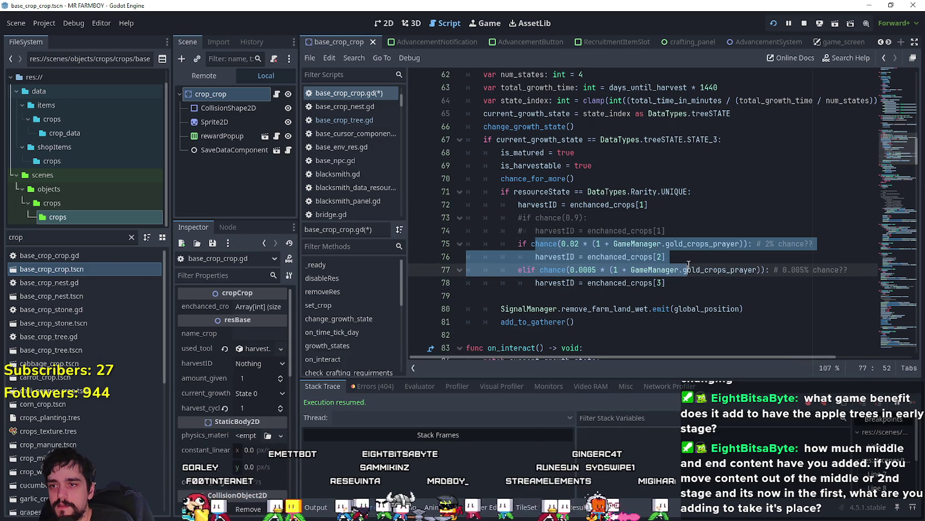
click(697, 269)
click(702, 298)
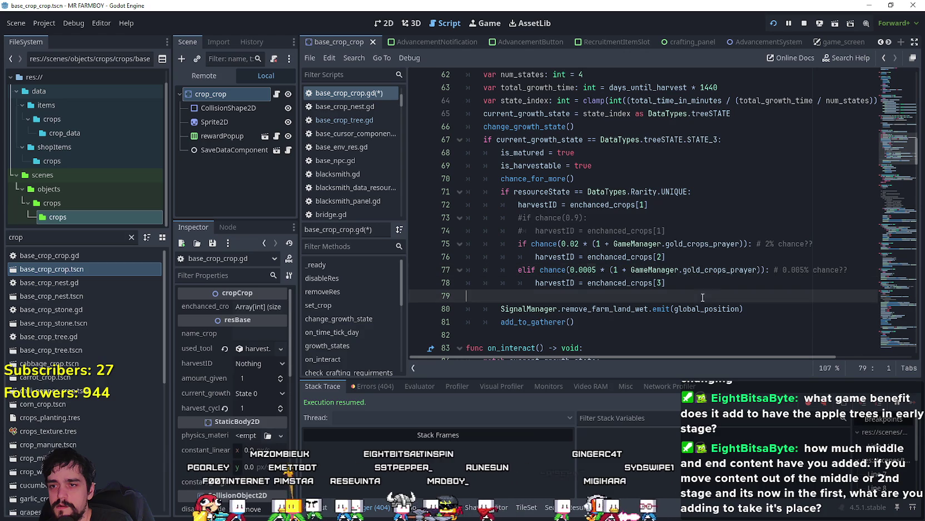
scroll(684, 296, down, 1)
drag(668, 244, 459, 207)
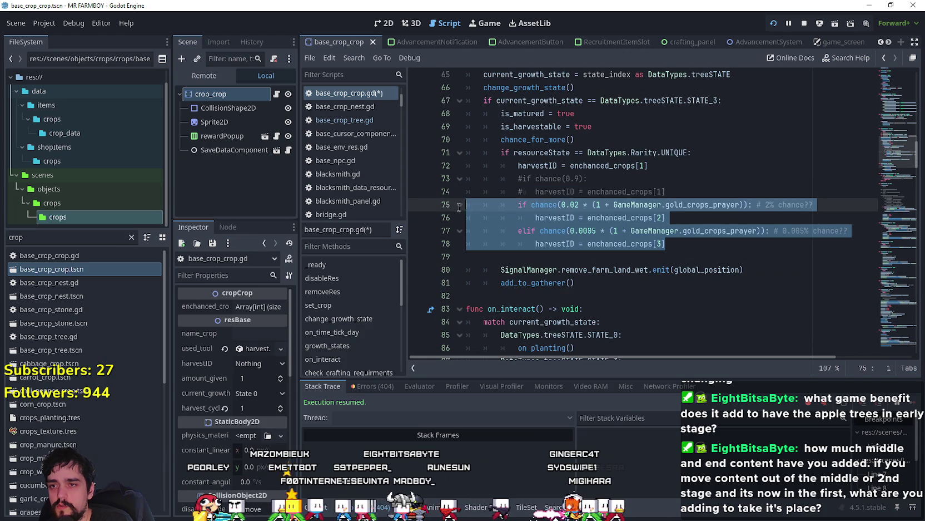
click(568, 260)
key(ctrl+s)
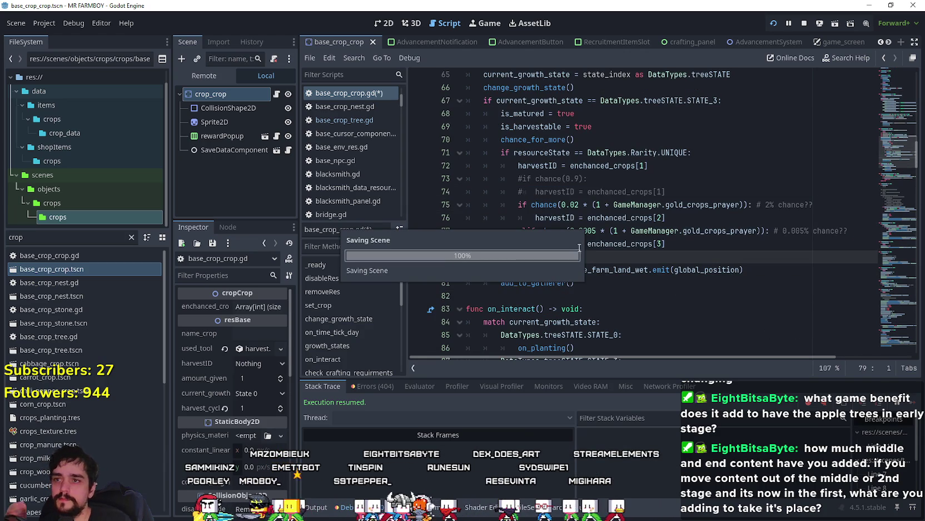
scroll(711, 227, up, 2)
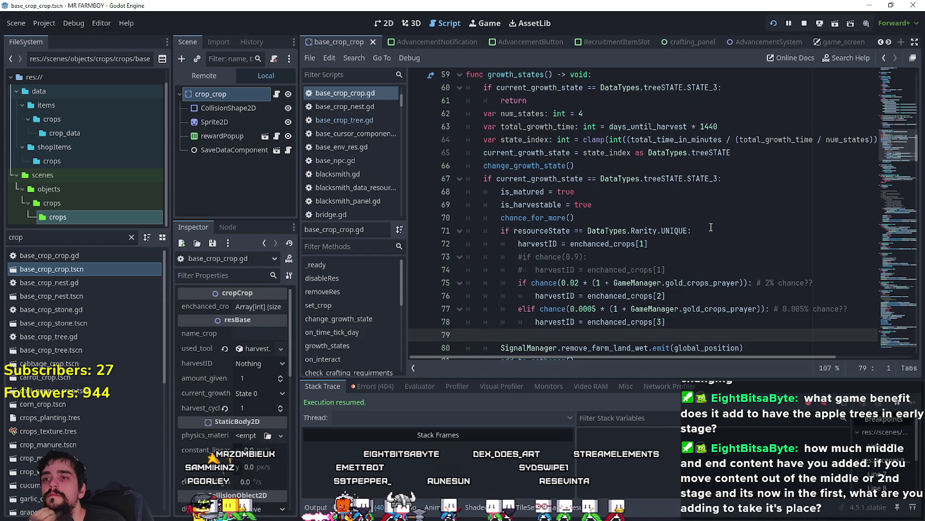
scroll(711, 227, down, 1)
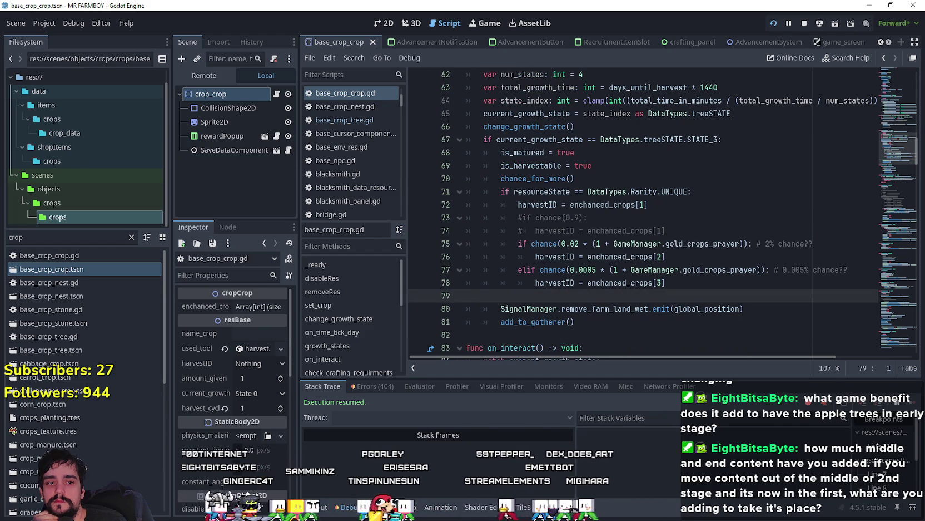
- Start a new bullet reading 'Enchanced Crops' below the fish-chance line in the Steam event
key(alt+Tab)
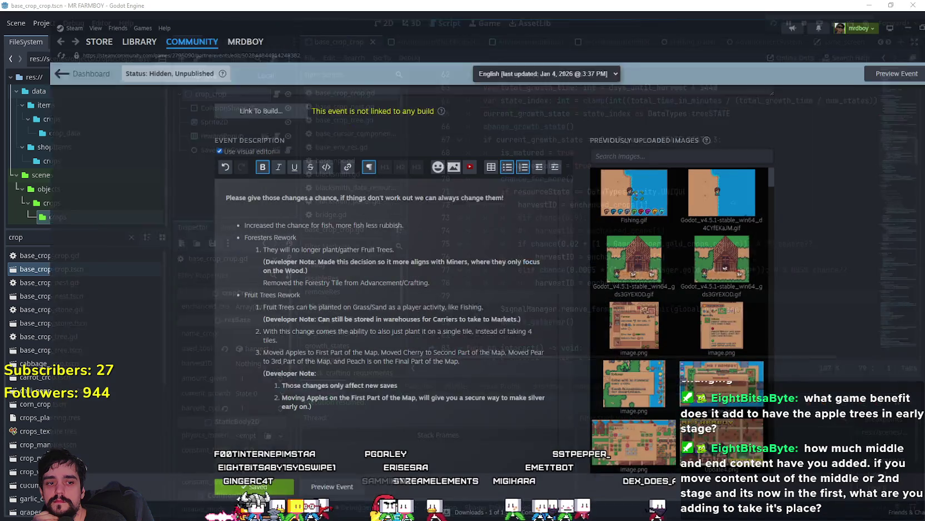
click(405, 211)
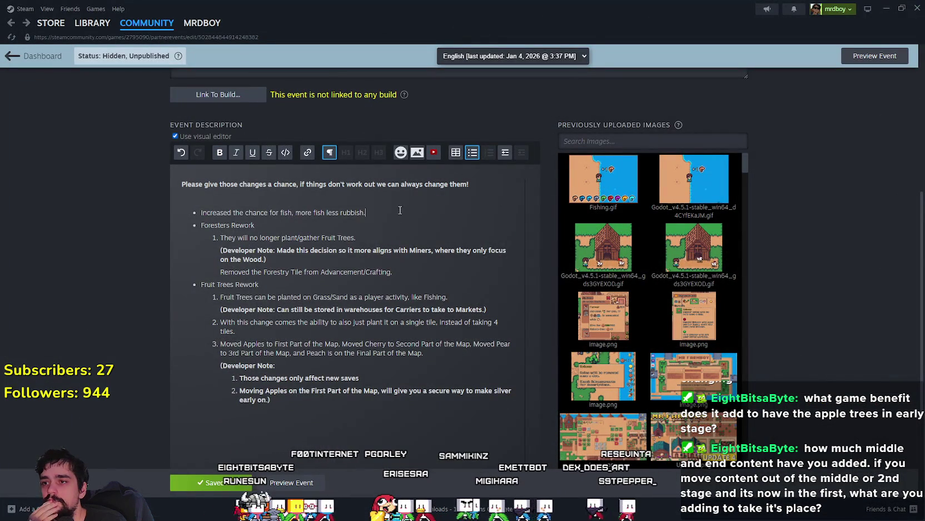
key(Return)
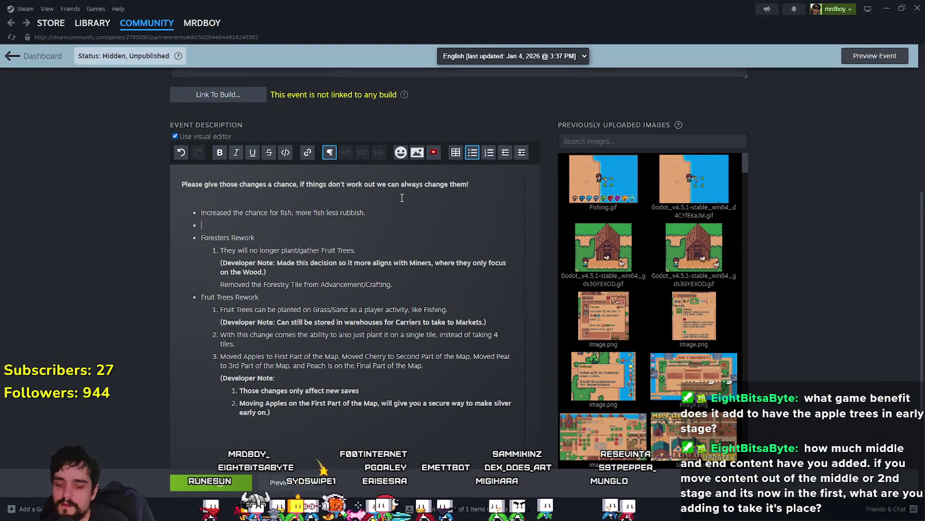
text(Enchanced C)
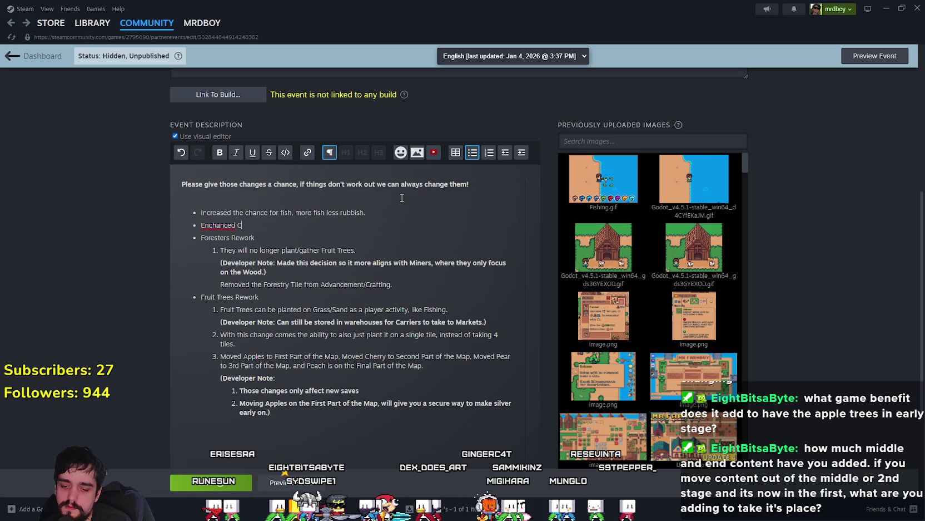
text(rops)
- Fix the spelling of 'Enchanced' in the new bullet using the spelling suggestions
right_click(210, 227)
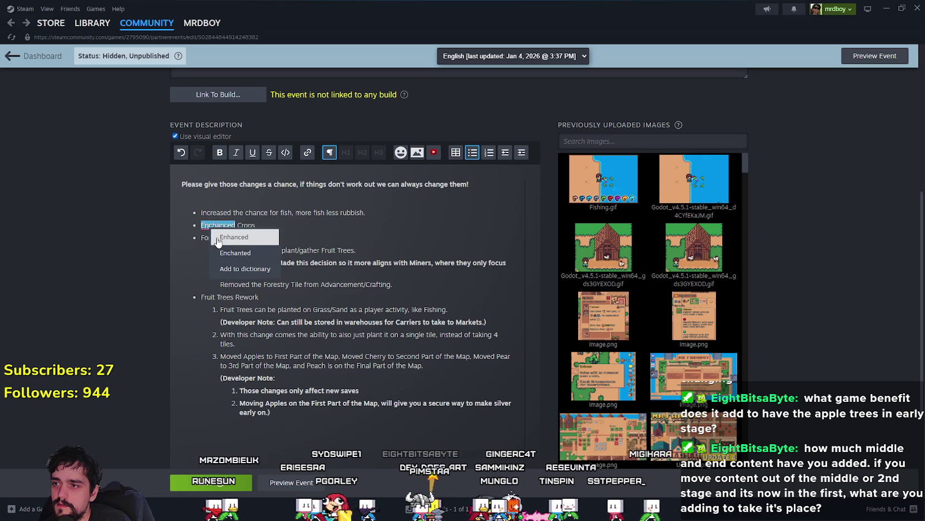
key(Escape)
double_click(218, 225)
text(E)
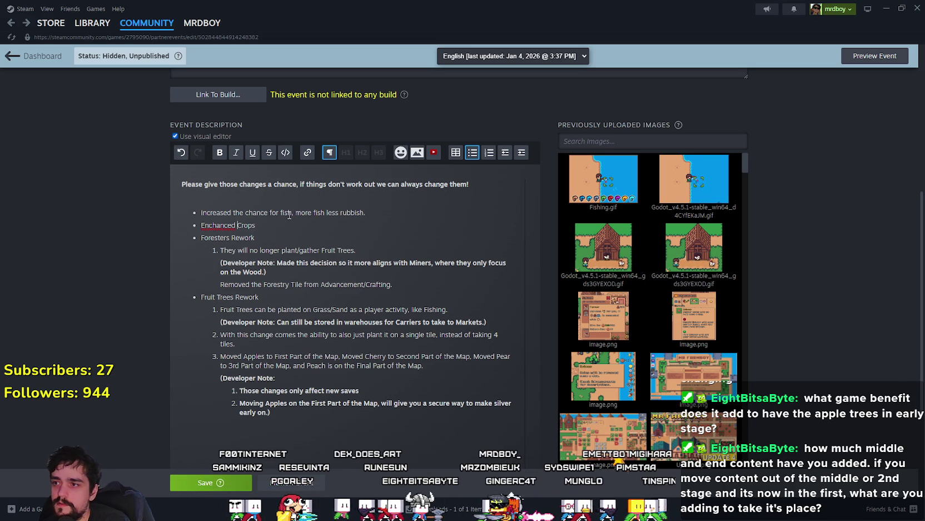
right_click(205, 222)
click(209, 230)
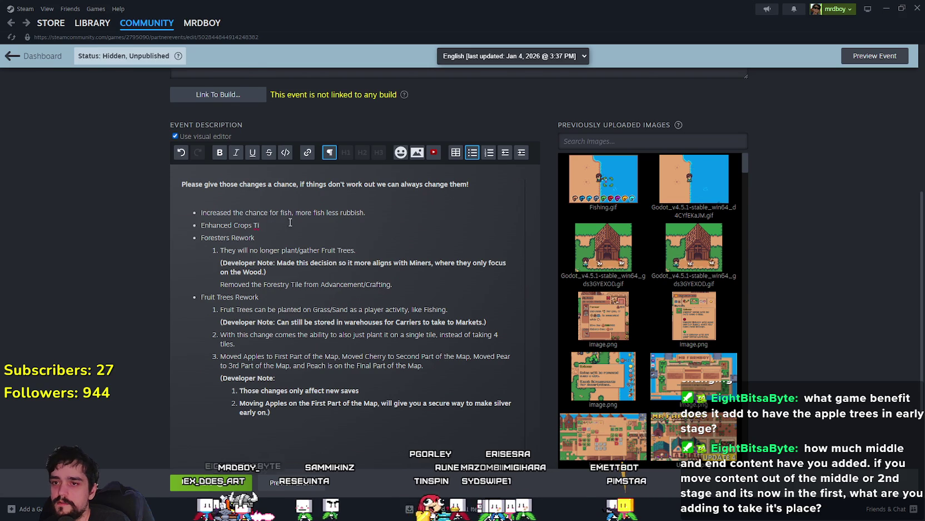
- Glance at the game's Advancements panel, then return to the base_crop_crop.gd script
key(alt+Tab)
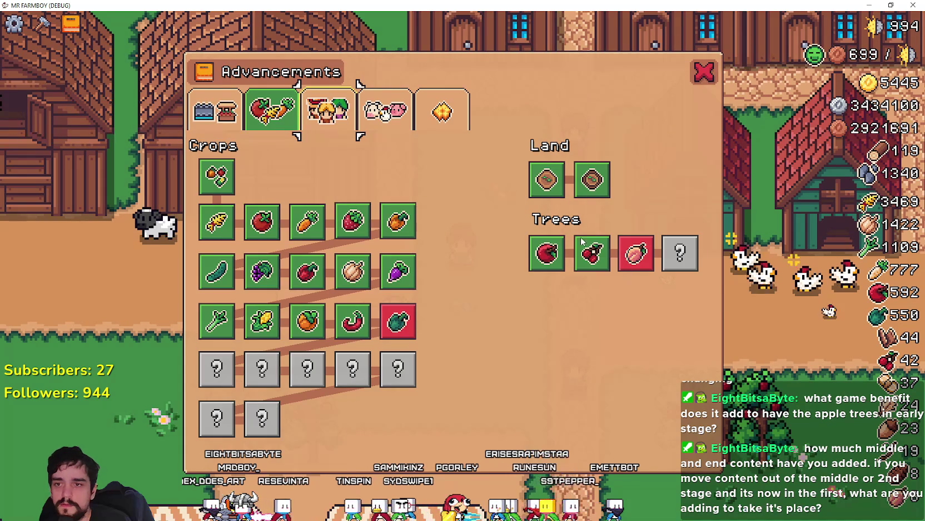
mouse_move(583, 185)
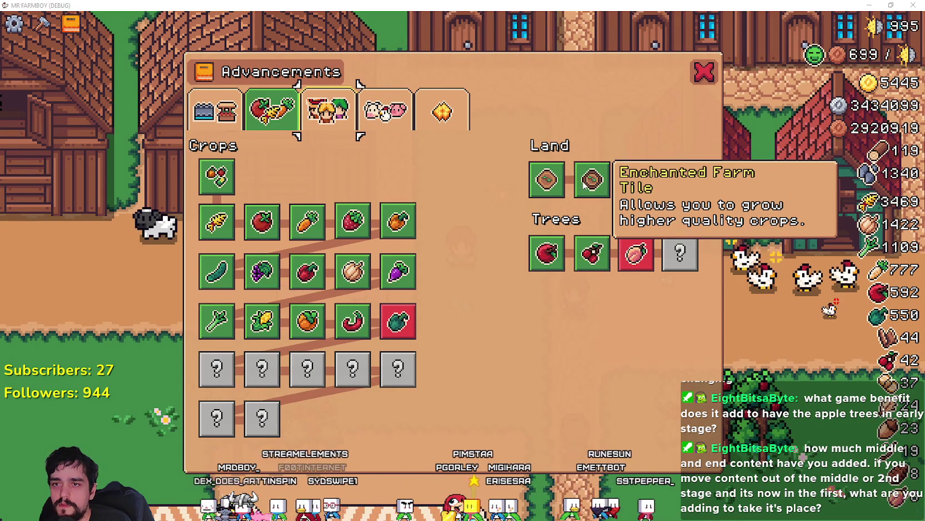
key(alt+Tab)
key(alt+Tab)
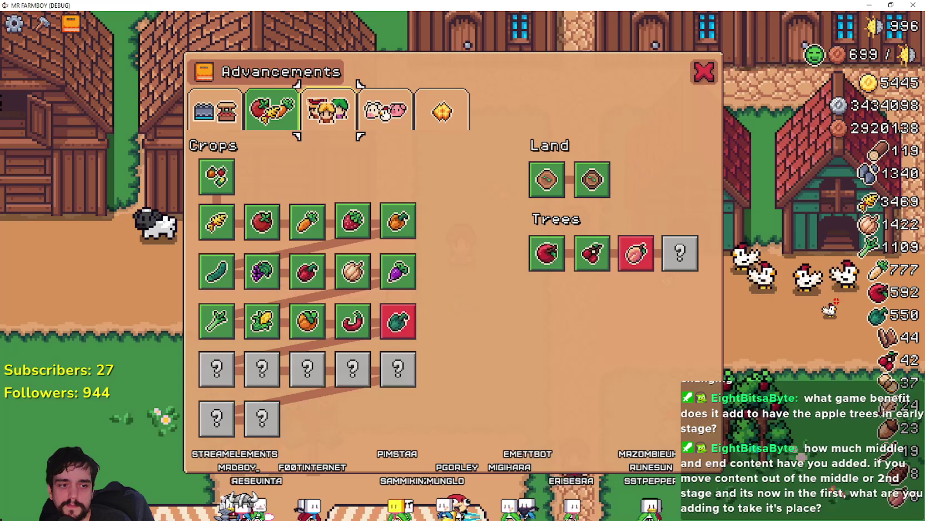
key(alt+Tab)
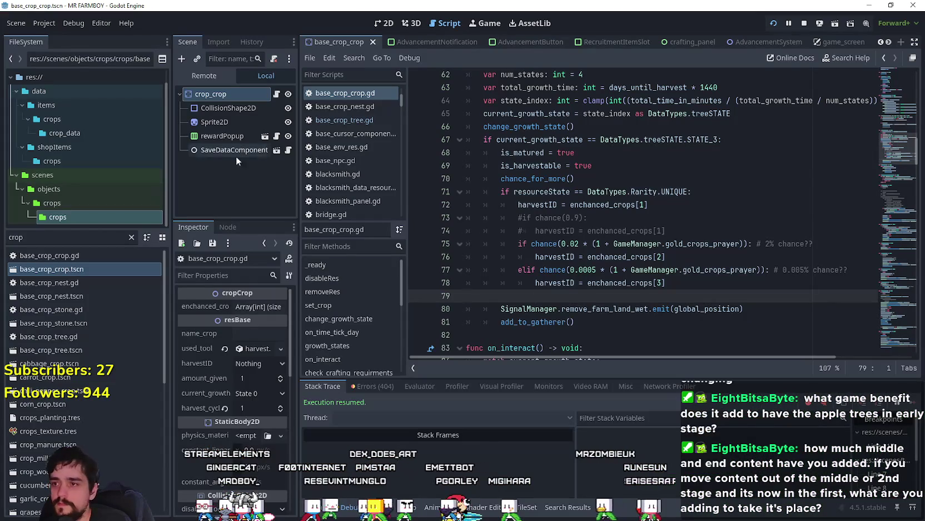
key(alt+Tab)
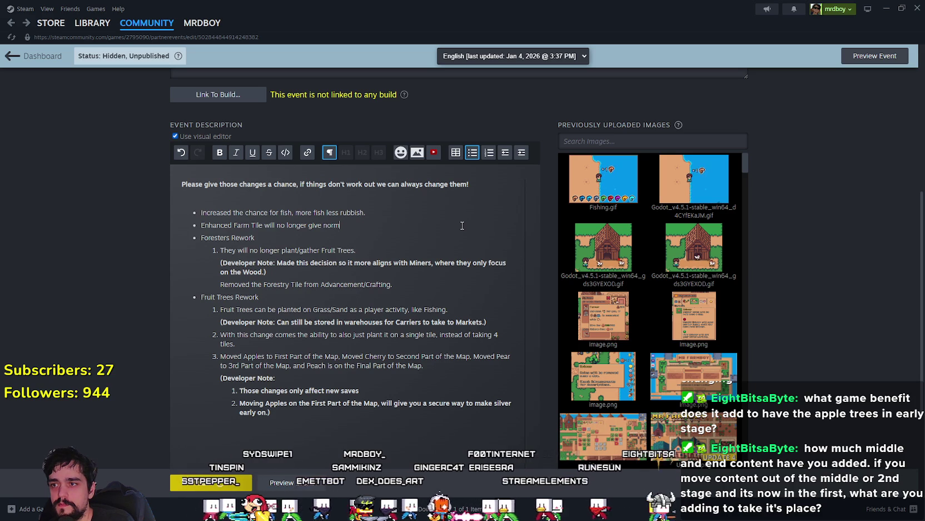
- Complete the bullet ending '…normal crops, base is silver.' and save the Steam event
text(al crops, base )
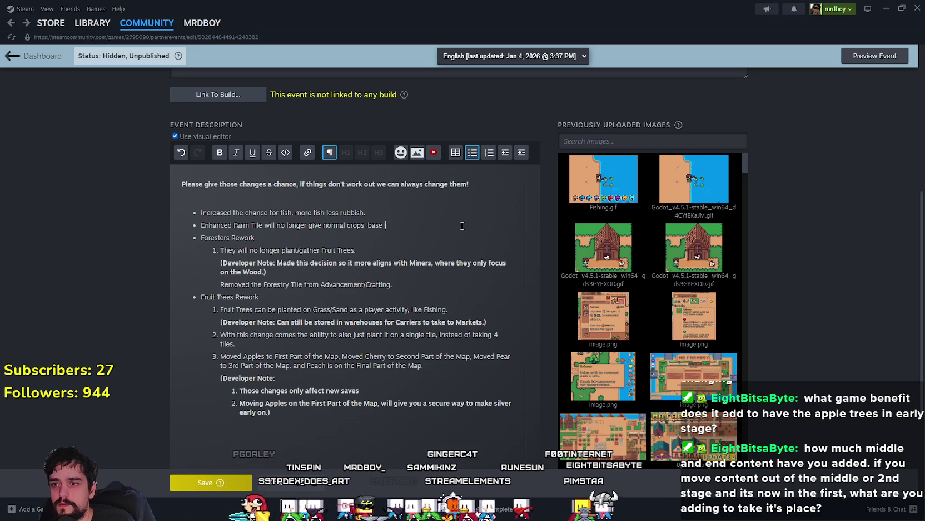
text(is silver.)
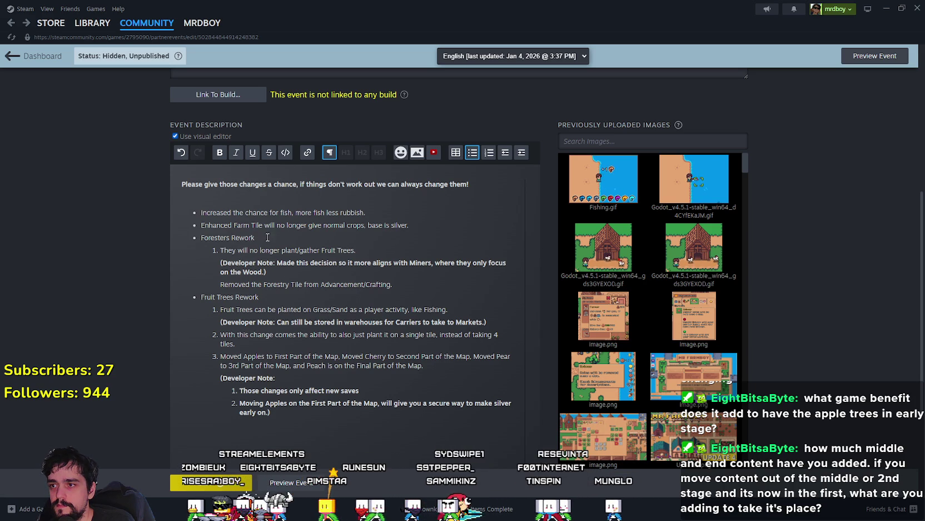
click(189, 488)
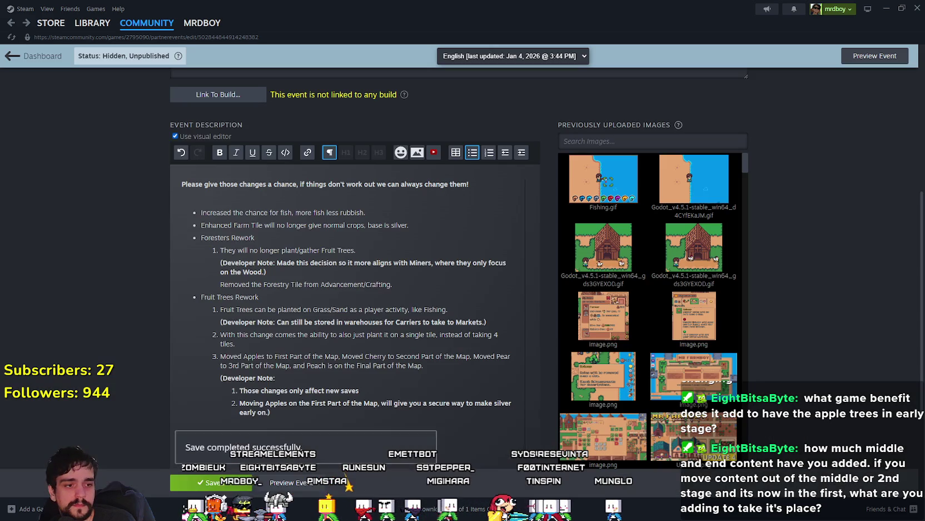
key(alt+Tab)
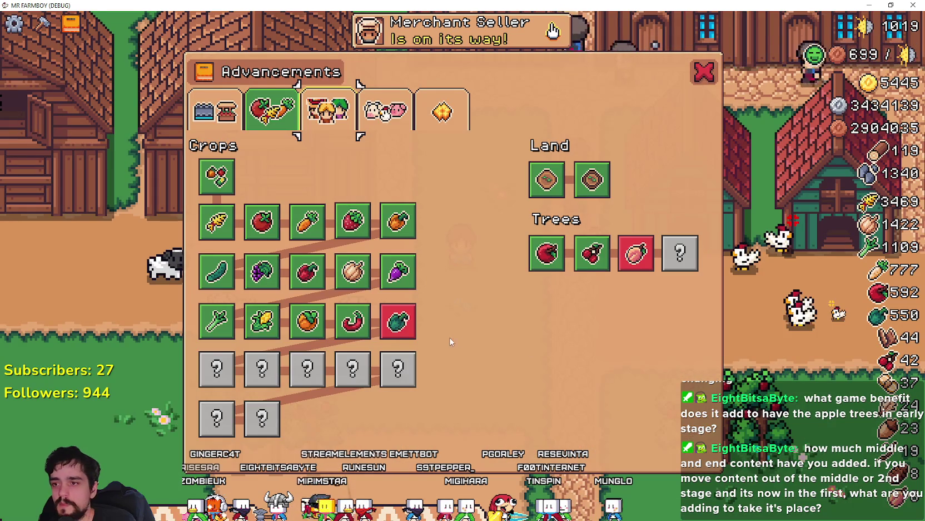
- Unlock the crop advancement after Chili Pepper and close the Advancements panel
mouse_move(344, 326)
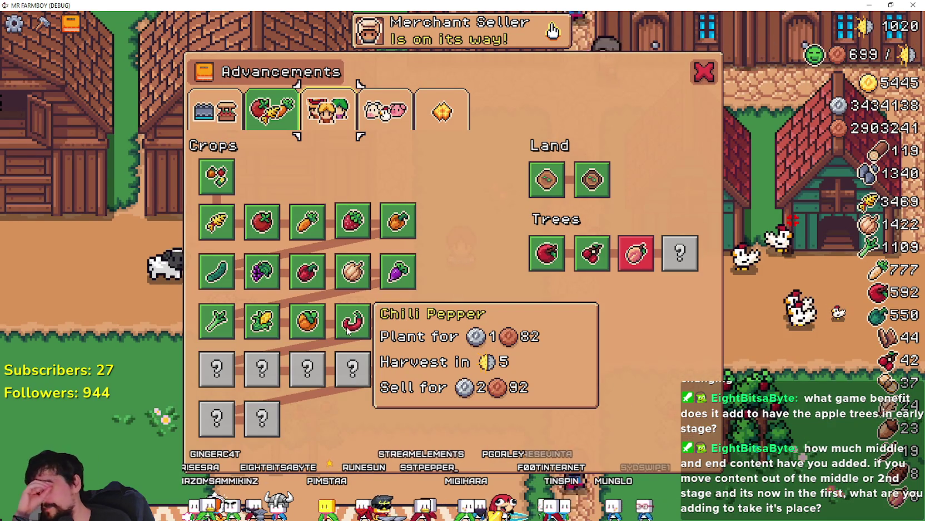
click(398, 321)
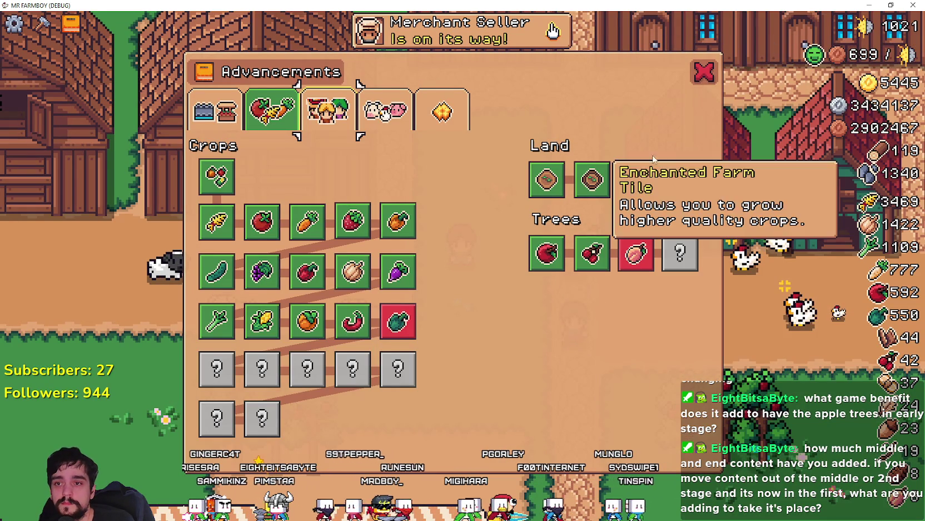
key(Escape)
scroll(517, 294, down, 3)
- Check the Enchanted Farm Tile crafting recipe and the barn storage, then return to Steam
key(c)
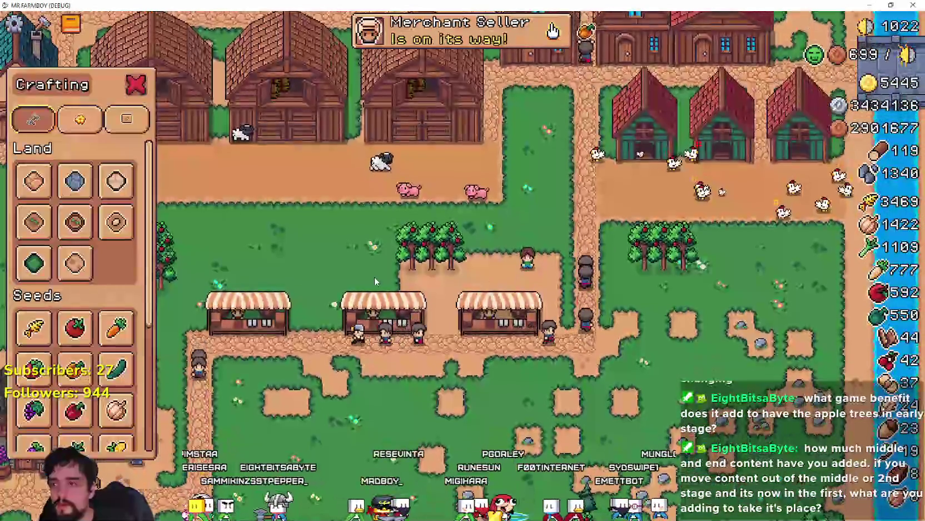
mouse_move(69, 232)
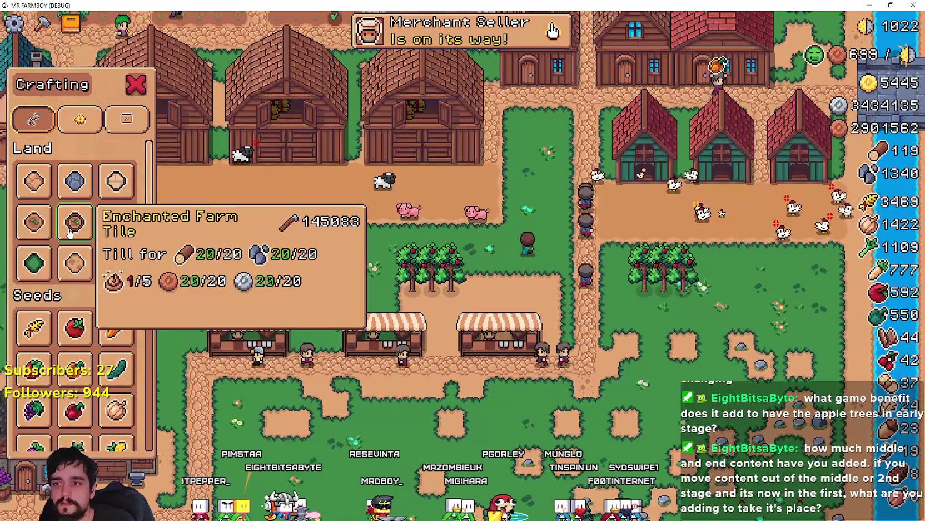
key(Escape)
click(439, 183)
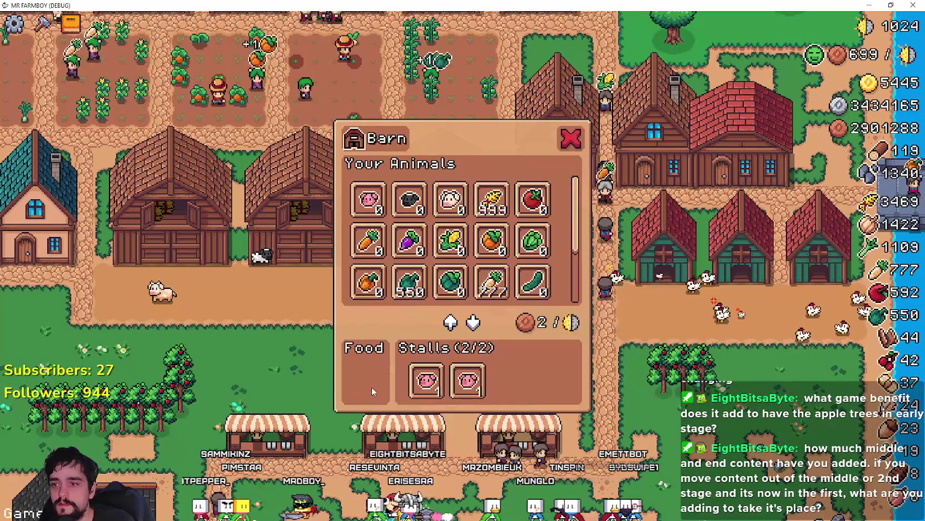
mouse_move(505, 193)
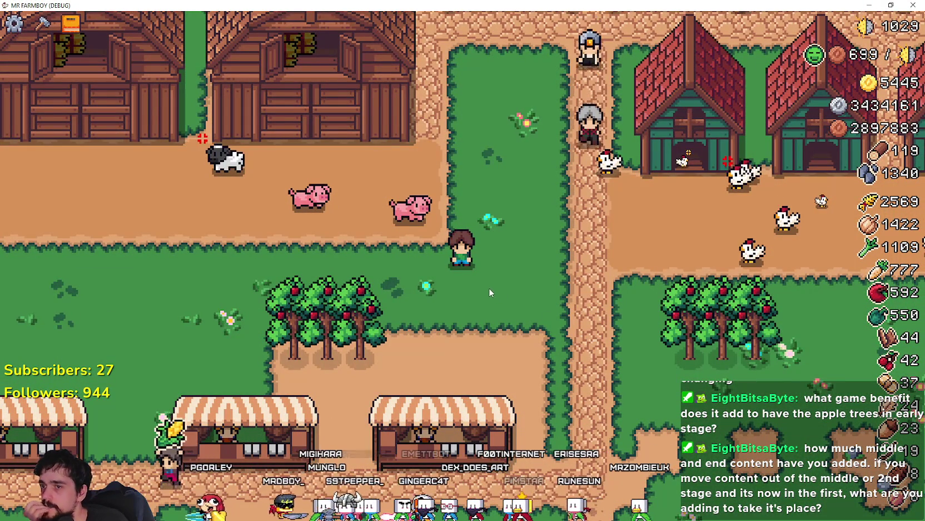
key(alt+Tab)
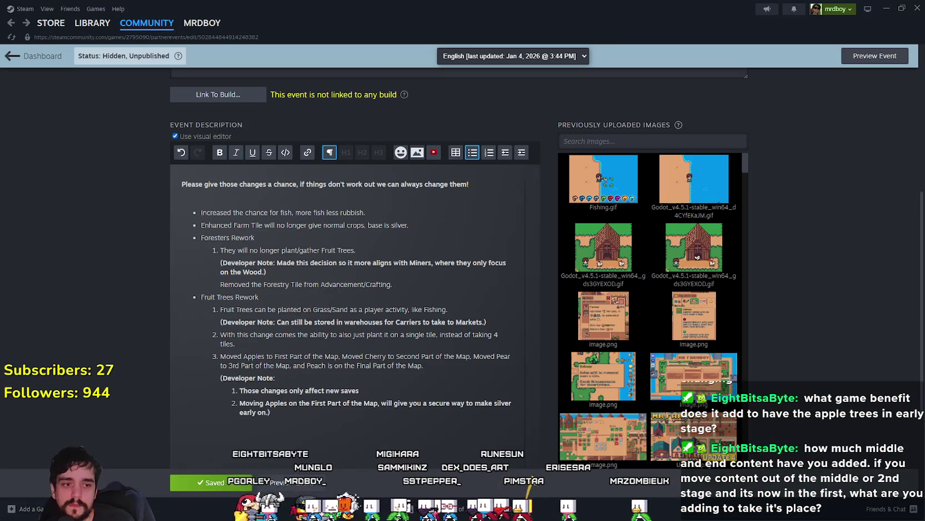
- Select the harvestID assignment on line 72 and chance_for_more on line 70
key(alt+Tab)
click(601, 306)
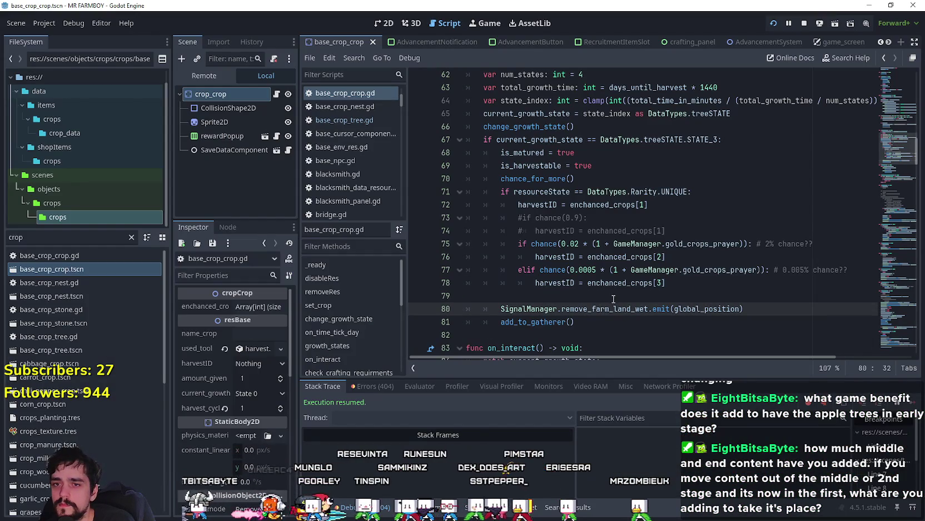
click(613, 299)
click(609, 203)
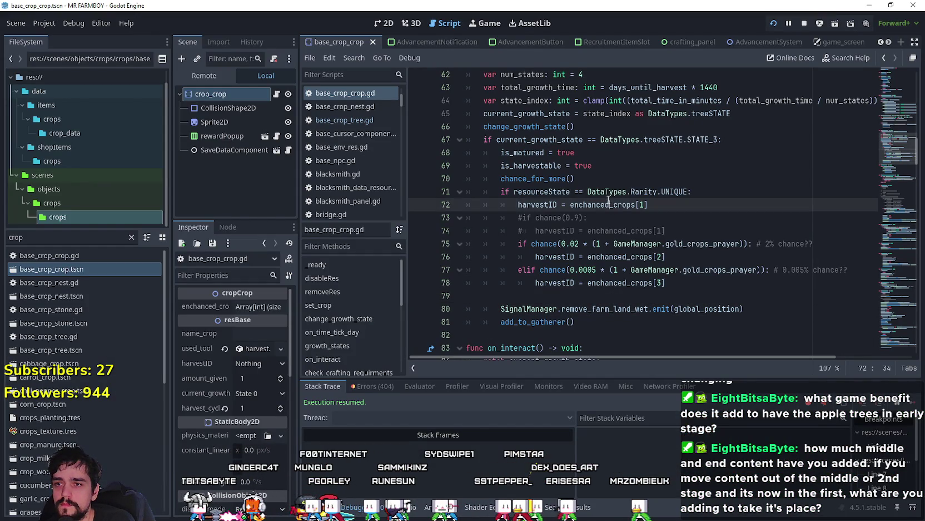
drag(532, 203, 668, 210)
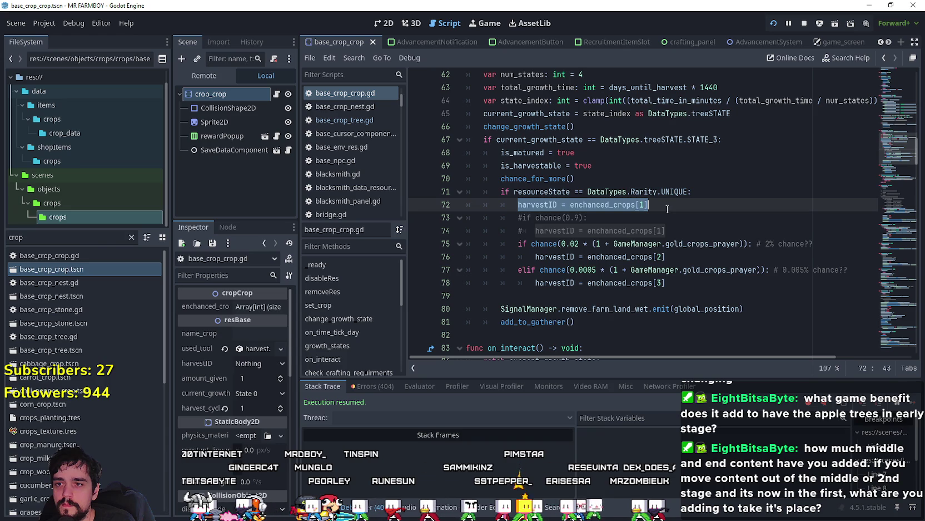
double_click(532, 178)
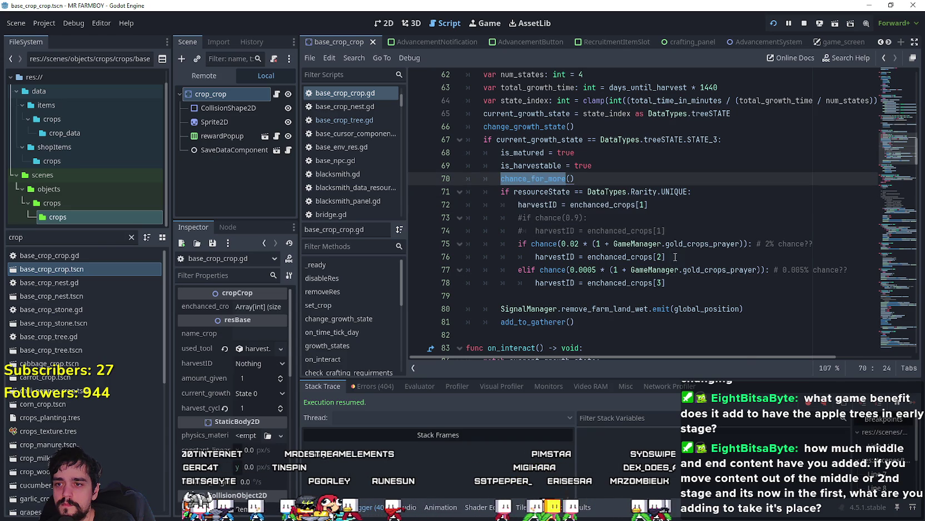
scroll(675, 256, down, 7)
scroll(656, 251, up, 6)
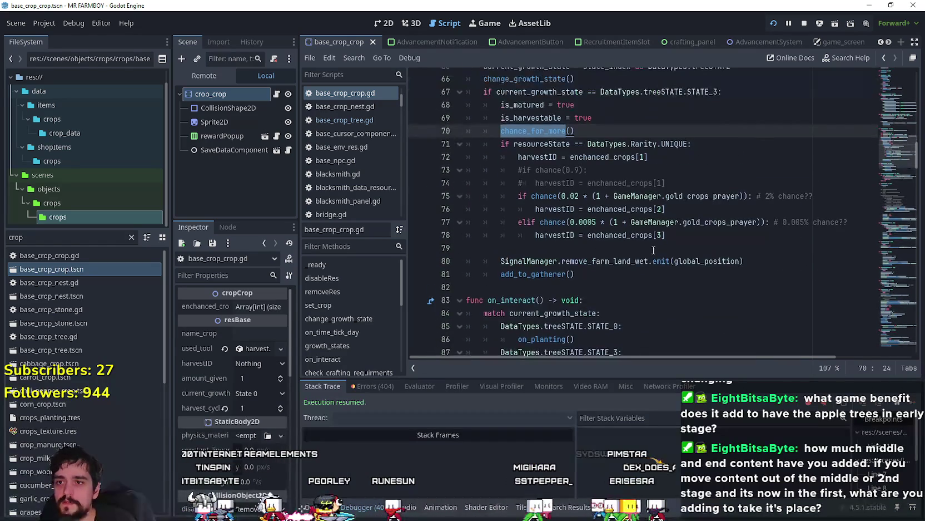
- Search the crop script for chance_for_more and step through its matches
key(ctrl+f)
click(784, 367)
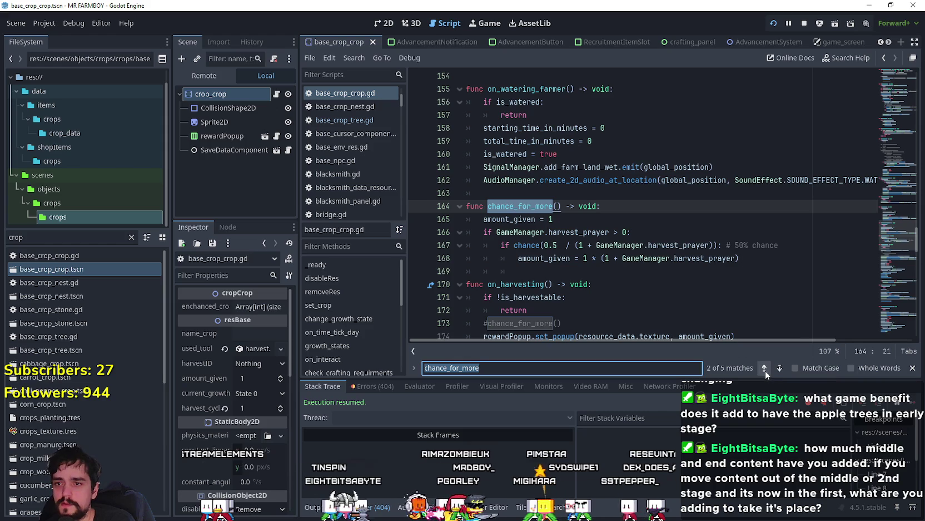
click(764, 368)
click(631, 268)
scroll(632, 269, down, 1)
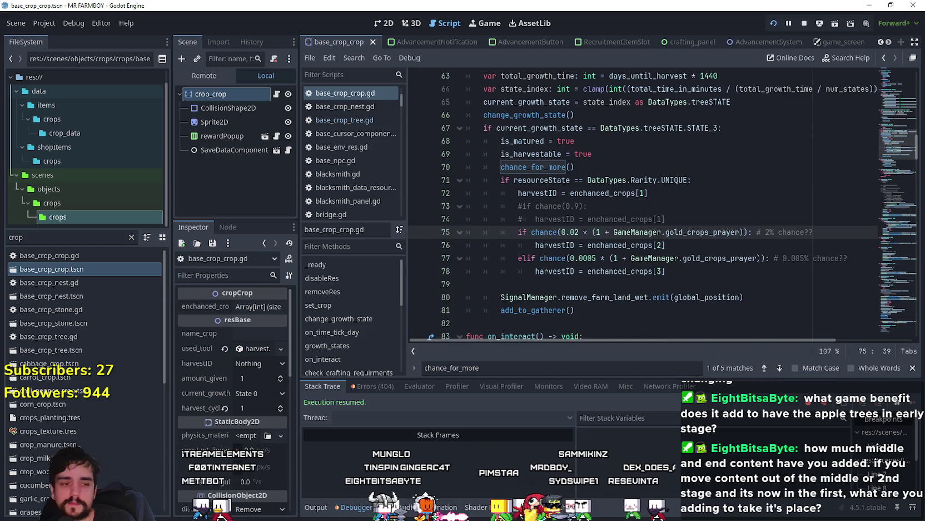
- Inspect DayAndNightCycleManager in the Remote scene tree, then return to the game
key(alt+Tab)
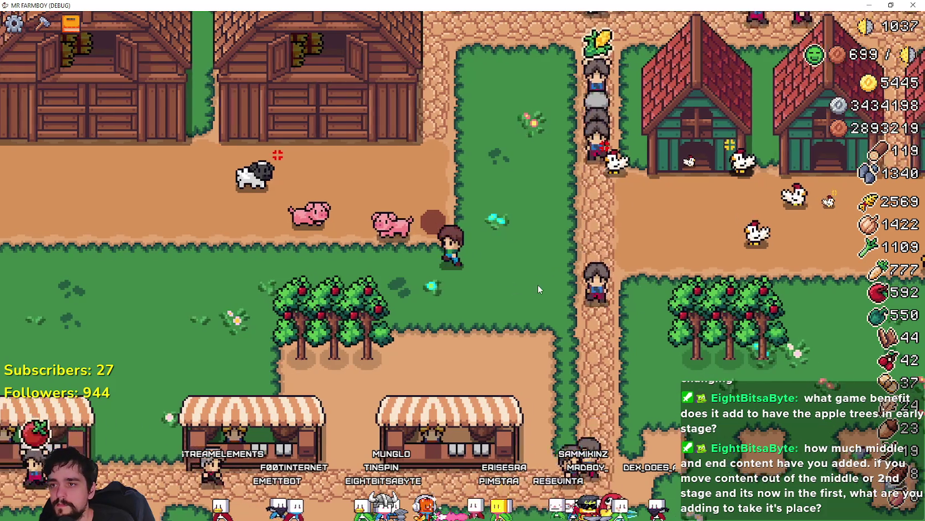
key(alt+Tab)
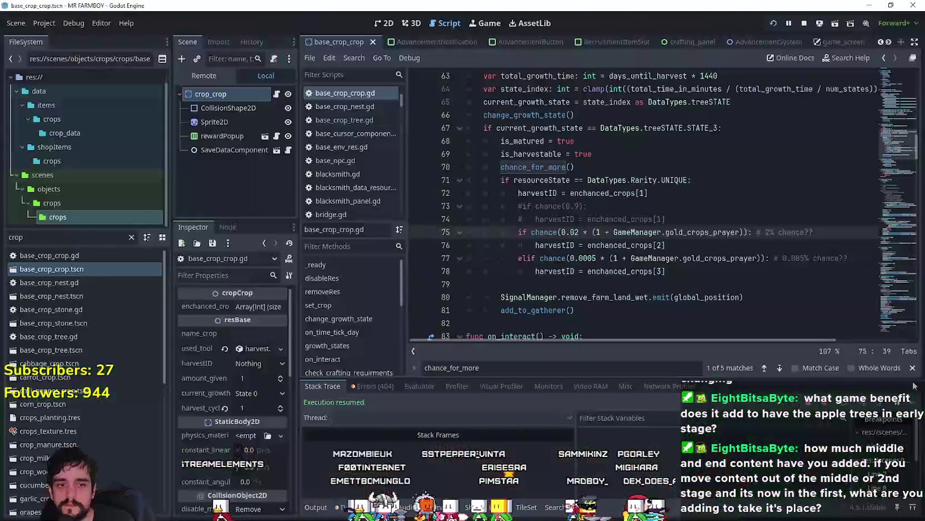
click(221, 77)
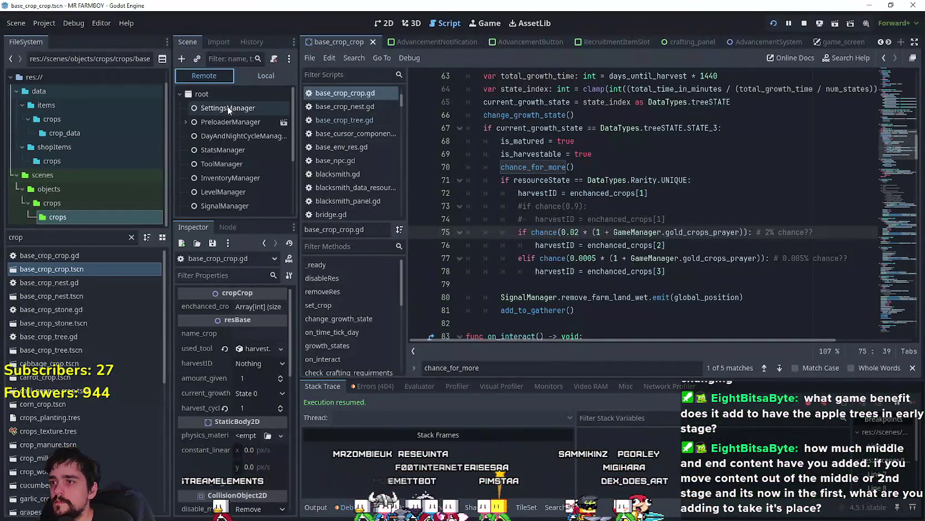
click(241, 136)
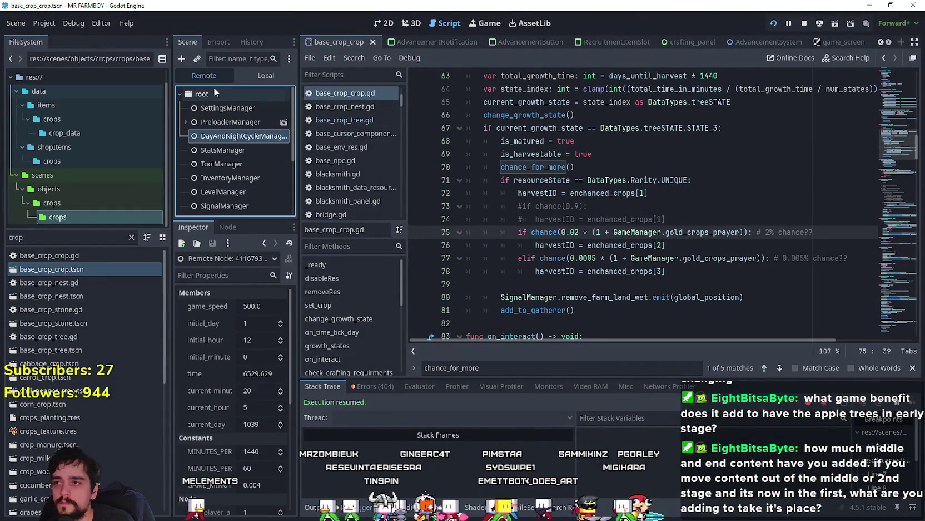
click(266, 76)
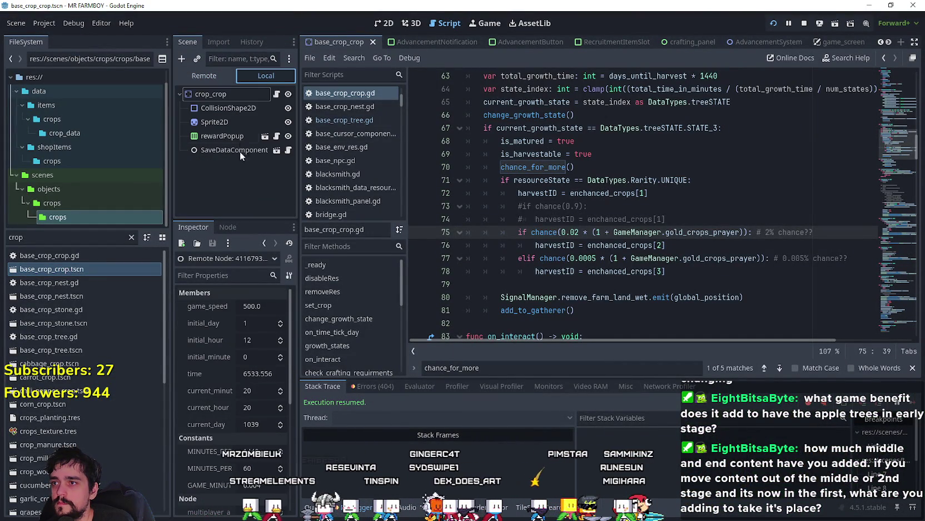
key(alt+Tab)
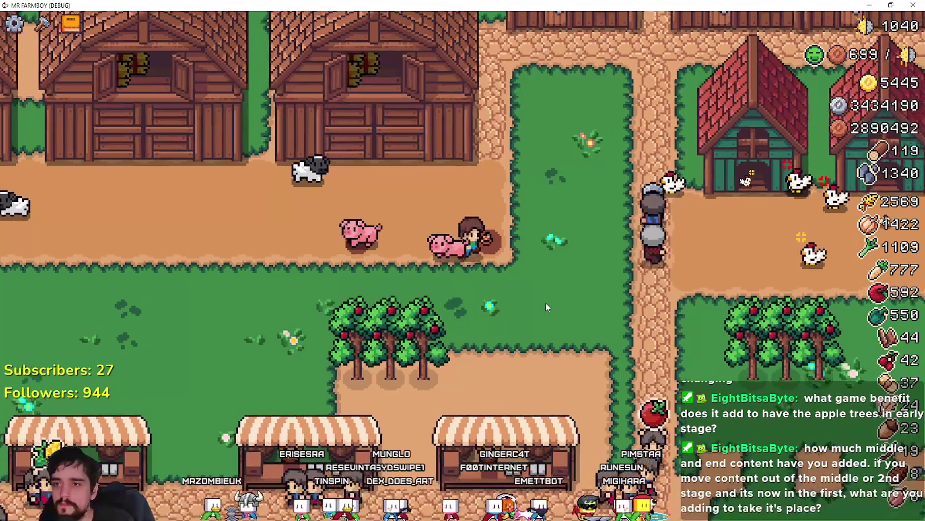
- Pick farm tiles from the Crafting panel and till a new patch beside the farmer
key(c)
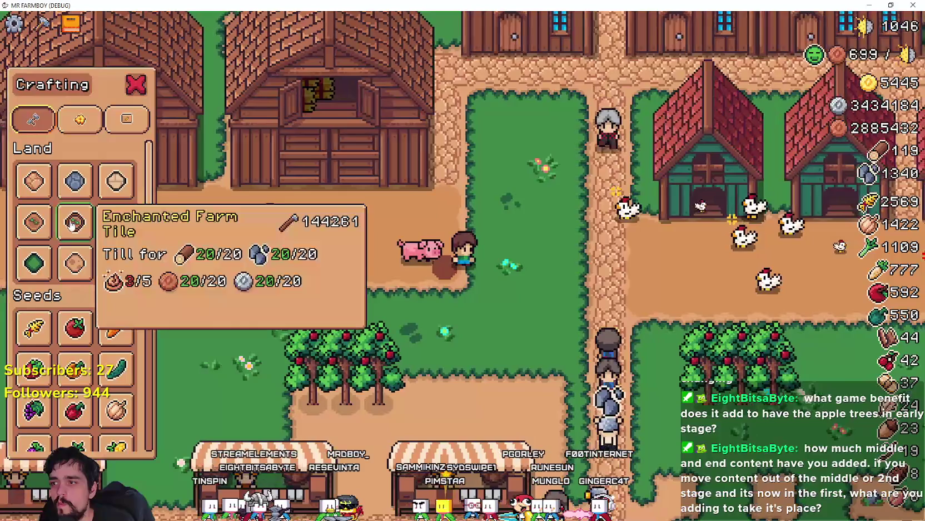
click(72, 223)
click(306, 282)
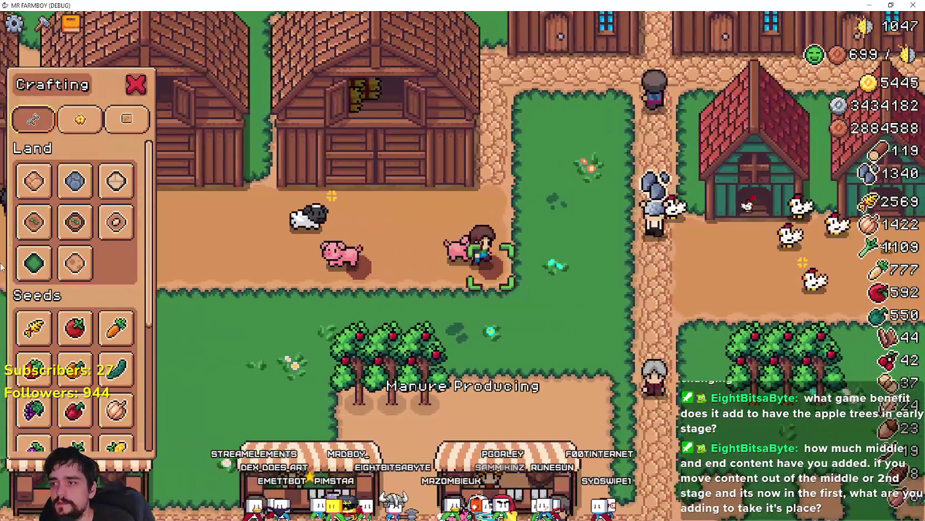
click(33, 222)
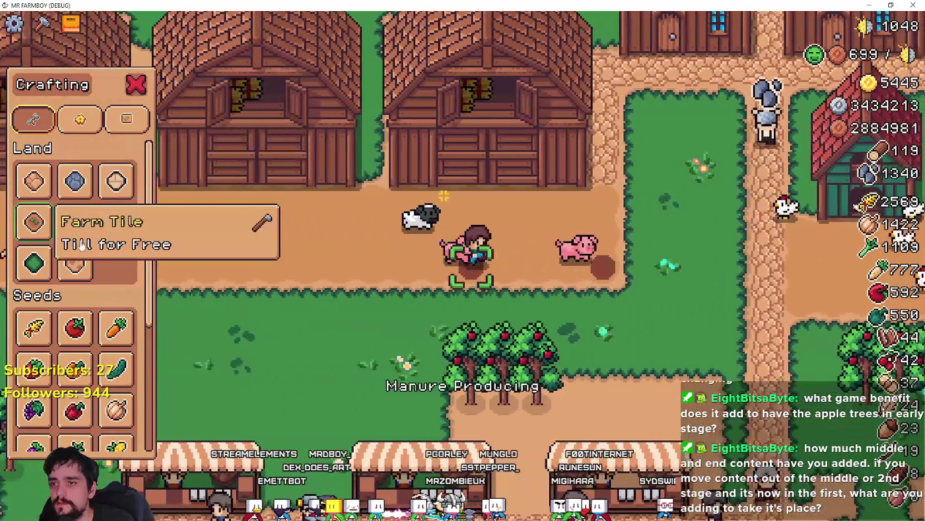
click(462, 330)
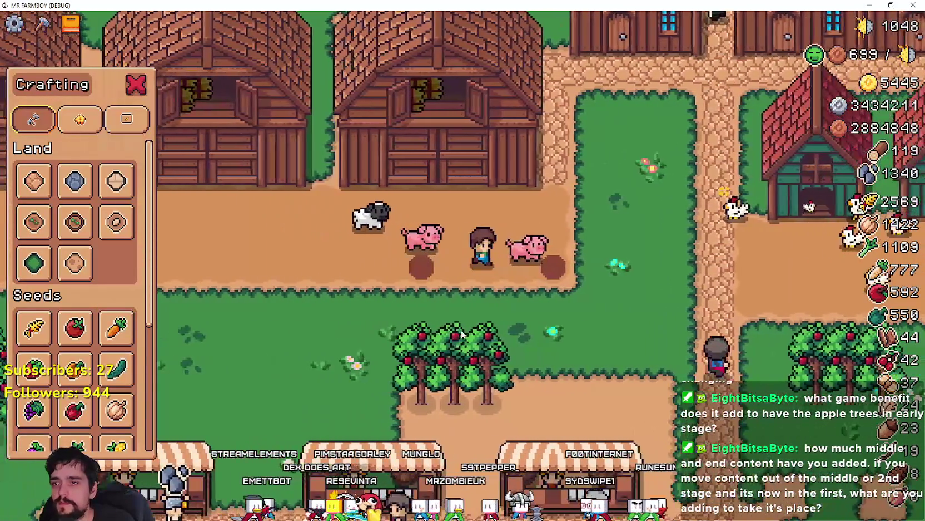
- Walk the farmer around the farmyard and collect the dropped manure
key(d)
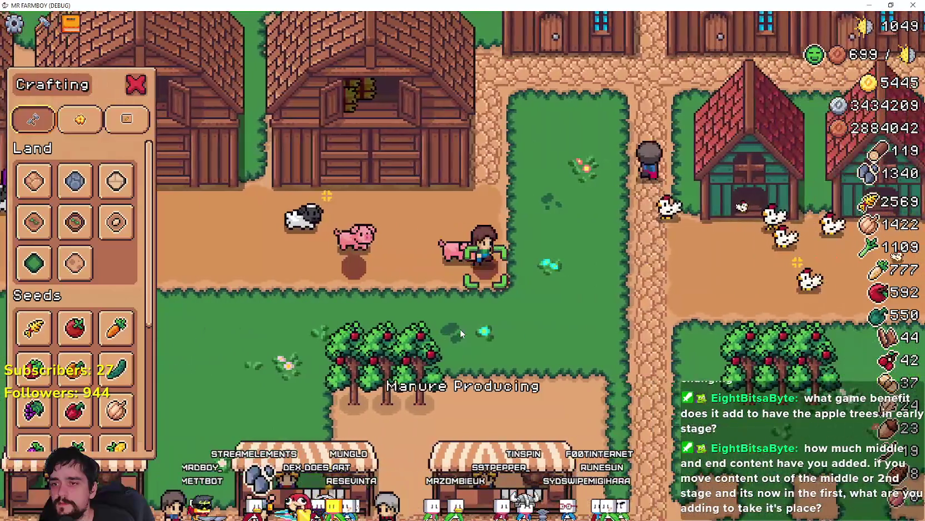
key(a)
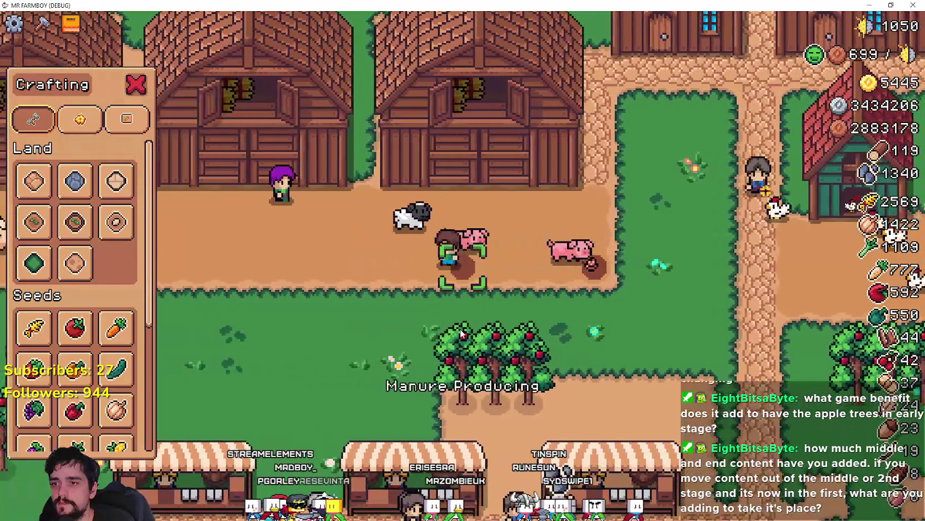
key(d)
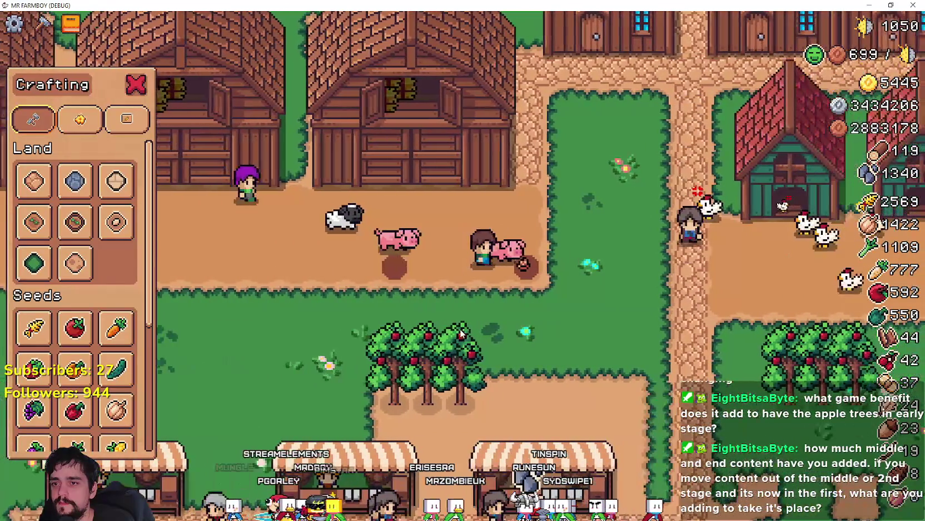
click(460, 329)
key(a)
key(a)
key(d)
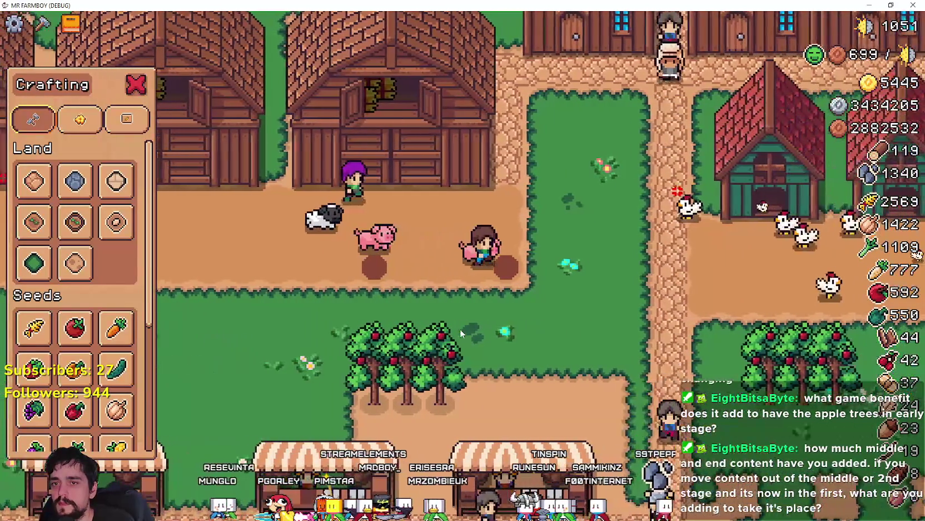
key(a)
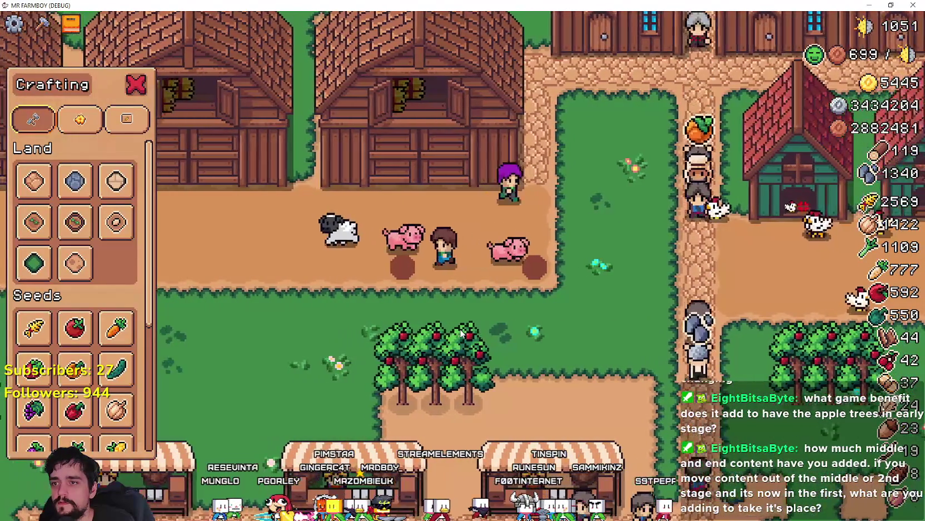
key(d)
key(a)
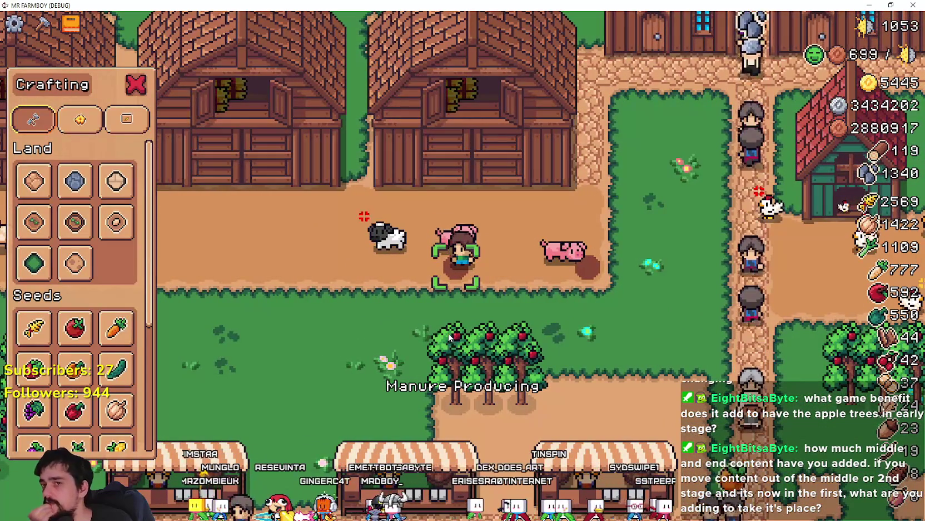
key(d)
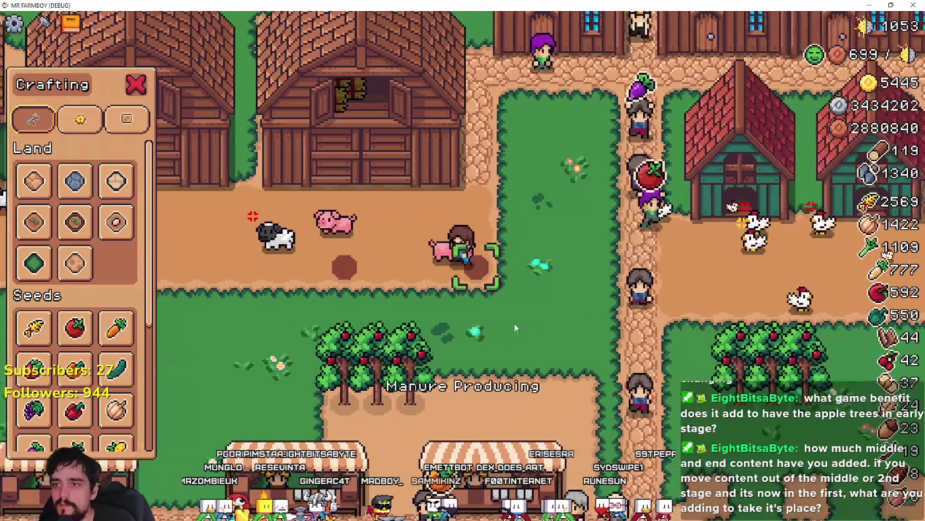
key(a)
- Place an Enchanted Farm Tile beside the path
mouse_move(75, 221)
key(d)
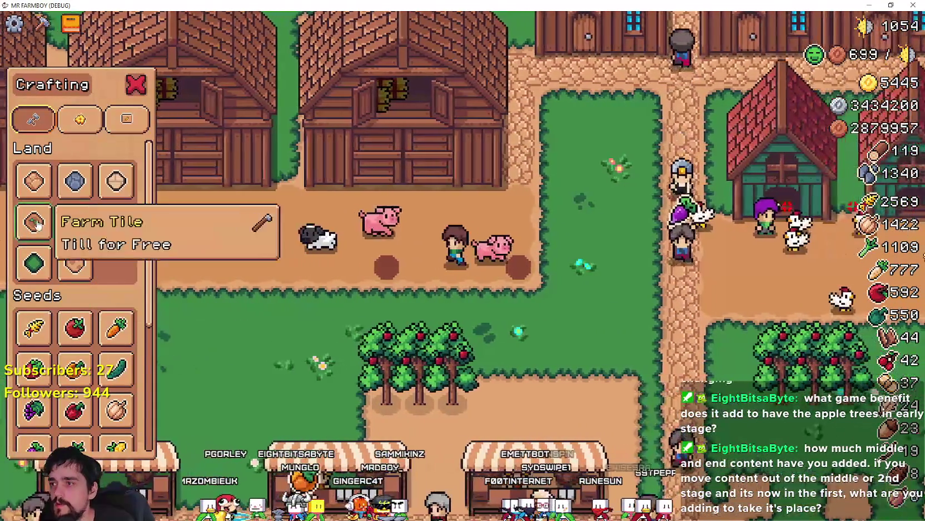
key(a)
key(d)
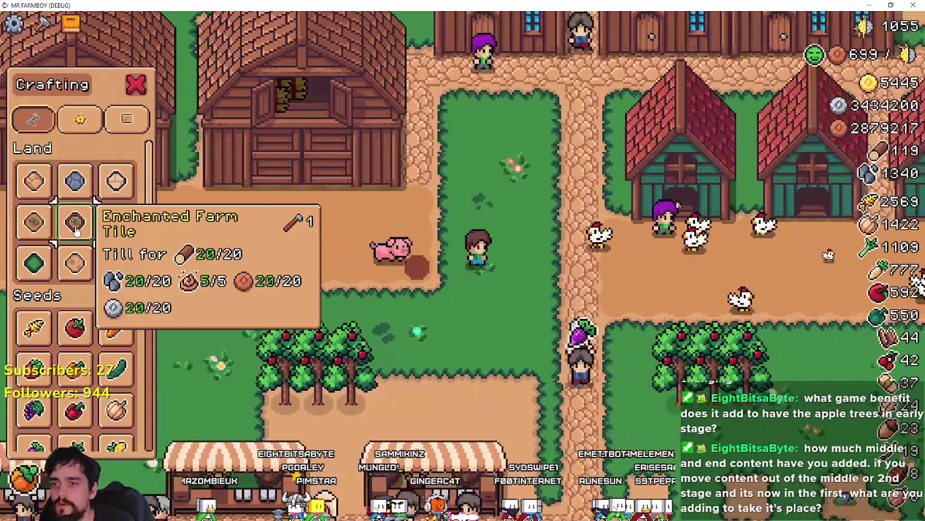
click(75, 222)
click(536, 323)
key(a)
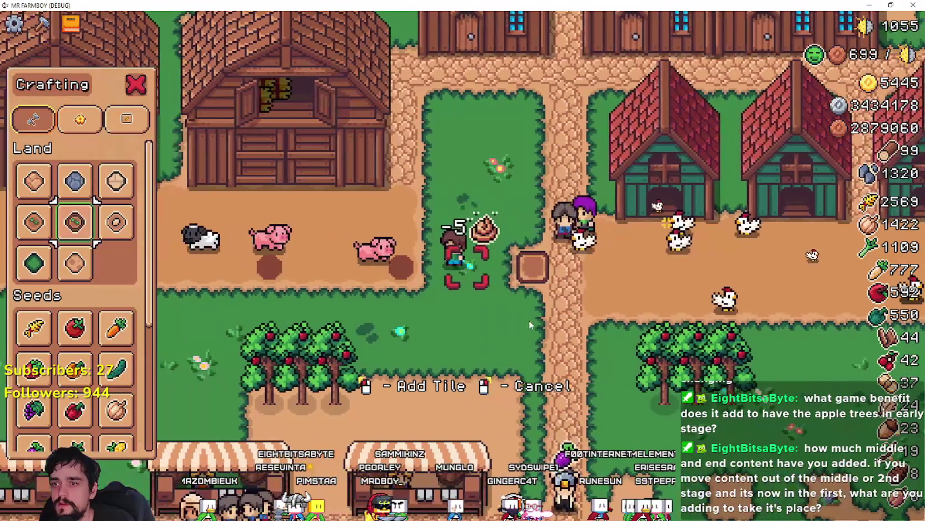
right_click(529, 320)
- Plant Tomato seeds on the new enchanted tile
mouse_move(73, 250)
scroll(98, 361, down, 5)
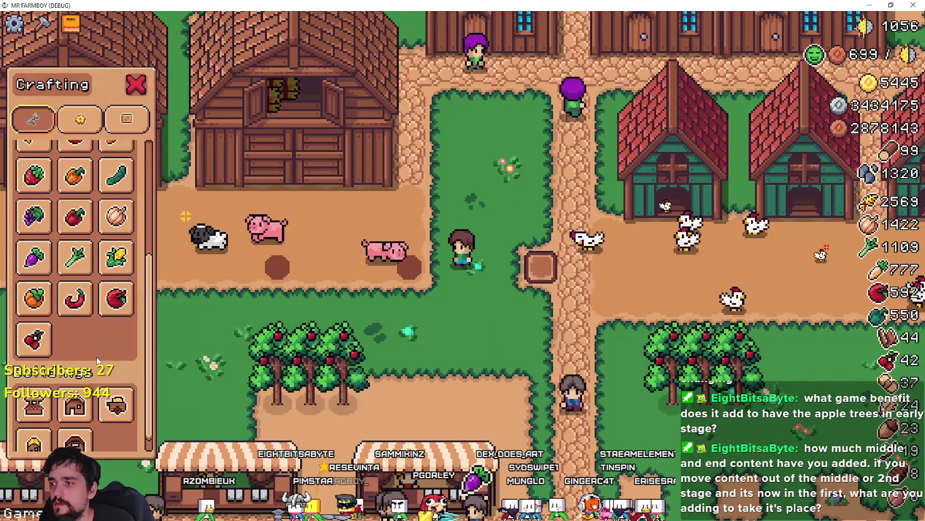
scroll(106, 296, up, 3)
mouse_move(40, 292)
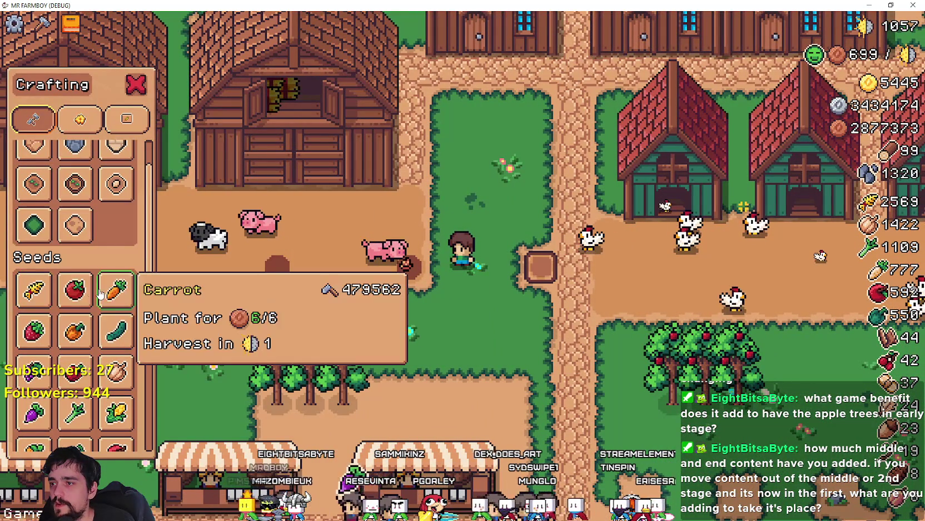
click(75, 289)
key(d)
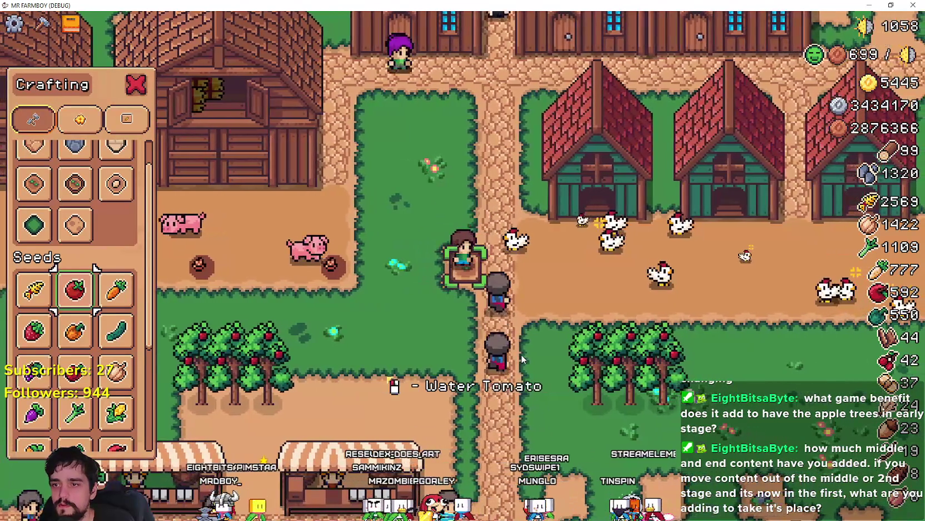
click(521, 356)
- Wait for the tomato to grow, then harvest it and head toward the houses
key(a)
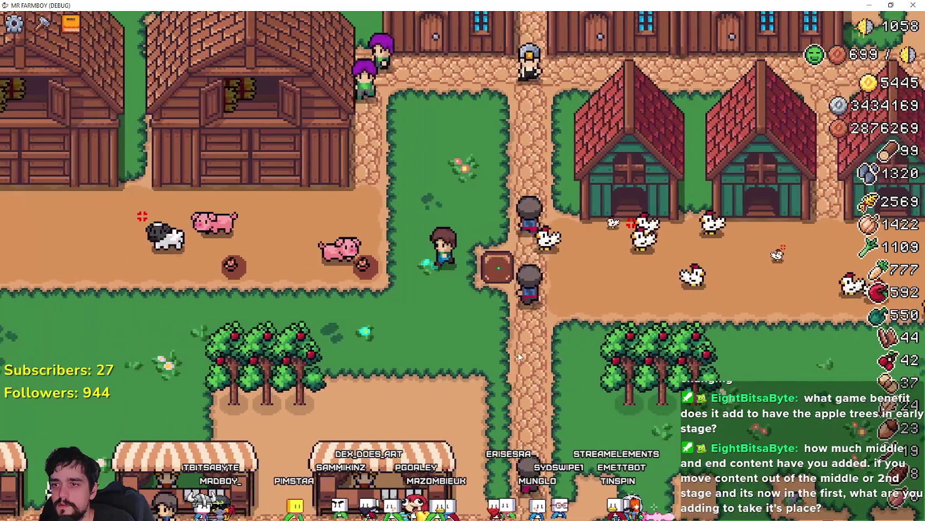
key(a)
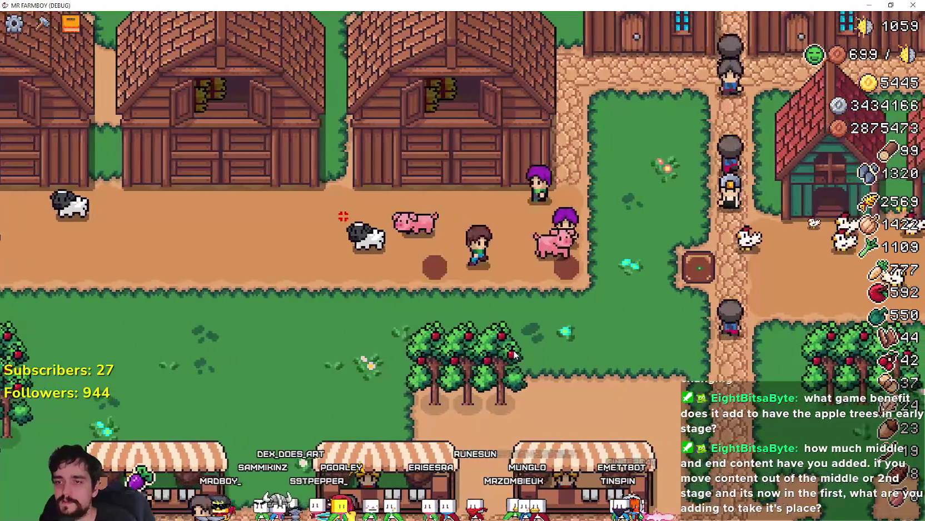
key(d)
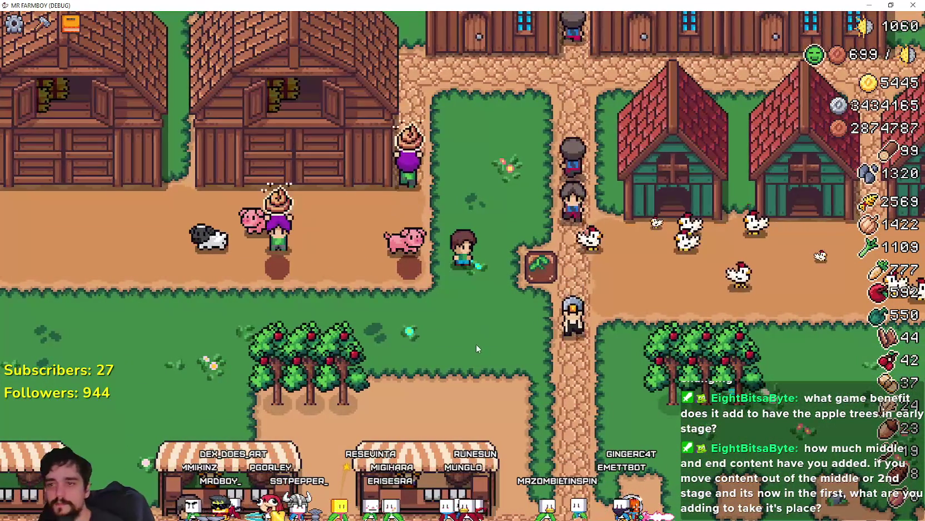
key(d)
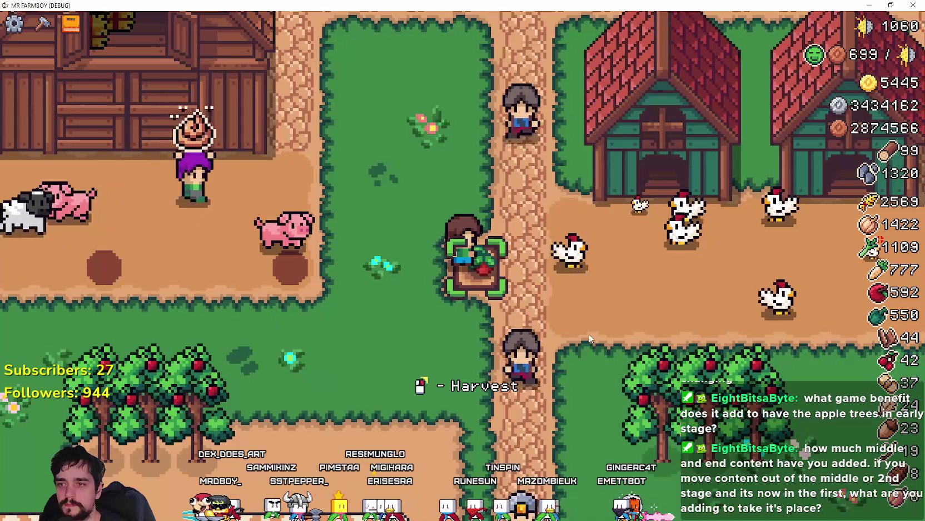
click(590, 334)
key(w)
scroll(578, 322, down, 2)
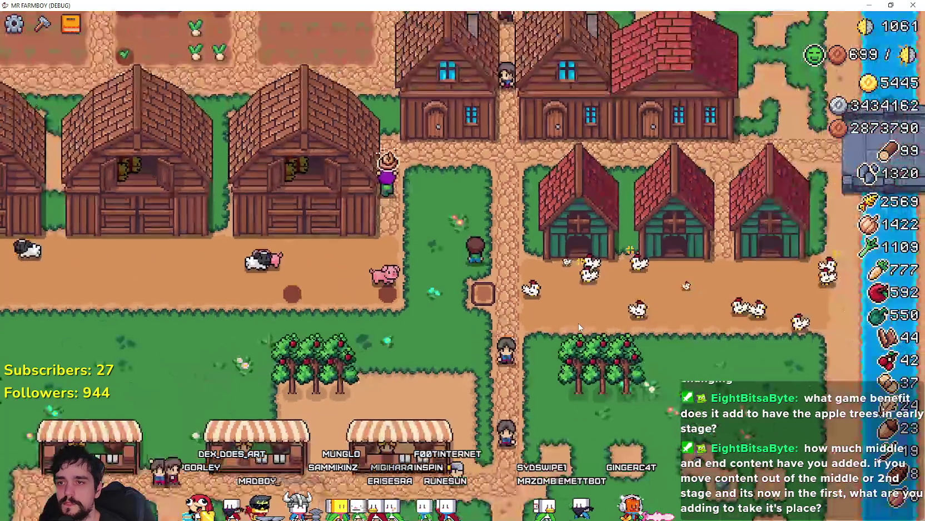
- Check the red warehouse's inventory, then head back toward the tomato planter
key(w)
key(d)
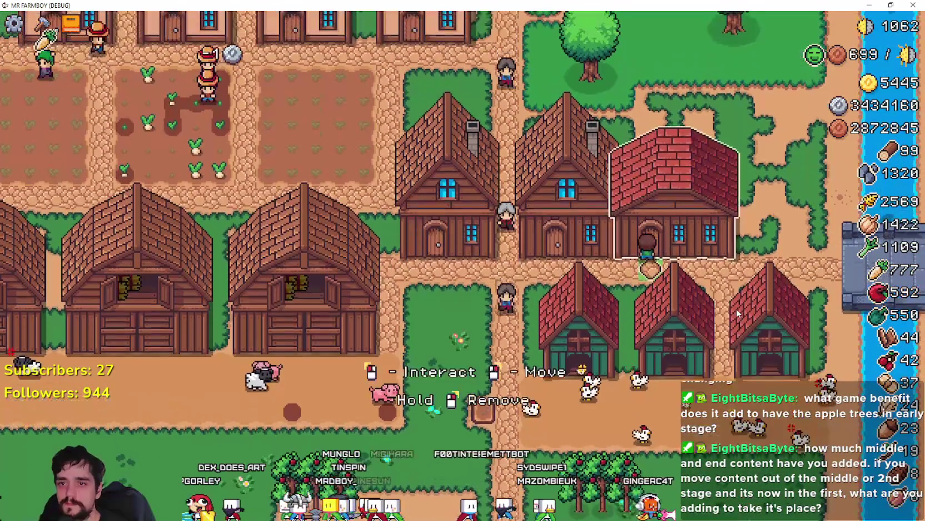
click(736, 308)
scroll(546, 190, down, 3)
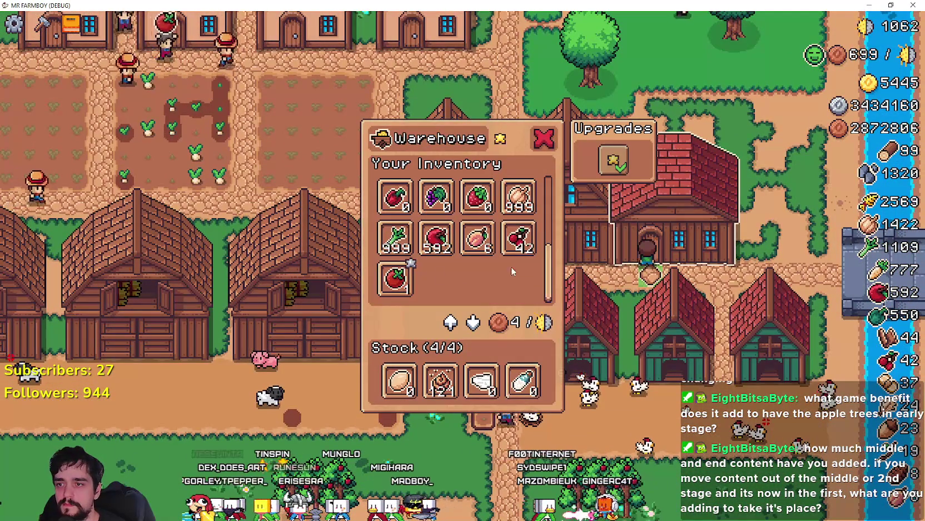
key(s)
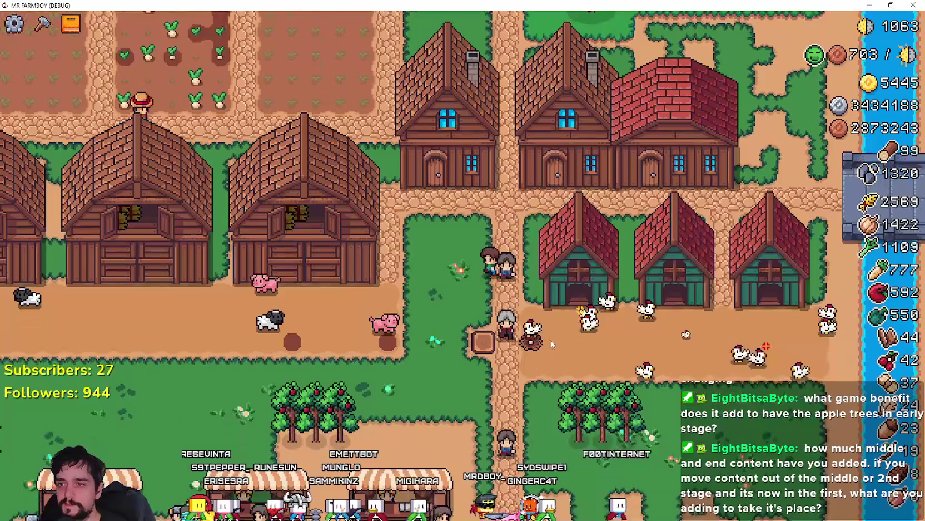
key(s)
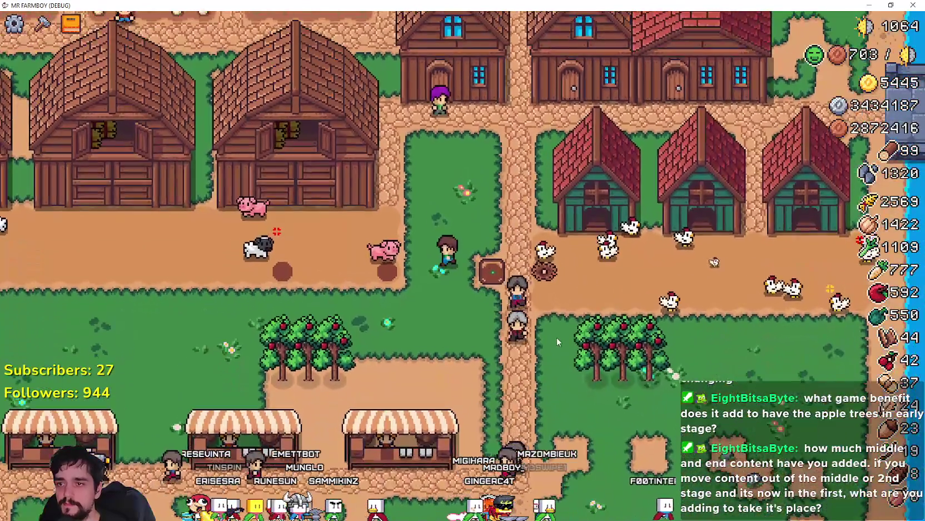
scroll(557, 337, up, 3)
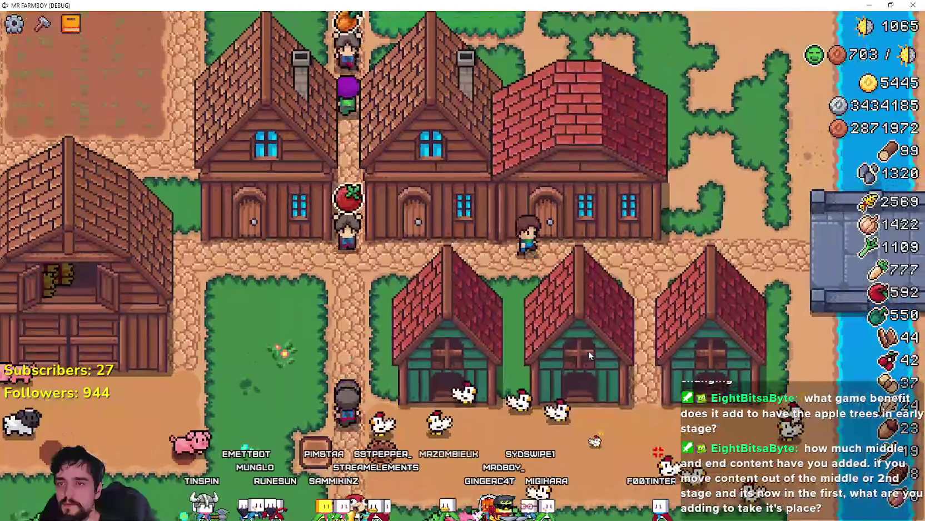
- Recheck the warehouse inventory twice, then bring up the crafting recipes
click(584, 211)
key(Escape)
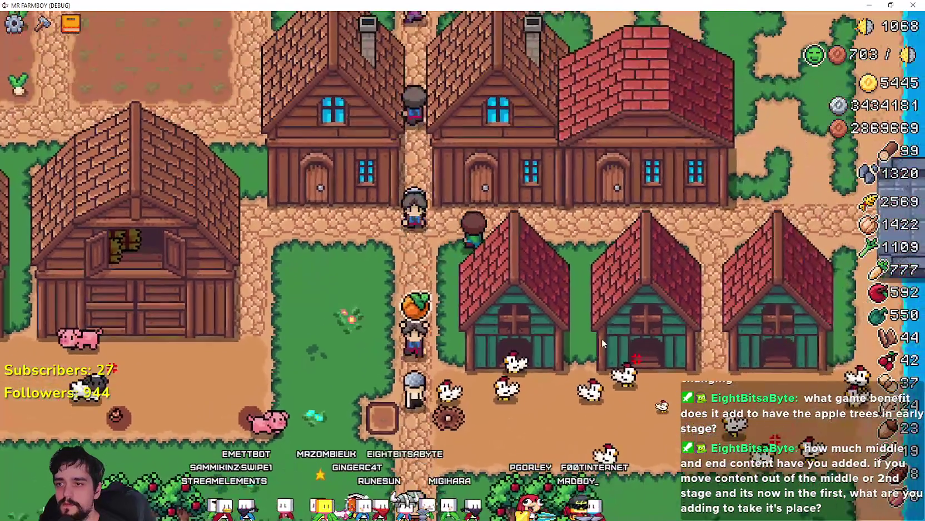
click(640, 167)
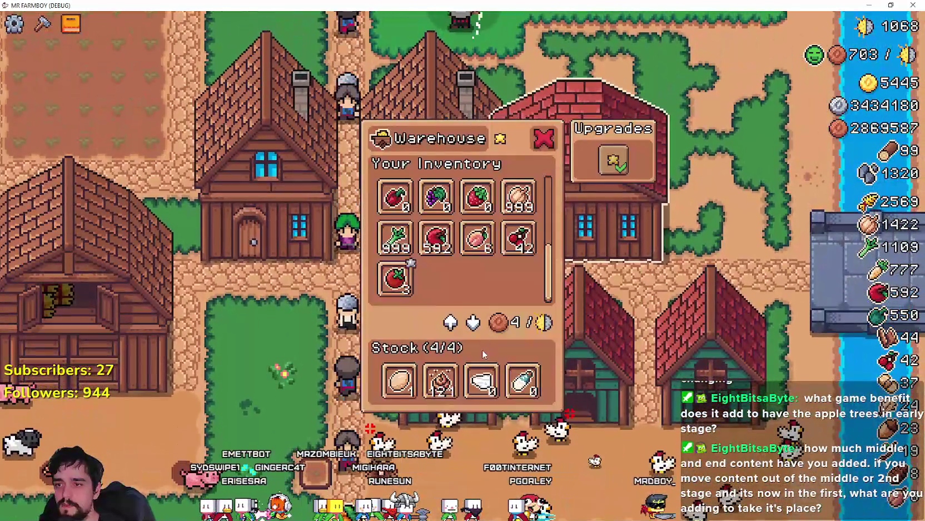
click(475, 413)
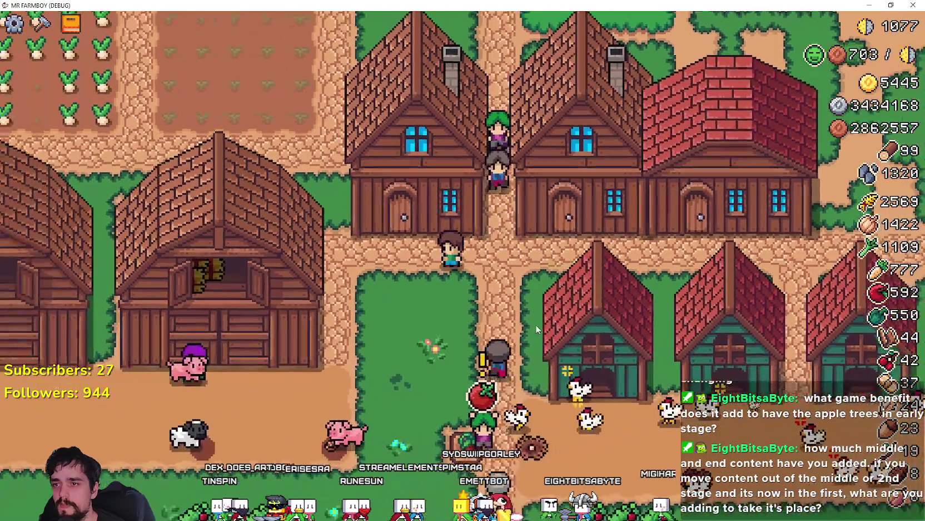
key(c)
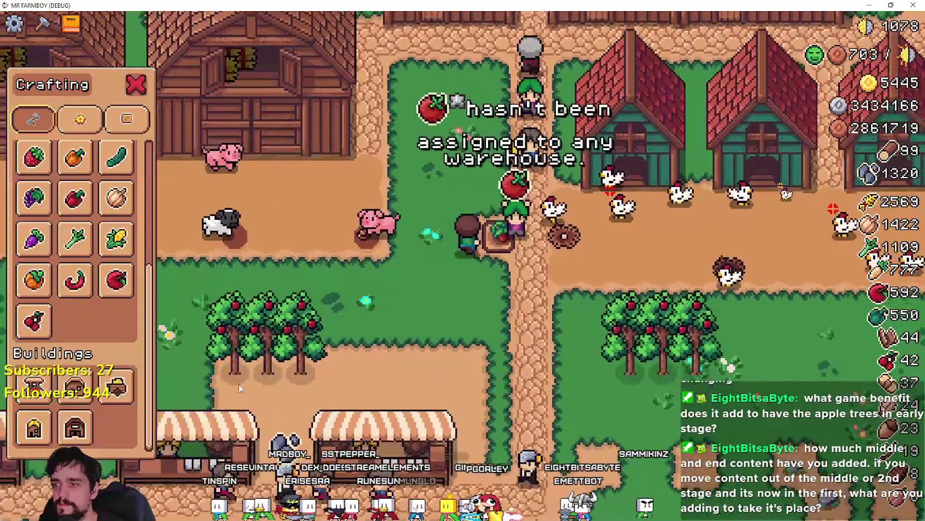
- Close the crafting recipes and check the existing warehouse inventory
key(c)
scroll(609, 343, down, 3)
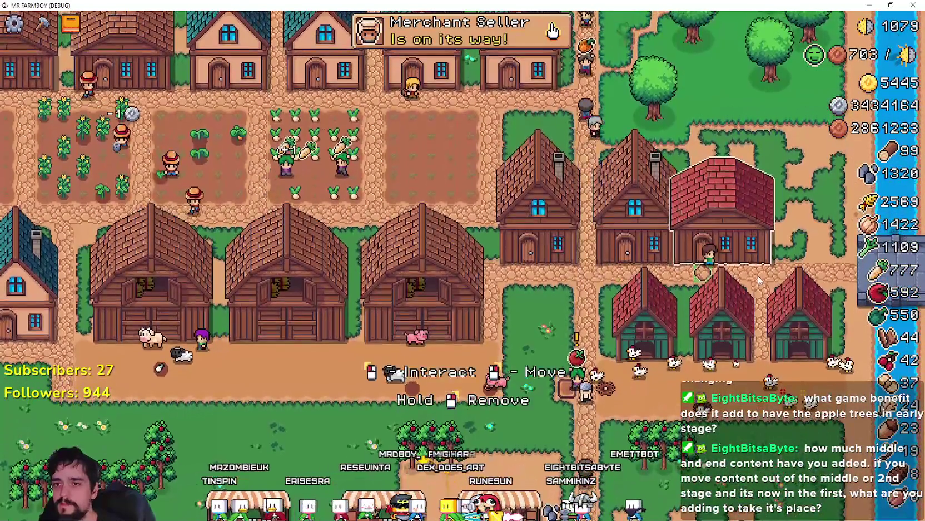
click(576, 154)
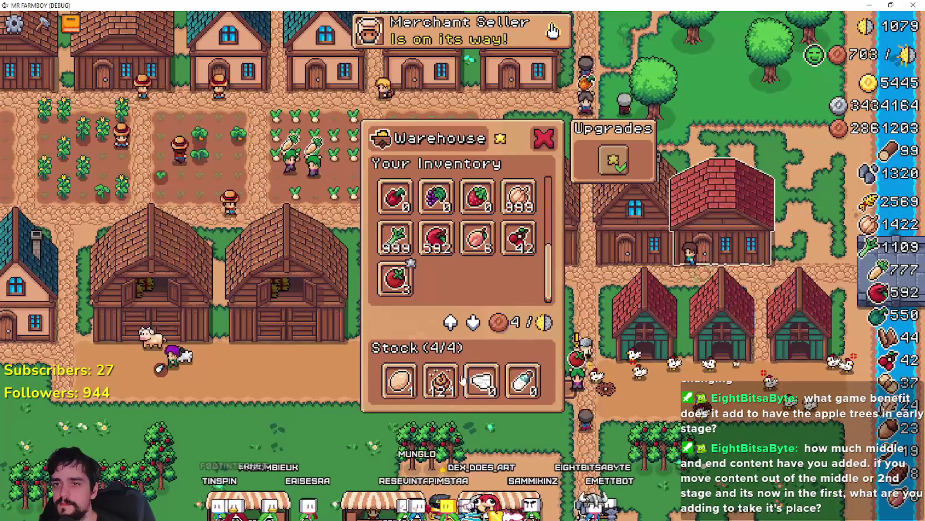
key(Escape)
- Build a Warehouse from Crafting > Buildings on the open land beside the market stalls
key(c)
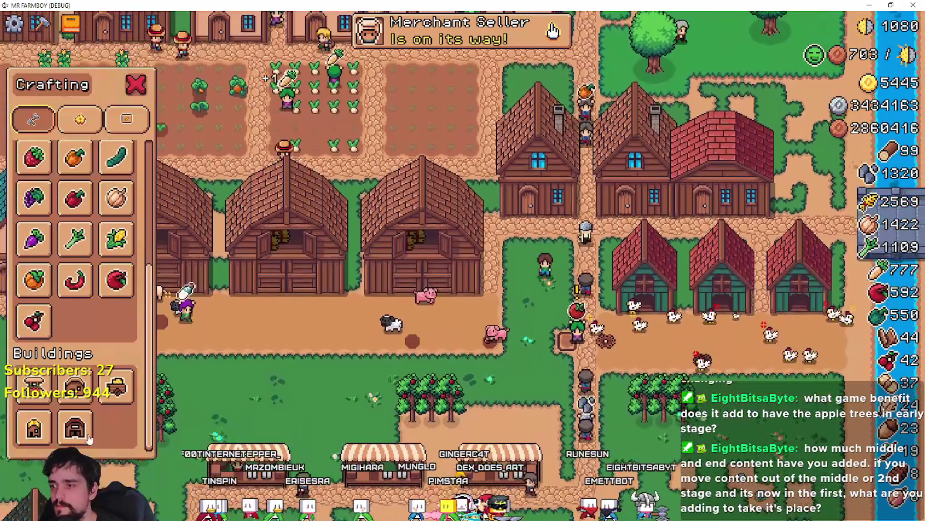
key(s)
mouse_move(128, 394)
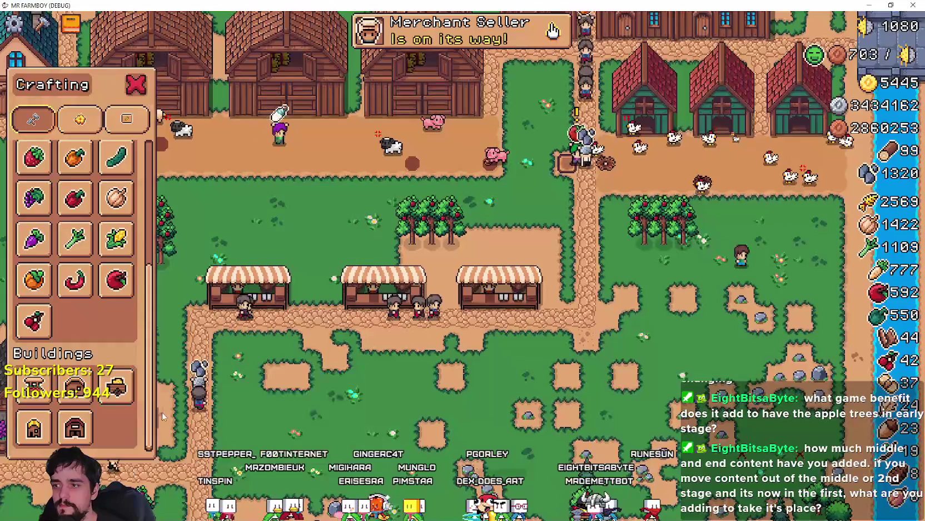
mouse_move(84, 425)
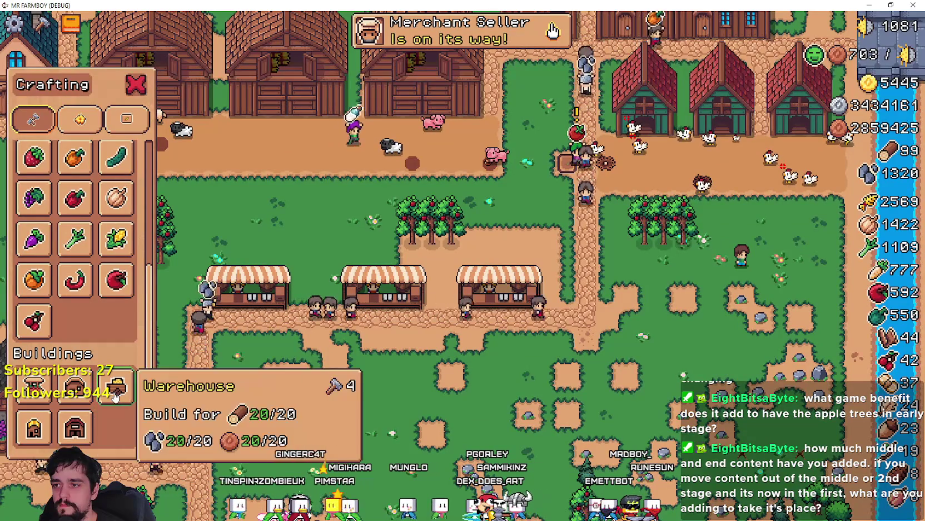
mouse_move(82, 396)
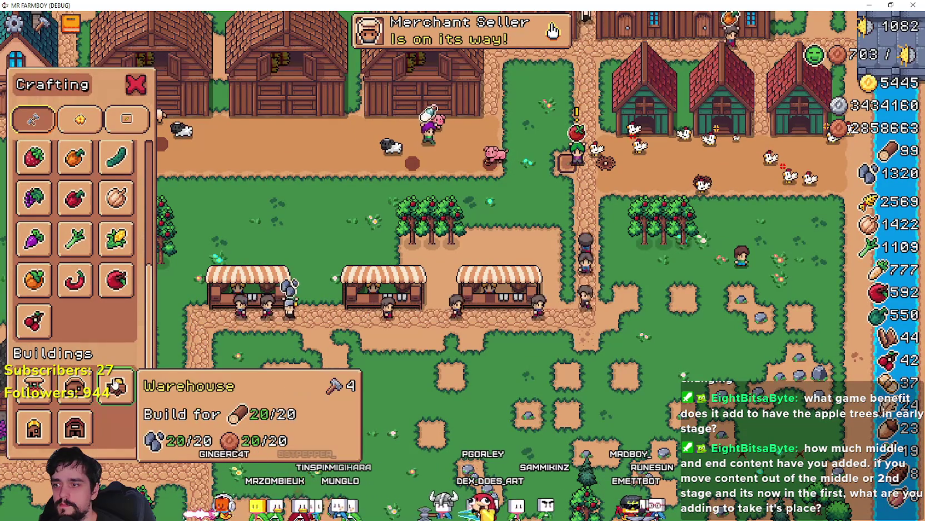
click(116, 386)
key(s)
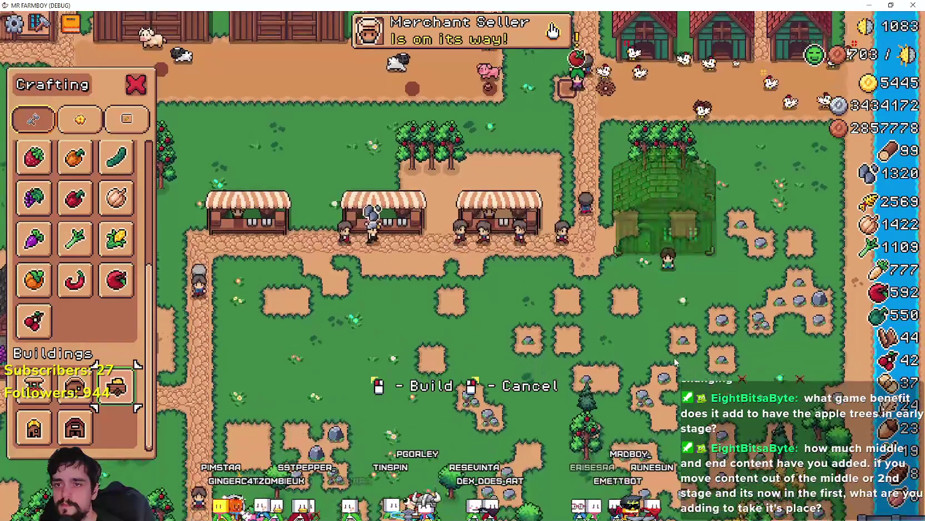
click(691, 367)
- Select Road Tile from the crafting recipes to lay a path
scroll(89, 189, up, 3)
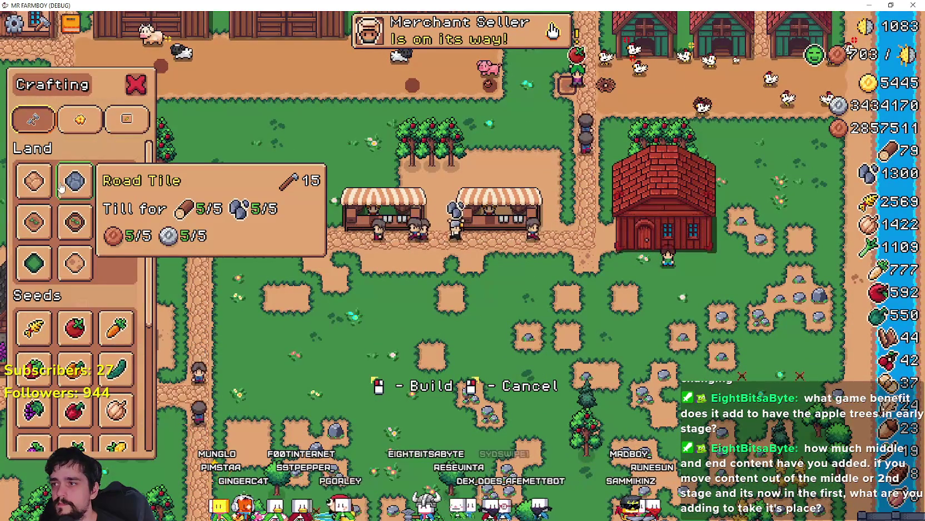
click(89, 189)
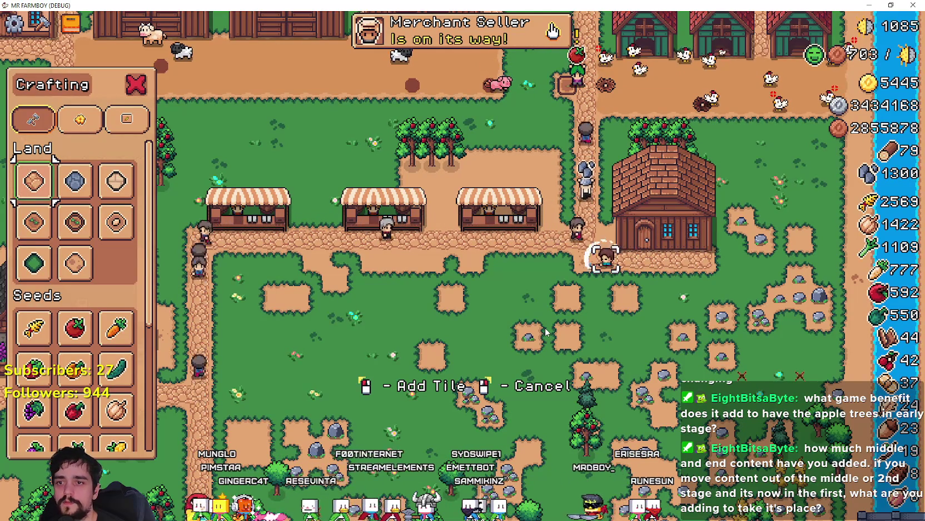
key(Escape)
- Check the new warehouse's inventory, walk back up the path and pause the game
key(e)
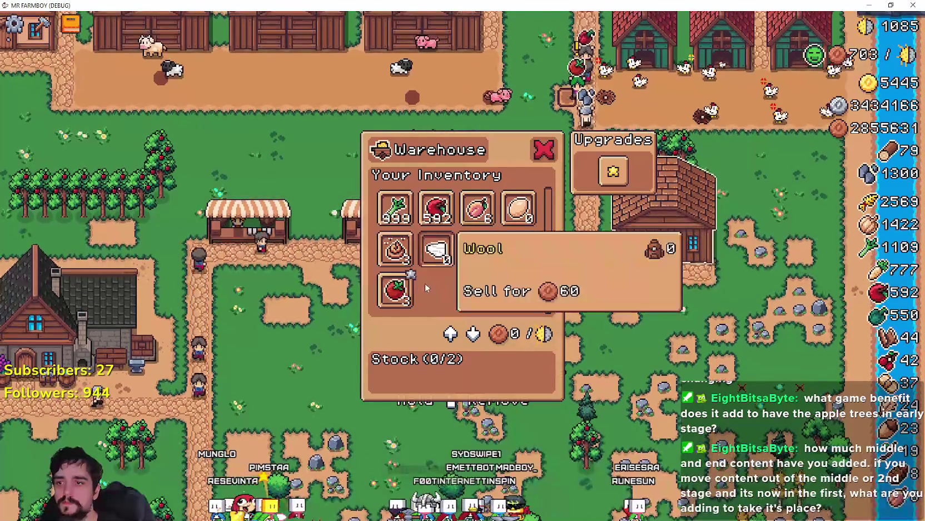
key(a)
key(w)
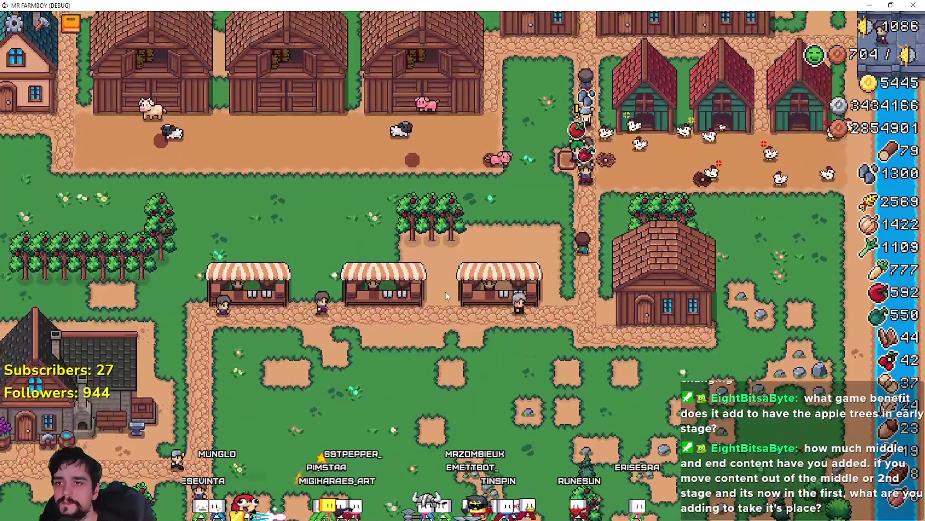
scroll(446, 295, up, 3)
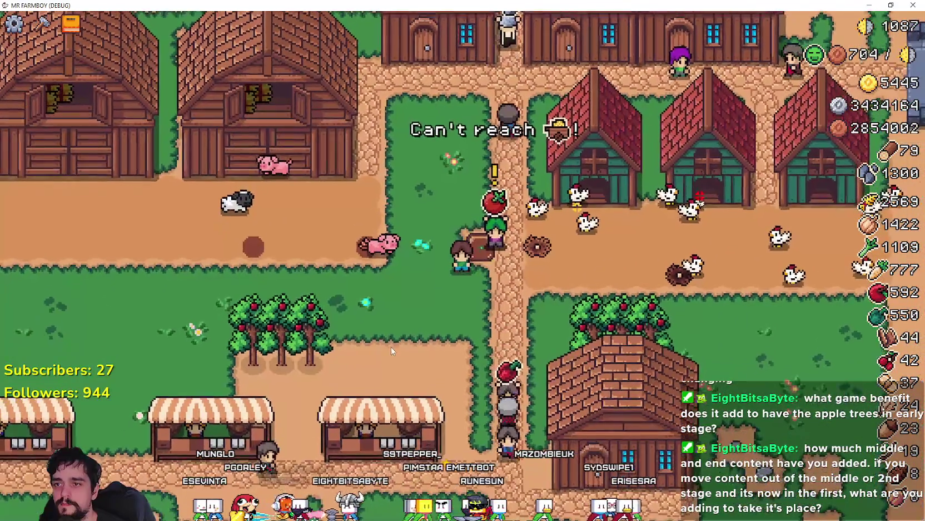
key(Escape)
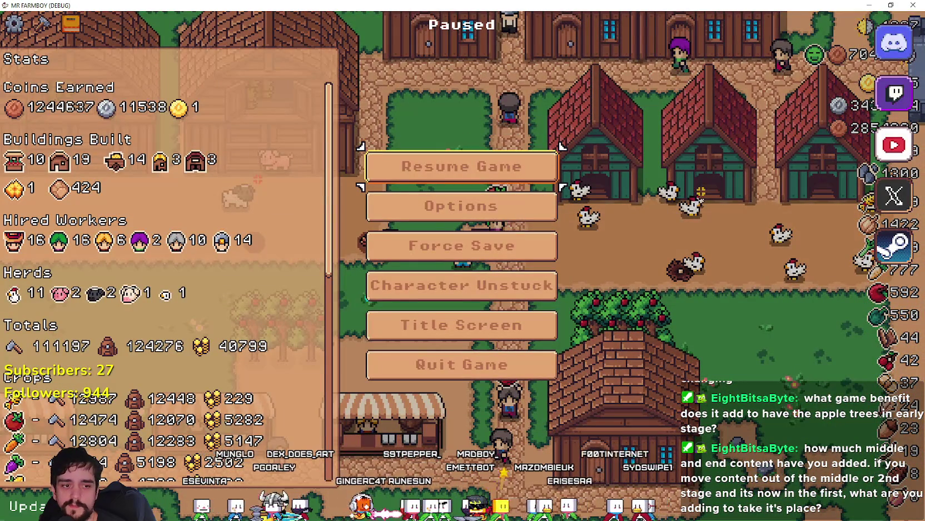
key(alt+Tab)
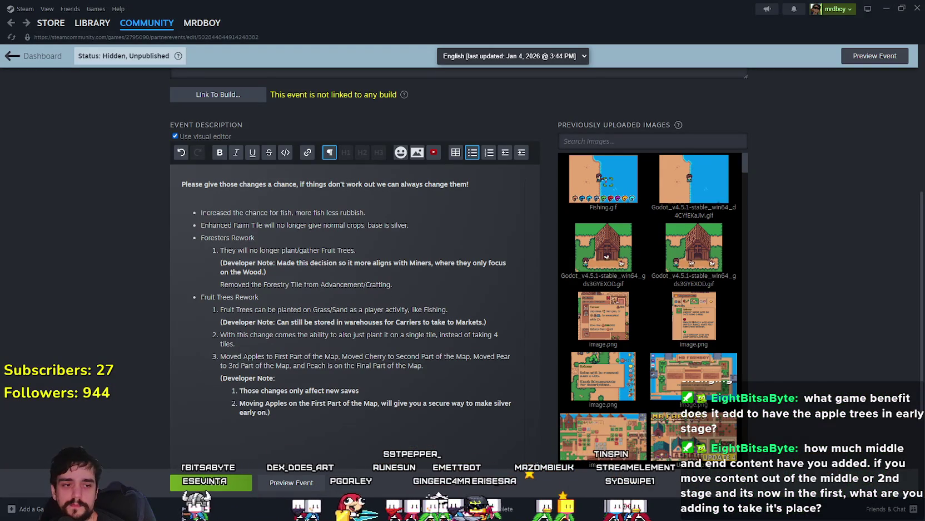
key(alt+Tab)
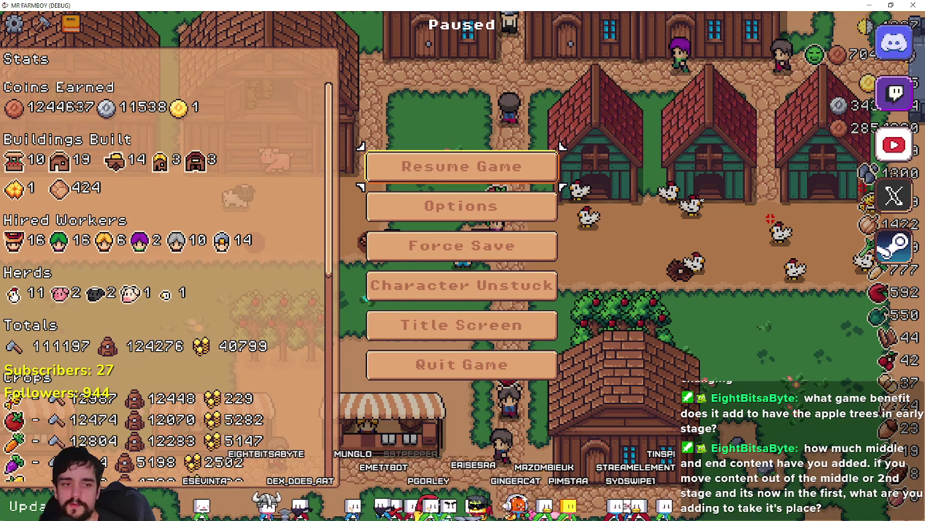
key(alt+Tab)
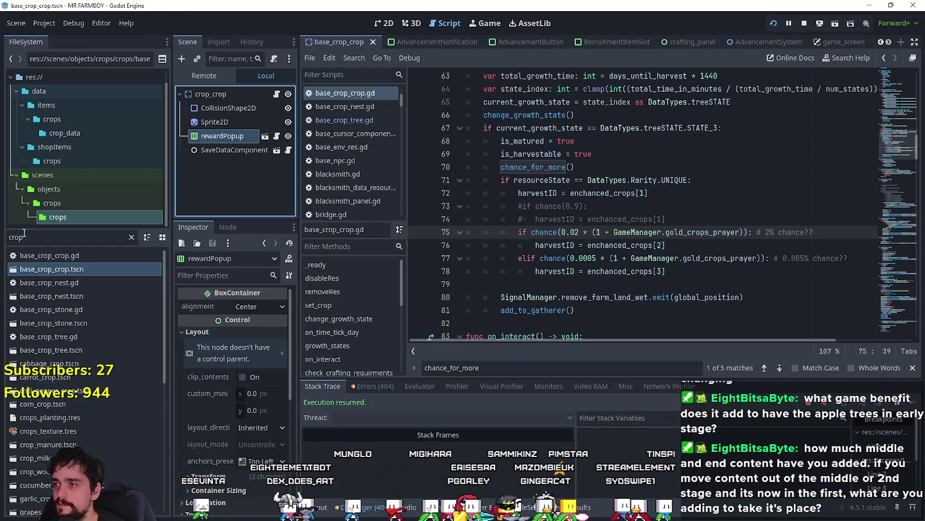
- Filter the FileSystem for 'adva' and open AdvancementSystem.tscn
double_click(24, 237)
text(adva)
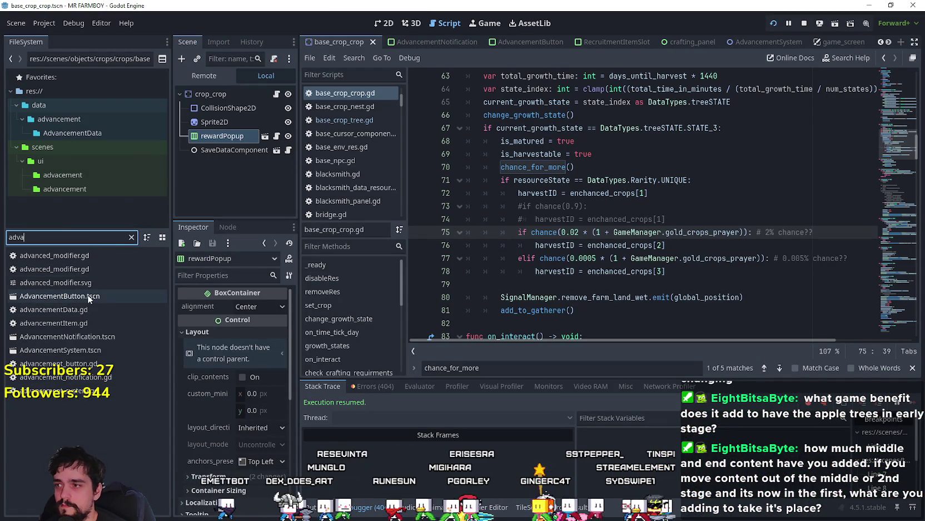
double_click(94, 349)
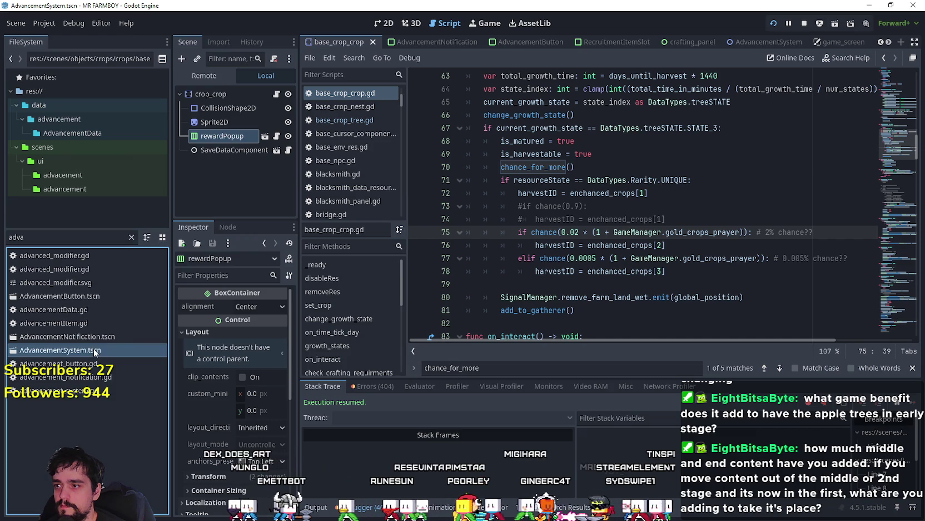
- Look over the advancement scene layout in the 2D view
click(393, 23)
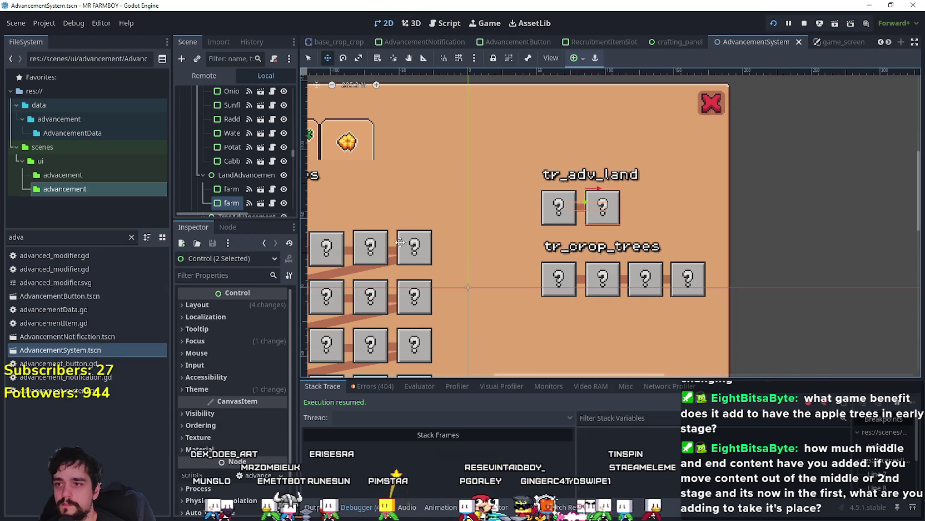
scroll(272, 179, up, 3)
scroll(273, 180, up, 2)
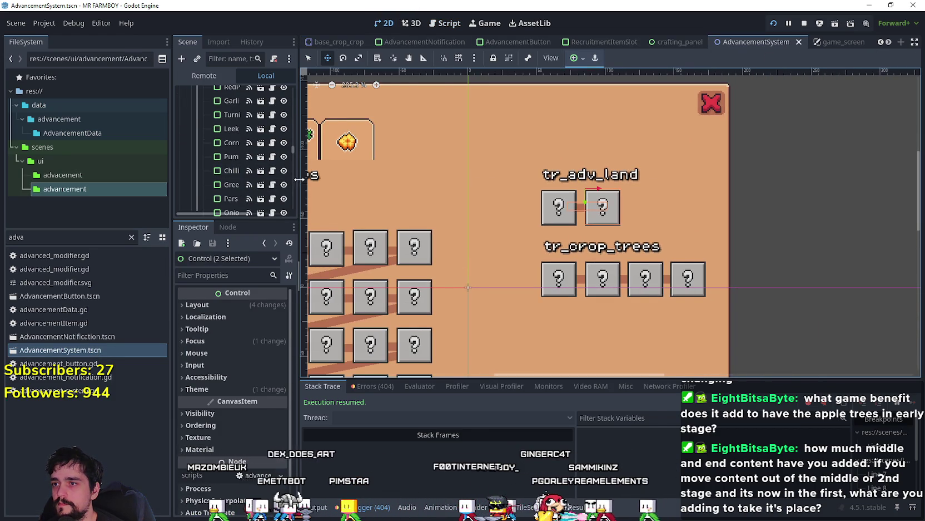
mouse_move(299, 179)
mouse_down()
mouse_move(377, 167)
mouse_move(370, 118)
mouse_up()
scroll(371, 145, down, 10)
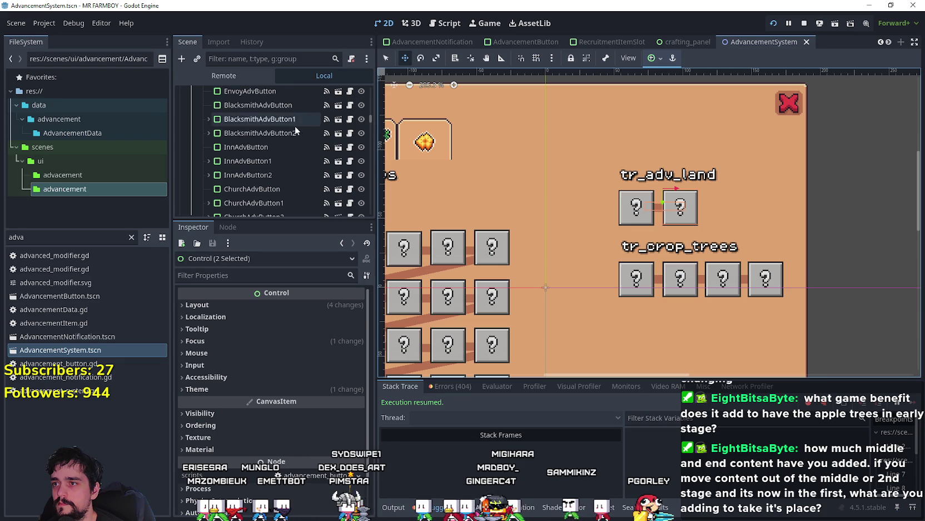
scroll(295, 129, up, 5)
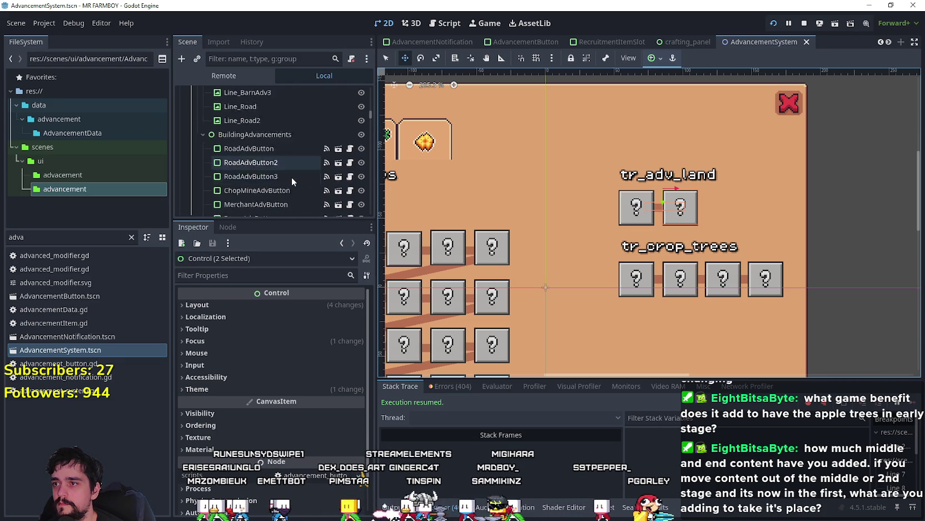
scroll(291, 177, down, 2)
scroll(285, 162, down, 4)
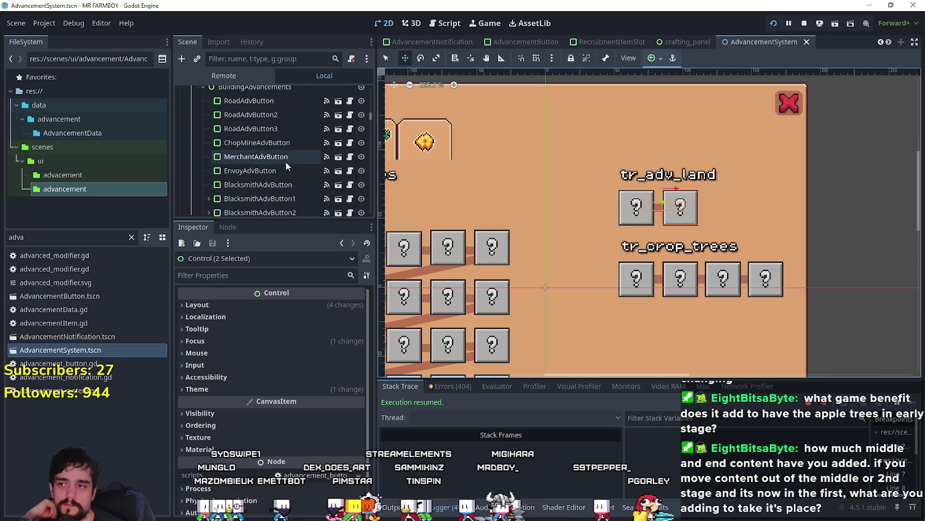
scroll(308, 174, down, 4)
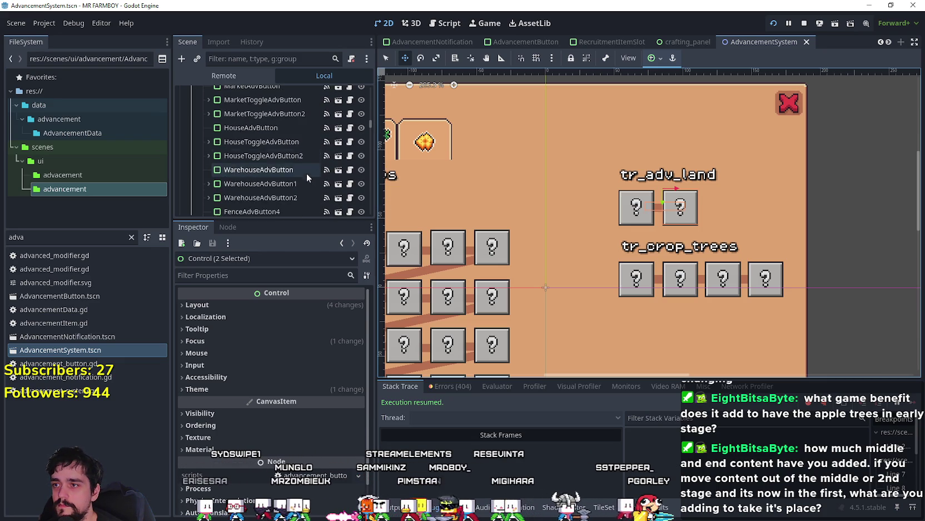
scroll(298, 156, down, 3)
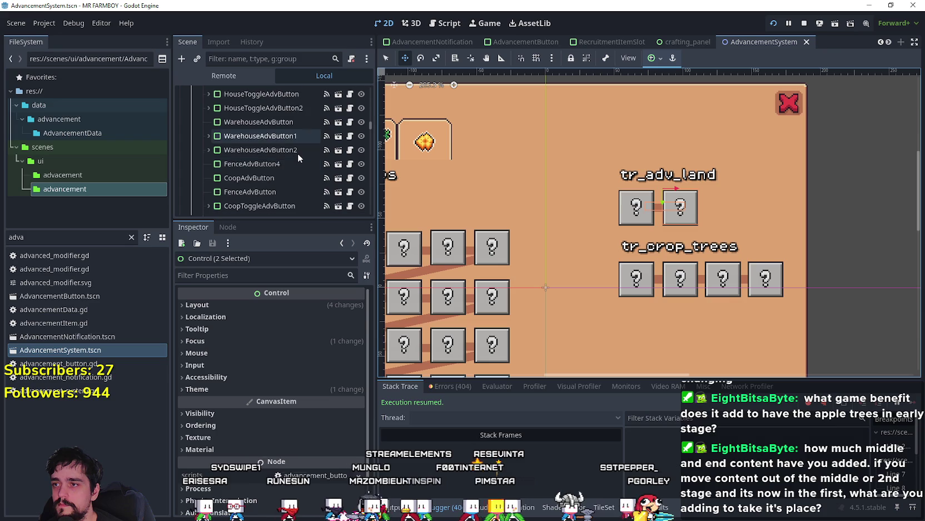
- Lower CoopToggleAdvButton's first requirement amount from 5 to 3 and save the scene
click(284, 158)
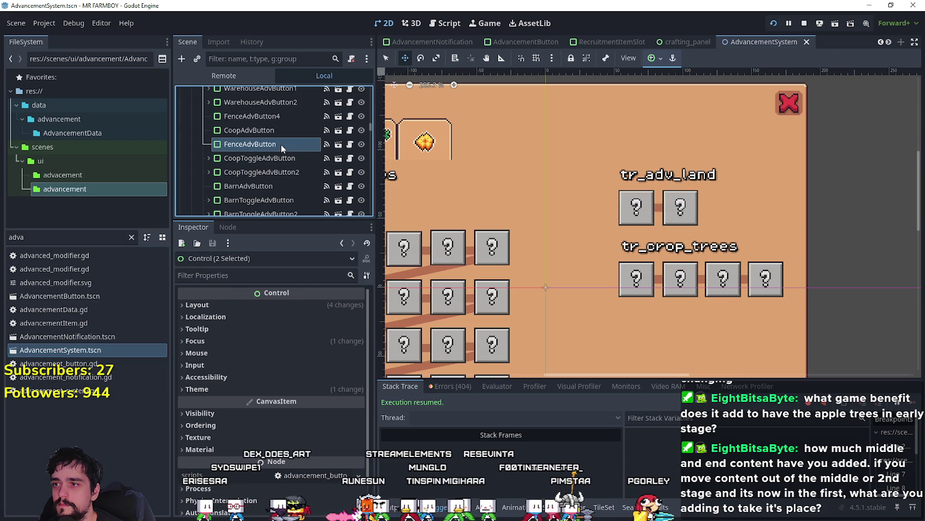
click(273, 129)
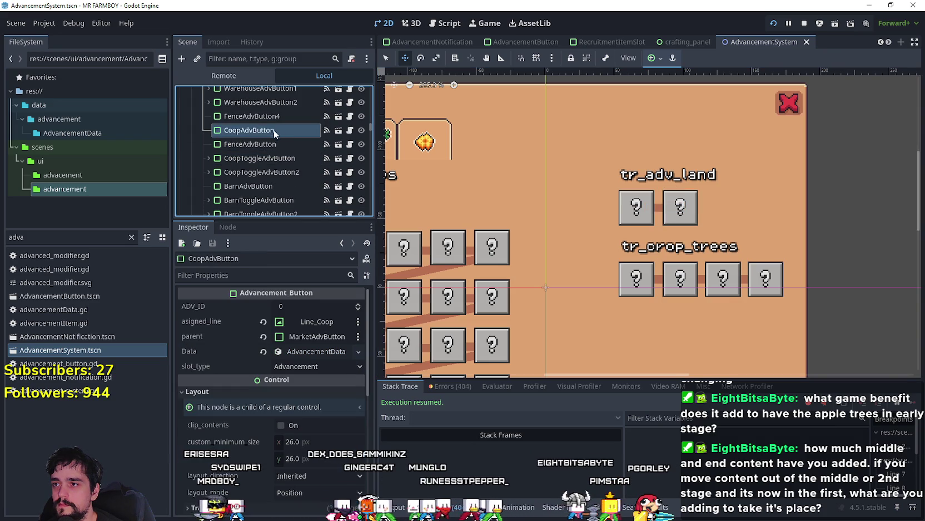
click(276, 159)
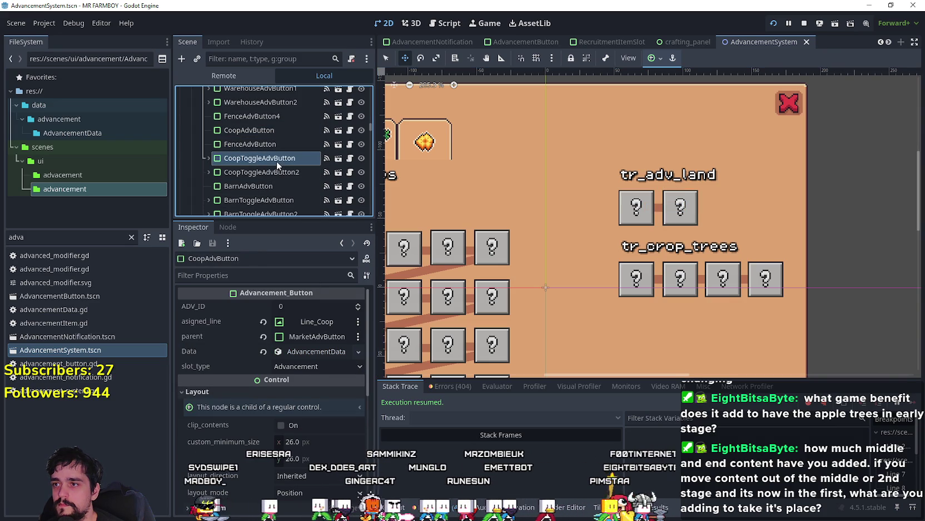
scroll(317, 439, down, 5)
click(305, 396)
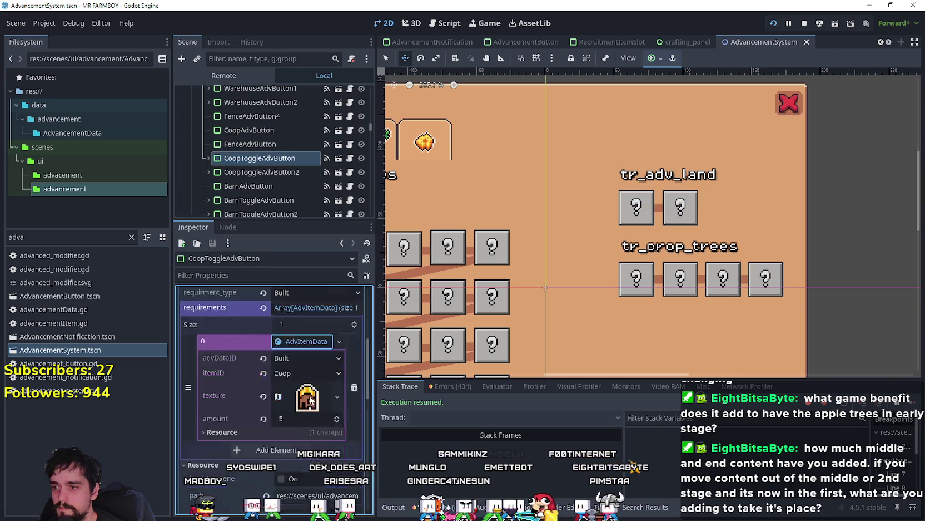
scroll(334, 434, down, 1)
click(337, 451)
text(3)
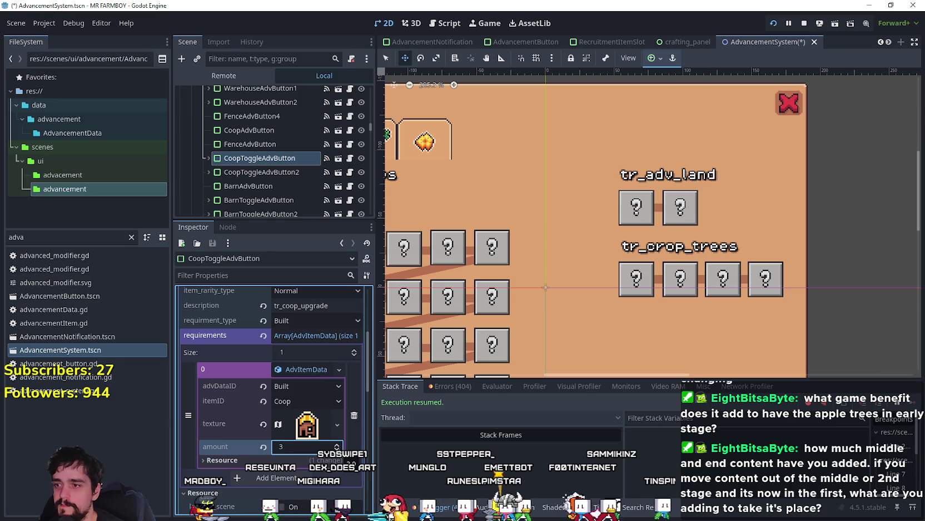
key(ctrl+s)
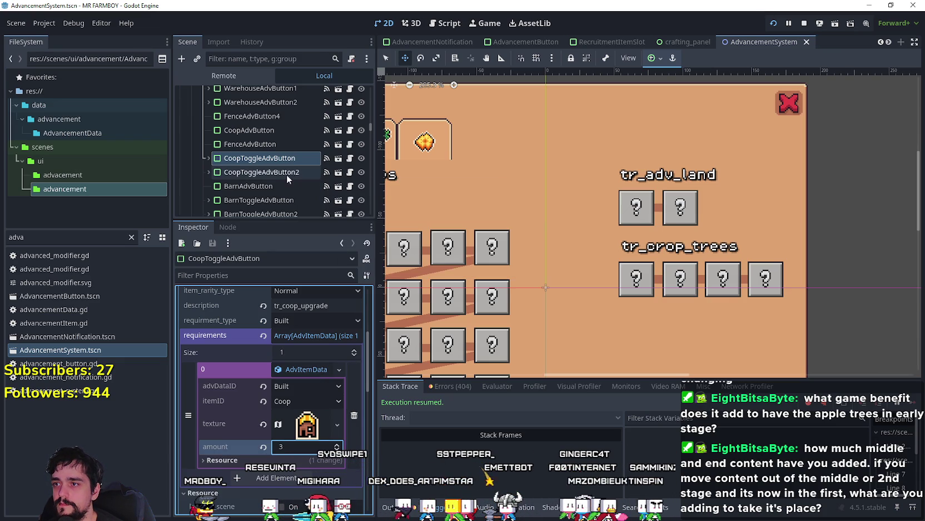
- Lower BarnToggleAdvButton's first requirement amount to 3 and save the scene
scroll(286, 174, down, 2)
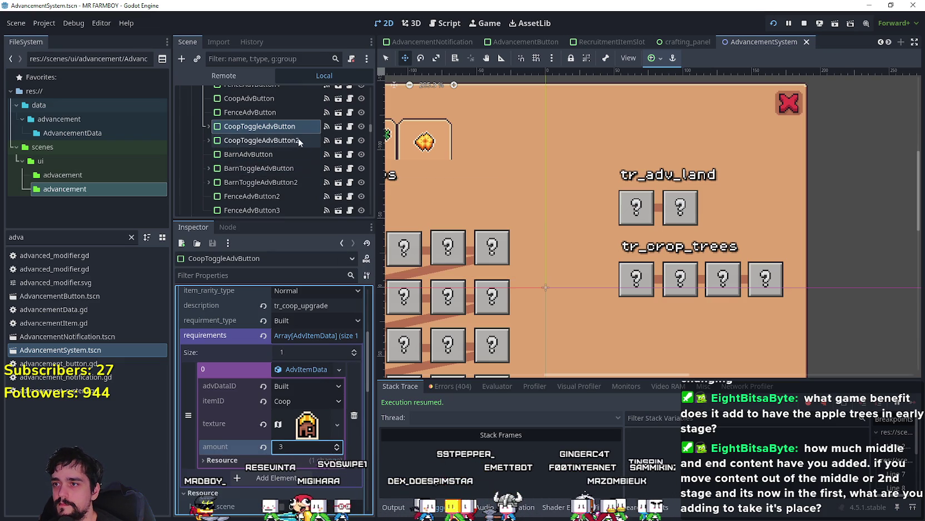
click(292, 172)
scroll(304, 419, down, 5)
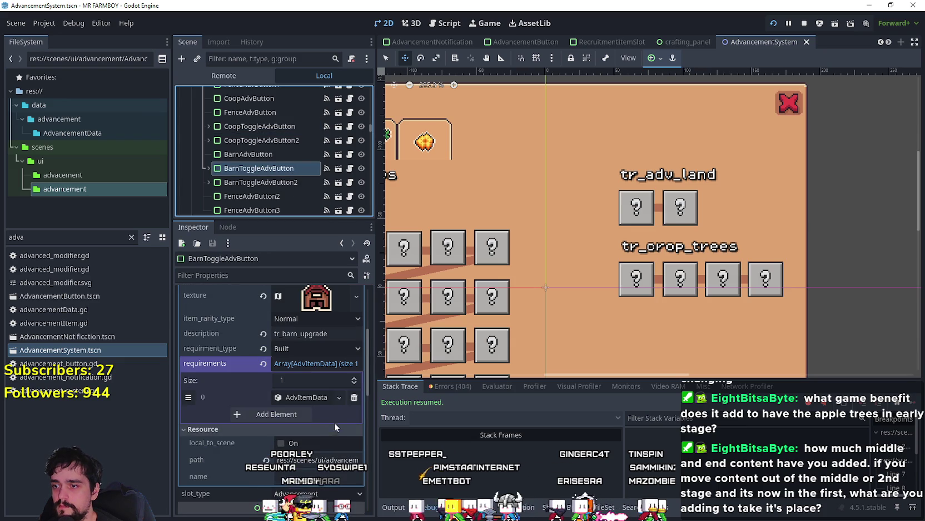
click(320, 397)
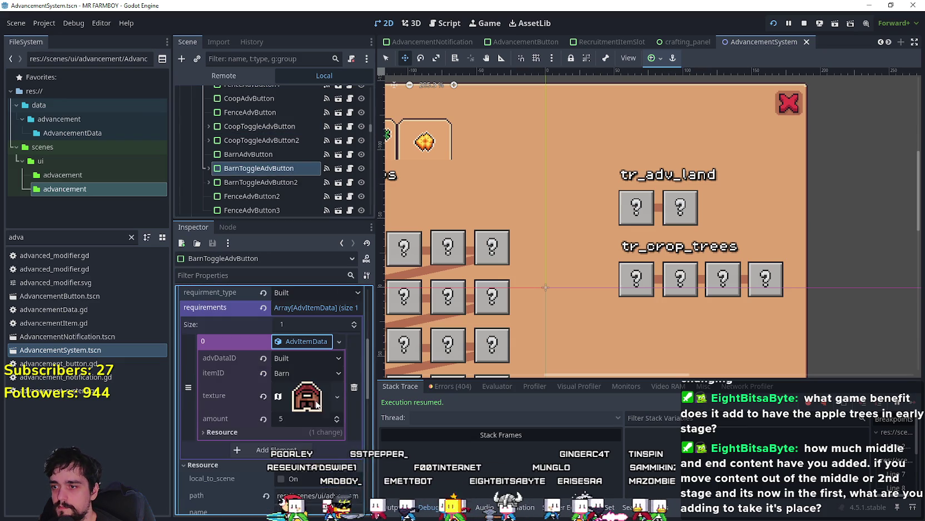
click(337, 422)
click(337, 421)
key(ctrl+s)
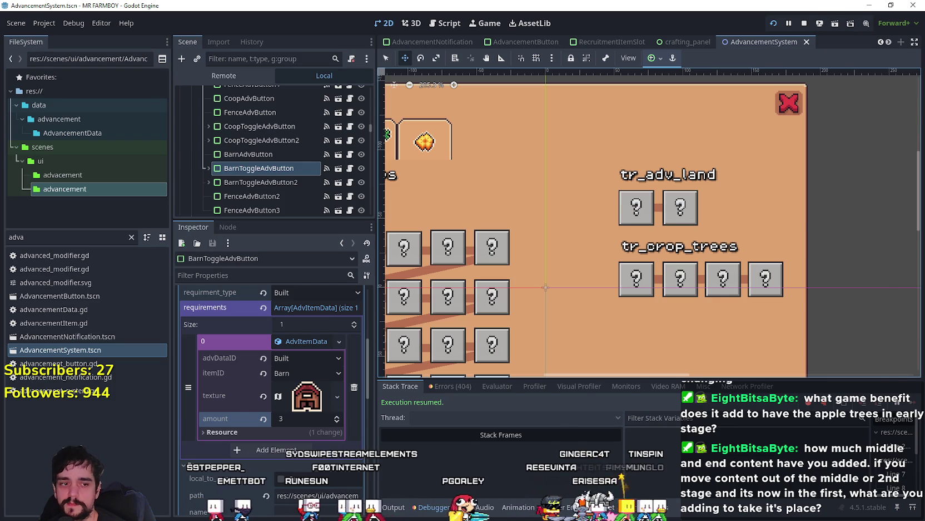
key(alt+Tab)
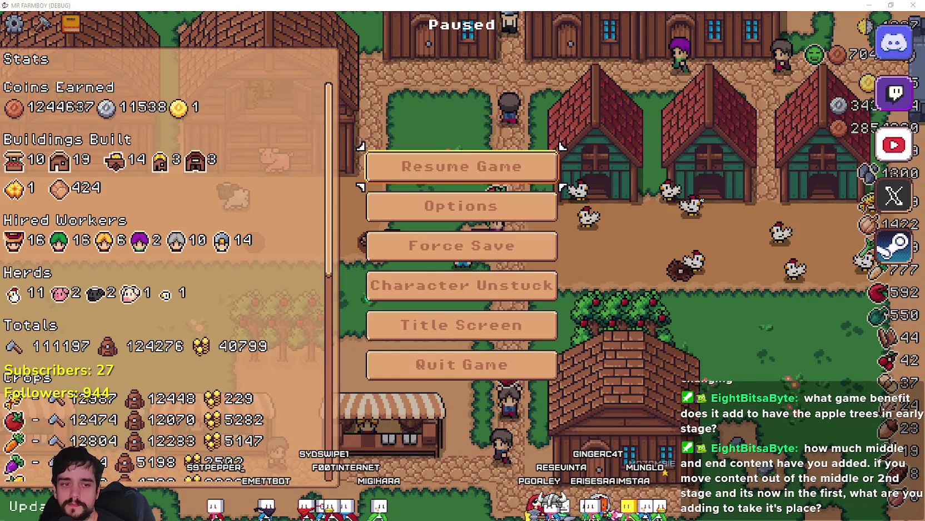
- Add a bullet saying the advancement upgrade requirement changed from 5 to 3 for Coop, Barn, Upgrade 1
key(alt+Tab)
key(alt+Tab)
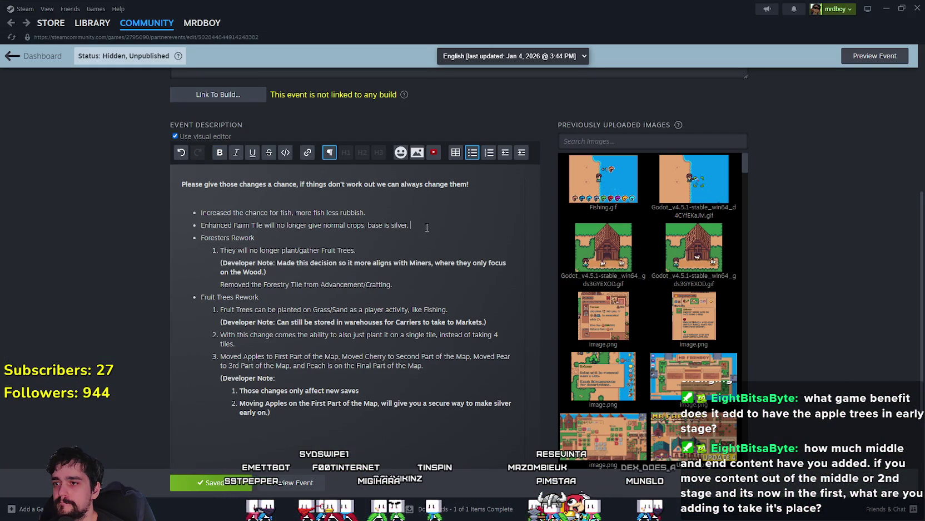
key(Return)
text(Chang)
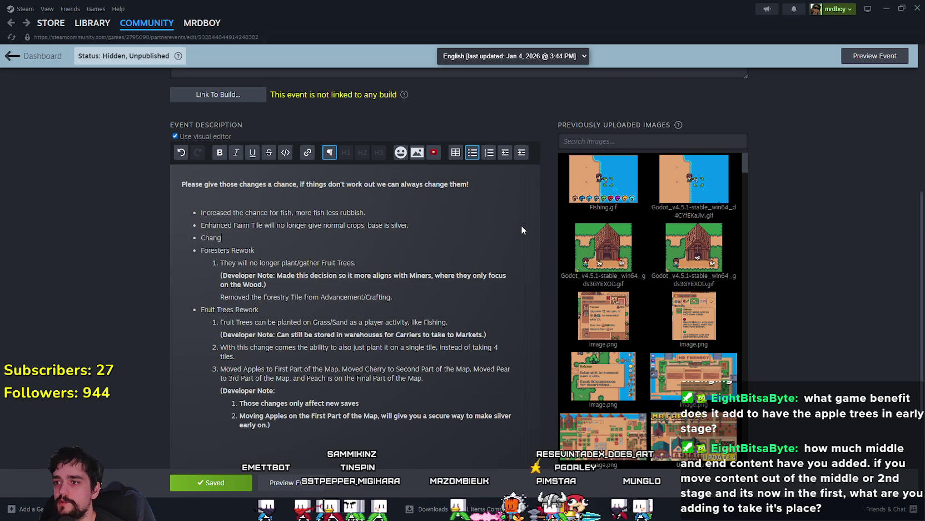
text(ed the rA)
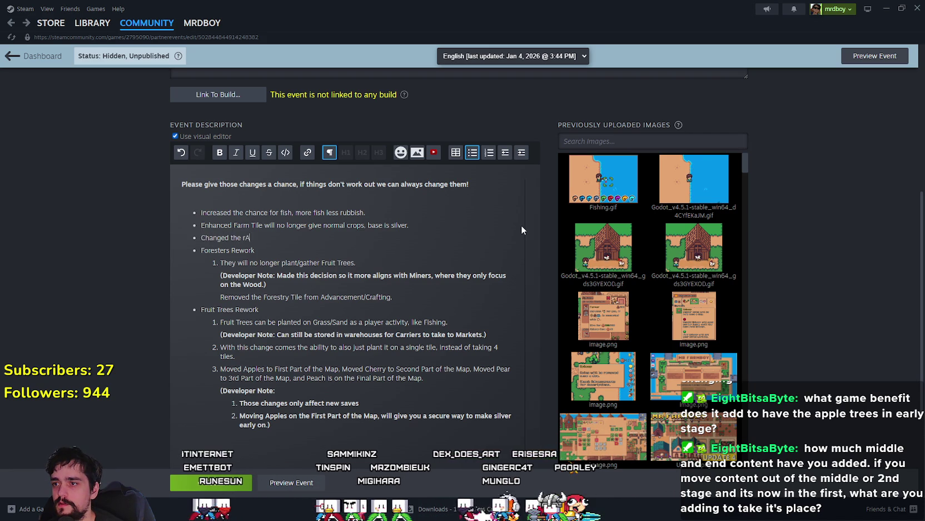
key(BackSpace)
key(BackSpace)
text(advancement re)
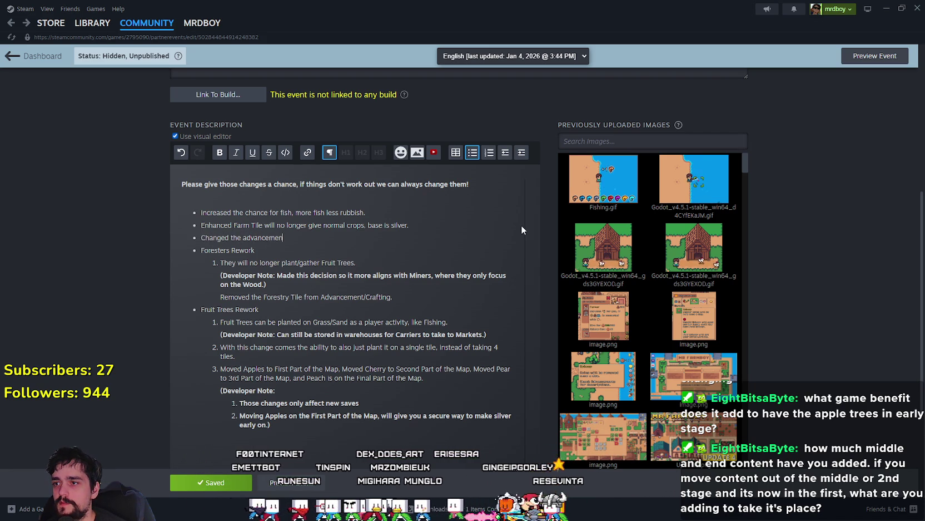
key(BackSpace)
key(BackSpace)
text(upgrade requirment)
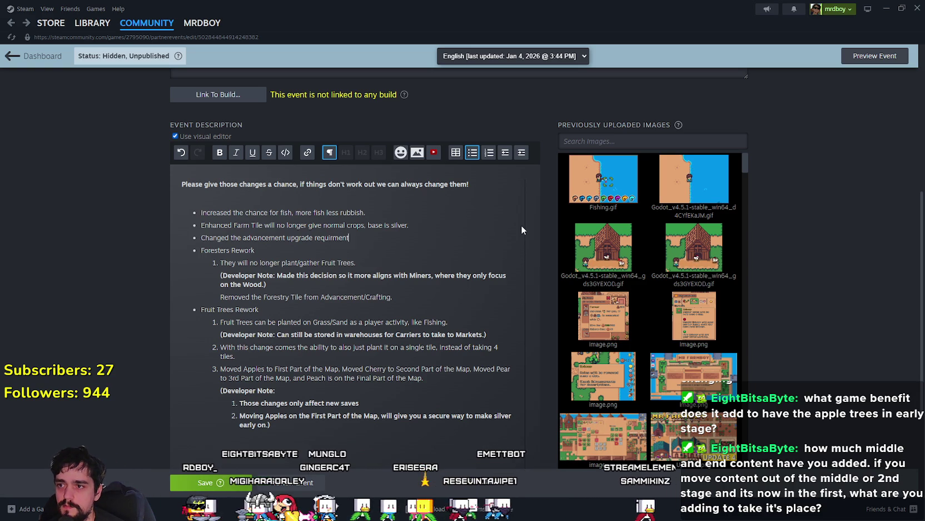
text( from 5)
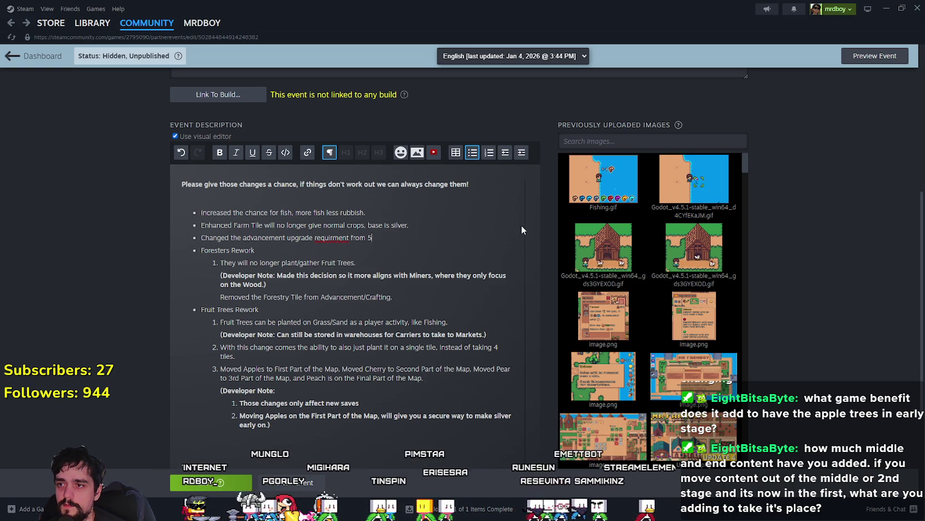
text( to 3 for Coo)
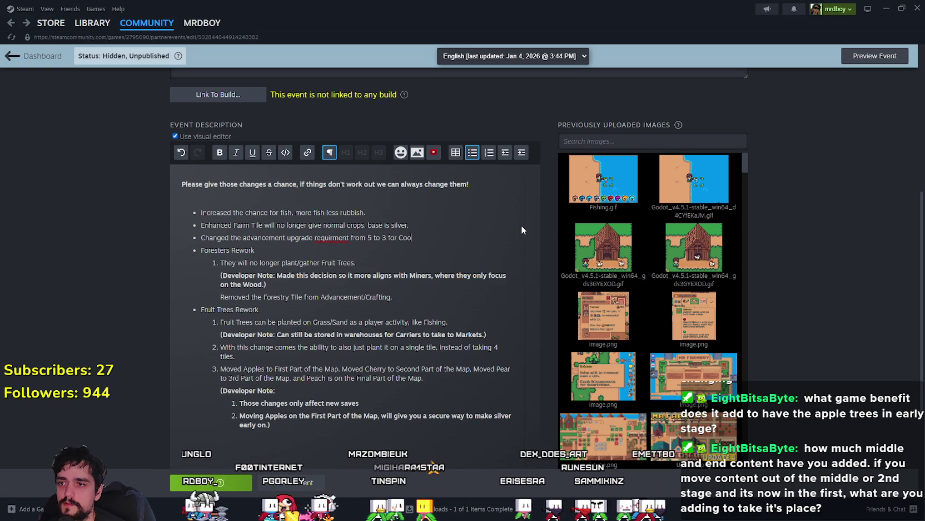
text(p, Barn,)
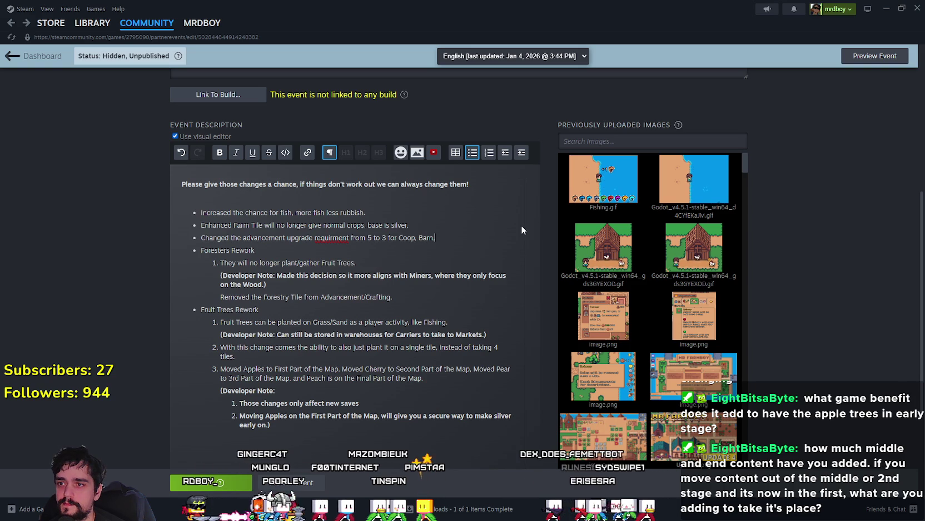
text( Upgrade 1.)
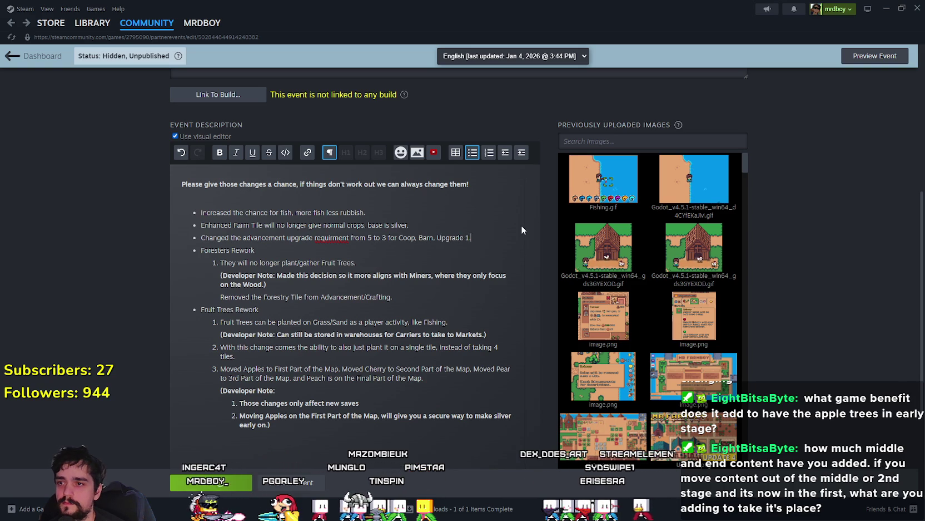
- Correct 'requirment' to 'requirement' and start typing the incentive wording
right_click(348, 237)
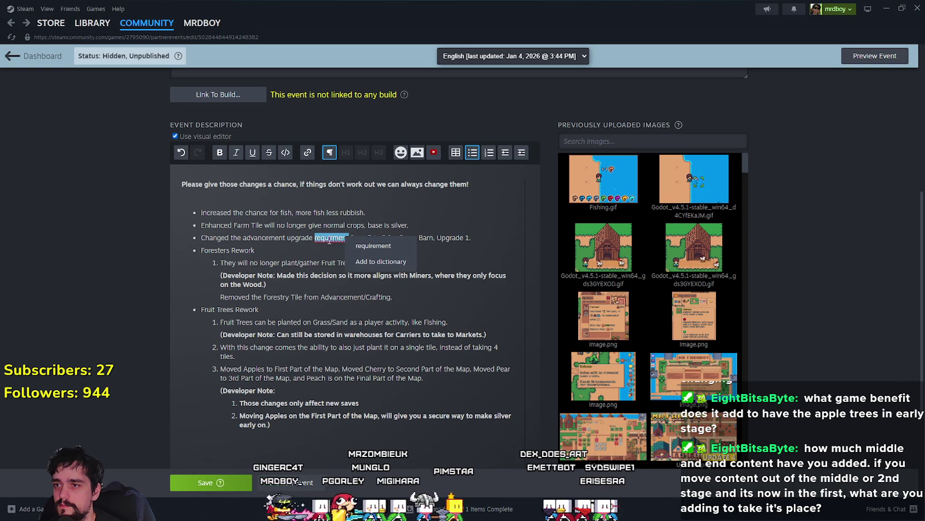
click(329, 240)
right_click(332, 240)
key(Escape)
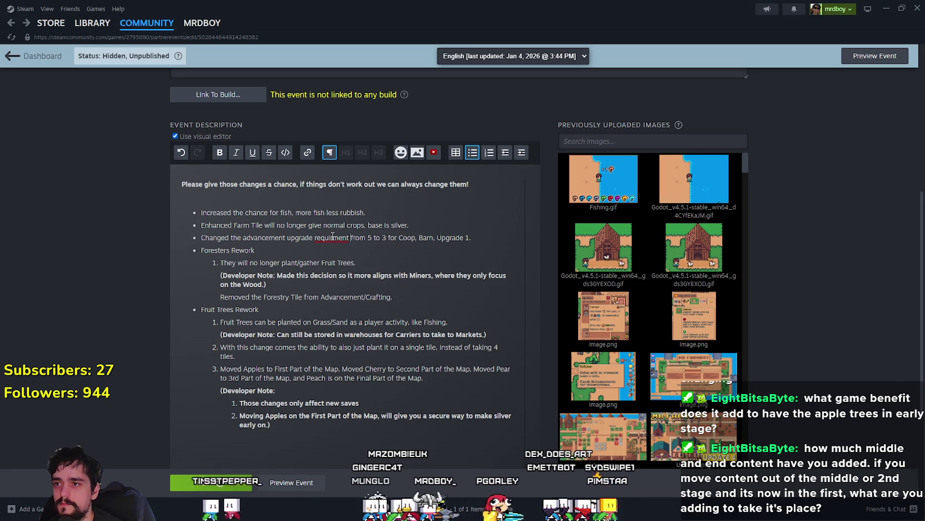
right_click(326, 235)
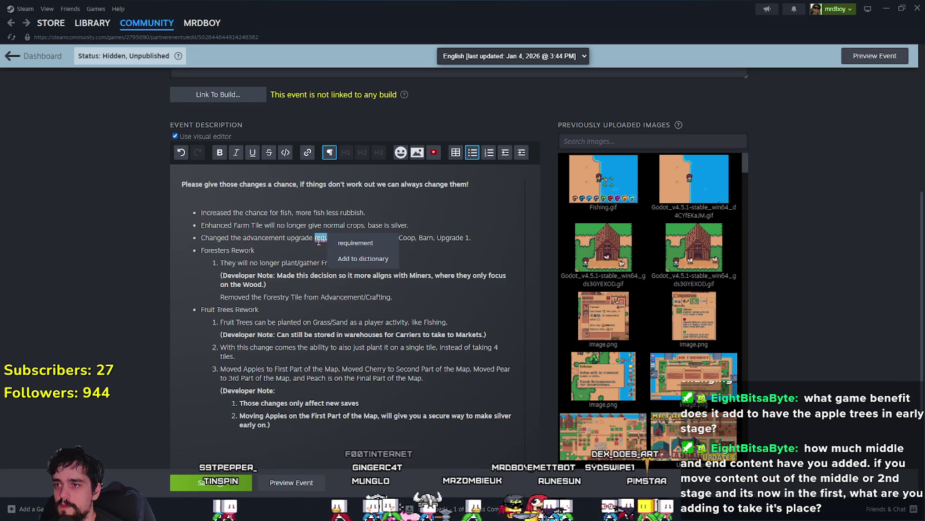
click(333, 243)
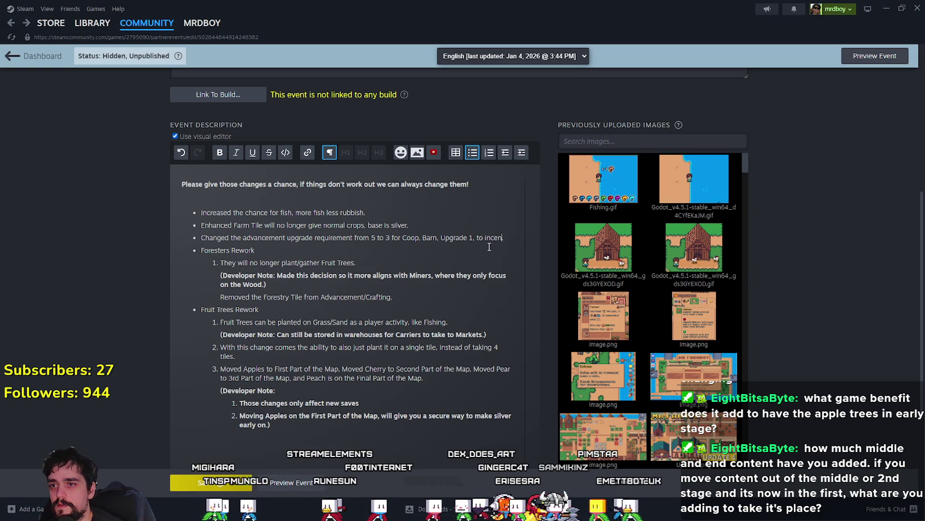
text(tivse breeding anima)
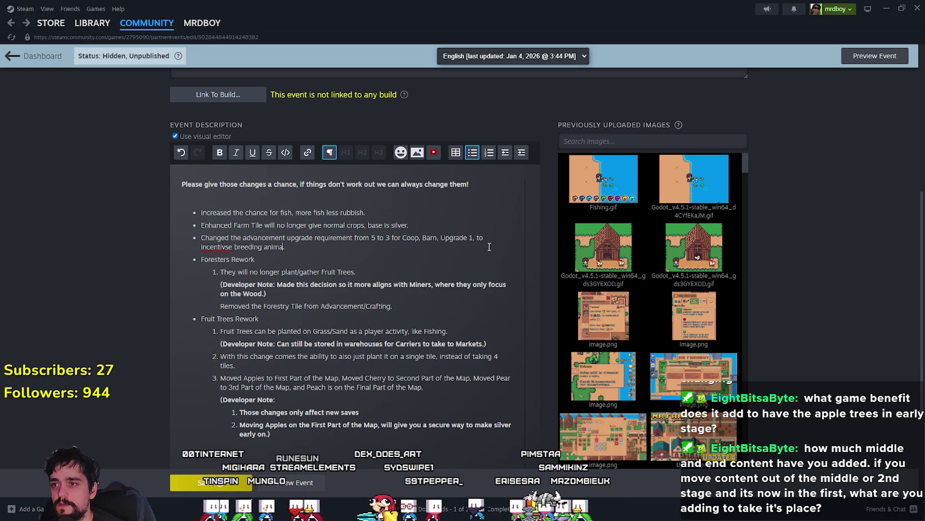
text(ls.)
scroll(221, 202, down, 1)
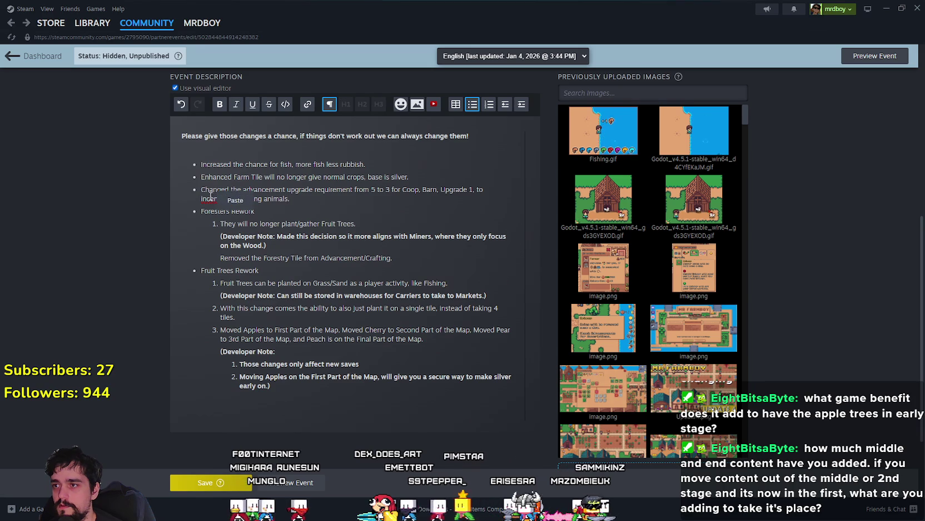
- Append 'early game.' to the bullet, leaving the spelling suggestions for 'incentivse' unused
right_click(209, 200)
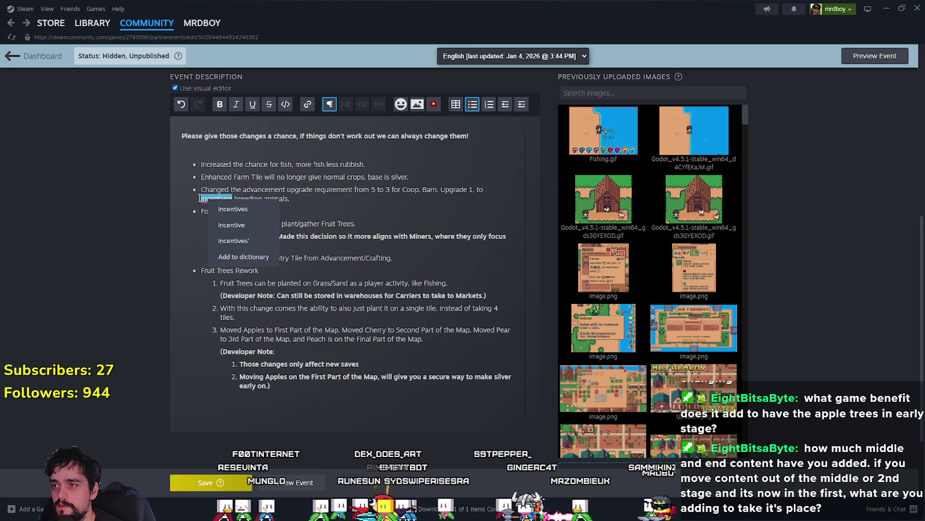
click(202, 198)
right_click(198, 200)
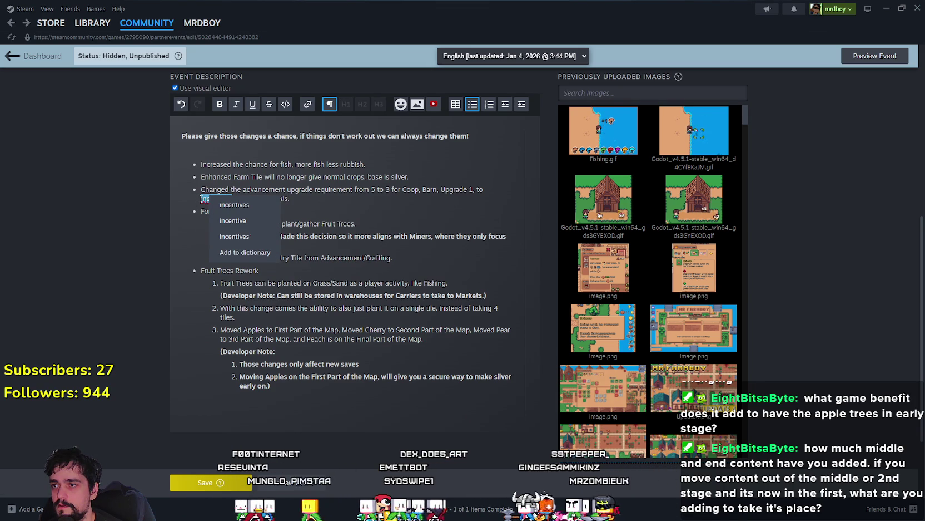
key(Escape)
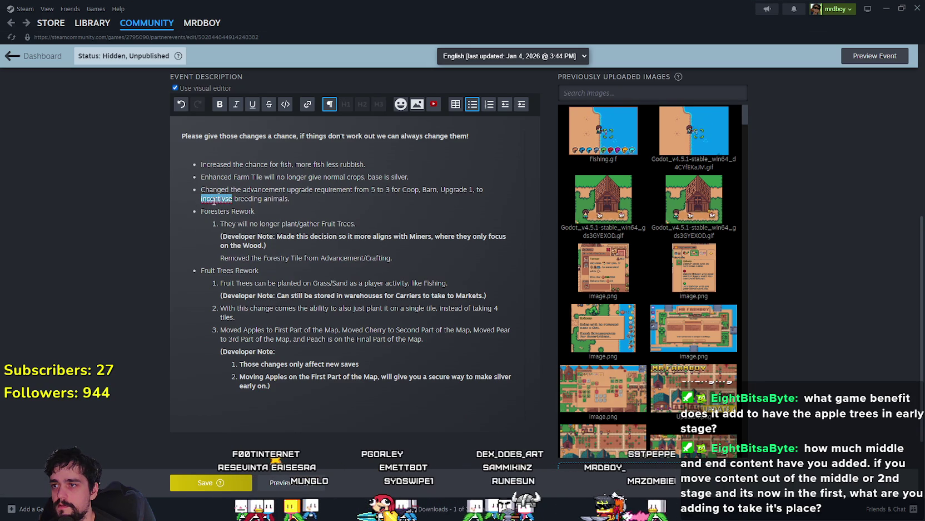
right_click(214, 202)
click(220, 204)
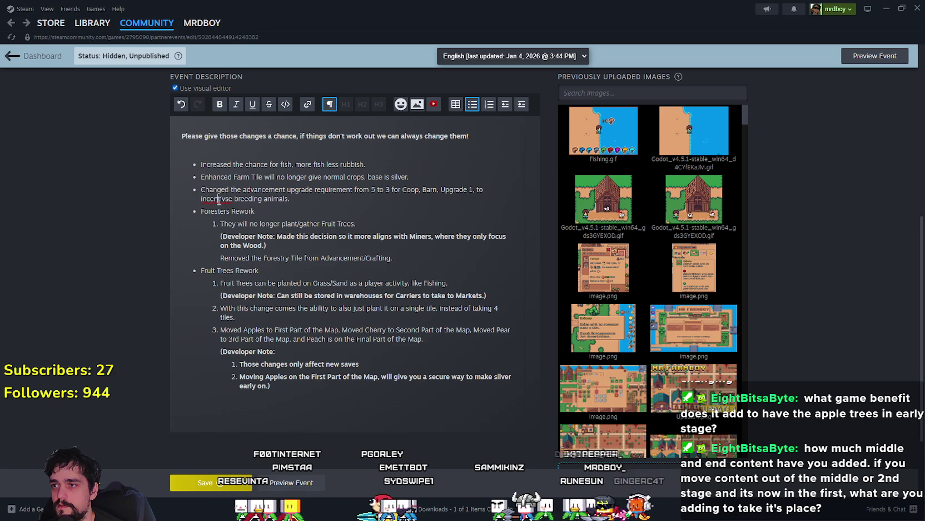
right_click(217, 203)
click(225, 202)
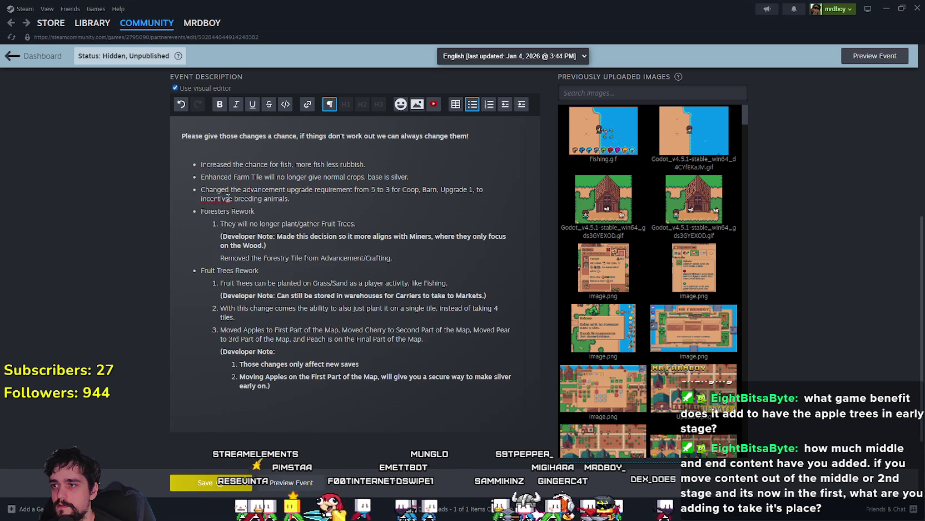
click(217, 204)
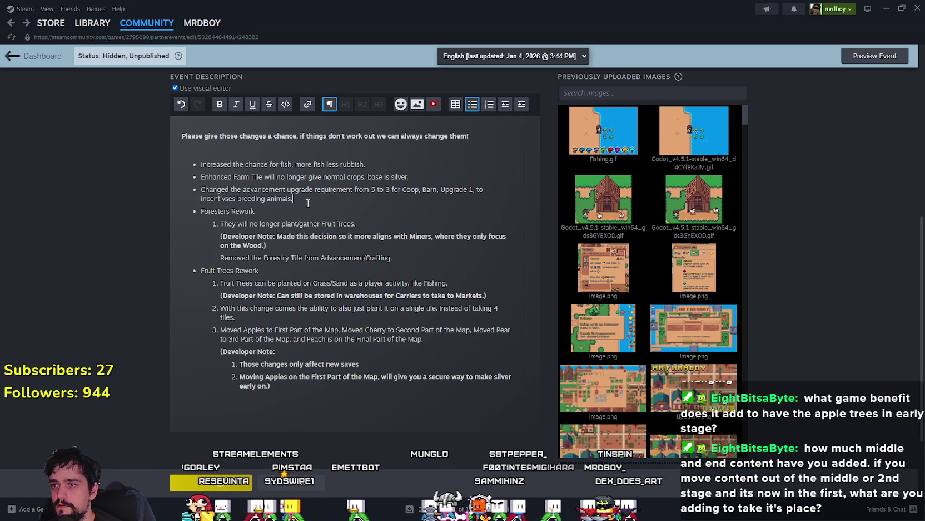
text(early game.)
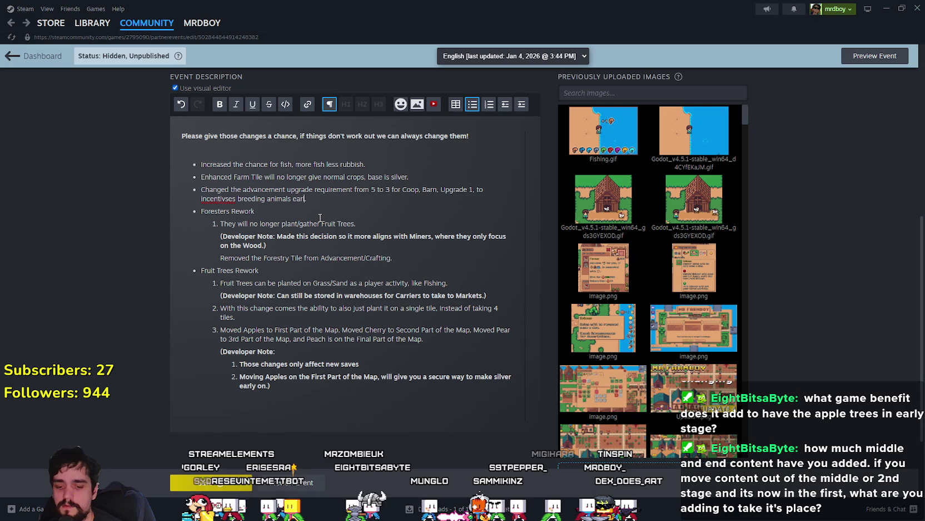
- Fix 'incentivses' to 'incentives' and save the Steam event
right_click(199, 197)
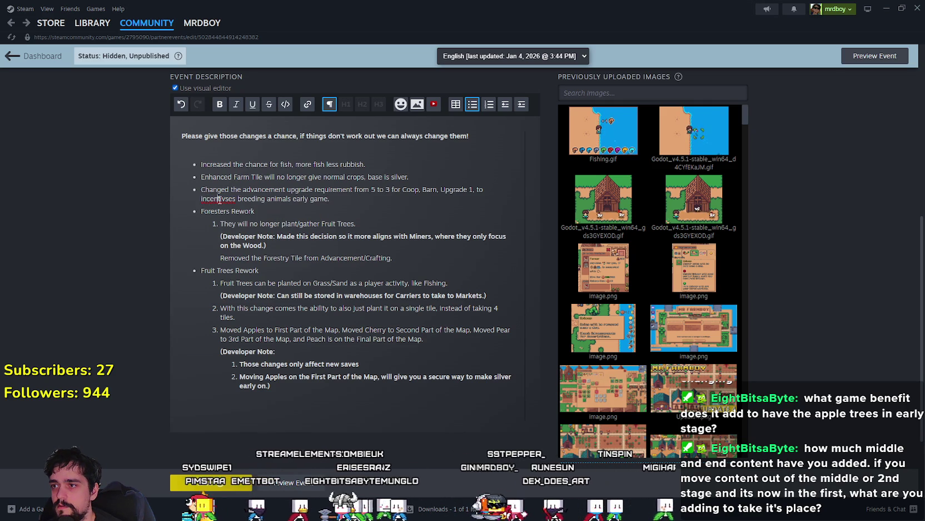
right_click(214, 201)
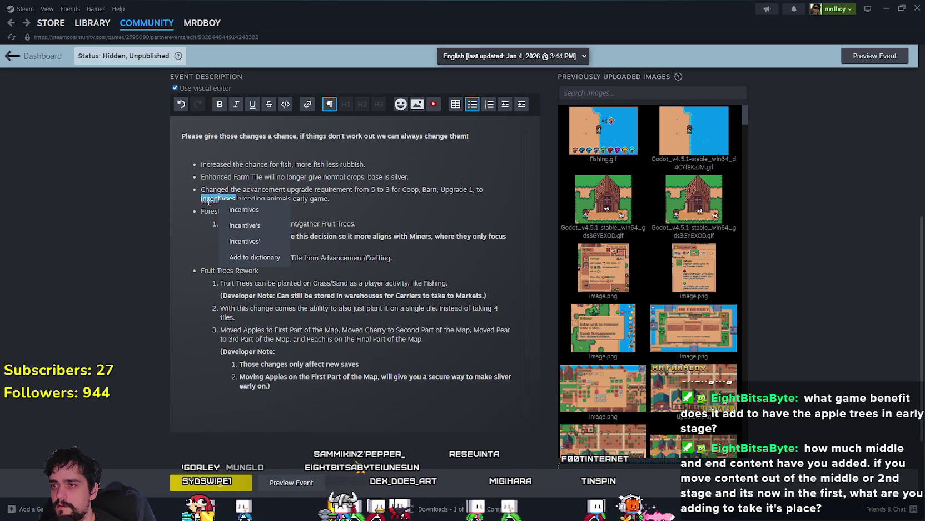
click(208, 202)
right_click(208, 205)
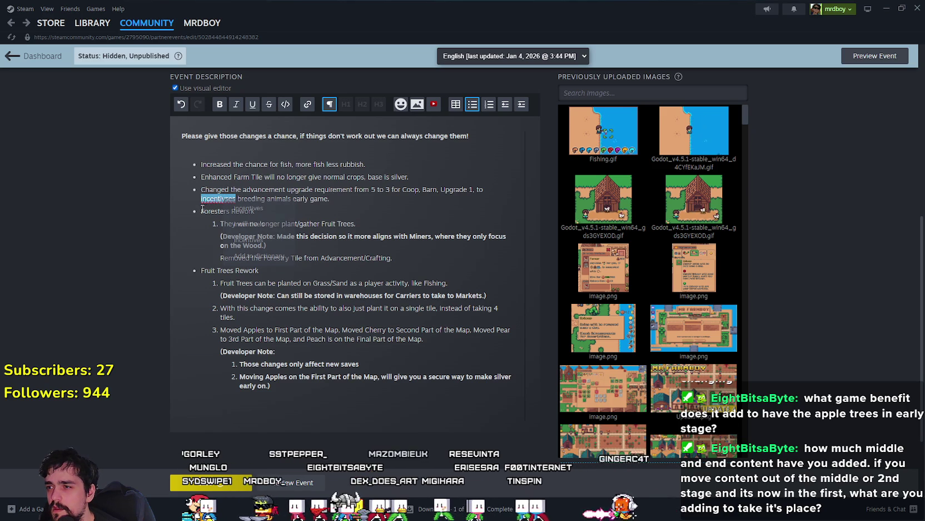
click(234, 198)
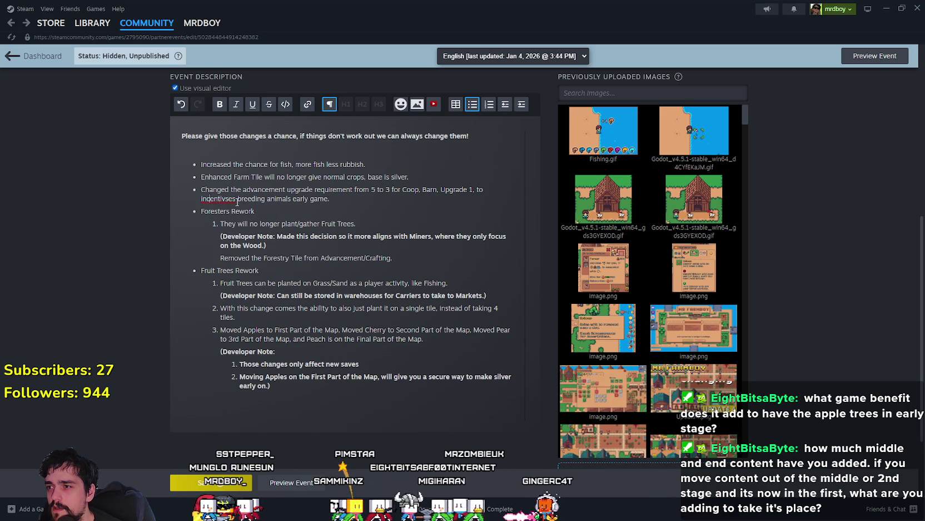
key(BackSpace)
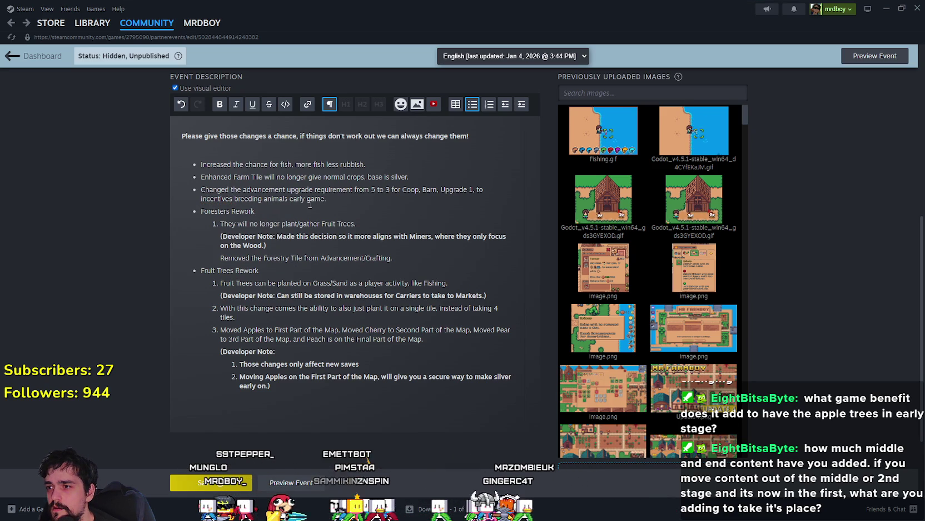
click(183, 483)
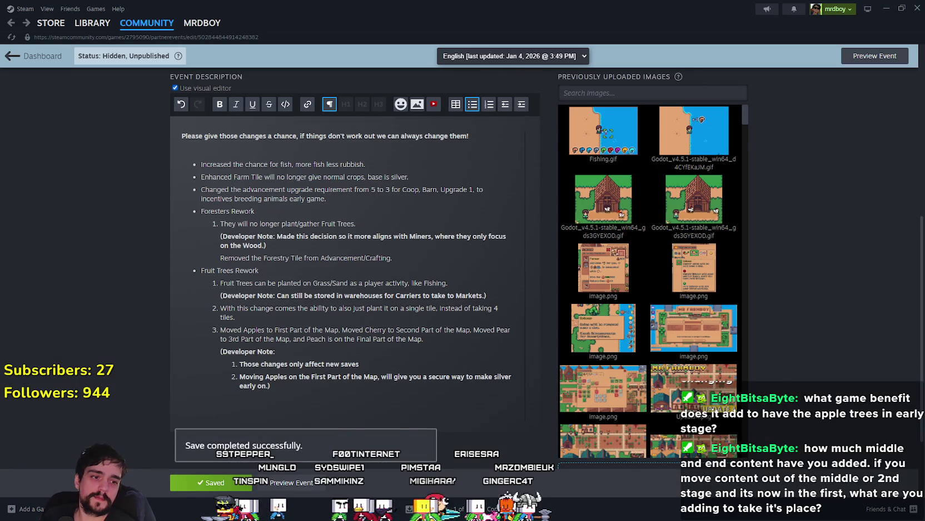
key(alt+Tab)
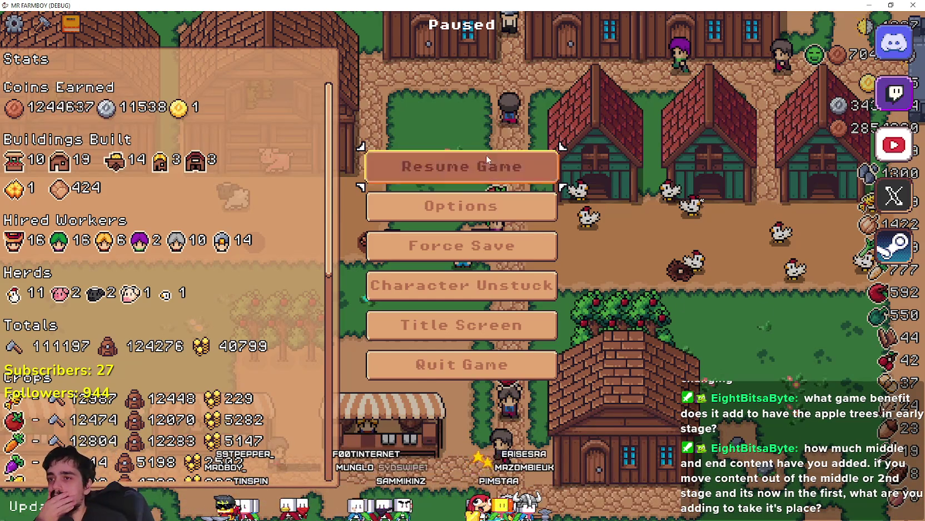
- Resume Mr Farmboy, walk to the warehouse and check its inventory, then return to Steam
click(486, 157)
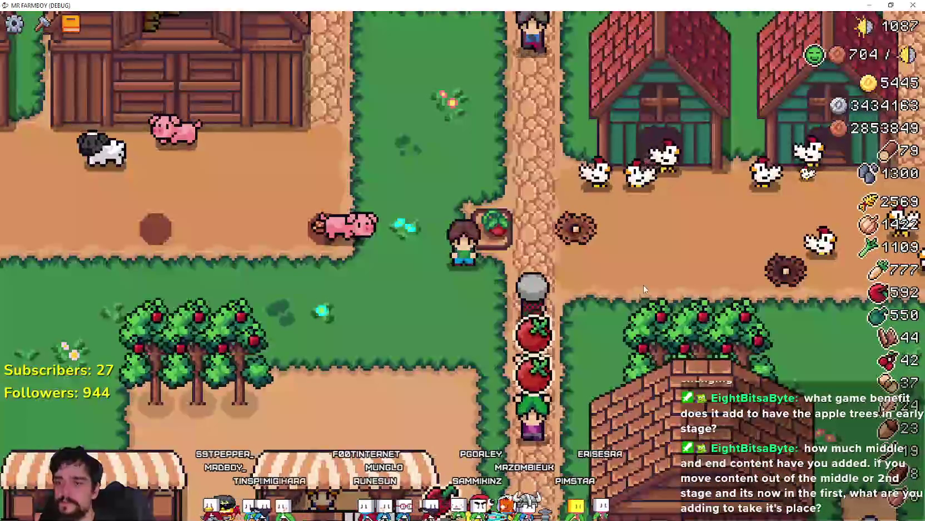
scroll(641, 286, up, 3)
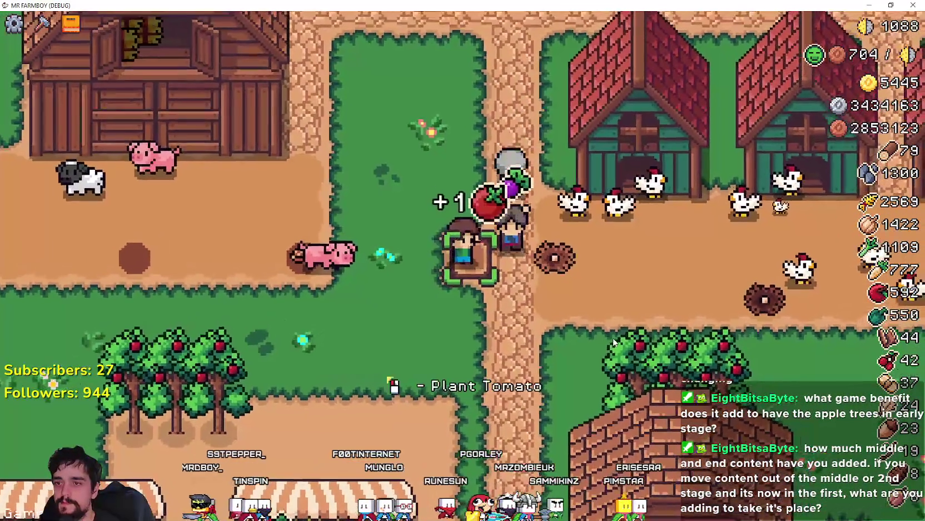
scroll(611, 337, down, 2)
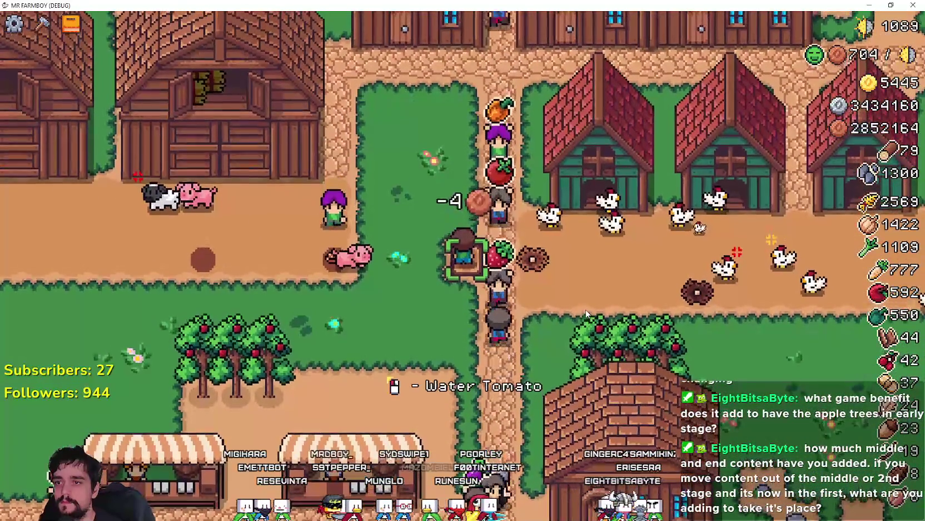
key(w)
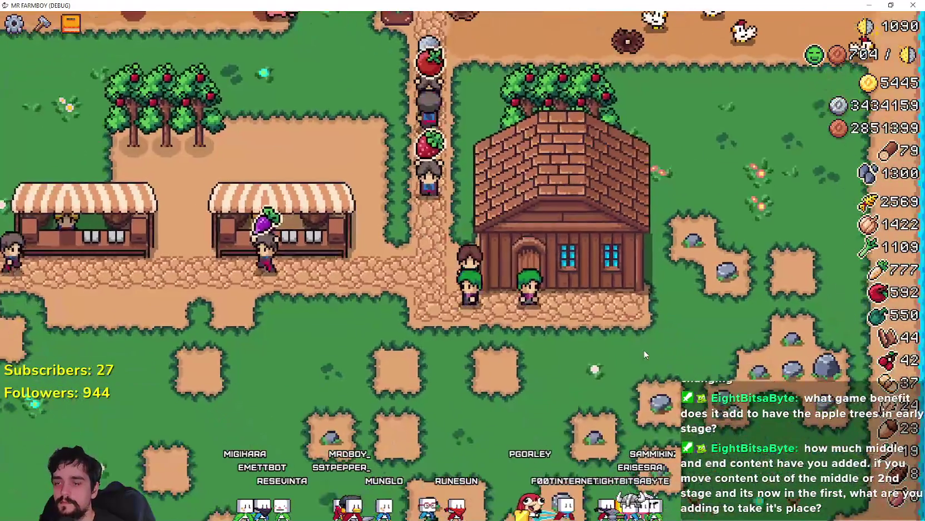
key(e)
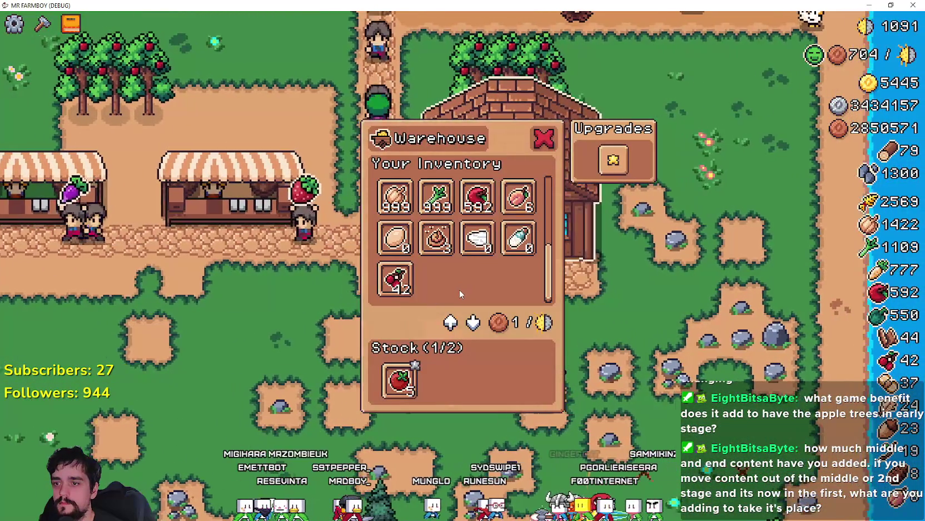
key(e)
key(e)
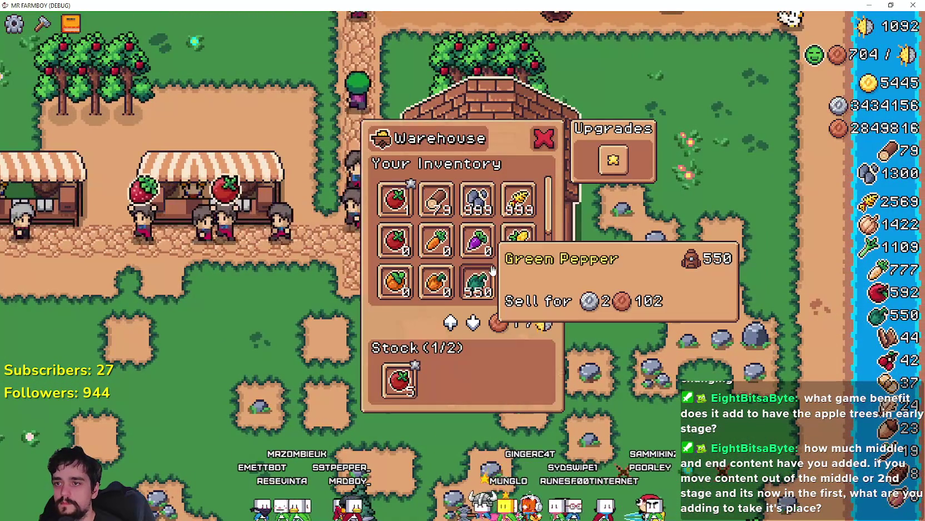
key(a)
key(w)
scroll(419, 212, down, 3)
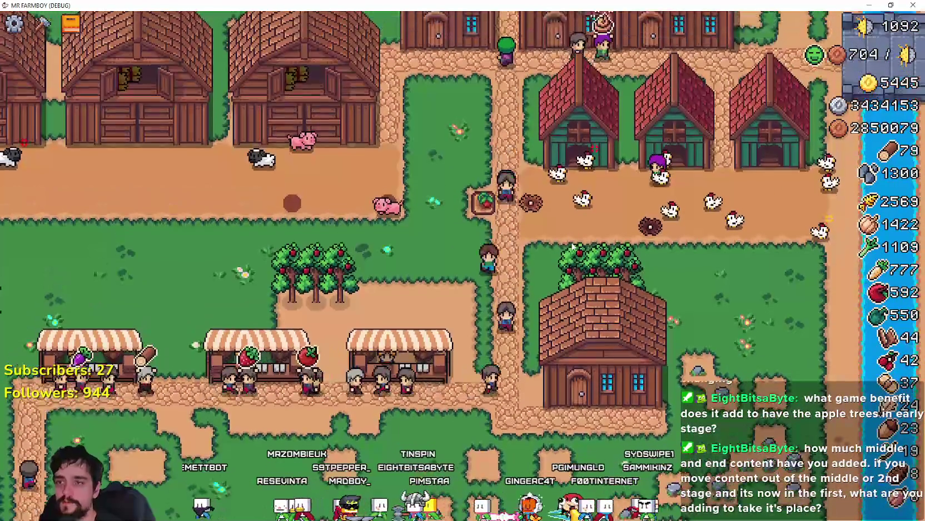
key(alt+Tab)
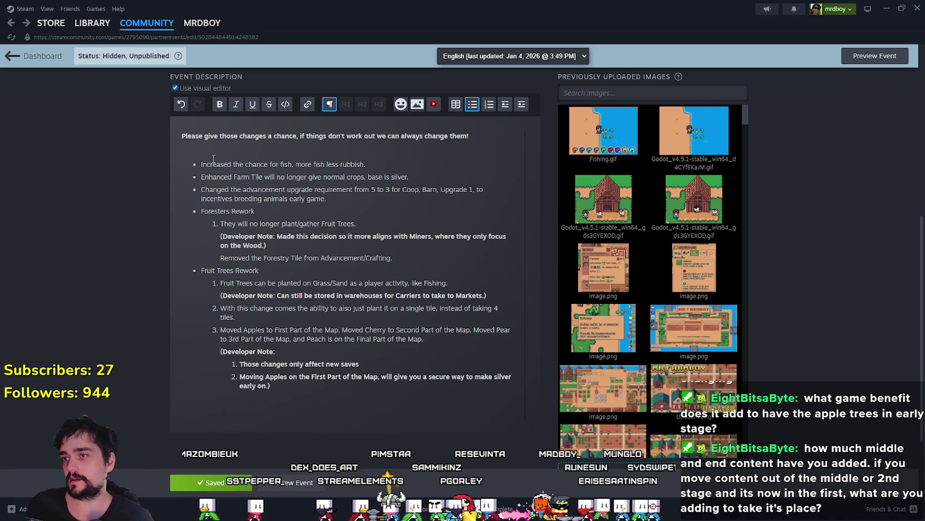
- Select the 'Enhanced Farm Tile will no longer give normal crops, base is silver.' bullet and bold it
mouse_move(279, 177)
mouse_down()
mouse_move(412, 177)
mouse_move(196, 170)
mouse_up()
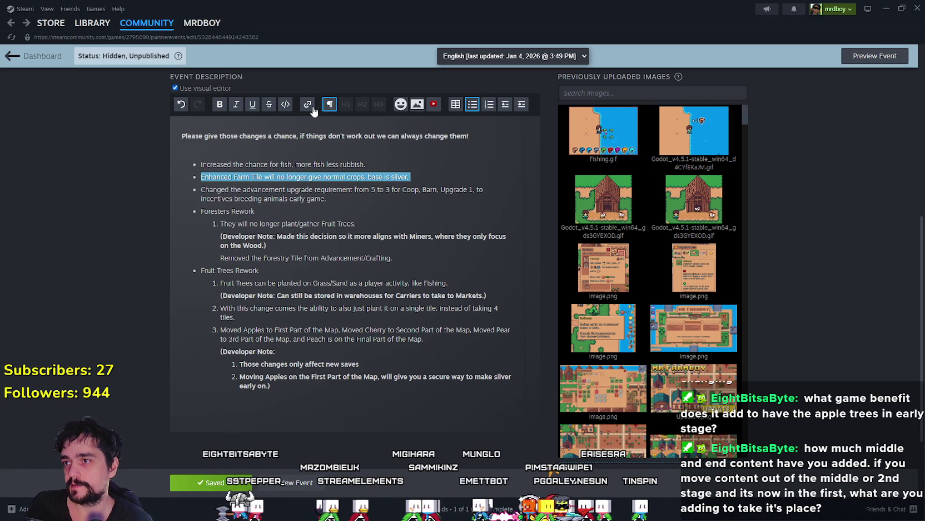
click(221, 106)
click(393, 223)
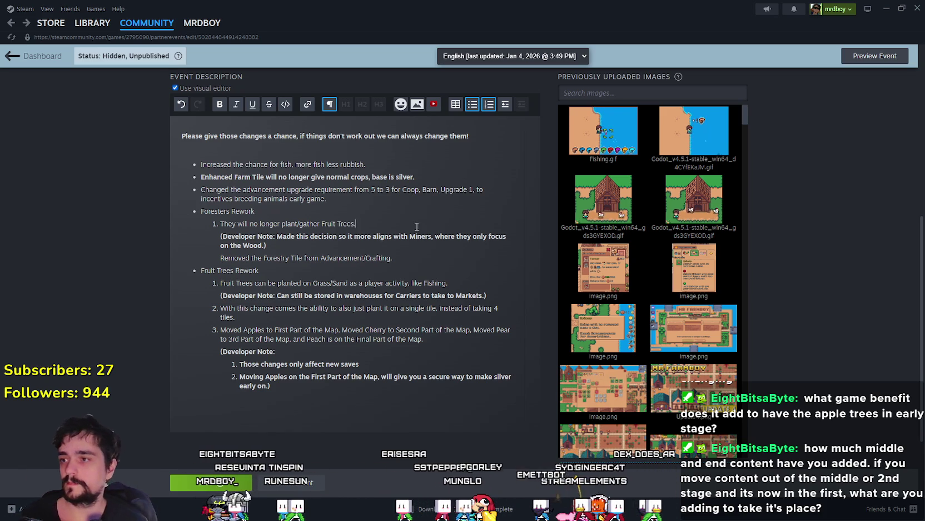
scroll(417, 226, up, 2)
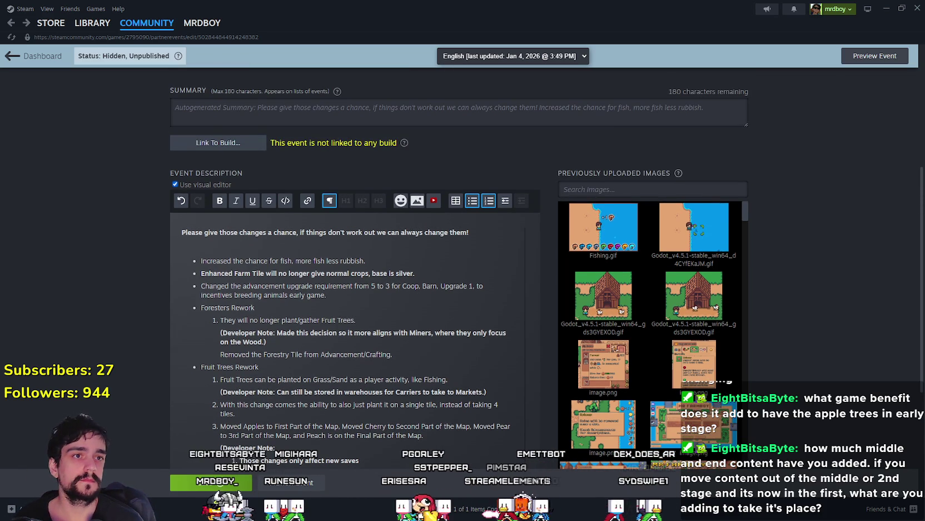
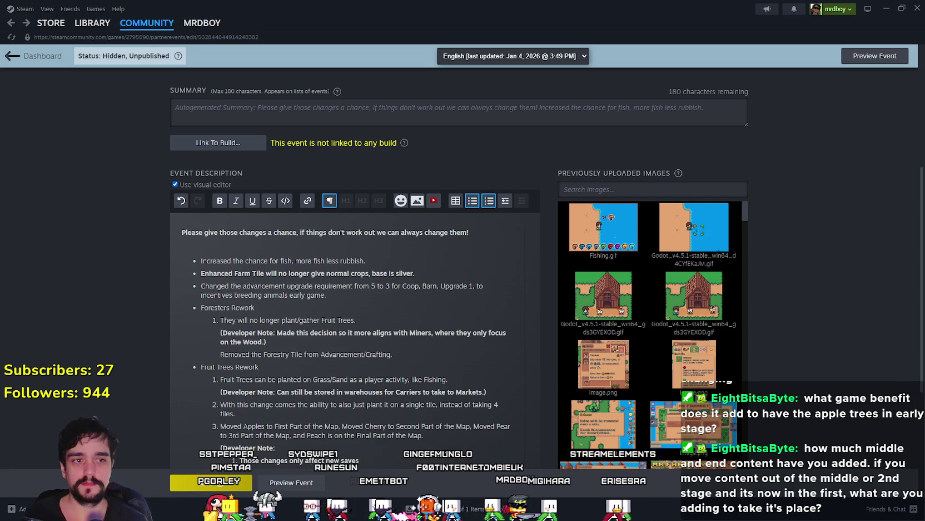
- Paste the two review-request and balance-change intro lines above the opening sentence, remove extra blank lines, and save
click(207, 231)
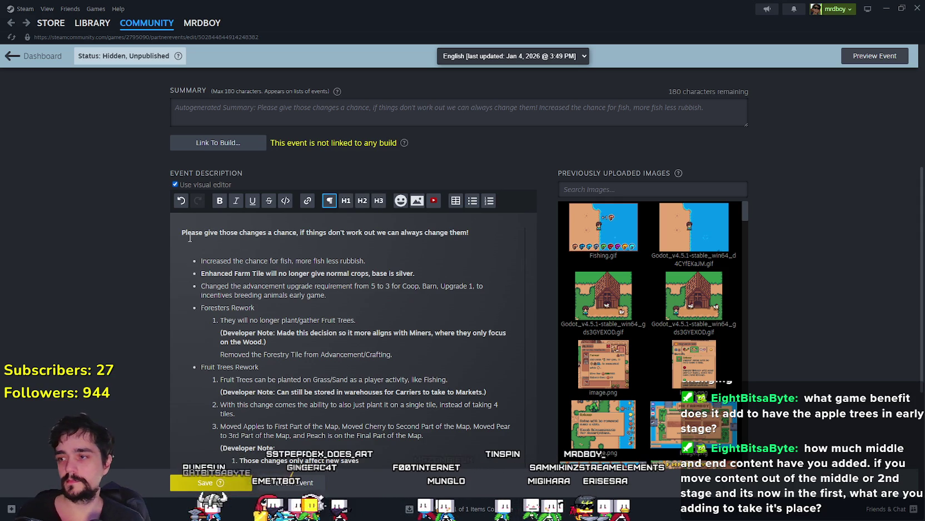
key(Return)
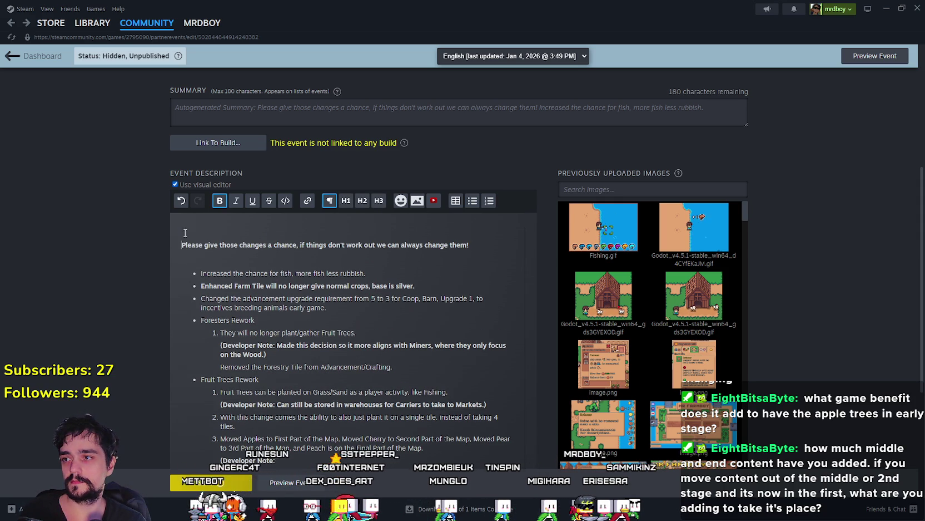
text(If you haven't already please leave me a Steam review, it really helps me a lot! Ongoing Progression Balance changes is a hard thing to do and will continue with feedback.)
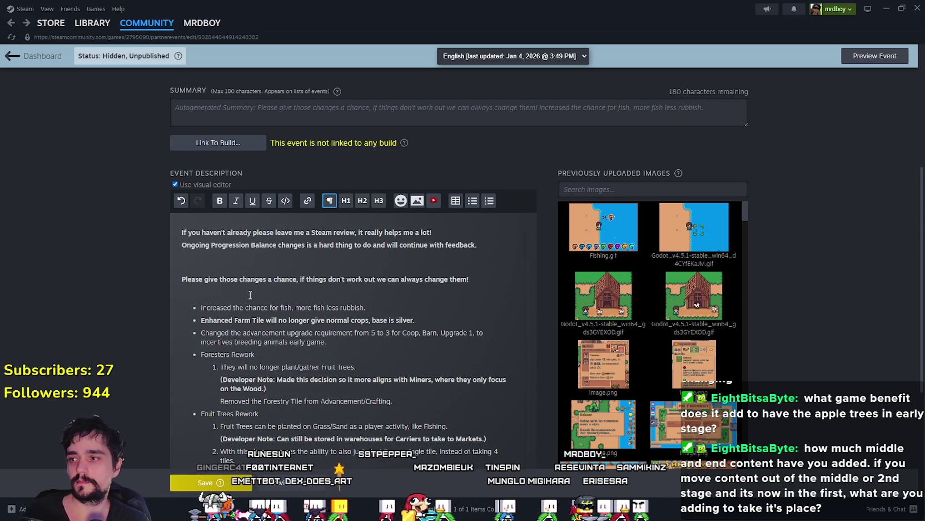
click(242, 294)
key(BackSpace)
key(BackSpace)
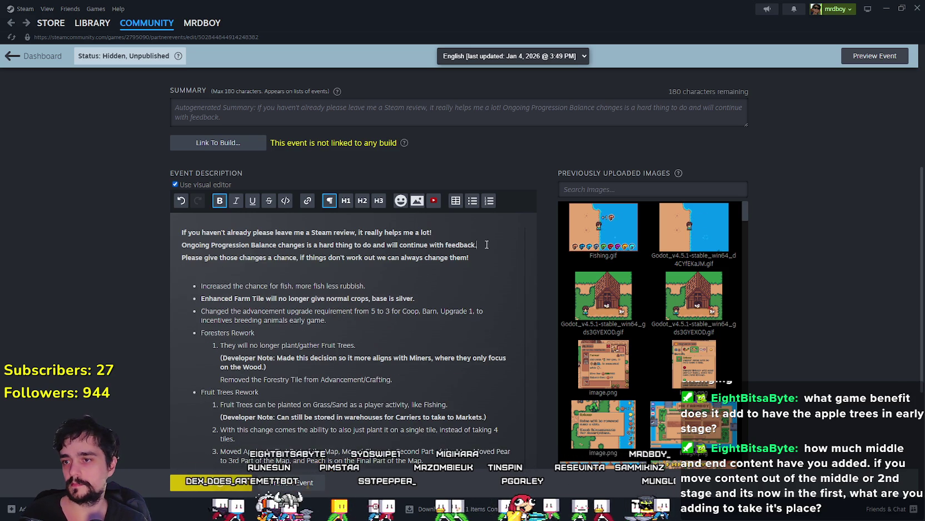
click(204, 257)
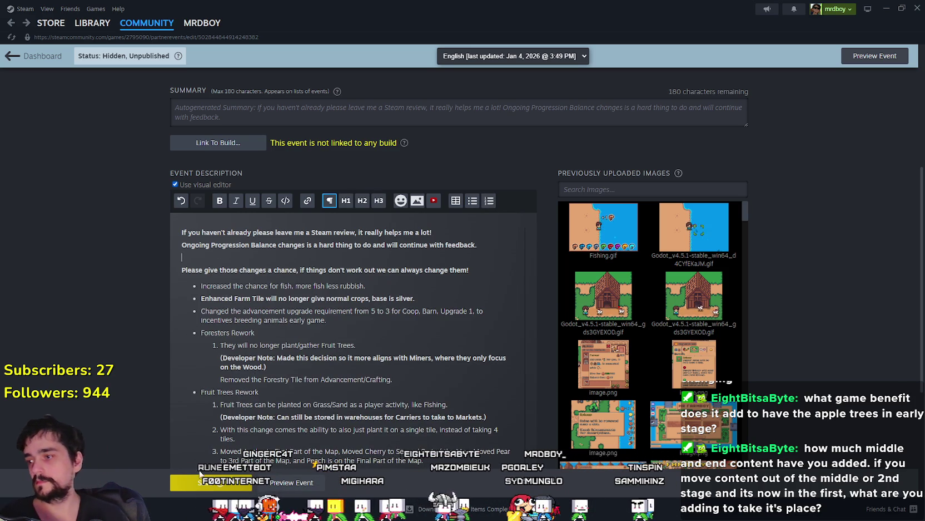
key(ctrl+s)
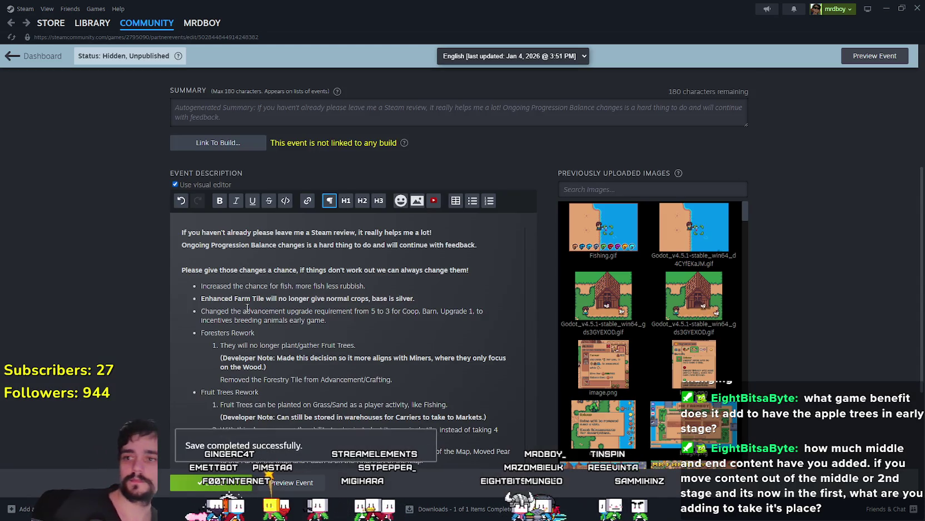
scroll(278, 295, down, 1)
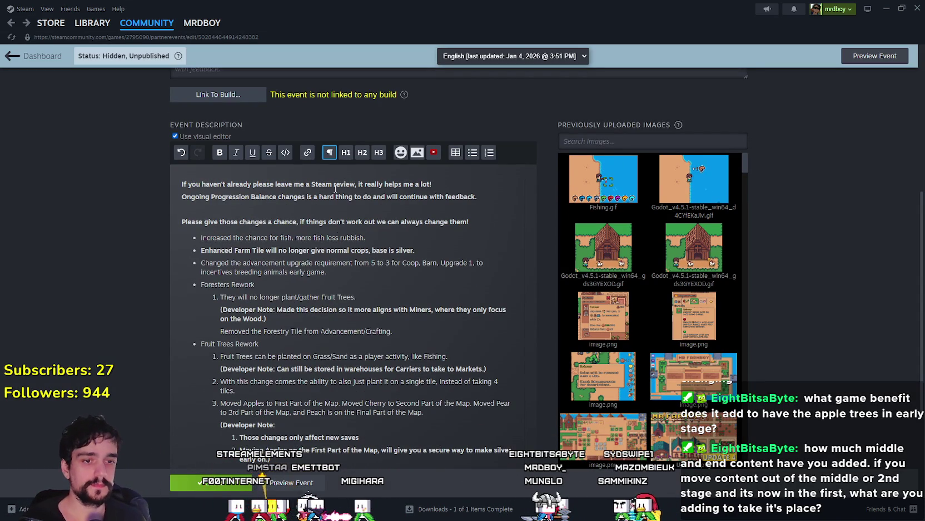
key(alt+Tab)
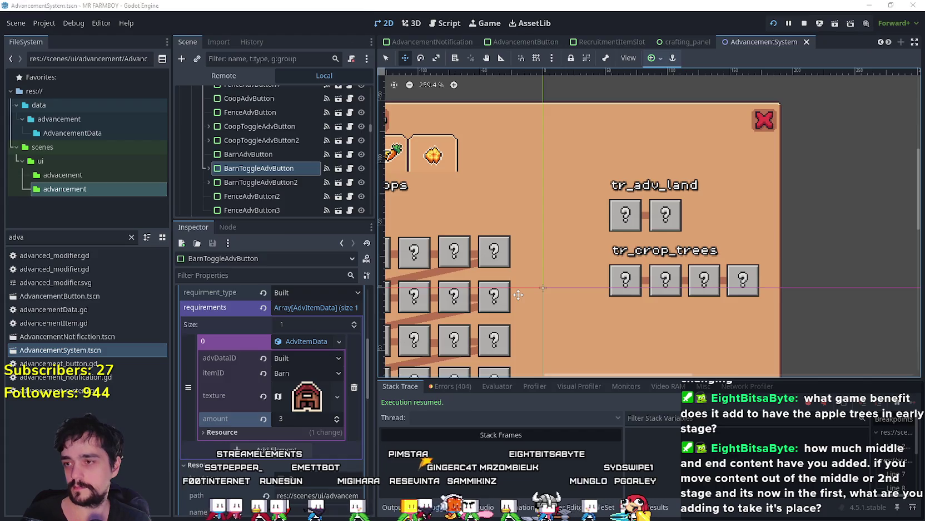
key(alt+Tab)
scroll(323, 281, down, 2)
scroll(323, 281, up, 3)
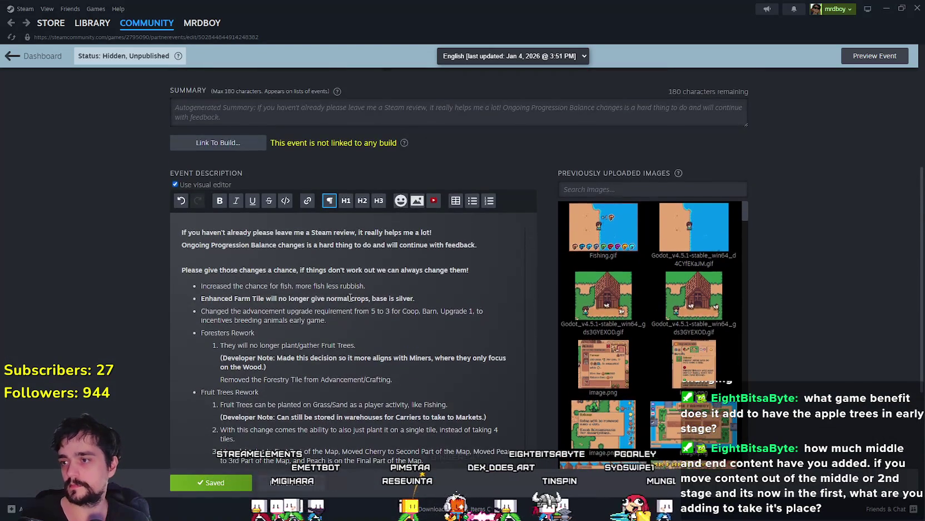
scroll(351, 297, down, 2)
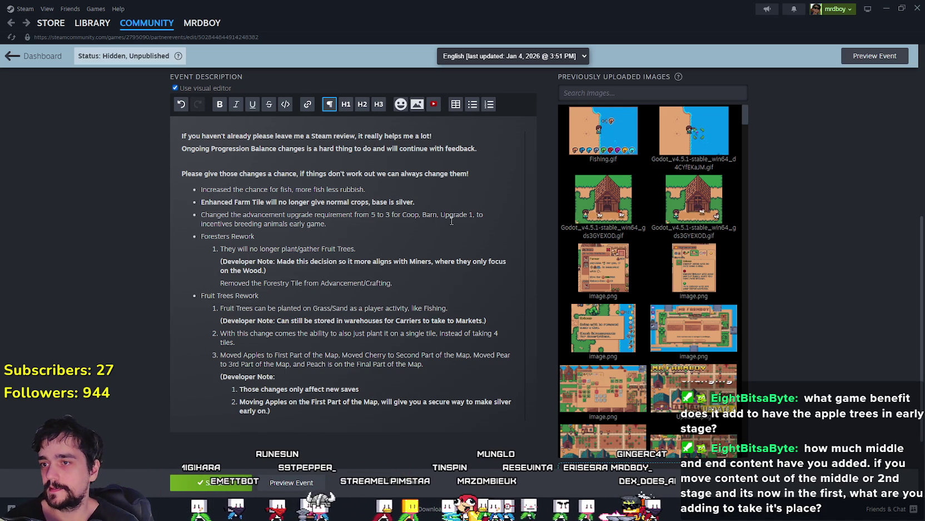
click(421, 225)
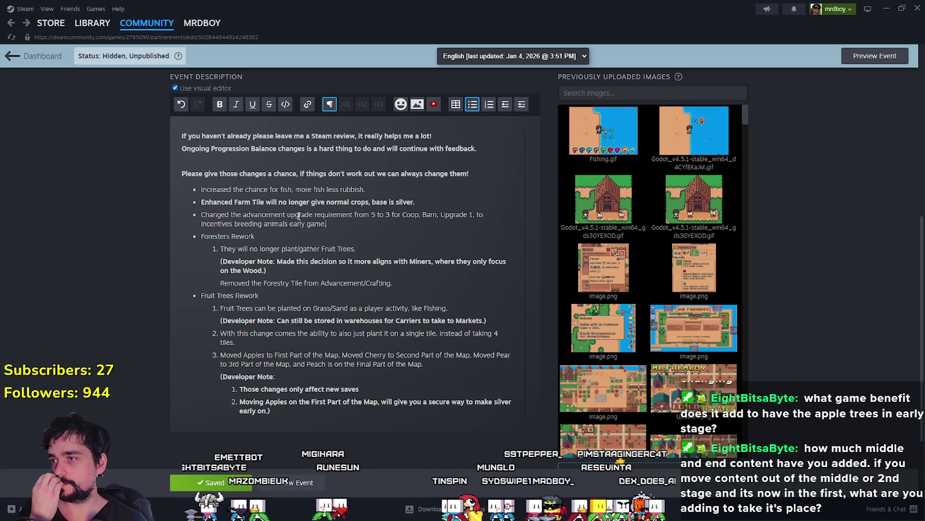
- End the Coop/Barn bullet at 'Upgrade 1.' and add a plain line 'Developer Note: Made this change' below it
double_click(476, 214)
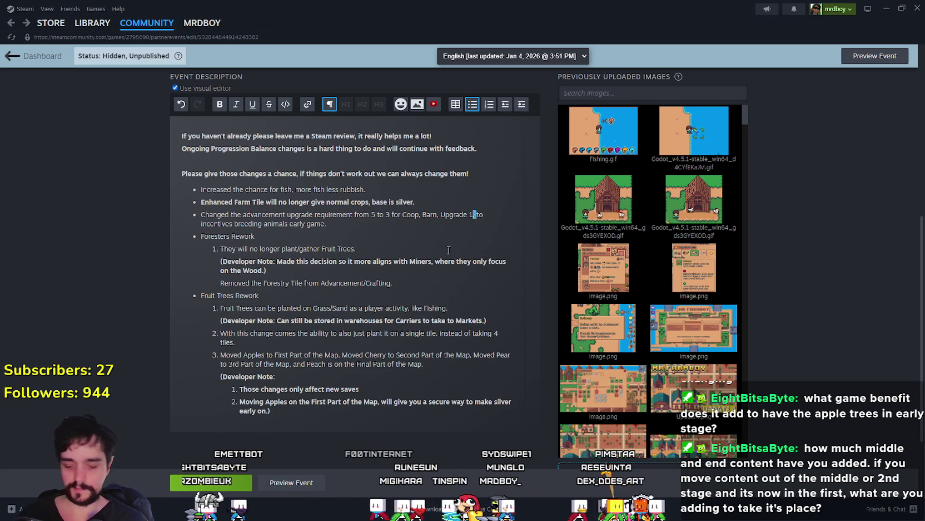
text(.)
key(Return)
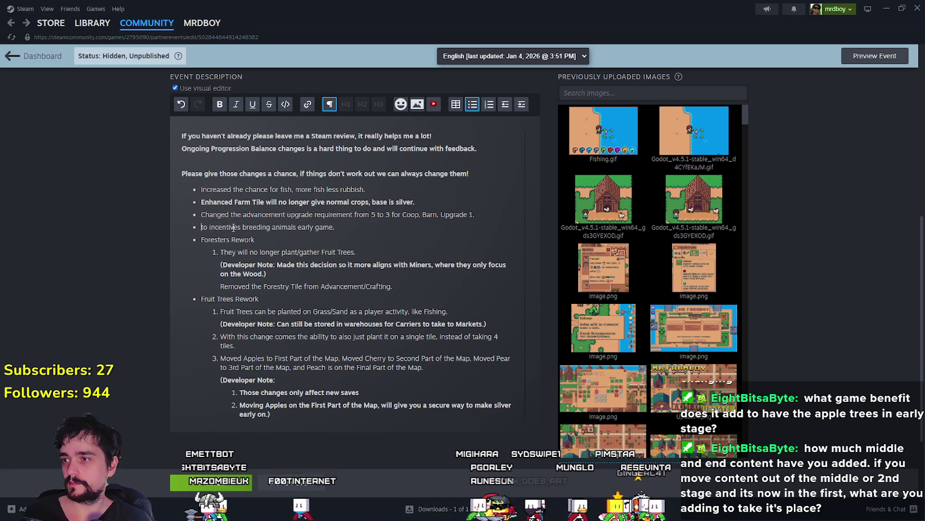
key(BackSpace)
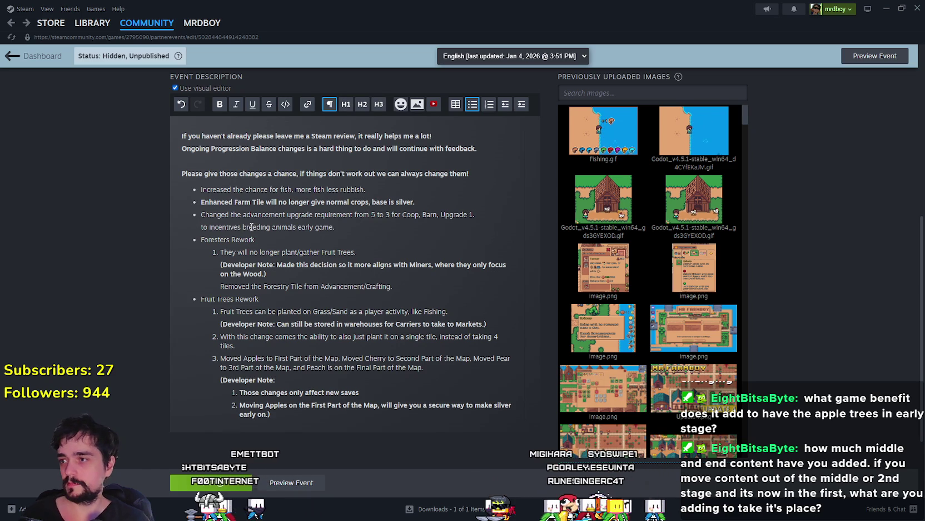
text(Developer)
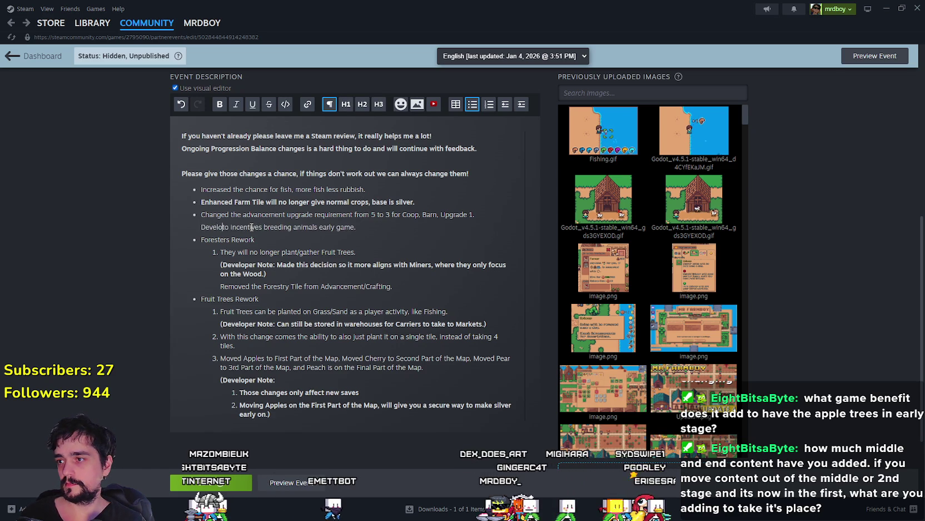
text( Note)
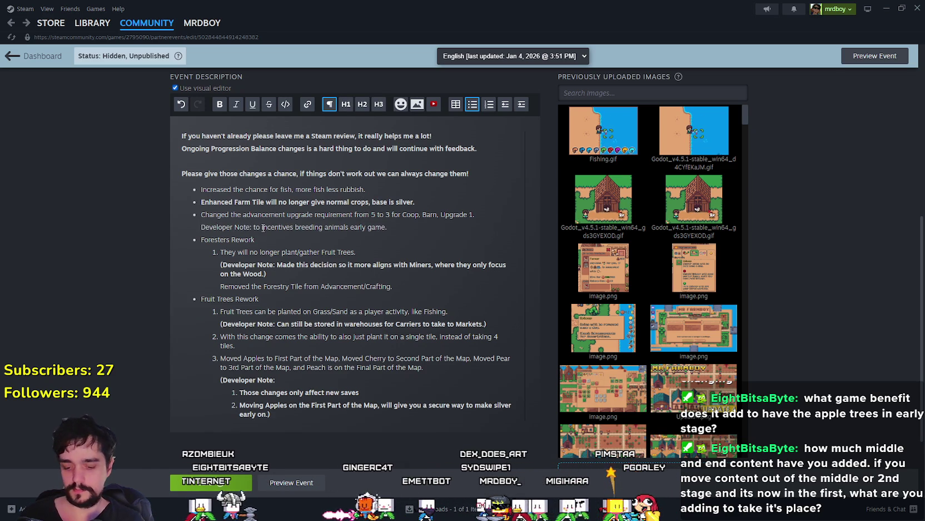
text(: Made this change)
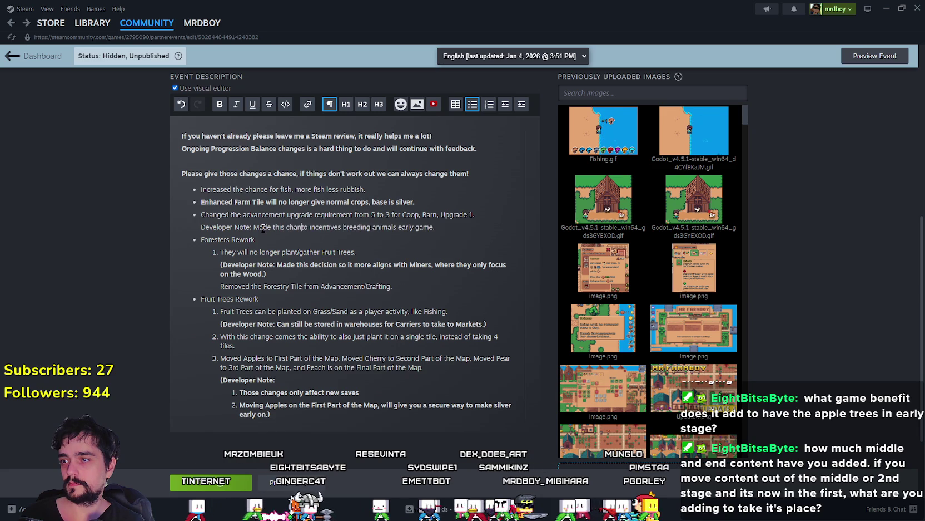
- Wrap the developer note line in parentheses
drag(453, 226, 207, 225)
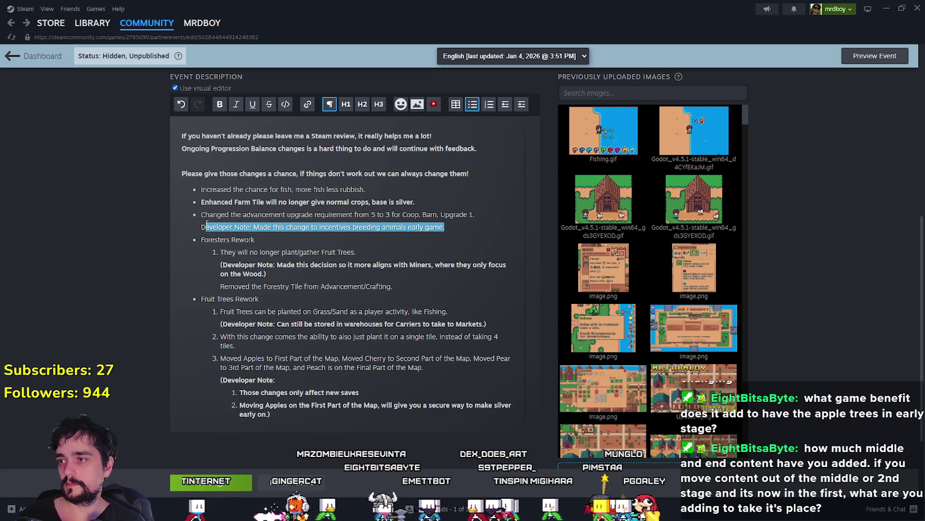
text(()
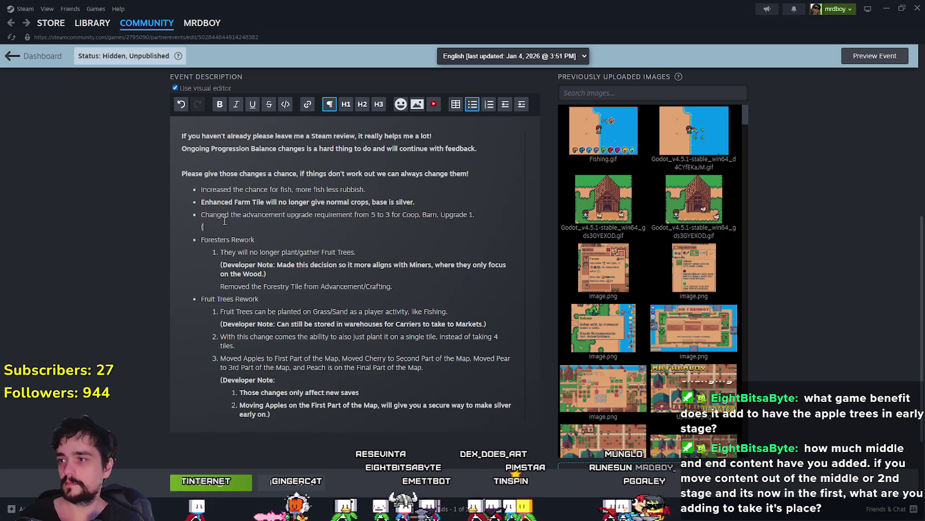
key(ctrl+z)
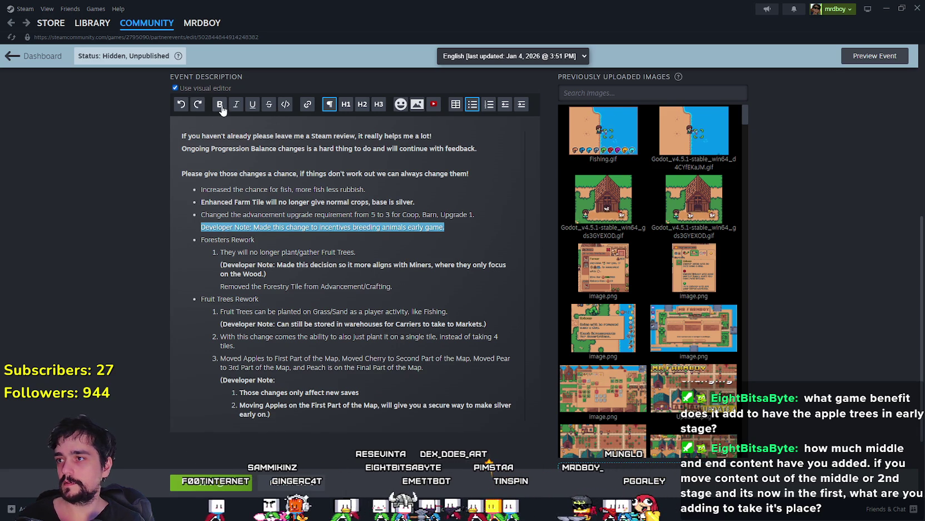
click(191, 227)
text(()
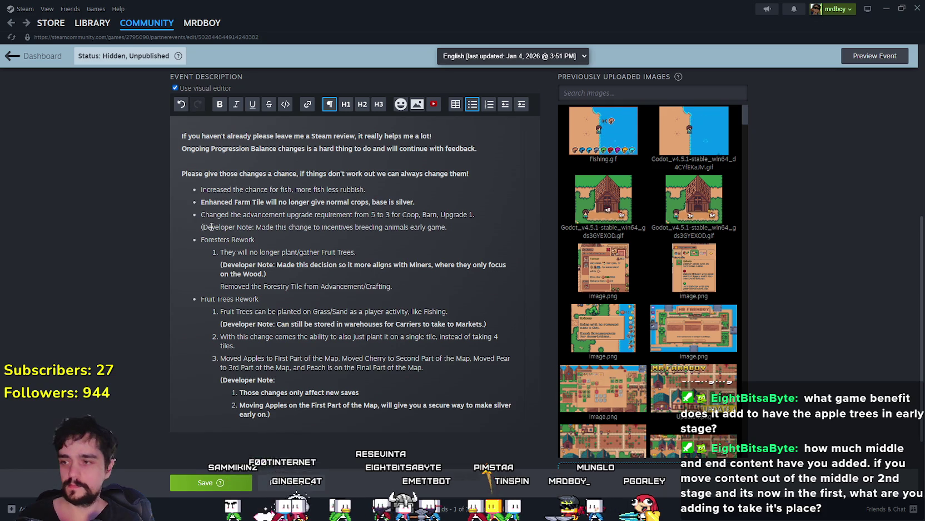
click(448, 227)
text())
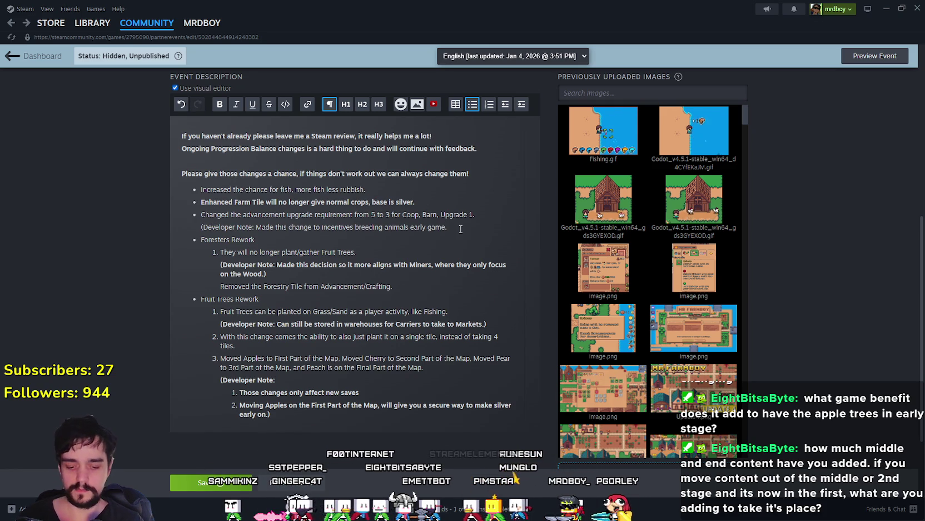
- Make the parenthesised developer note bold
drag(450, 227, 201, 227)
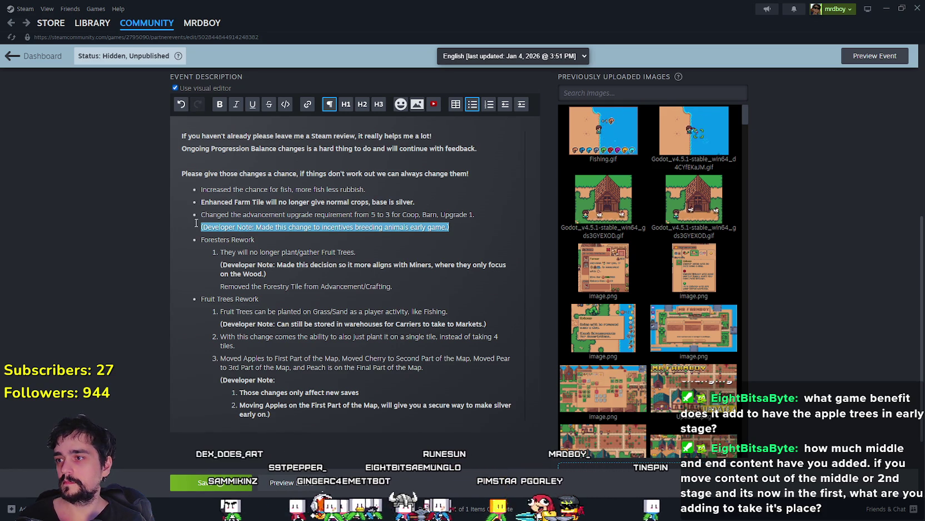
click(220, 104)
click(336, 225)
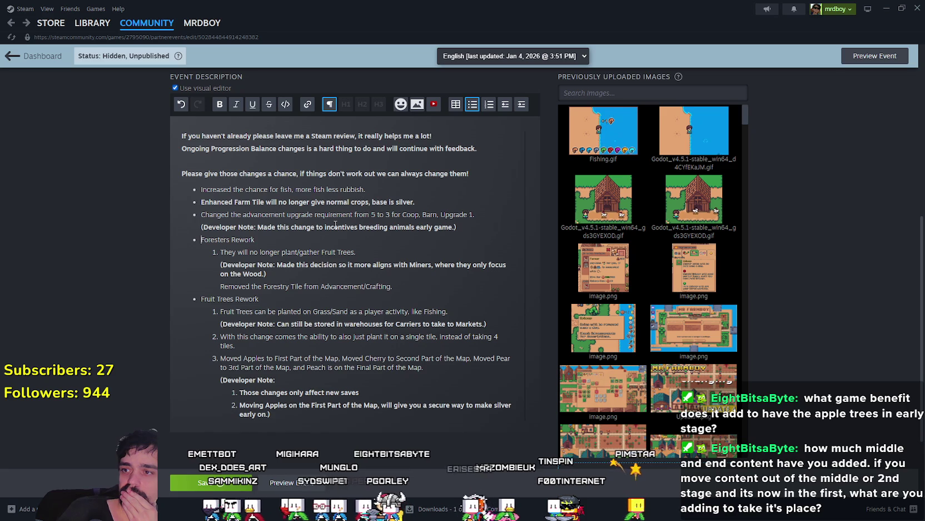
key(Down)
key(Home)
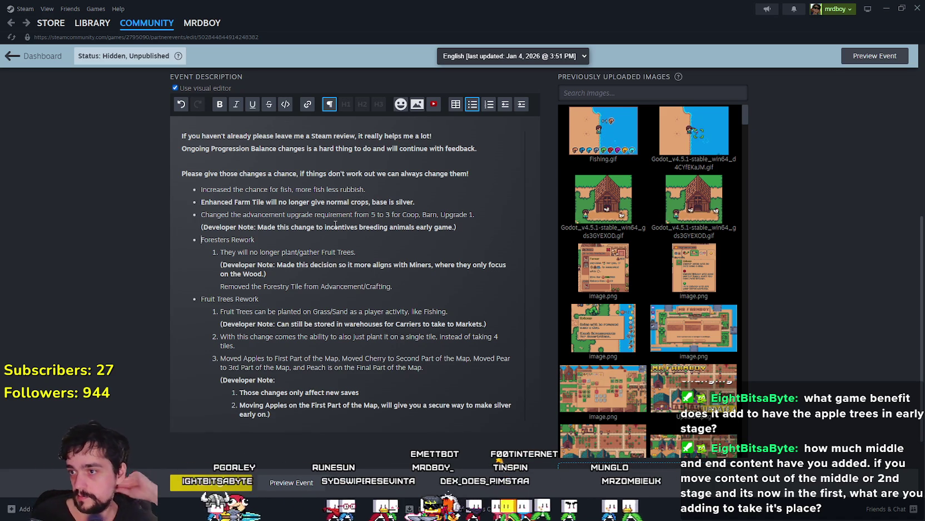
click(396, 286)
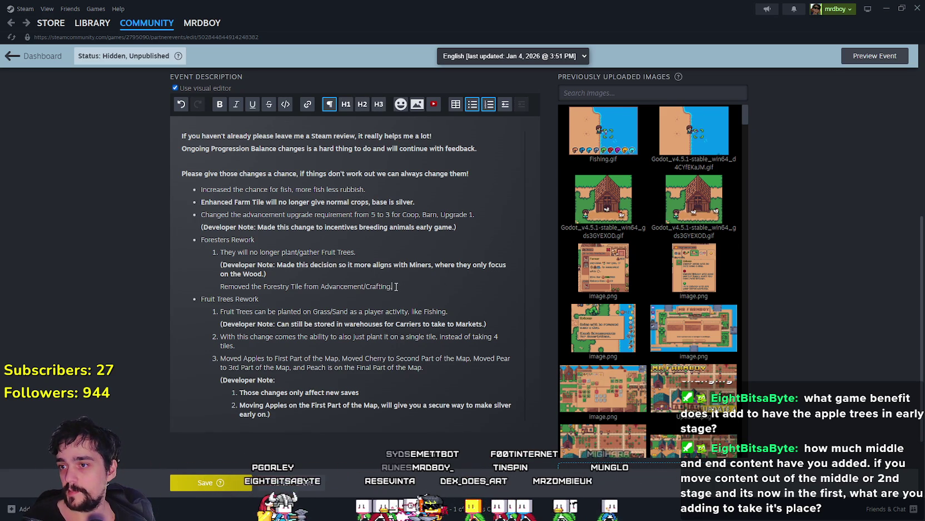